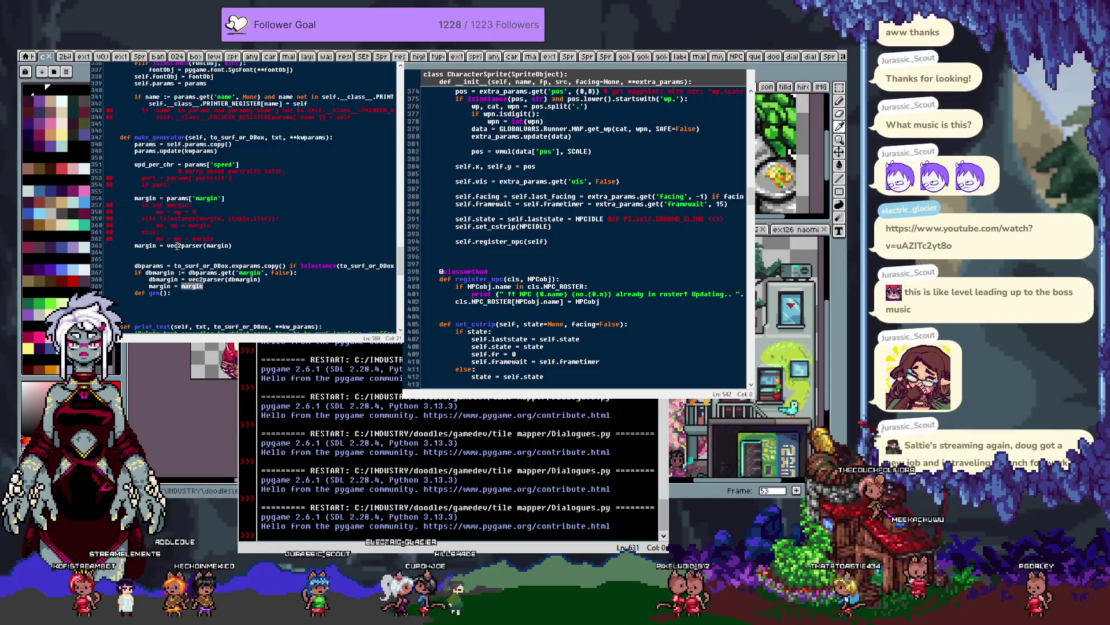
# Change the dbmargin line to margin = vsum(margin, dbmargin) and insert blank lines before def gen()
pyautogui.write('vsum(')
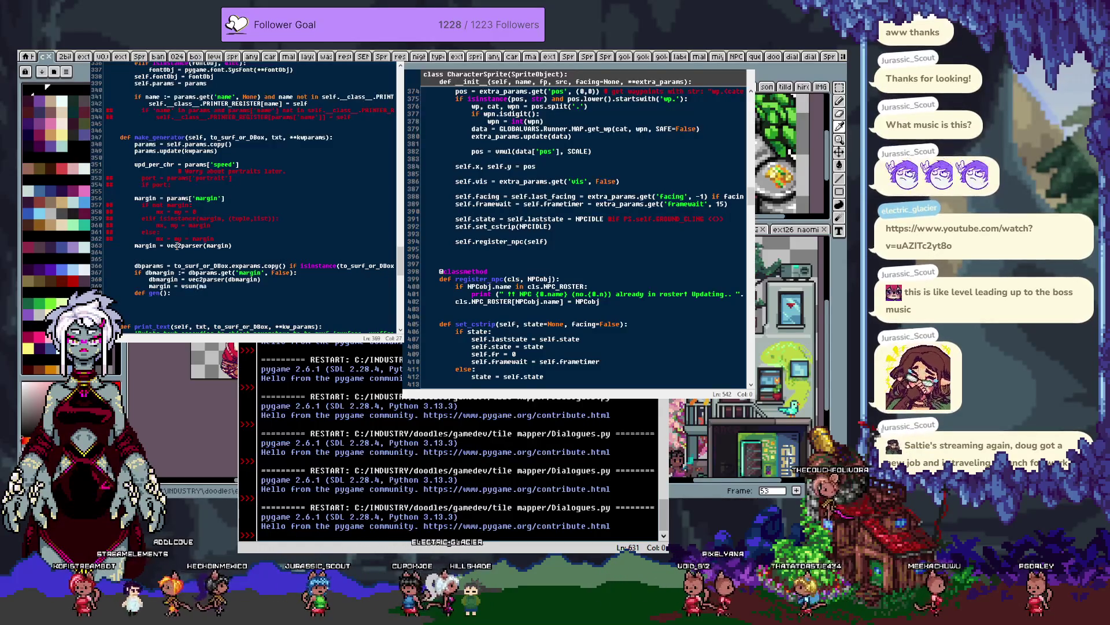
pyautogui.write(', dbmarg')
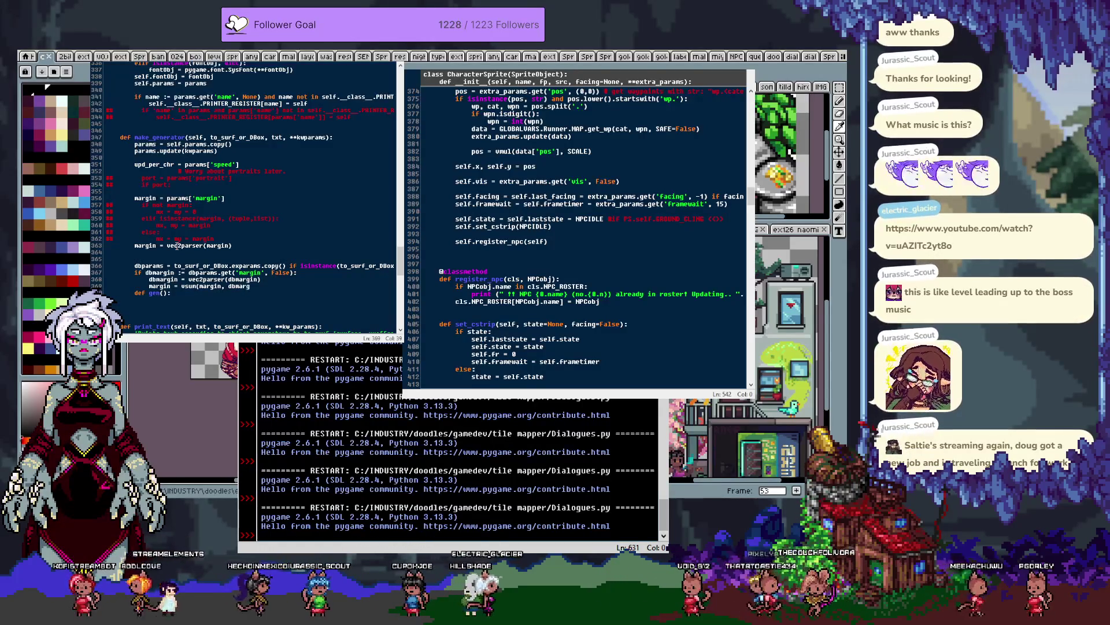
pyautogui.write(')')
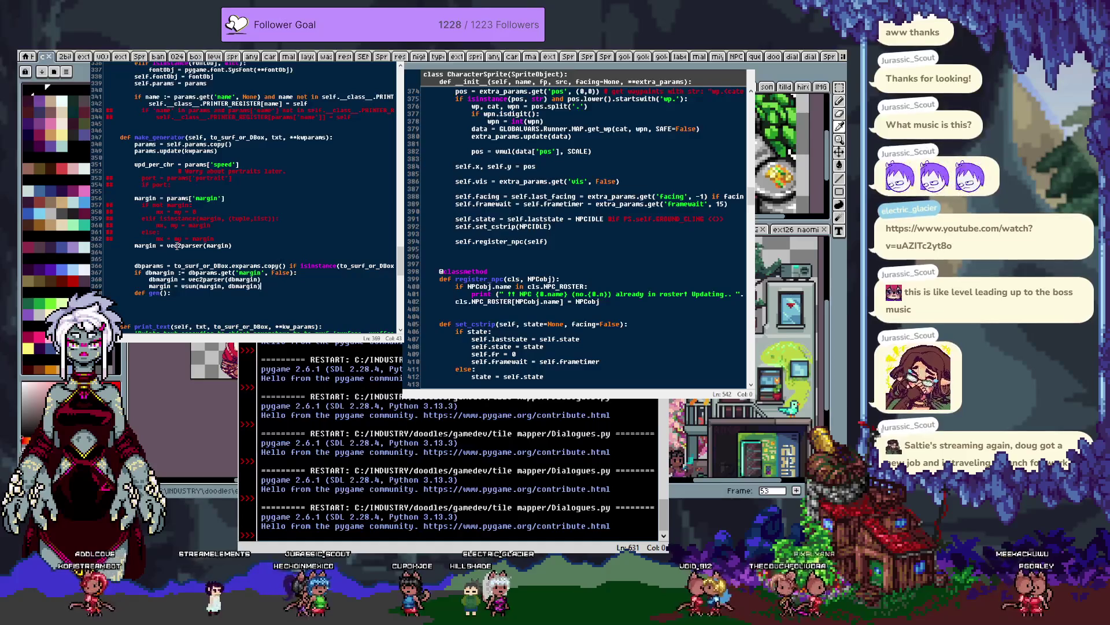
pyautogui.press('Return')
pyautogui.press('Return')
pyautogui.press('Return')
pyautogui.press('Up')
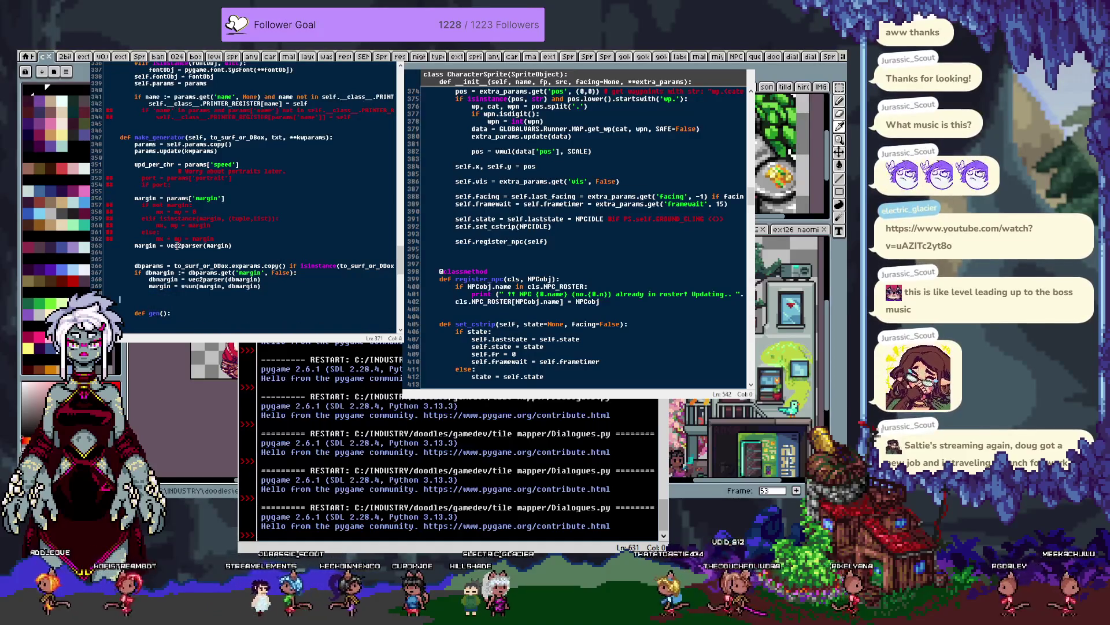
pyautogui.press('BackSpace')
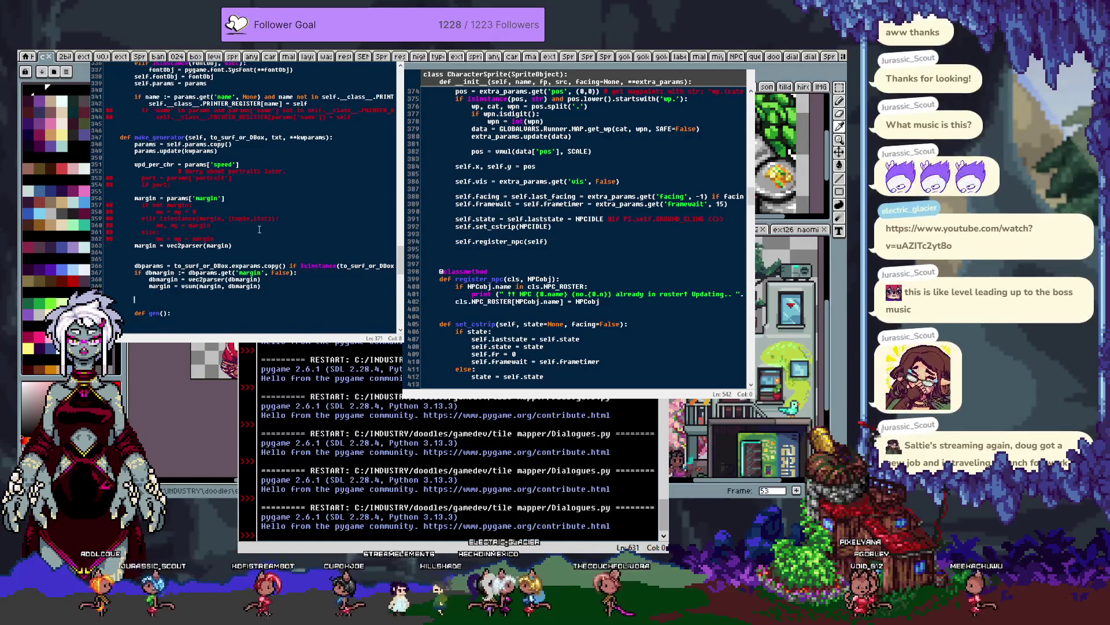
pyautogui.scroll(-5, 252, 234)
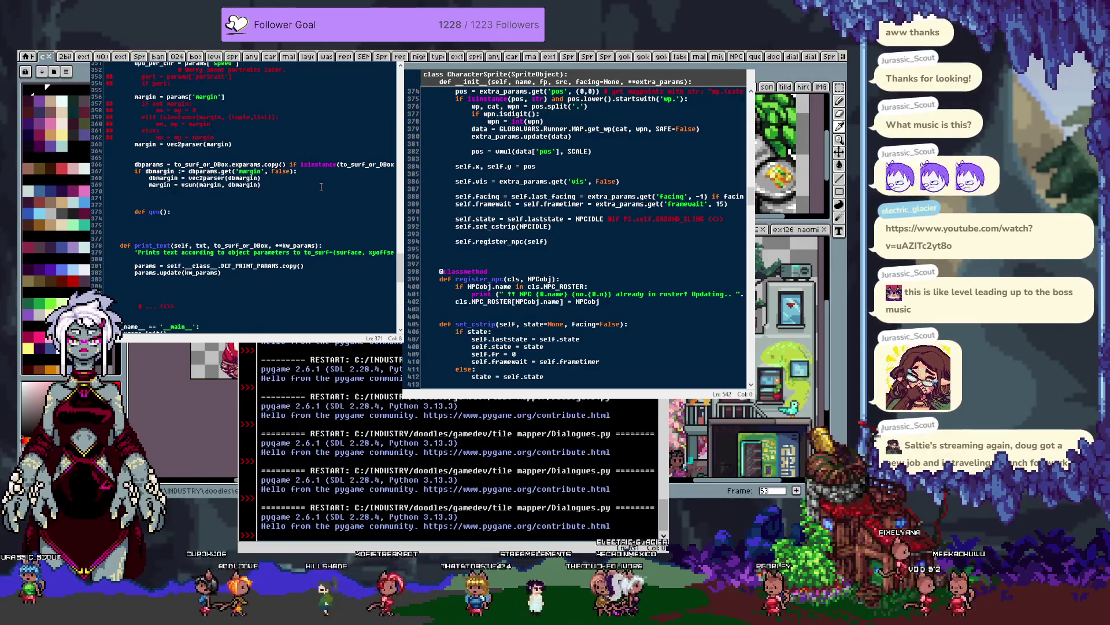
pyautogui.scroll(3, 321, 186)
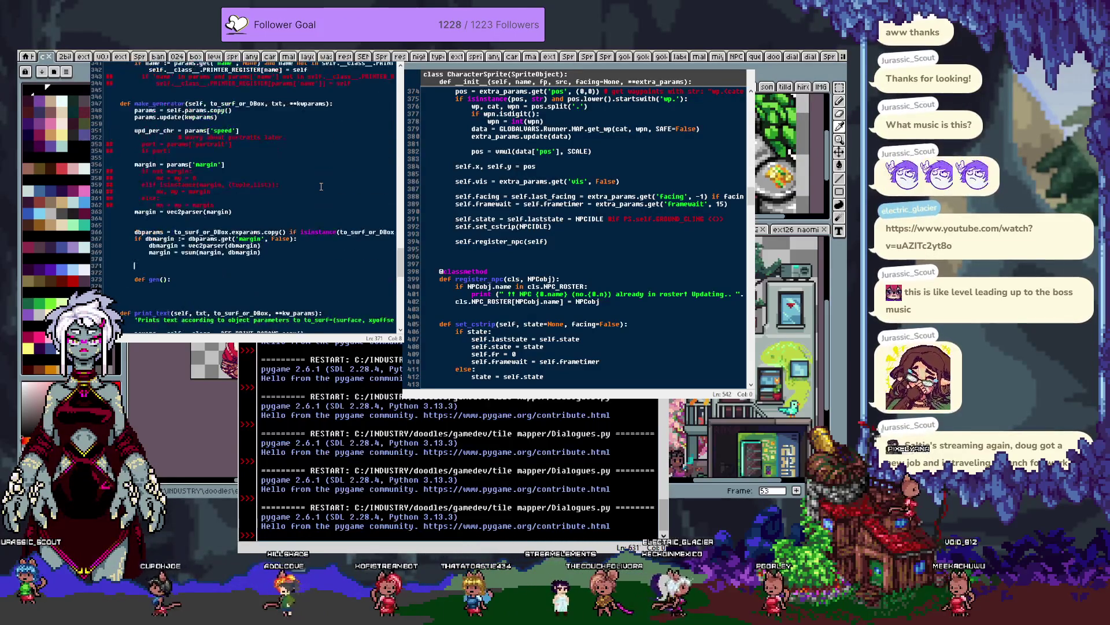
pyautogui.scroll(-3, 252, 170)
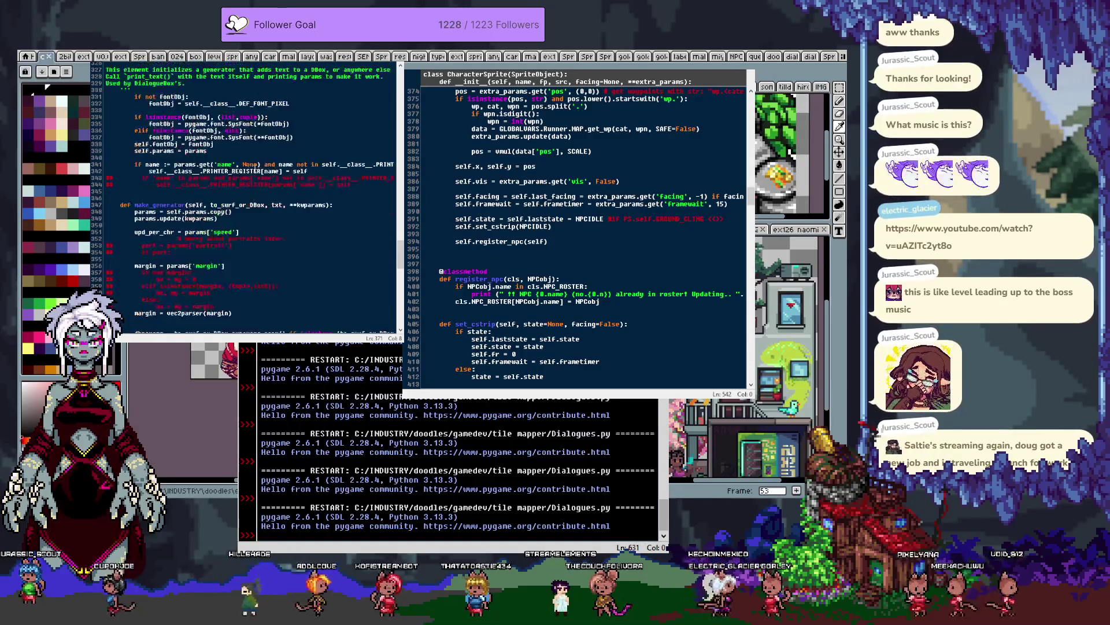
pyautogui.scroll(3, 254, 169)
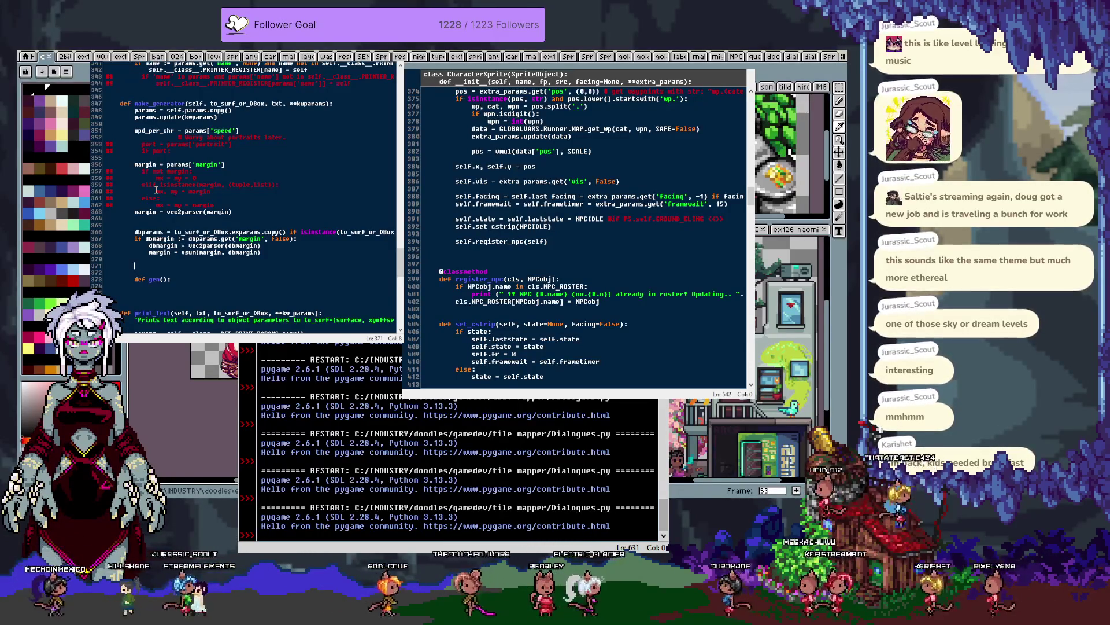
# Uncomment the port = params['portrait'] and if port: lines in make_generator
pyautogui.click(199, 144)
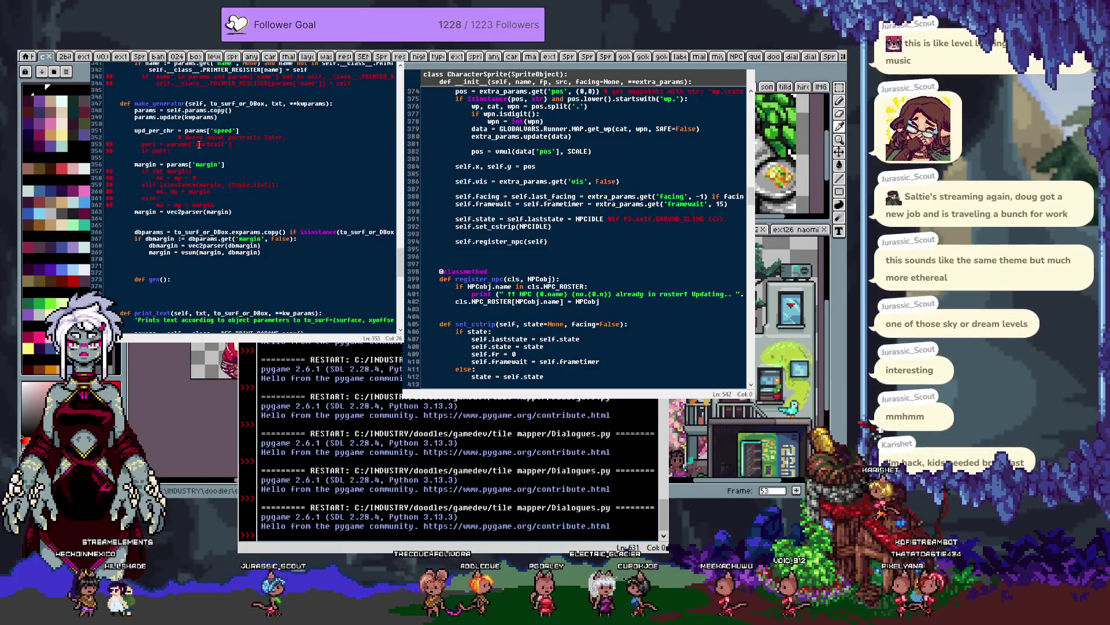
pyautogui.hotkey('alt', '4')
pyautogui.click(259, 144)
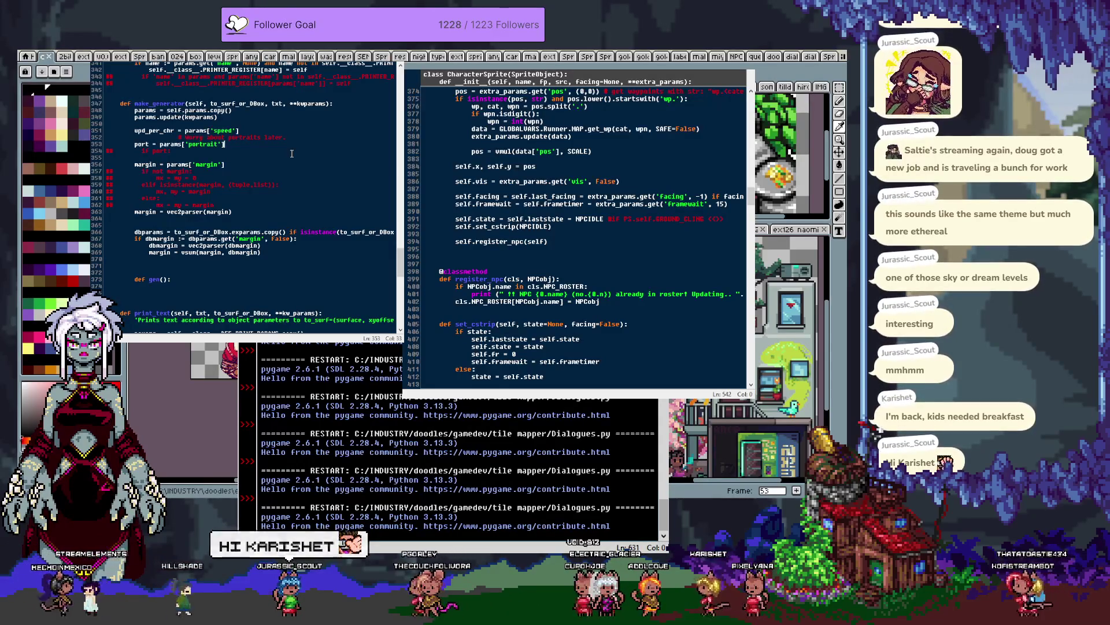
pyautogui.tripleClick(292, 152)
pyautogui.hotkey('alt', '4')
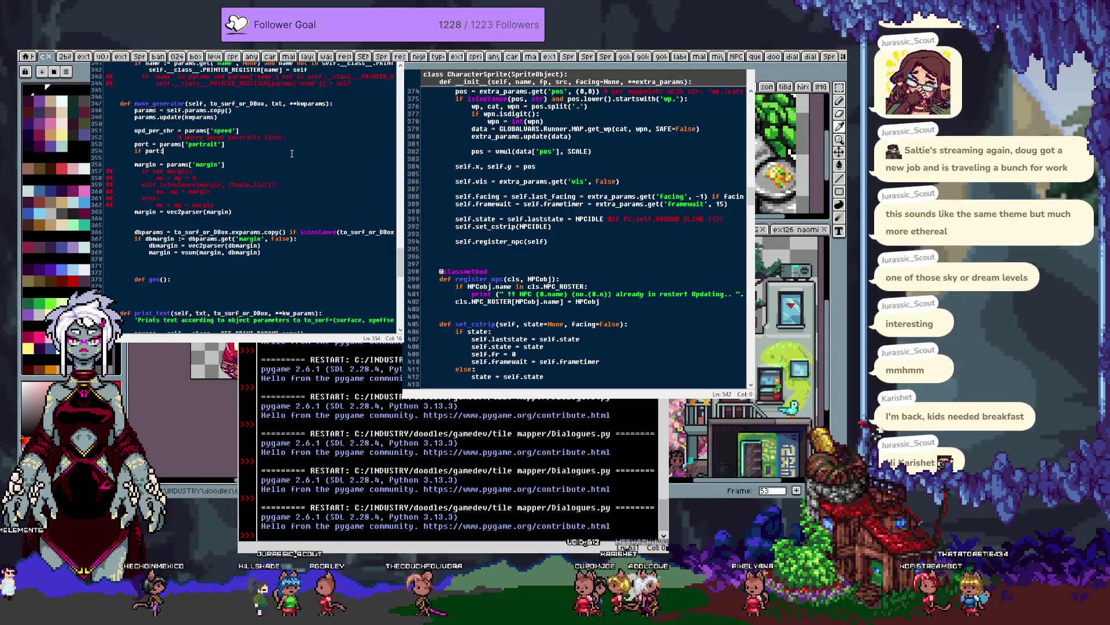
pyautogui.write(':')
# Add psz = params.get('portraitsize', (48,48)) as an indented line under if port:
pyautogui.press('Return')
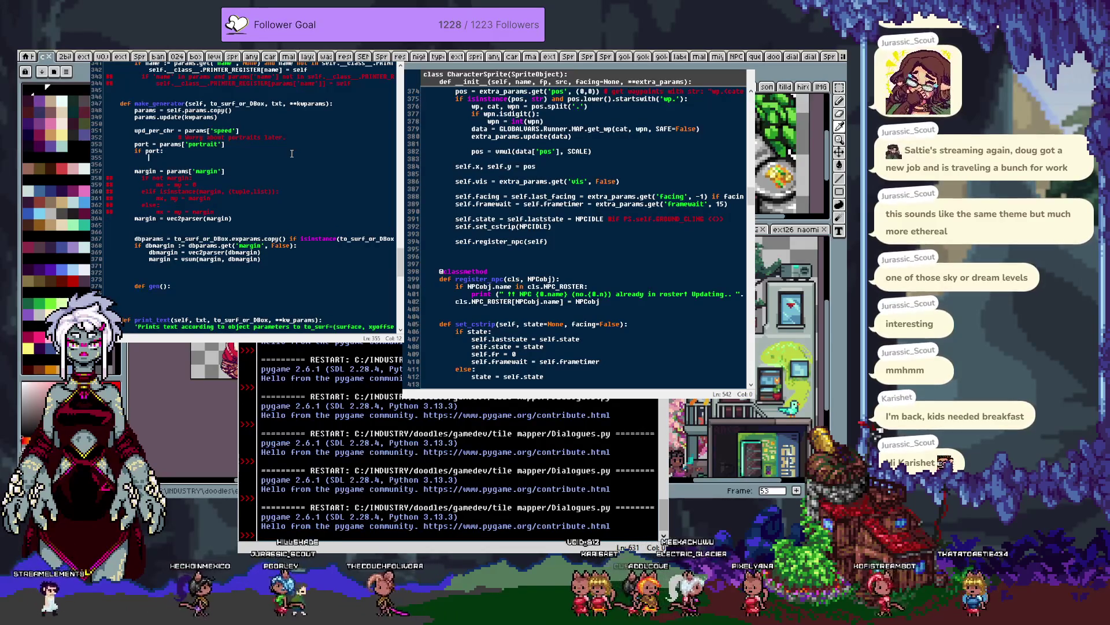
pyautogui.scroll(3, 292, 153)
pyautogui.scroll(4, 298, 157)
pyautogui.scroll(4, 305, 160)
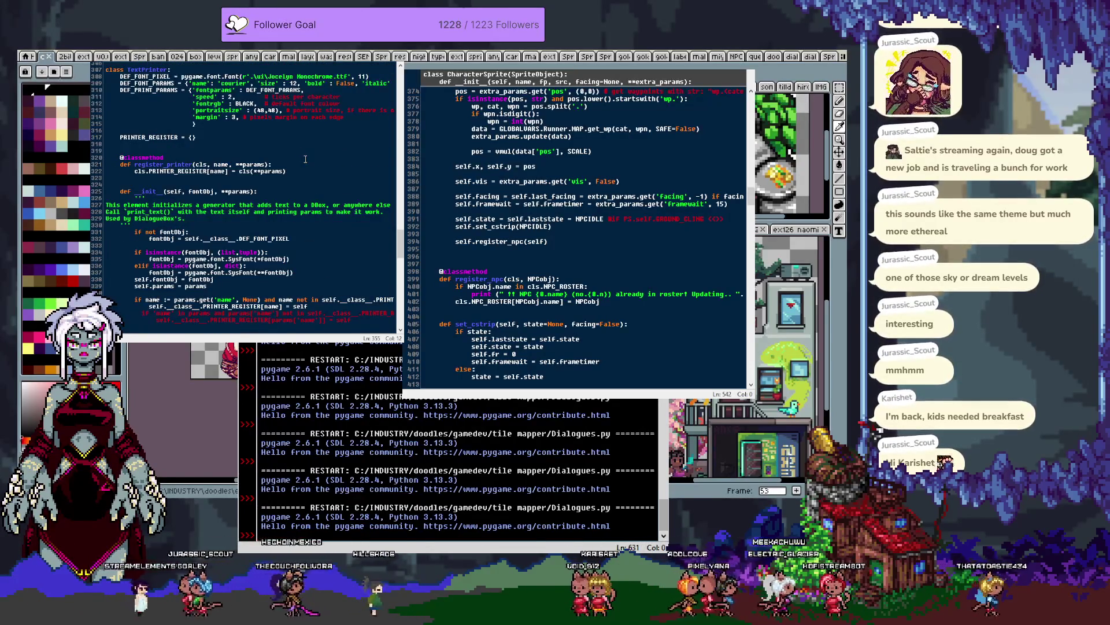
pyautogui.scroll(-2, 306, 159)
pyautogui.scroll(-3, 305, 159)
pyautogui.scroll(-5, 305, 159)
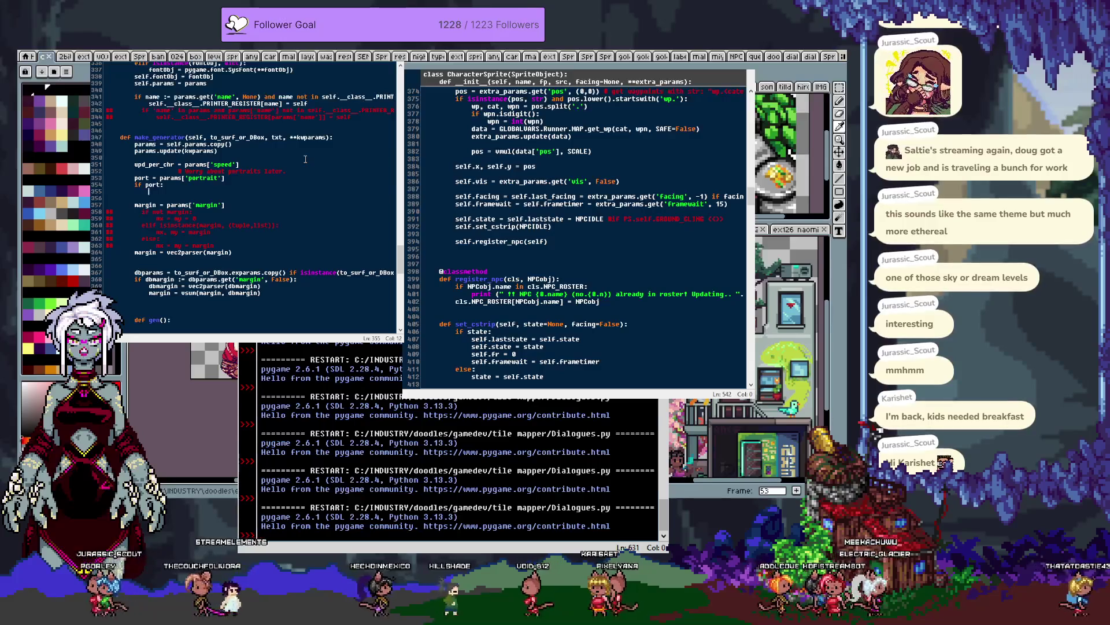
pyautogui.write('pdpsz = ')
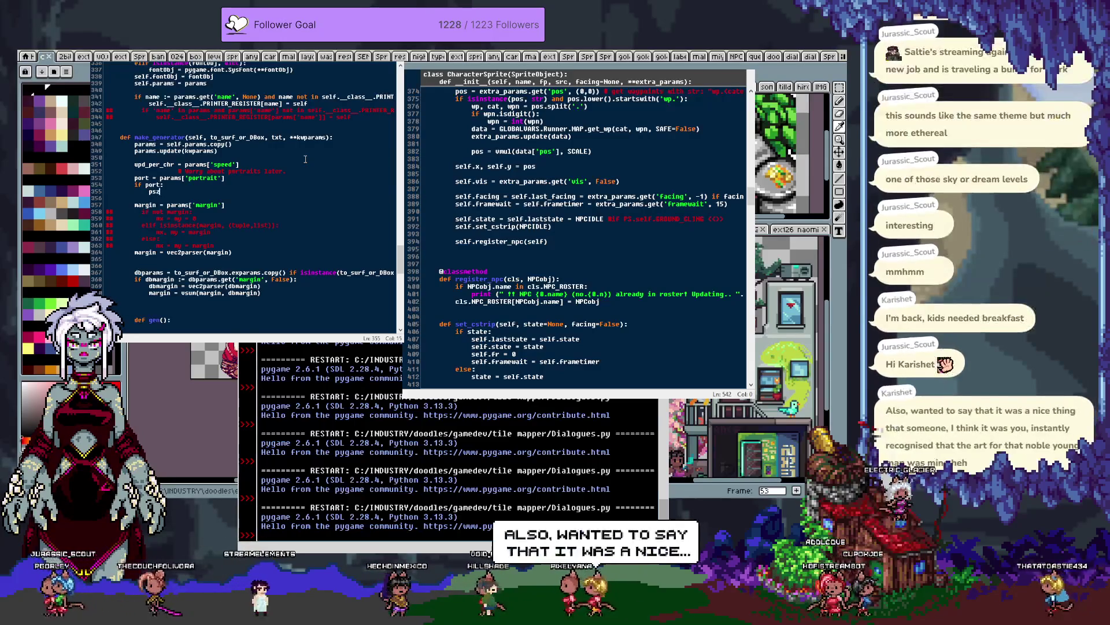
pyautogui.write('params.get')
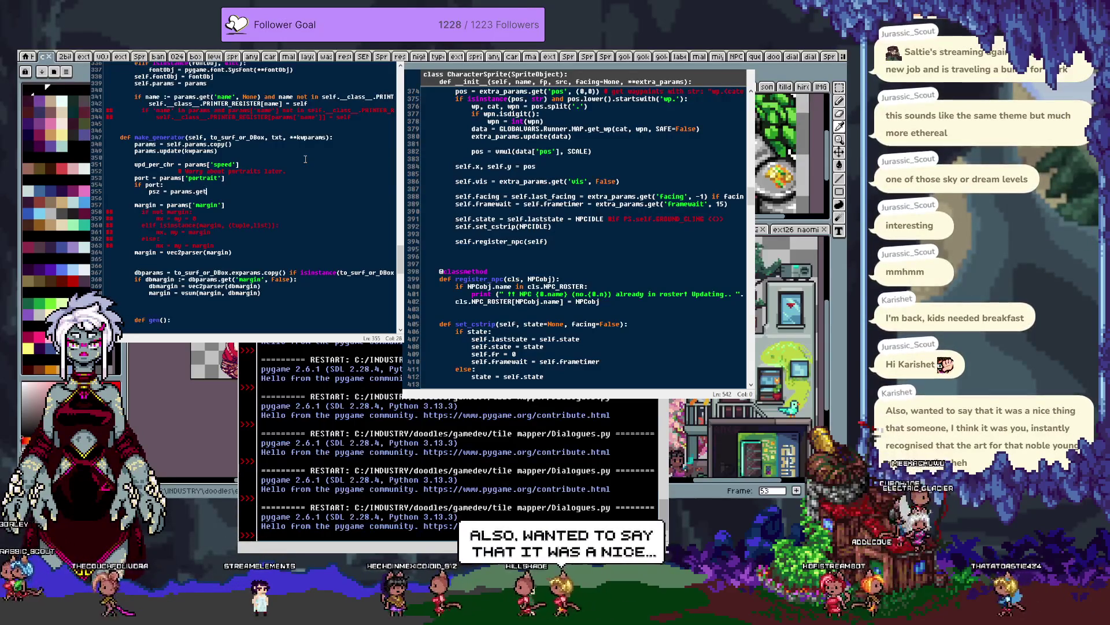
pyautogui.write("('portrait")
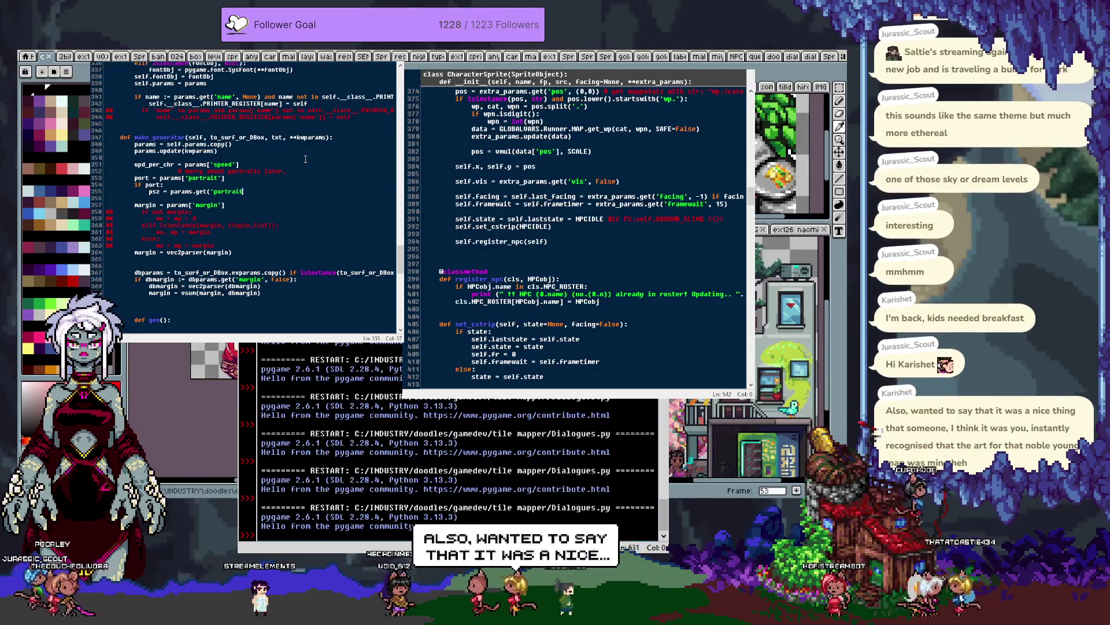
pyautogui.write("size', (")
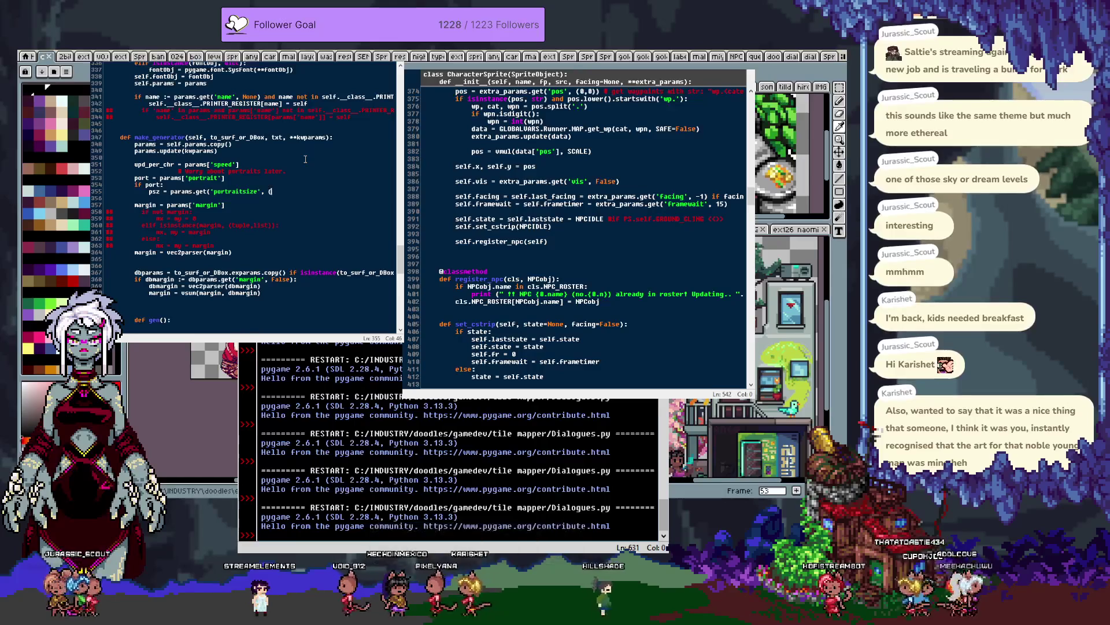
pyautogui.write('48,48))')
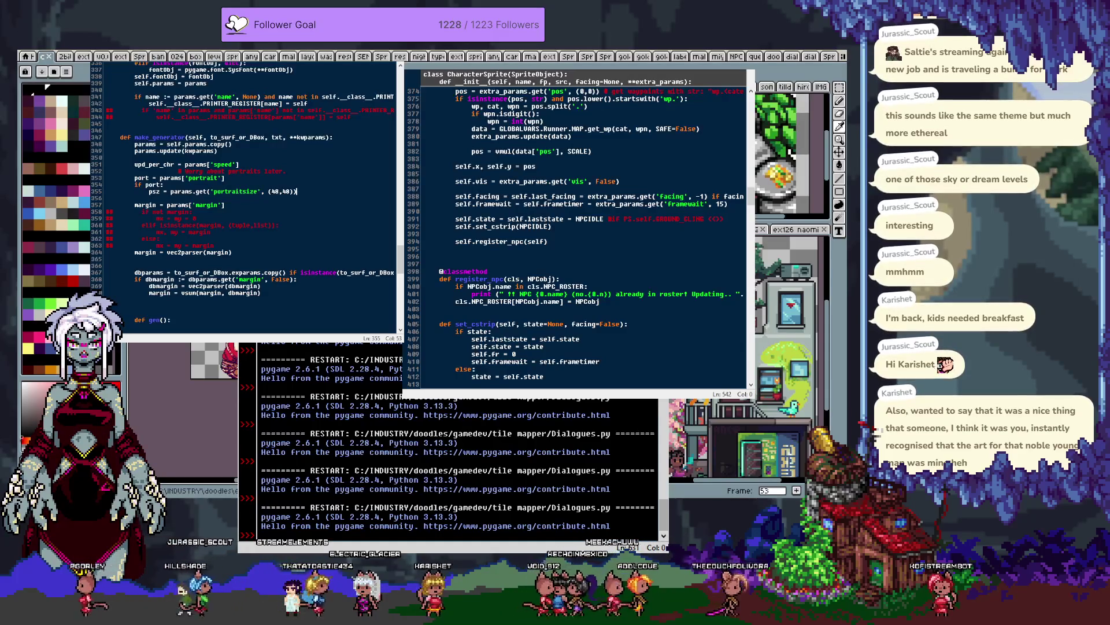
pyautogui.hotkey('alt', 'Tab')
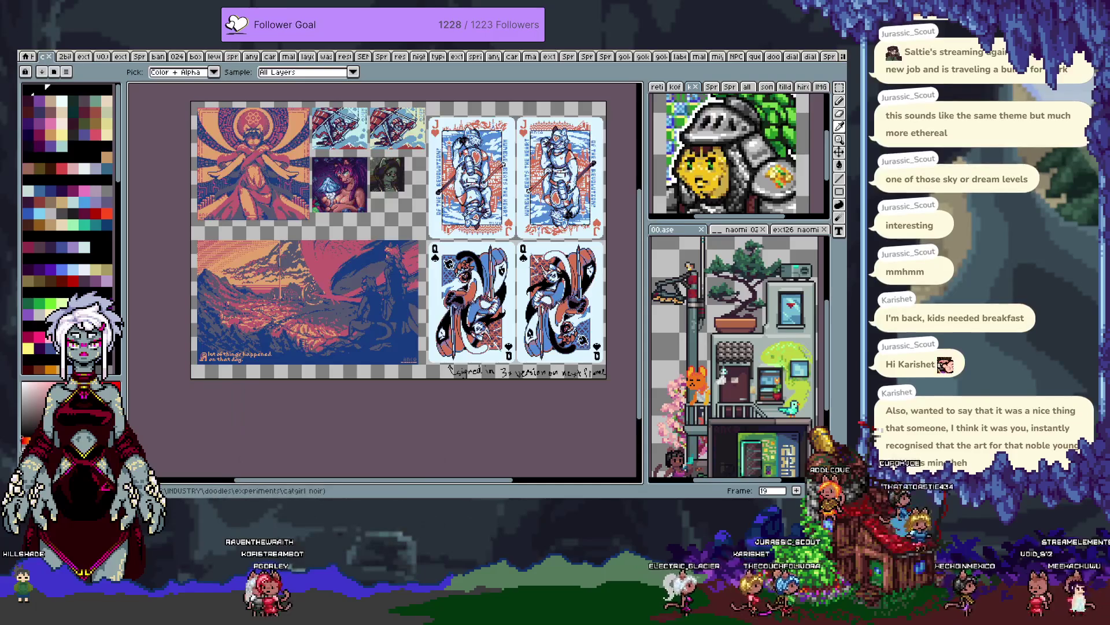
# Switch from Aseprite back to the Python IDLE code and shell windows
pyautogui.hotkey('alt', 'Tab')
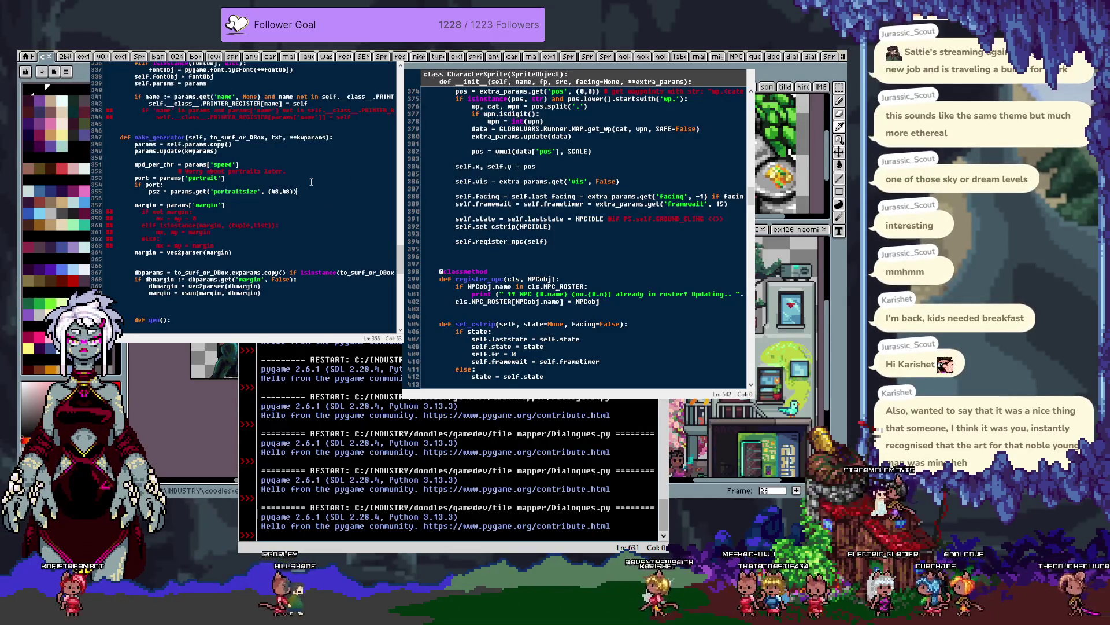
# Write txx = margin[0] + psz[0] on a new line after the margin conversion
pyautogui.scroll(-1, 315, 184)
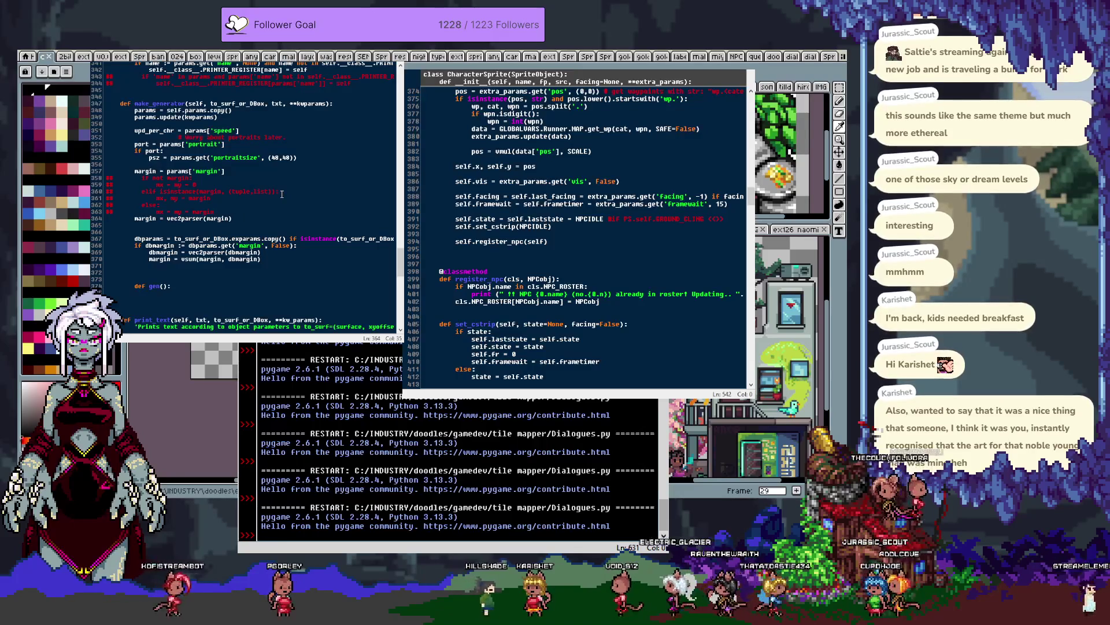
pyautogui.press('Return')
pyautogui.press('Return')
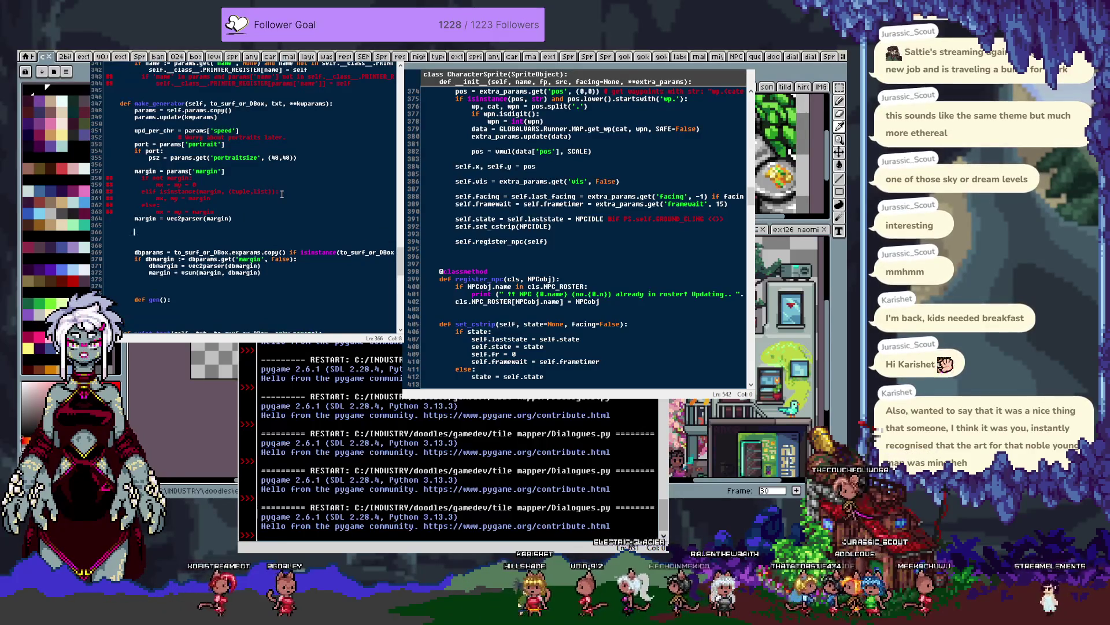
pyautogui.write('txt')
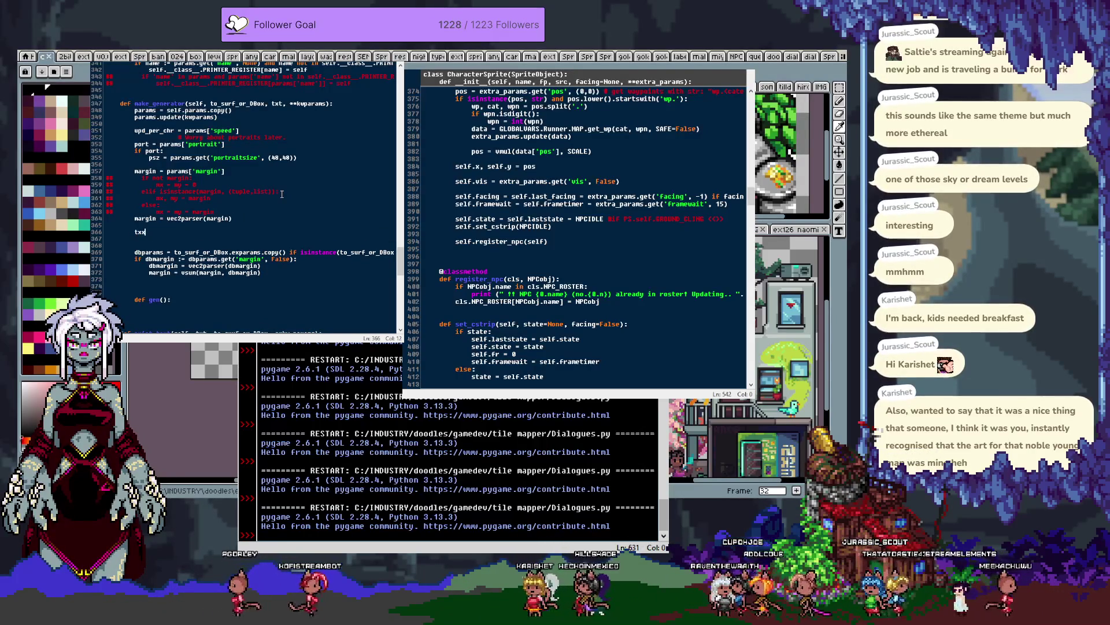
pyautogui.press('BackSpace')
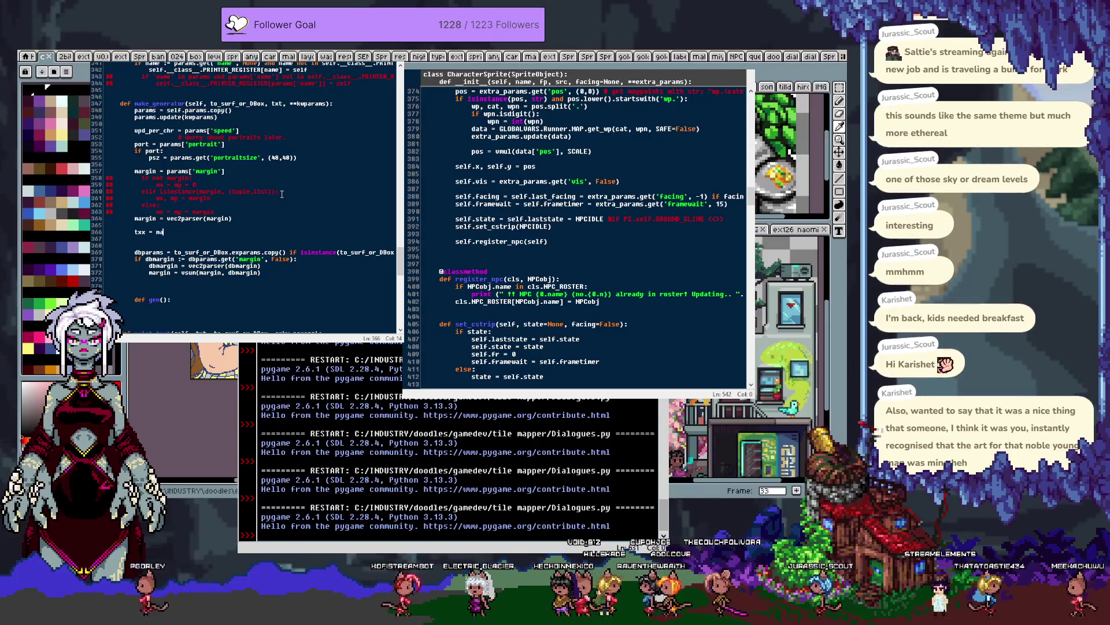
pyautogui.write('margin')
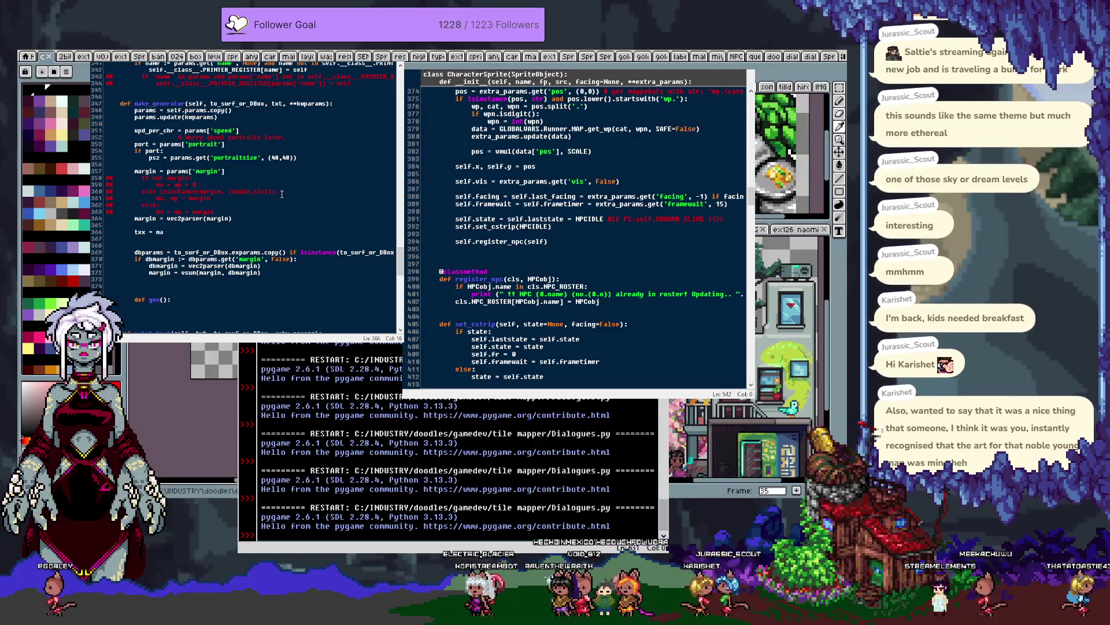
pyautogui.write('gin[0')
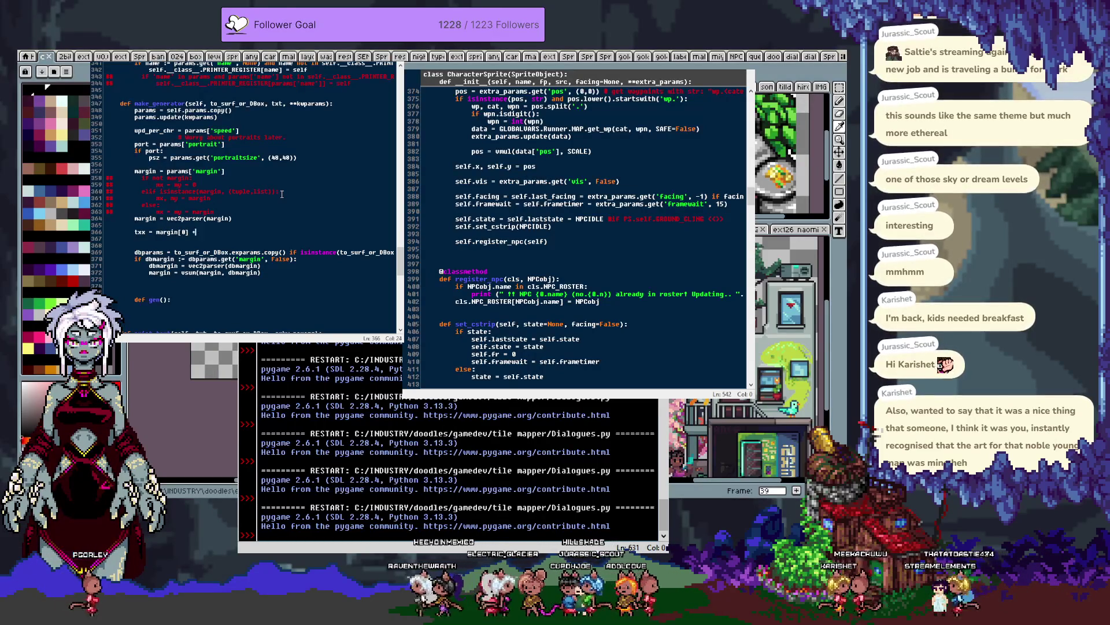
pyautogui.write(' + p')
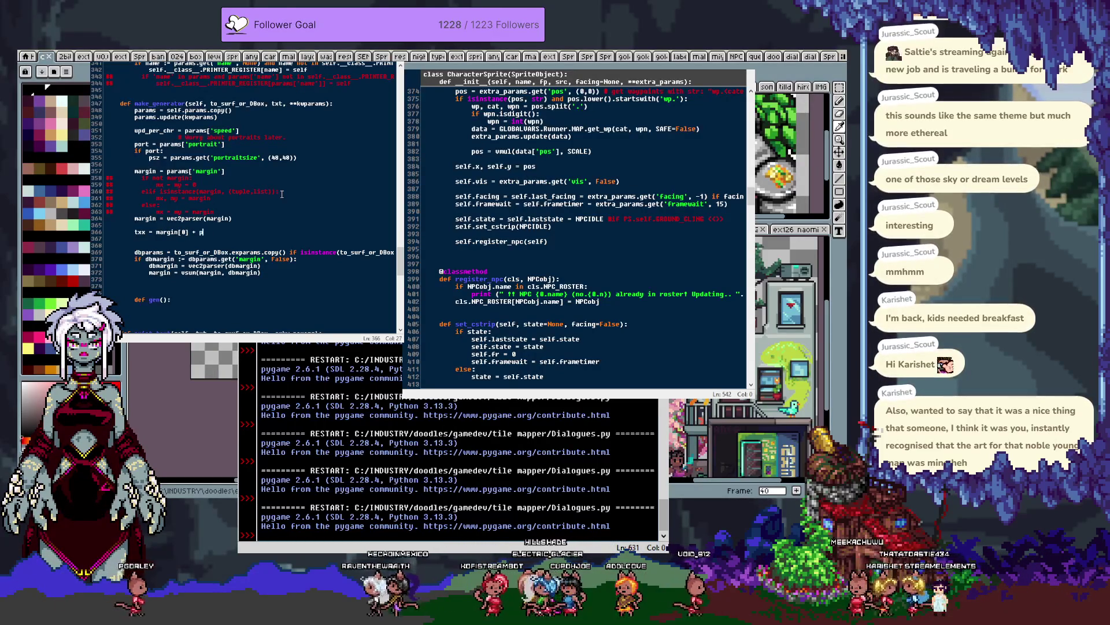
pyautogui.write('ortsz')
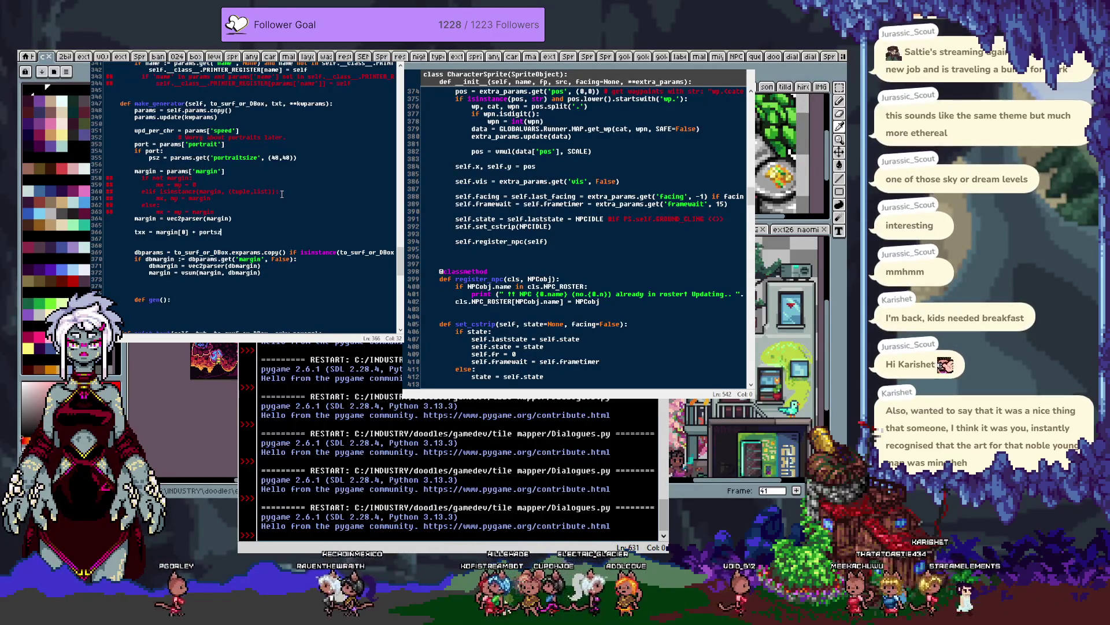
pyautogui.press('BackSpace')
pyautogui.press('BackSpace')
pyautogui.press('BackSpace')
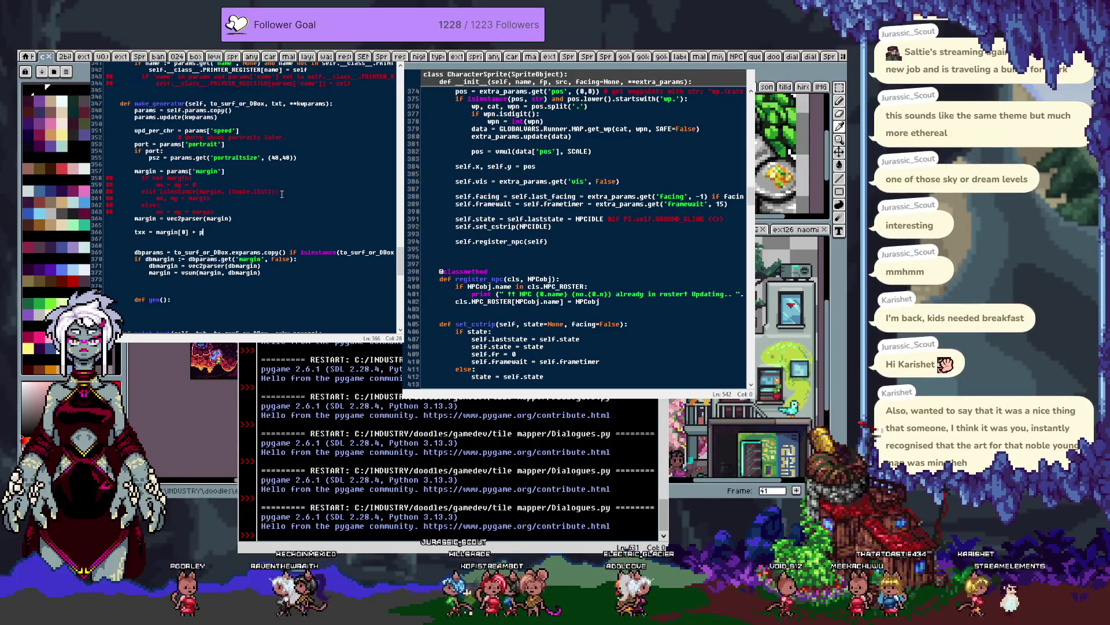
pyautogui.write('sz[0]')
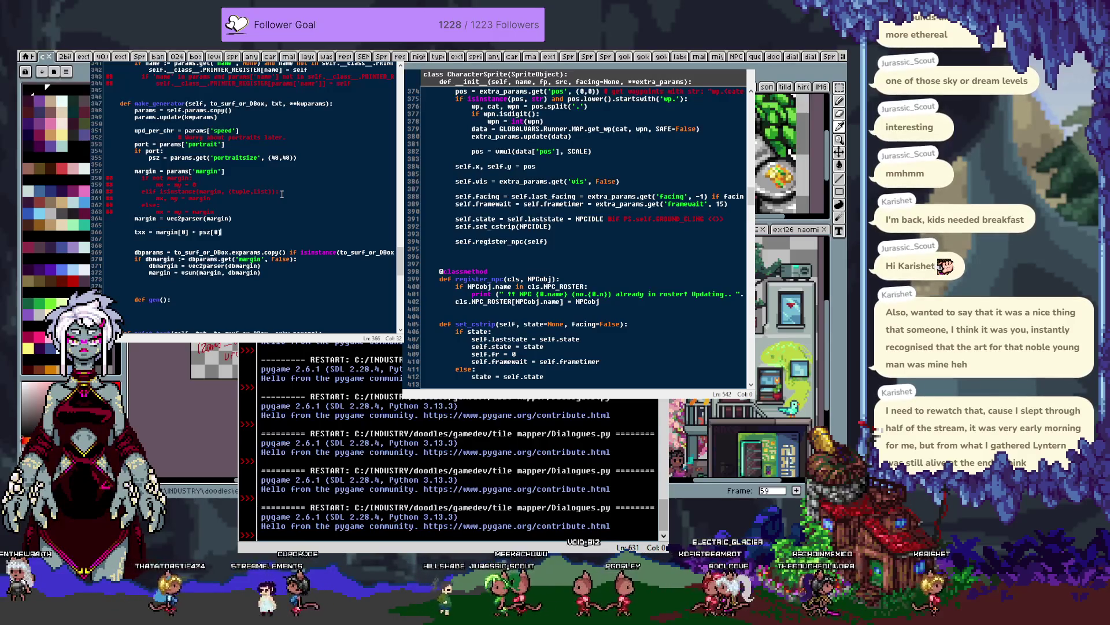
# Add txy = margin[1] below it and remove the extra blank line
pyautogui.press('Return')
pyautogui.write('t')
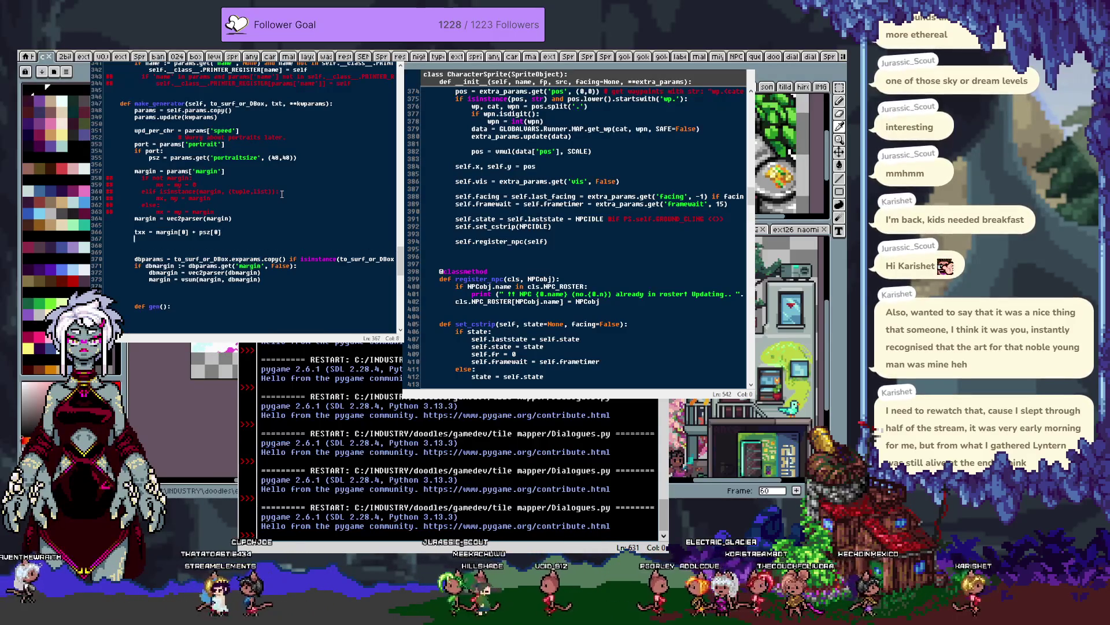
pyautogui.write('xy = ')
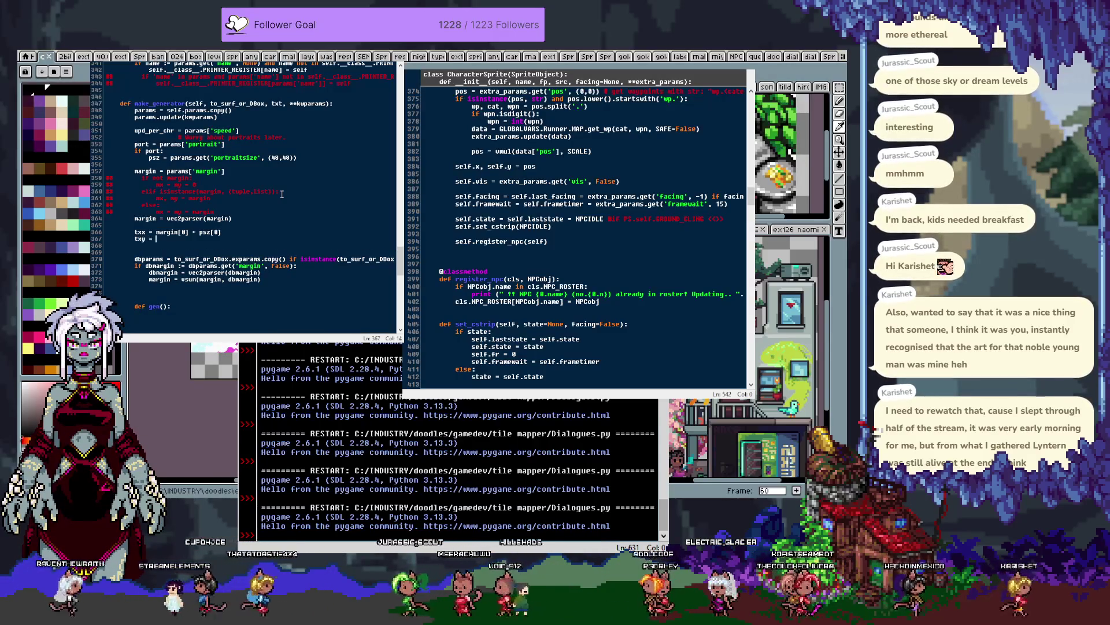
pyautogui.write('margin[1]')
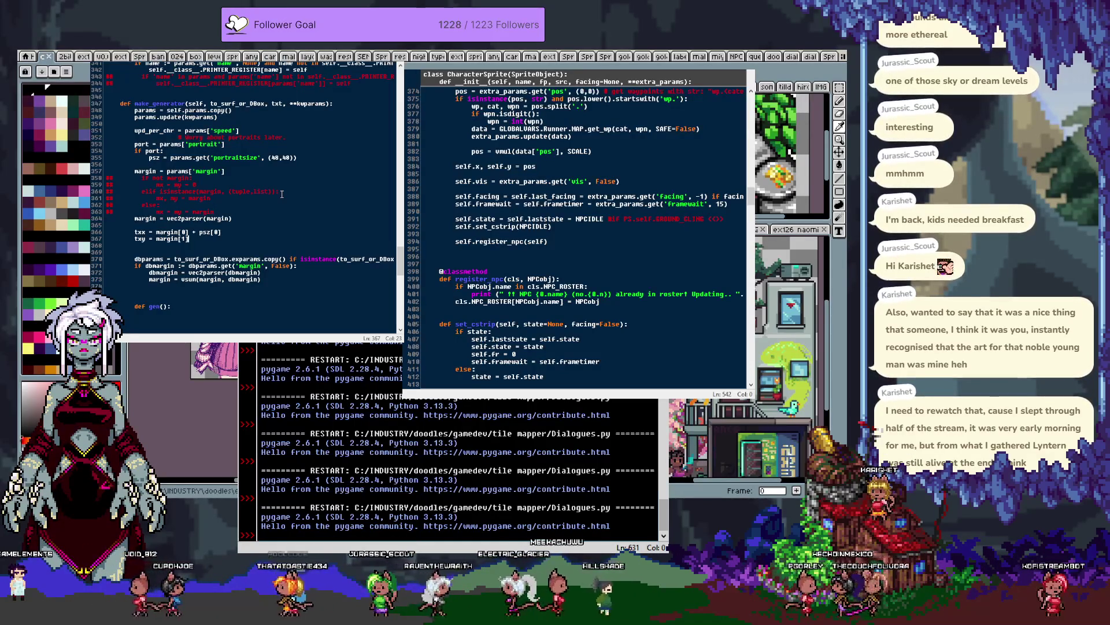
pyautogui.press('Delete')
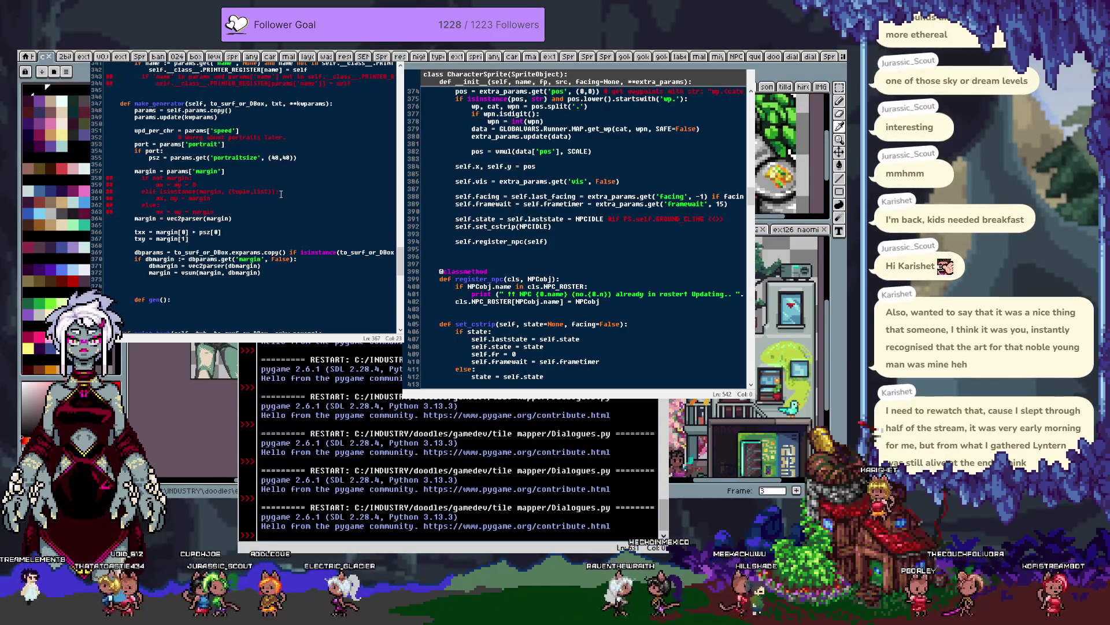
# Move the txx and txy assignments out of make_generator into the body of gen()
pyautogui.scroll(-1, 281, 193)
pyautogui.hotkey('shift', 'Up')
pyautogui.hotkey('shift', 'Up')
pyautogui.press('BackSpace')
pyautogui.press('Delete')
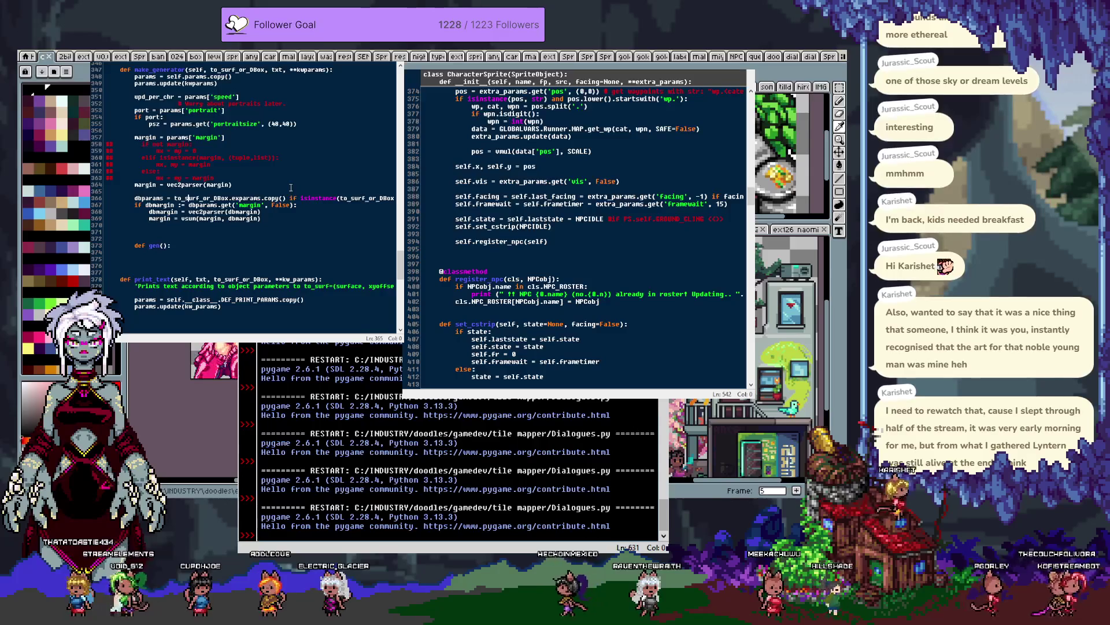
pyautogui.press('Down')
pyautogui.press('Down')
pyautogui.press('Down')
pyautogui.hotkey('ctrl', 'v')
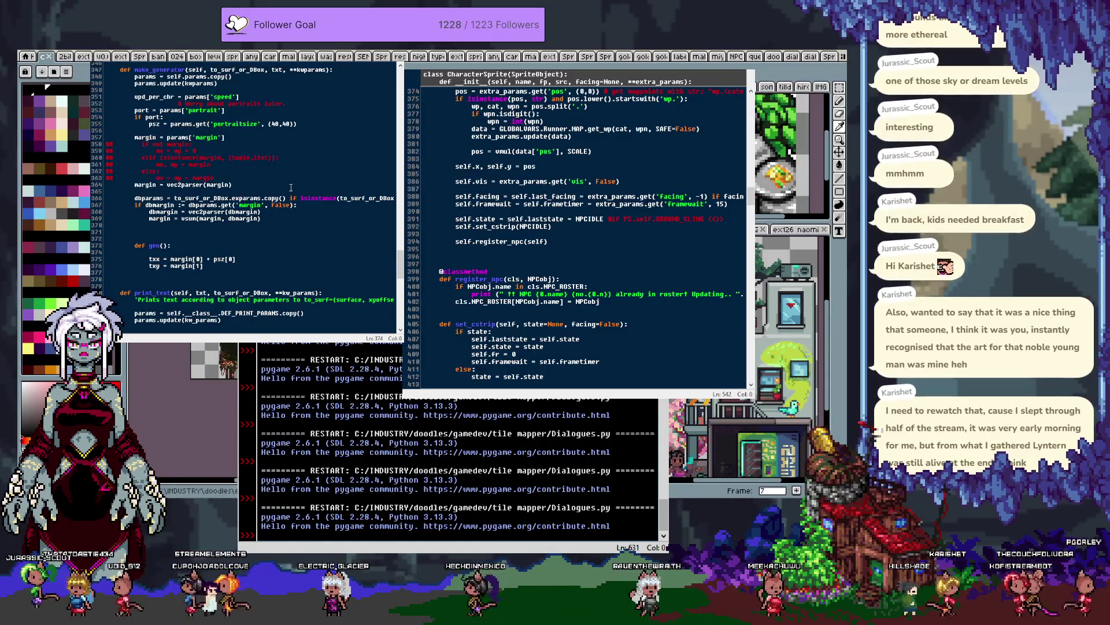
pyautogui.press('BackSpace')
pyautogui.press('Return')
pyautogui.press('Return')
pyautogui.write('lines = txt.s')
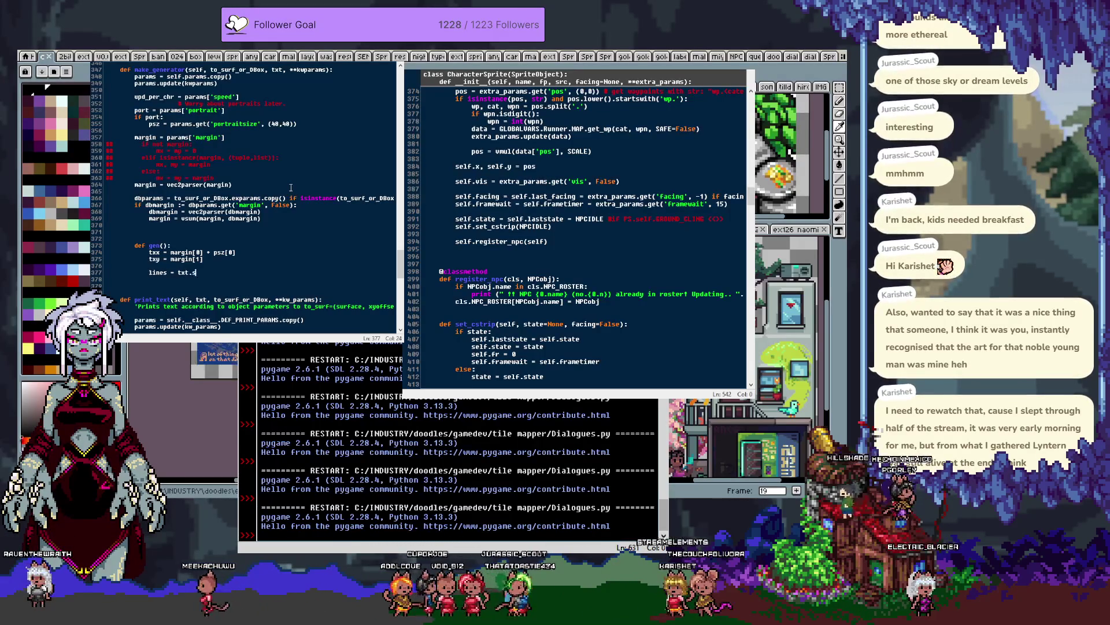
# Complete the statement as lines = txt.splitlines()
pyautogui.write('plit(')
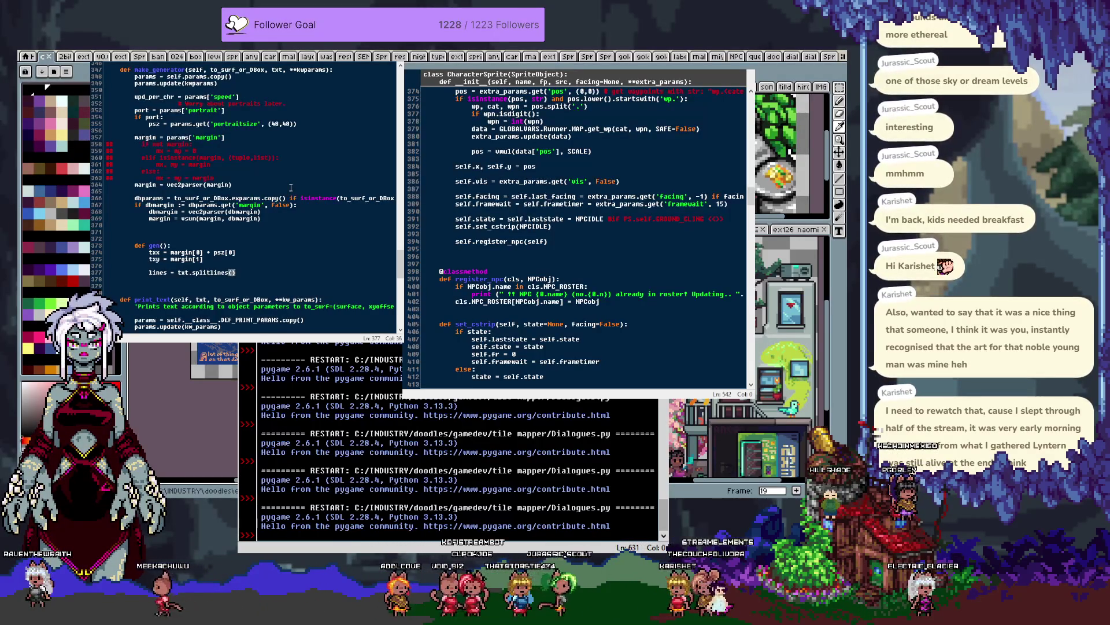
pyautogui.press('Return')
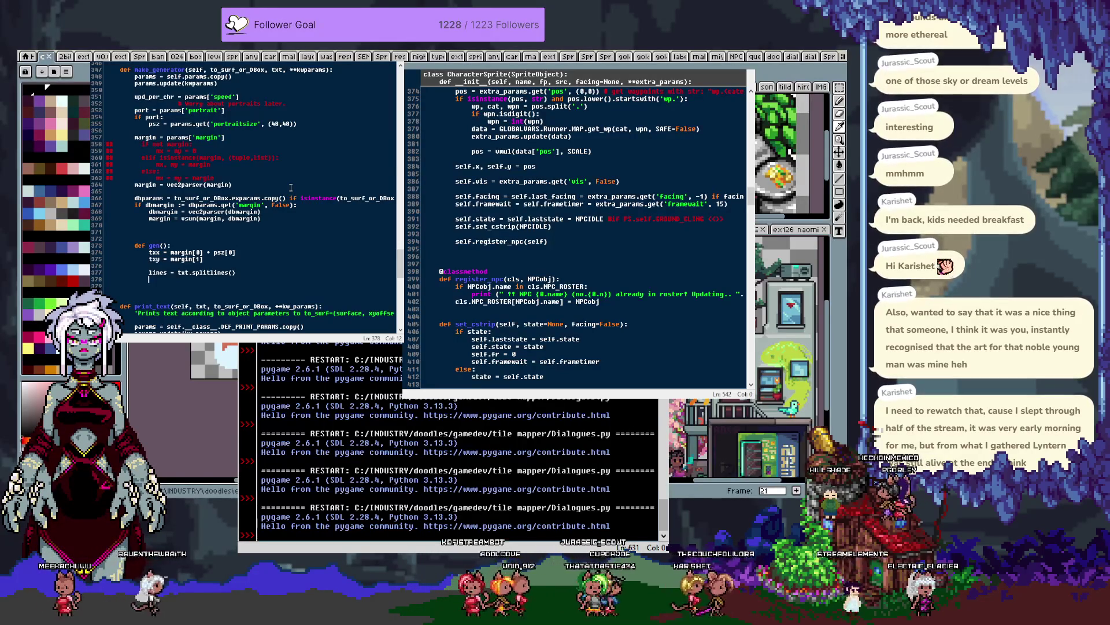
pyautogui.scroll(-3, 291, 187)
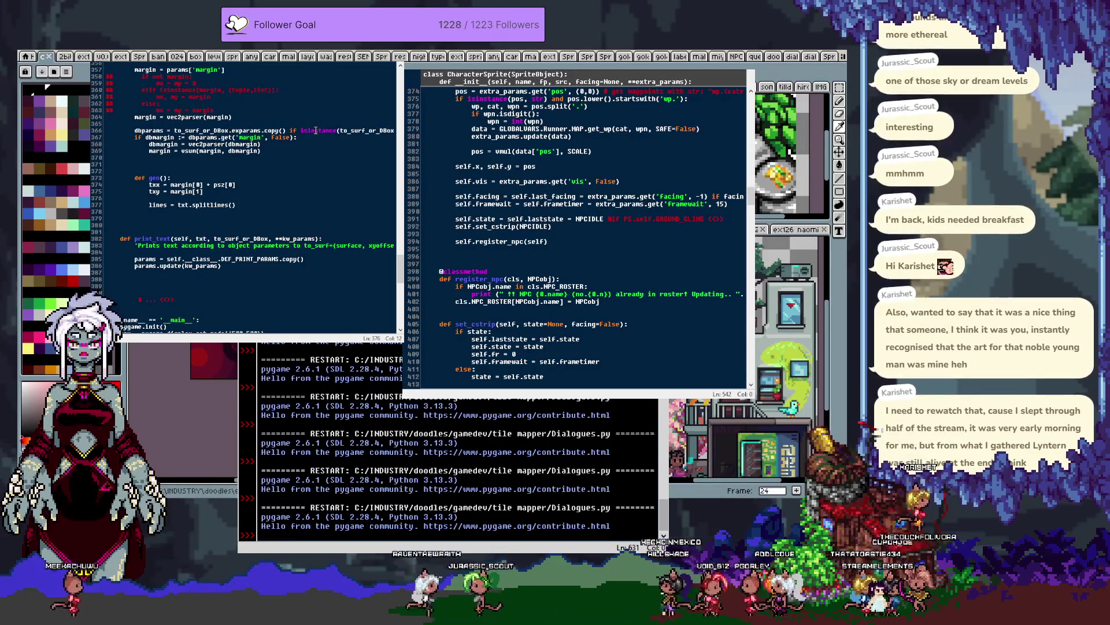
# Prefix the txx and txy lines with x = and y =, then indent the following empty line
pyautogui.press('Up')
pyautogui.press('Up')
pyautogui.press('Home')
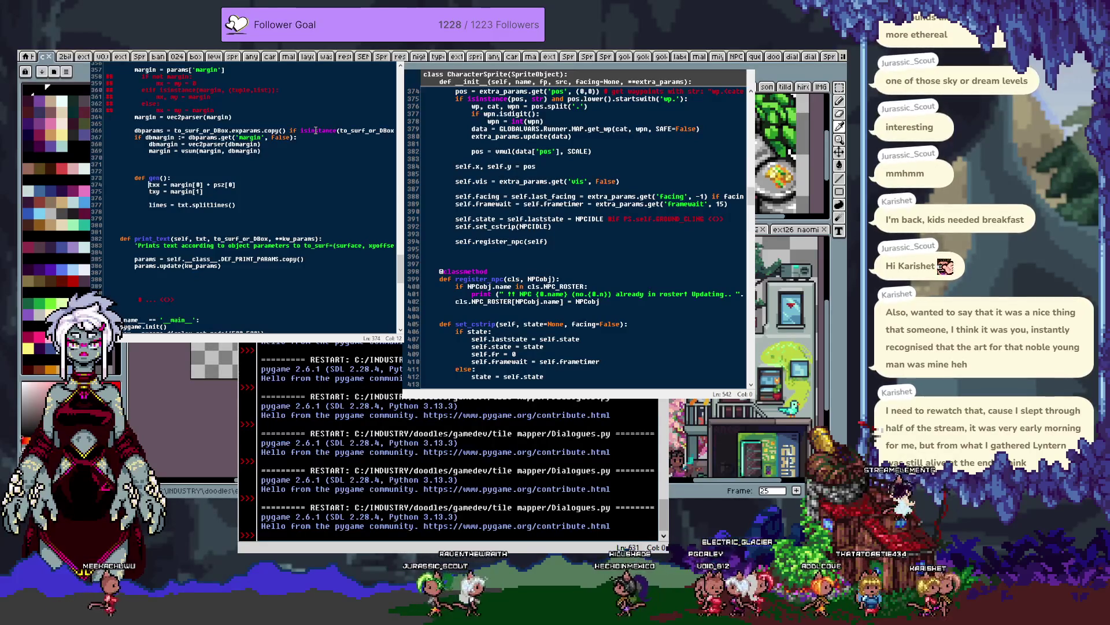
pyautogui.write('x =')
pyautogui.press('Down')
pyautogui.press('Home')
pyautogui.write('y =')
pyautogui.press('Down')
pyautogui.press('Down')
pyautogui.press('Down')
pyautogui.press('Down')
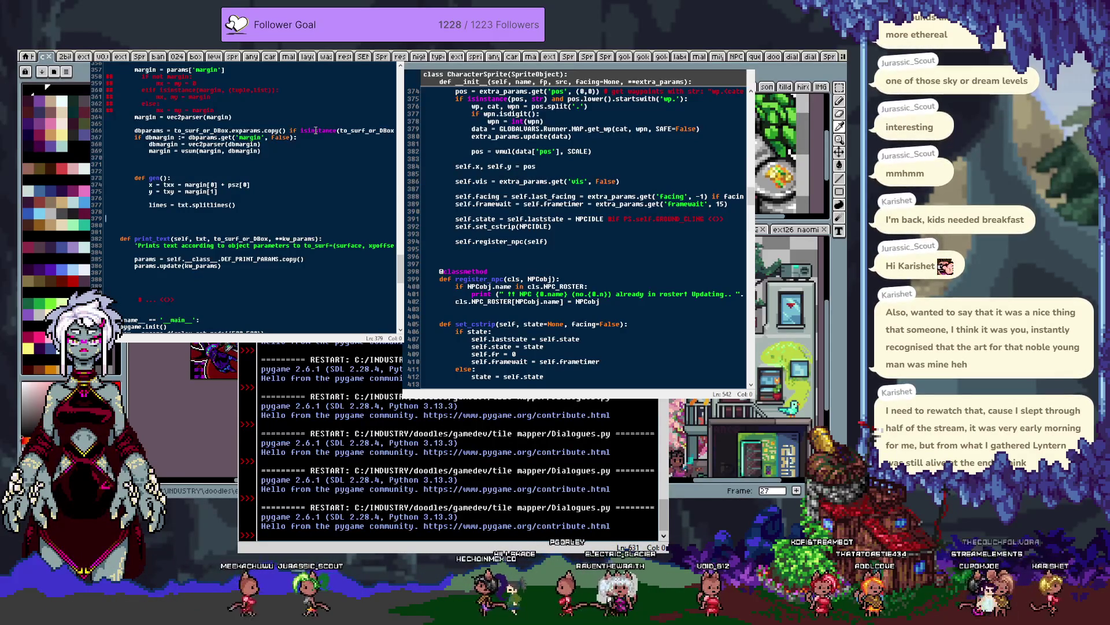
pyautogui.press('Tab')
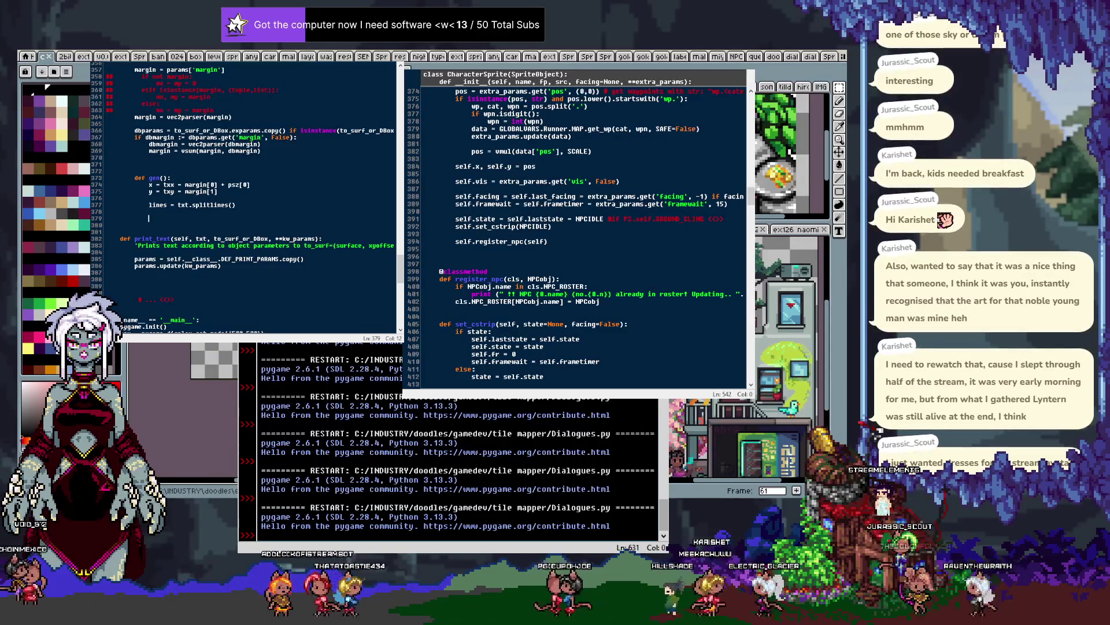
pyautogui.hotkey('alt', 'Tab')
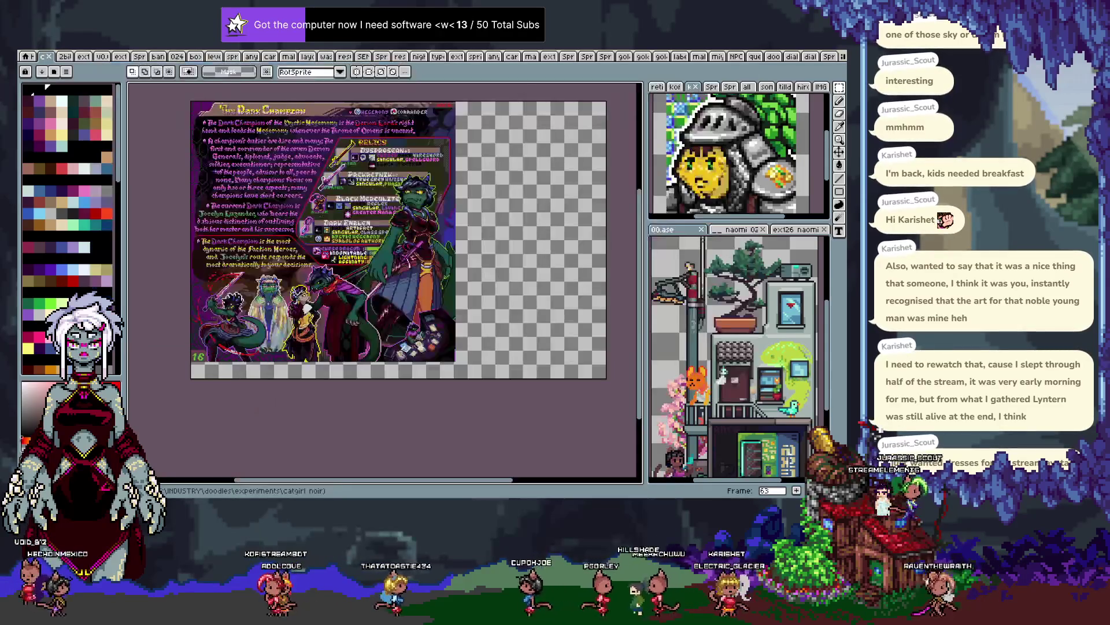
# Switch to the cat sprite sheet document and play its animation in the timeline
pyautogui.click(272, 56)
pyautogui.scroll(-3, 273, 58)
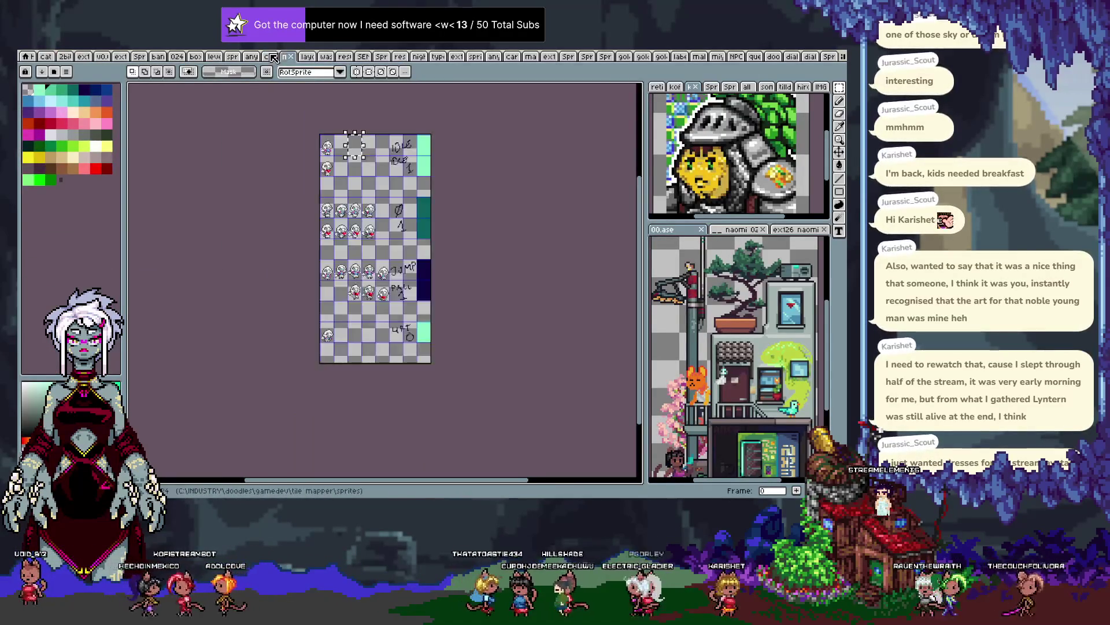
pyautogui.scroll(-3, 273, 57)
pyautogui.scroll(-3, 273, 58)
pyautogui.scroll(-2, 273, 57)
pyautogui.scroll(2, 273, 58)
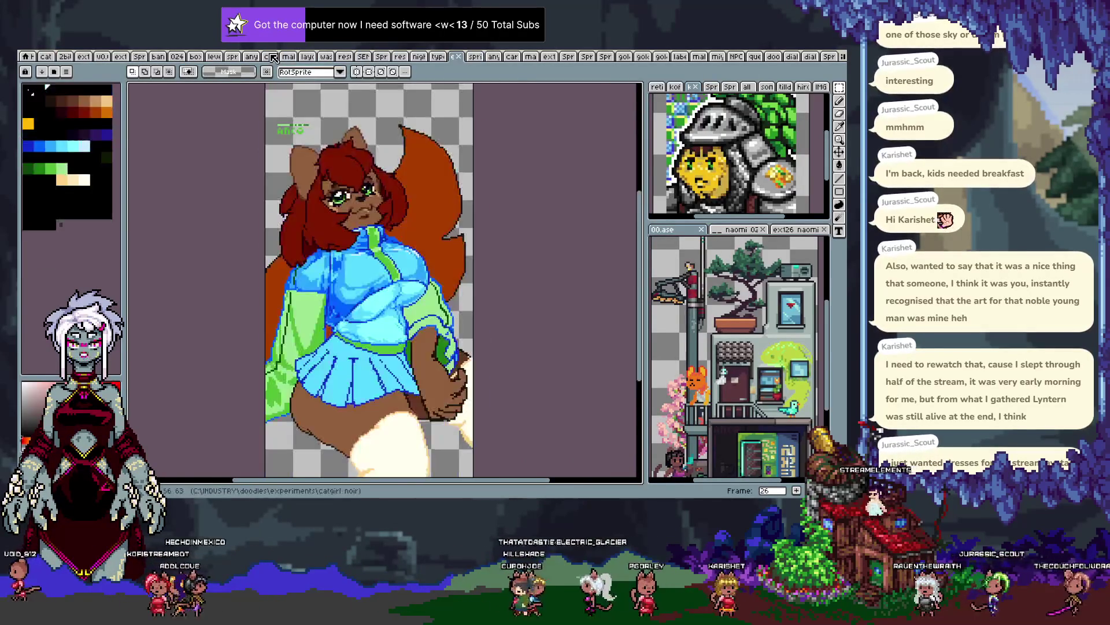
pyautogui.scroll(-1, 273, 58)
pyautogui.press('Tab')
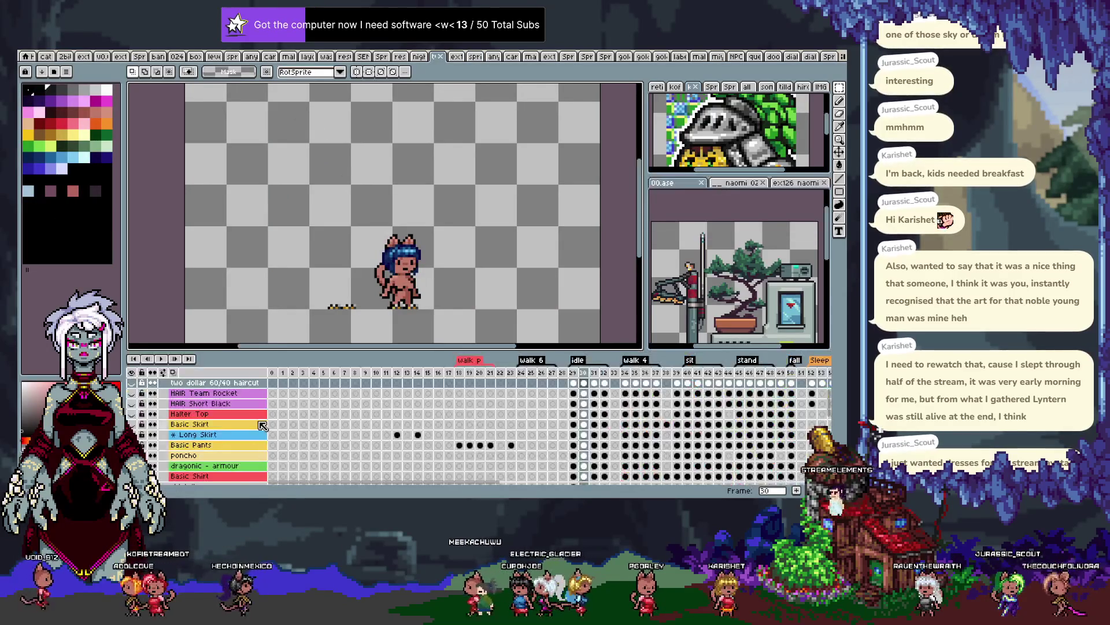
pyautogui.click(284, 391)
pyautogui.press('Return')
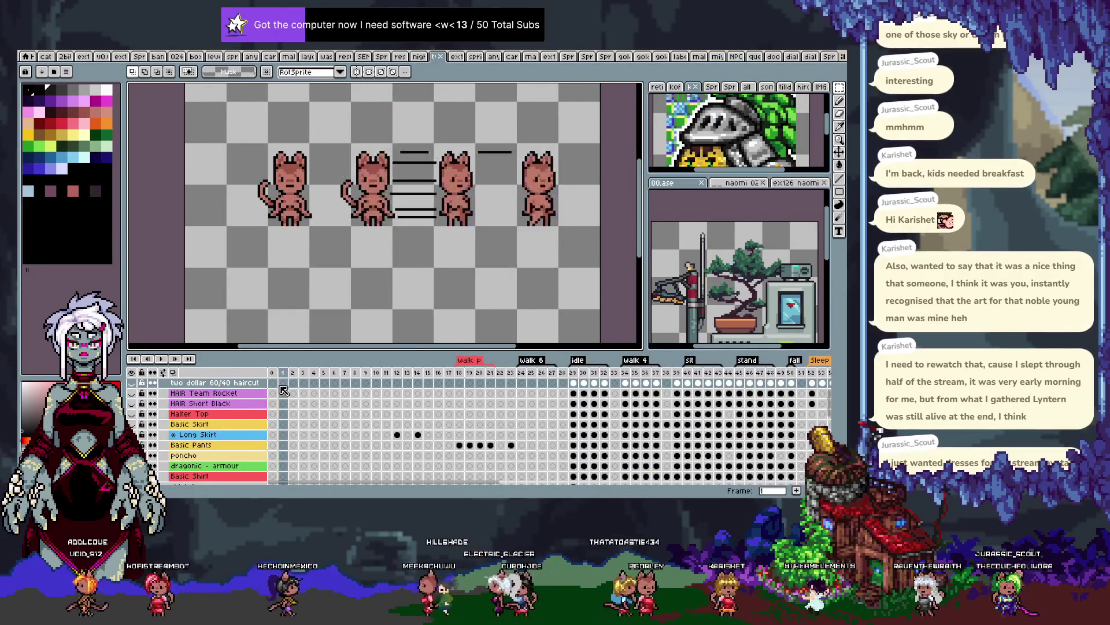
# Scroll through the timeline's layer list and make the colored pants layer visible
pyautogui.press('Tab')
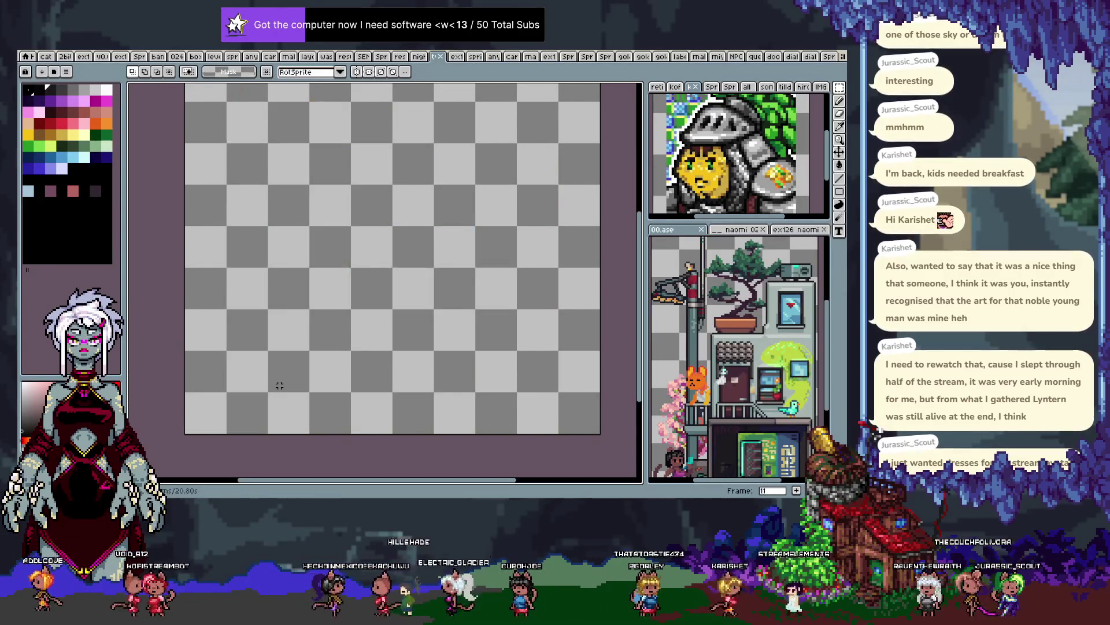
pyautogui.press('Tab')
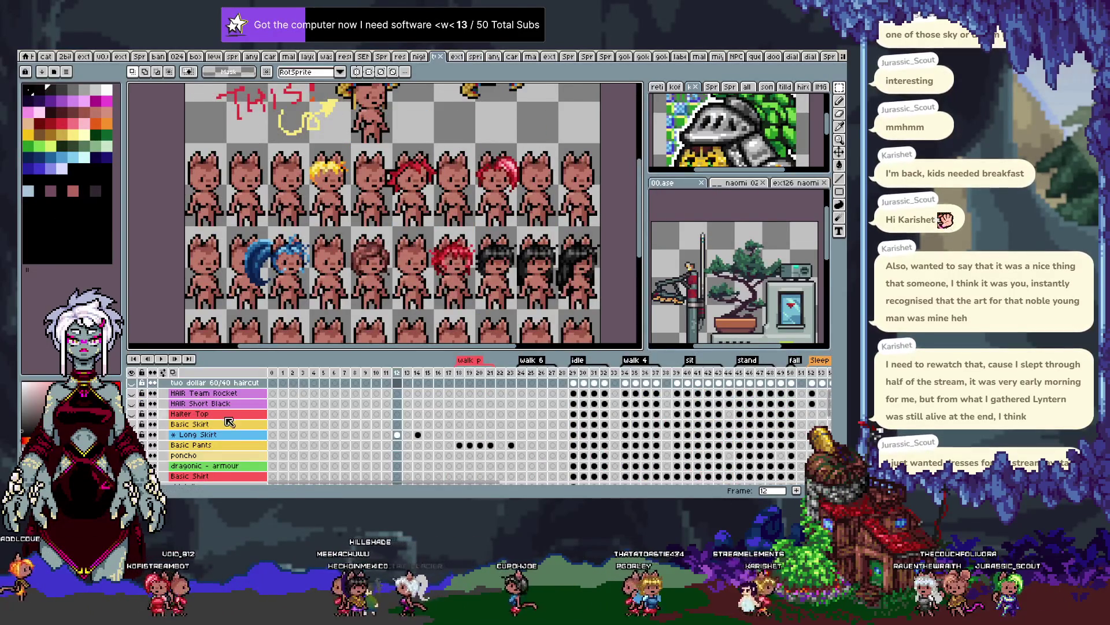
pyautogui.scroll(-3, 174, 431)
pyautogui.scroll(-3, 173, 430)
pyautogui.scroll(-4, 173, 430)
pyautogui.scroll(-3, 173, 430)
pyautogui.scroll(-3, 173, 431)
pyautogui.scroll(-2, 172, 432)
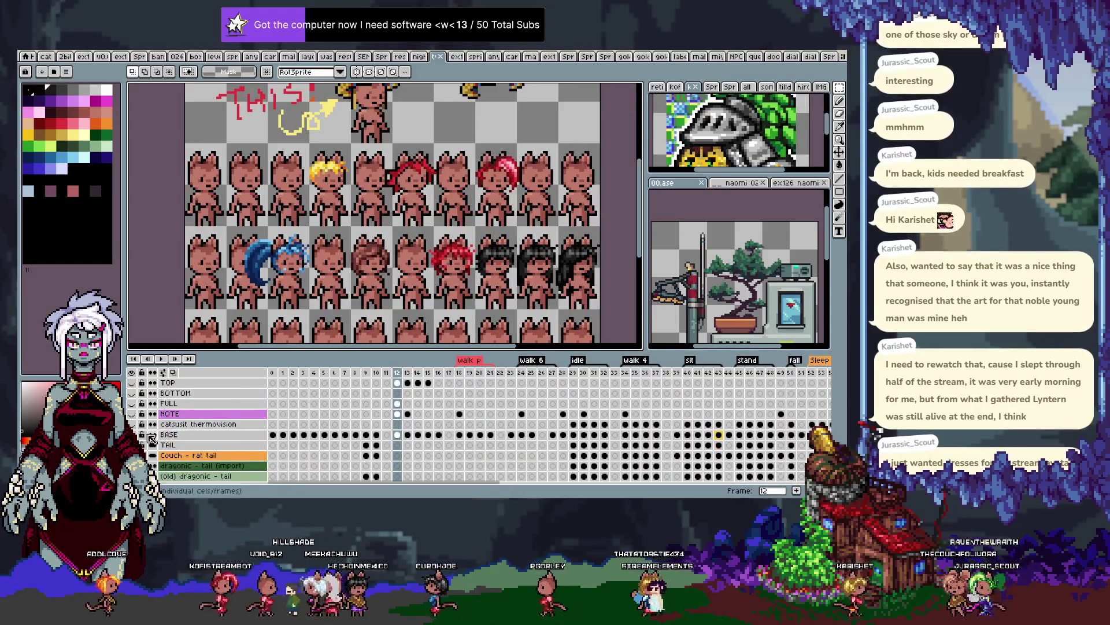
pyautogui.scroll(-1, 212, 426)
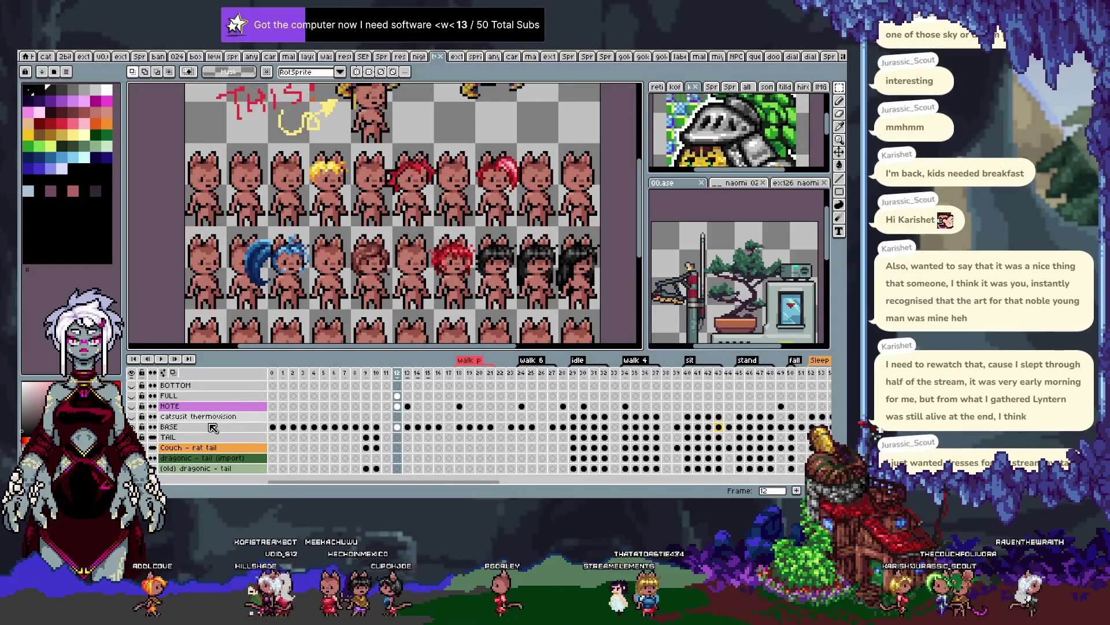
pyautogui.scroll(3, 191, 437)
pyautogui.scroll(3, 191, 437)
pyautogui.scroll(3, 191, 437)
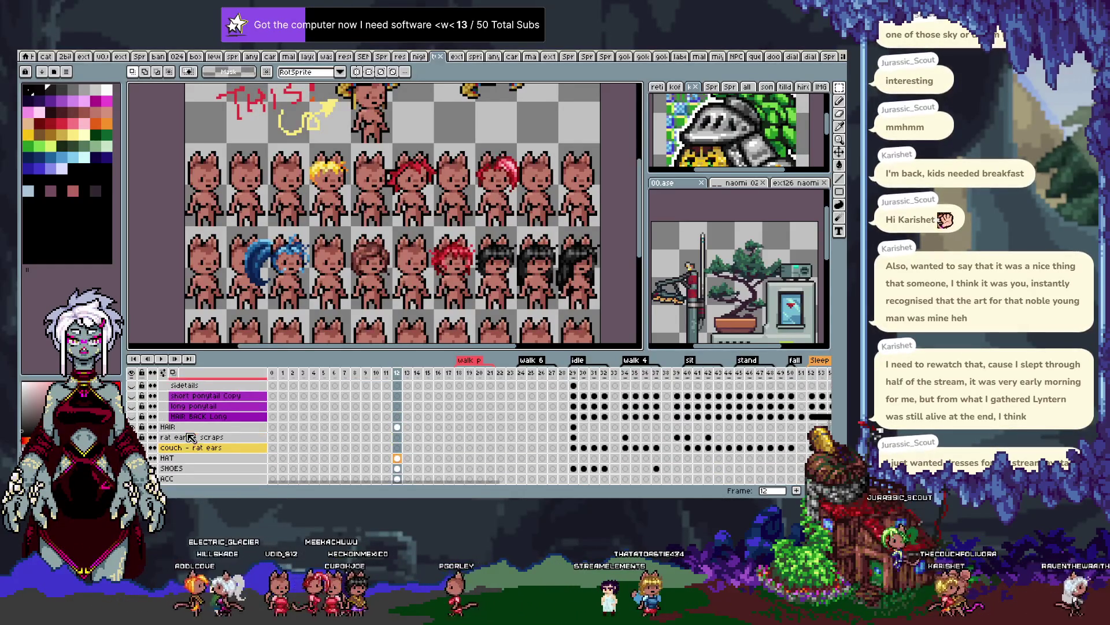
pyautogui.scroll(-3, 158, 443)
pyautogui.scroll(-3, 157, 442)
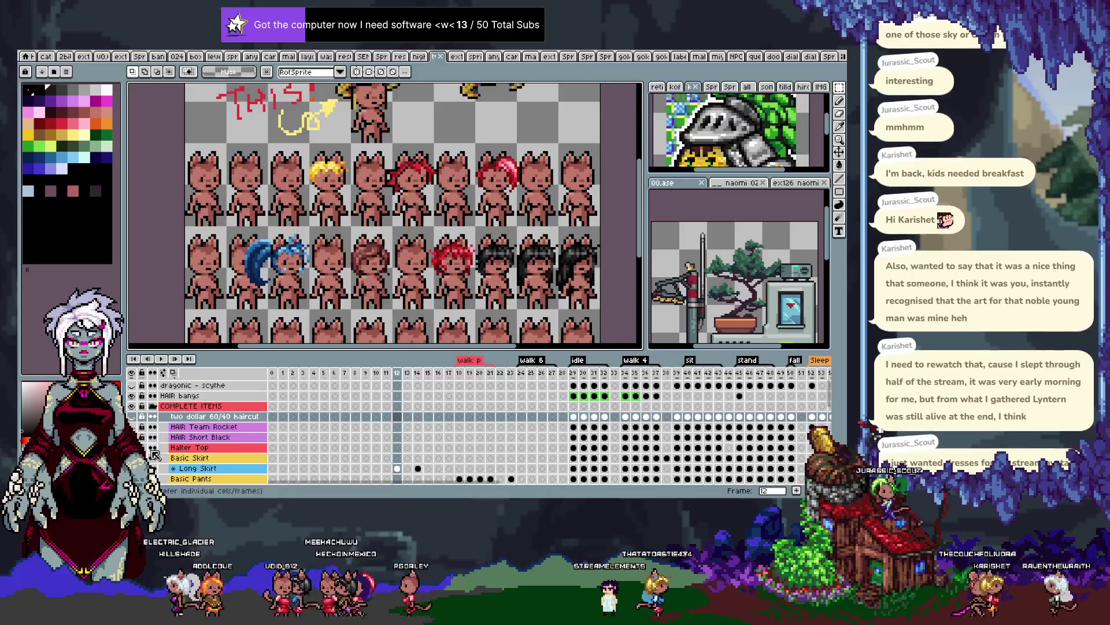
pyautogui.click(131, 478)
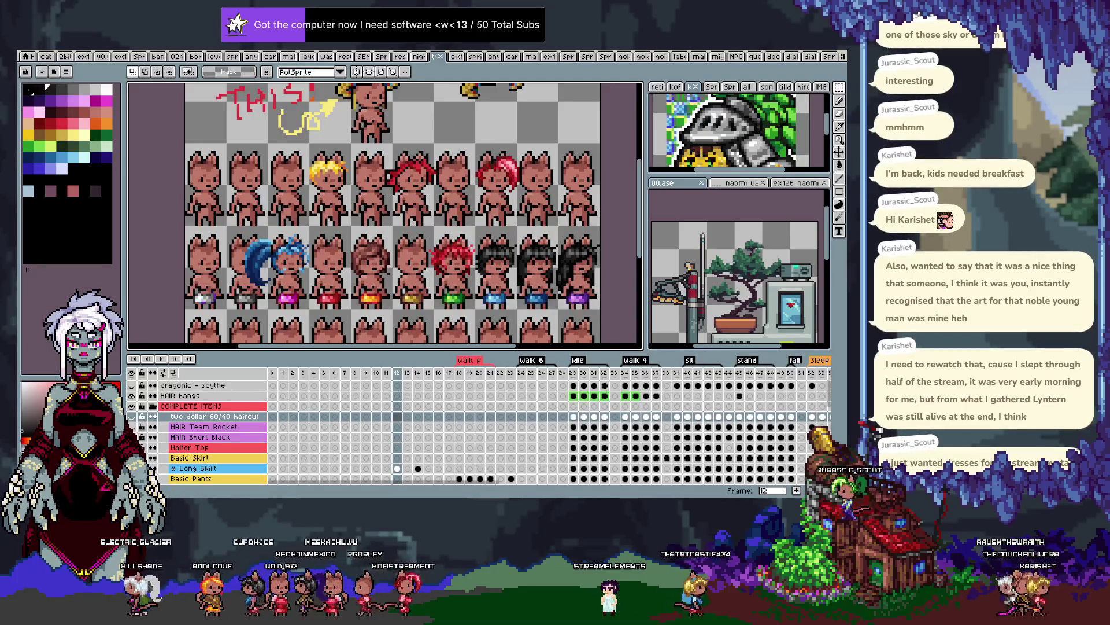
# Select the FULL layer at frame 12, hide the timeline and scroll to the dressed cat row
pyautogui.scroll(1, 191, 431)
pyautogui.scroll(-2, 196, 431)
pyautogui.scroll(-2, 197, 431)
pyautogui.scroll(-3, 196, 431)
pyautogui.scroll(-3, 214, 431)
pyautogui.scroll(-2, 214, 431)
pyautogui.scroll(-2, 214, 431)
pyautogui.scroll(-1, 214, 431)
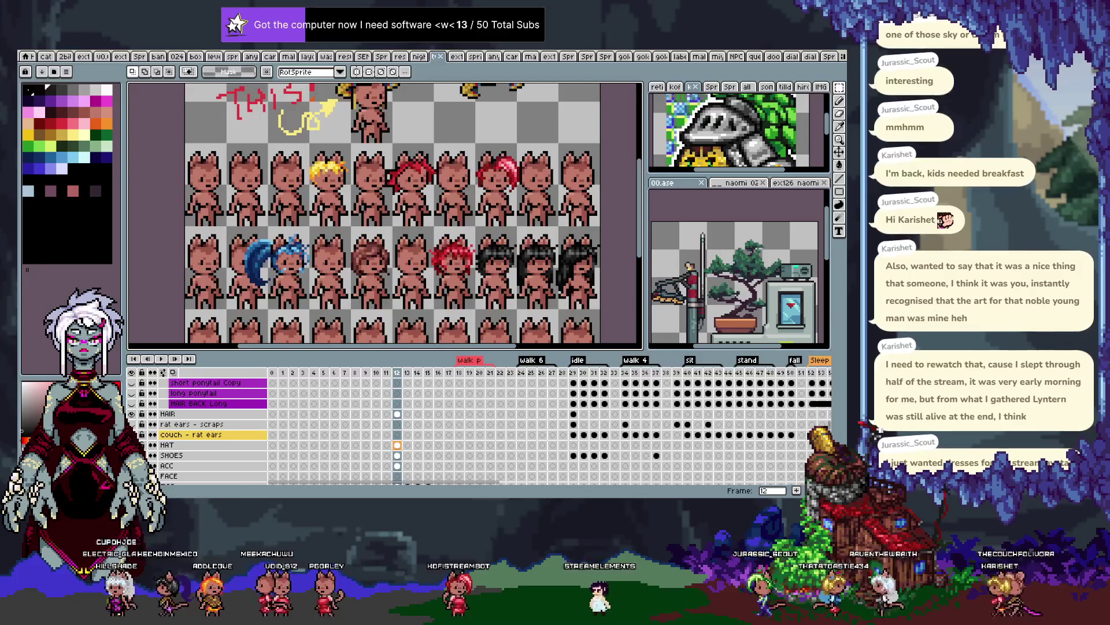
pyautogui.scroll(-2, 214, 431)
pyautogui.scroll(-3, 214, 430)
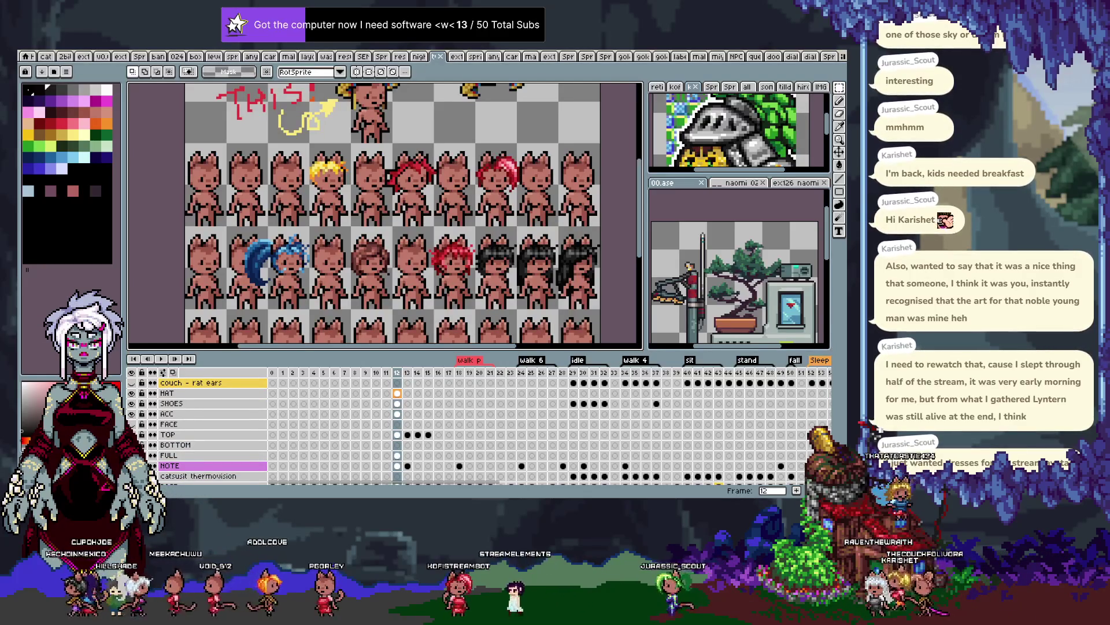
pyautogui.click(397, 455)
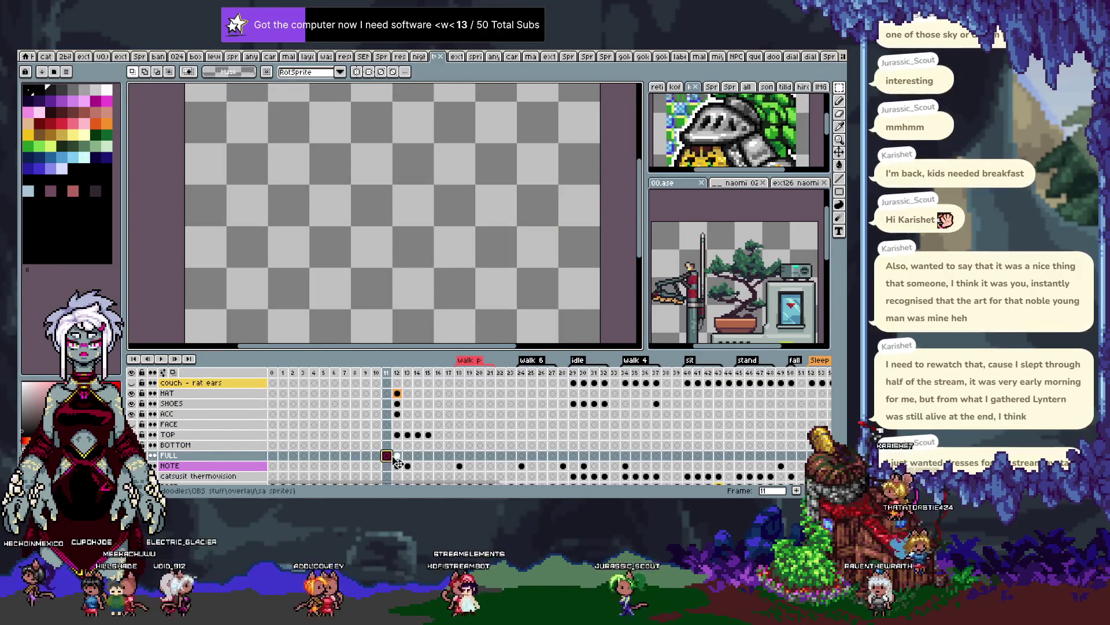
pyautogui.press('Tab')
pyautogui.scroll(-2, 399, 453)
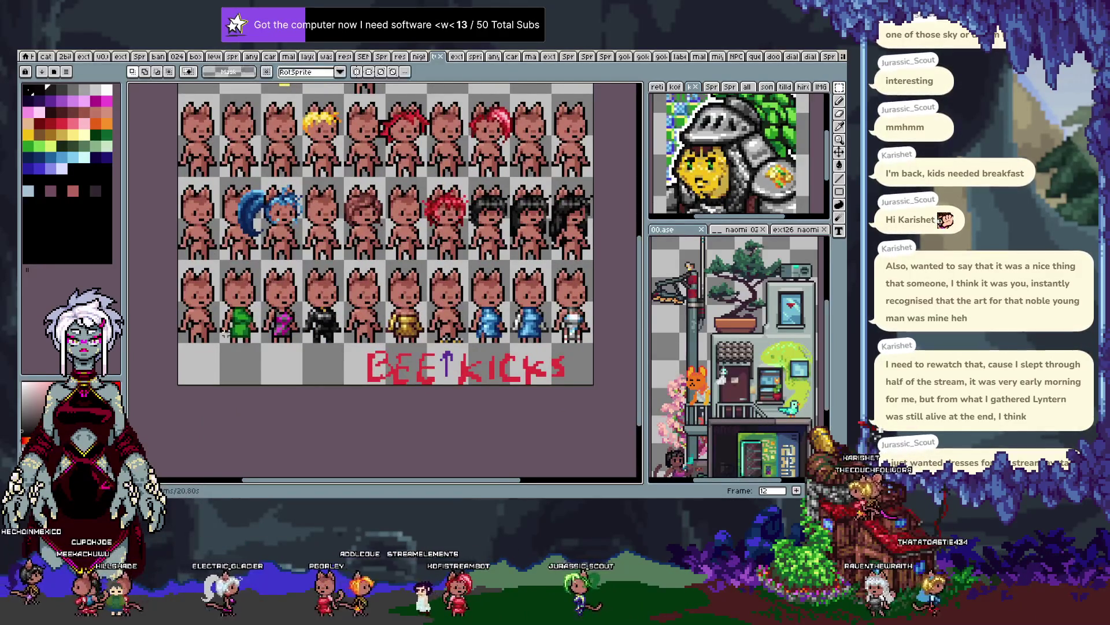
pyautogui.scroll(1, 246, 330)
pyautogui.scroll(-1, 364, 351)
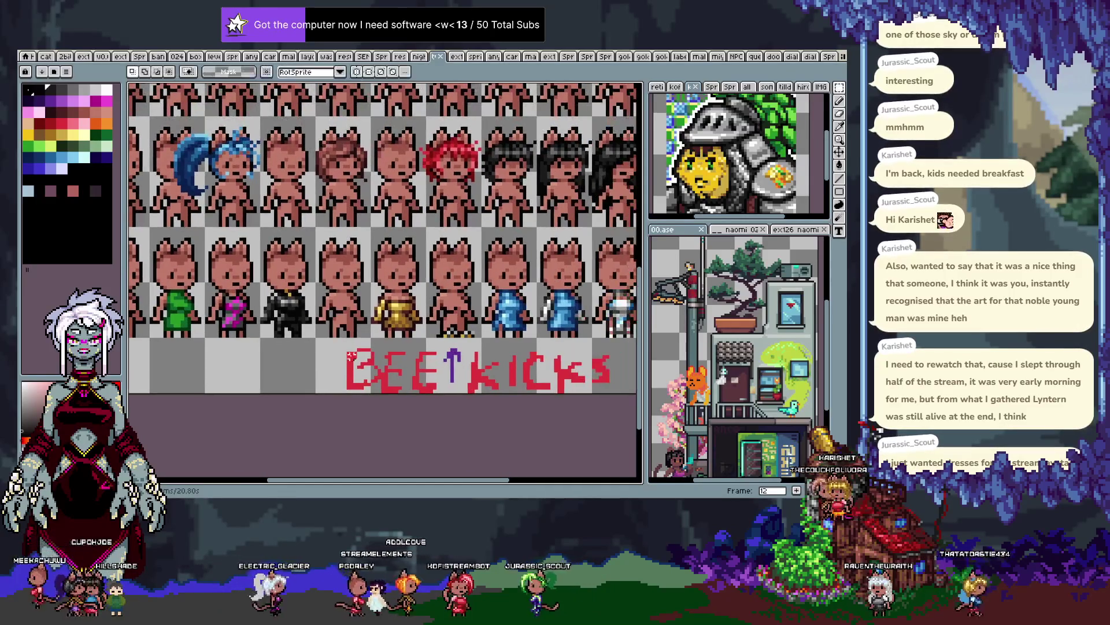
pyautogui.press('m')
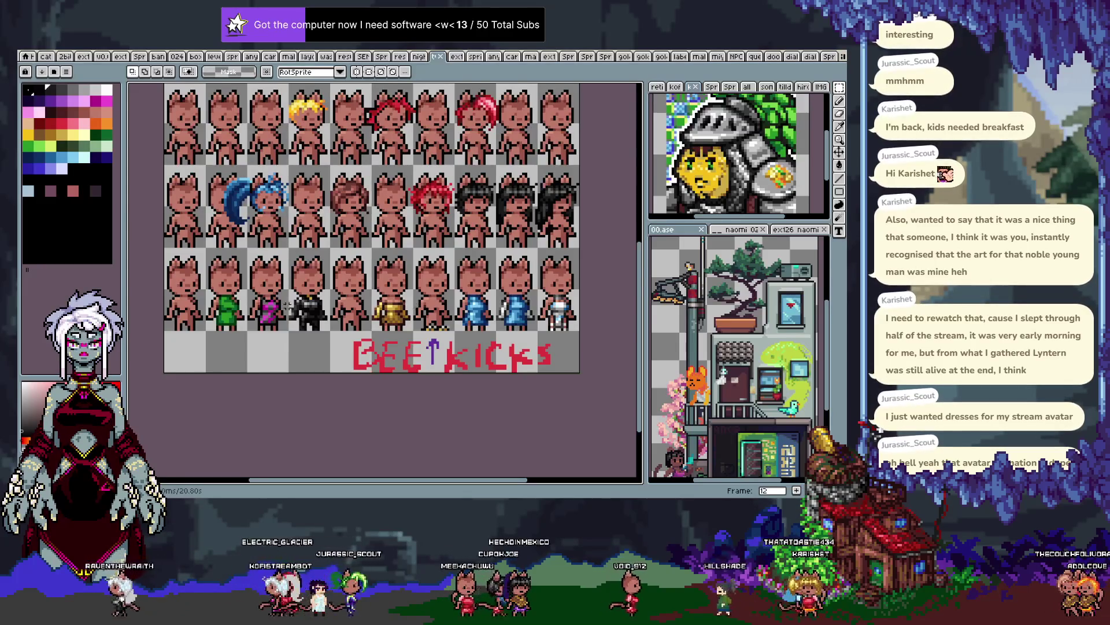
pyautogui.press('b')
pyautogui.scroll(1, 285, 302)
pyautogui.scroll(1, 284, 303)
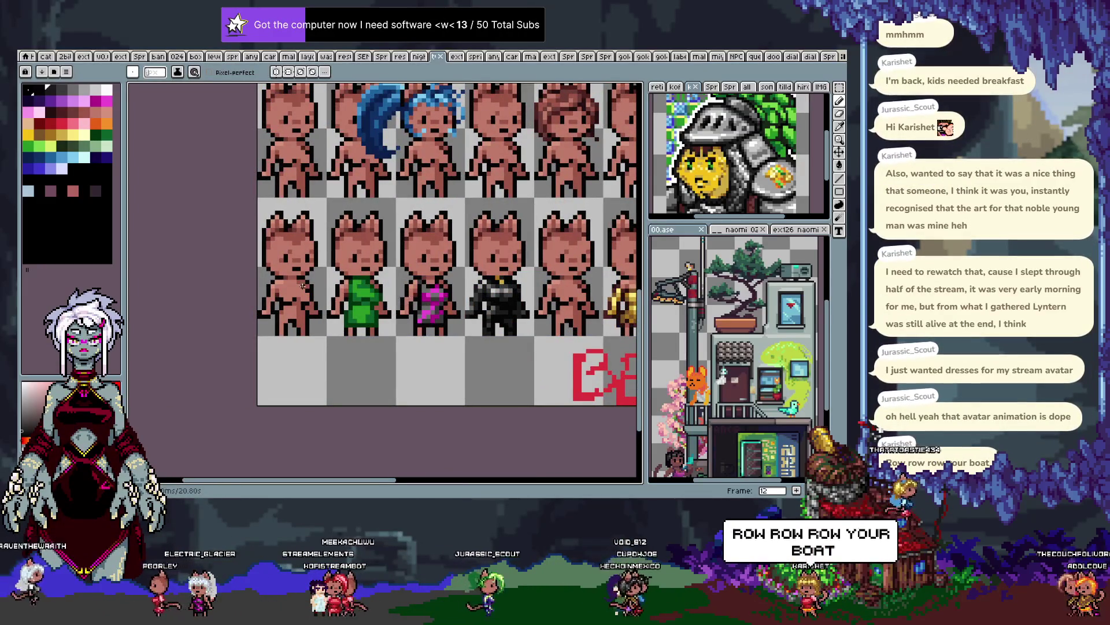
# Pencil a dark purple skirt outline down the first cat's left side and along its hem
pyautogui.scroll(1, 312, 296)
pyautogui.scroll(1, 325, 294)
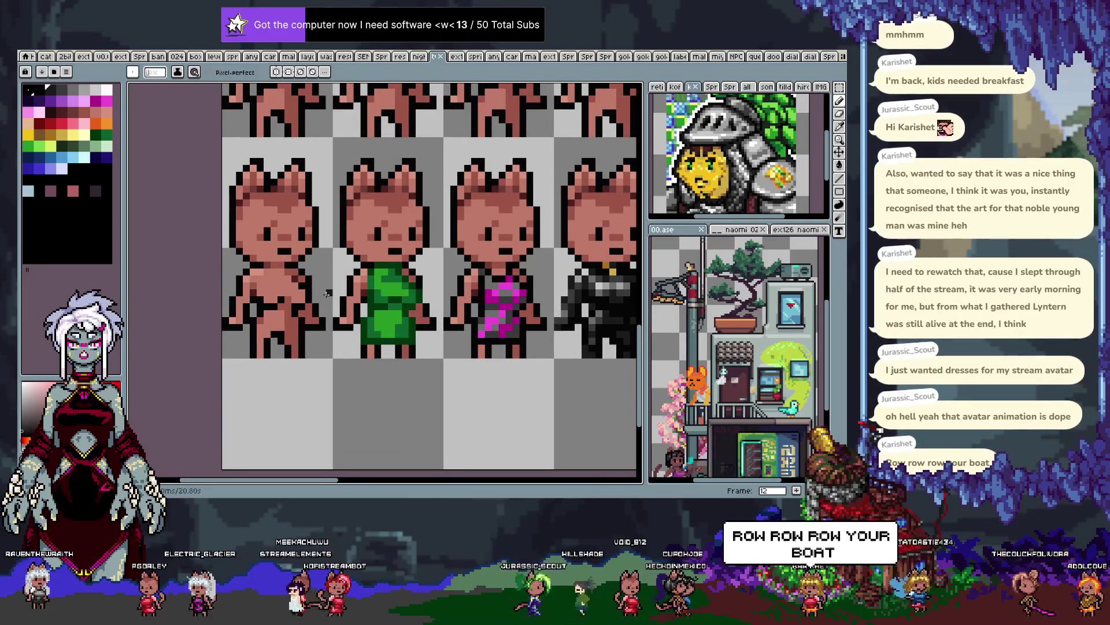
pyautogui.scroll(-1, 347, 287)
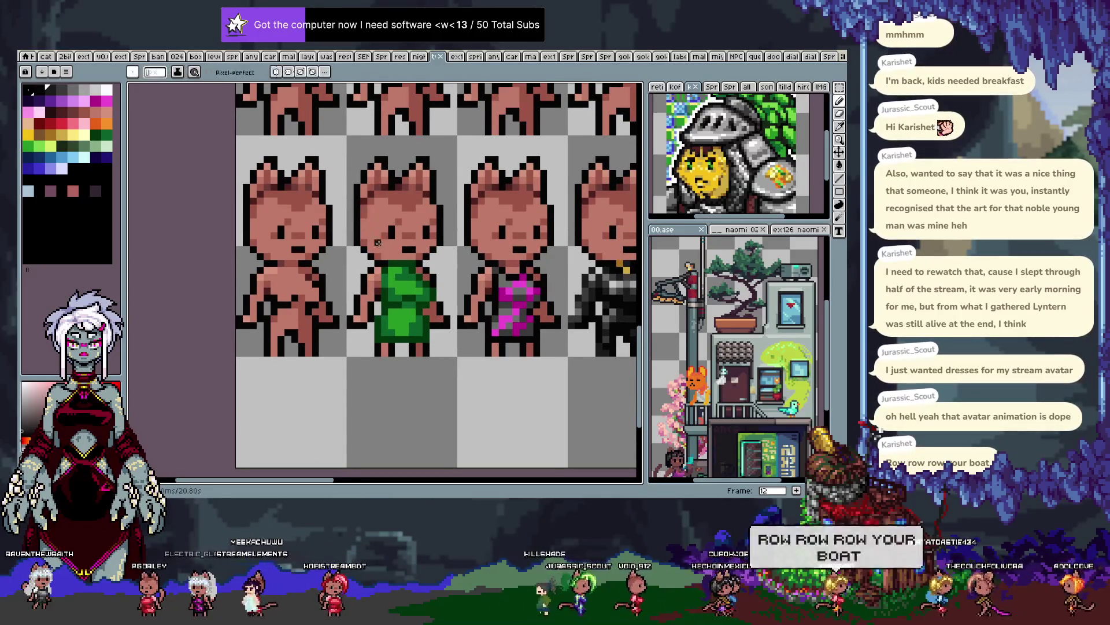
pyautogui.scroll(1, 420, 260)
pyautogui.press('i')
pyautogui.press('b')
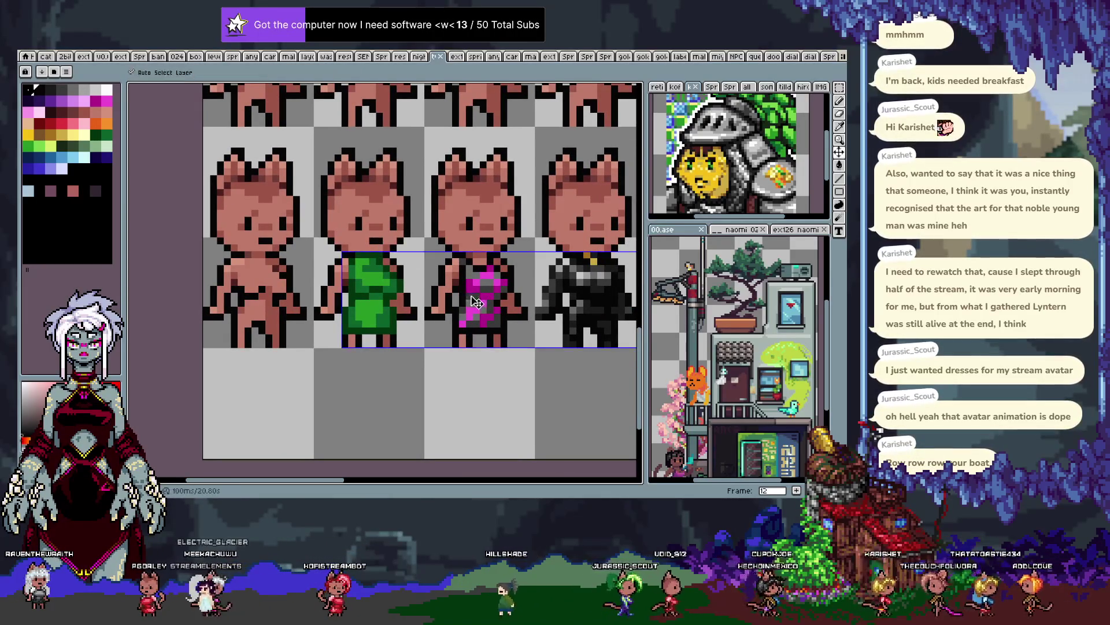
pyautogui.click(30, 102)
pyautogui.moveTo(236, 300); pyautogui.dragTo(219, 336)
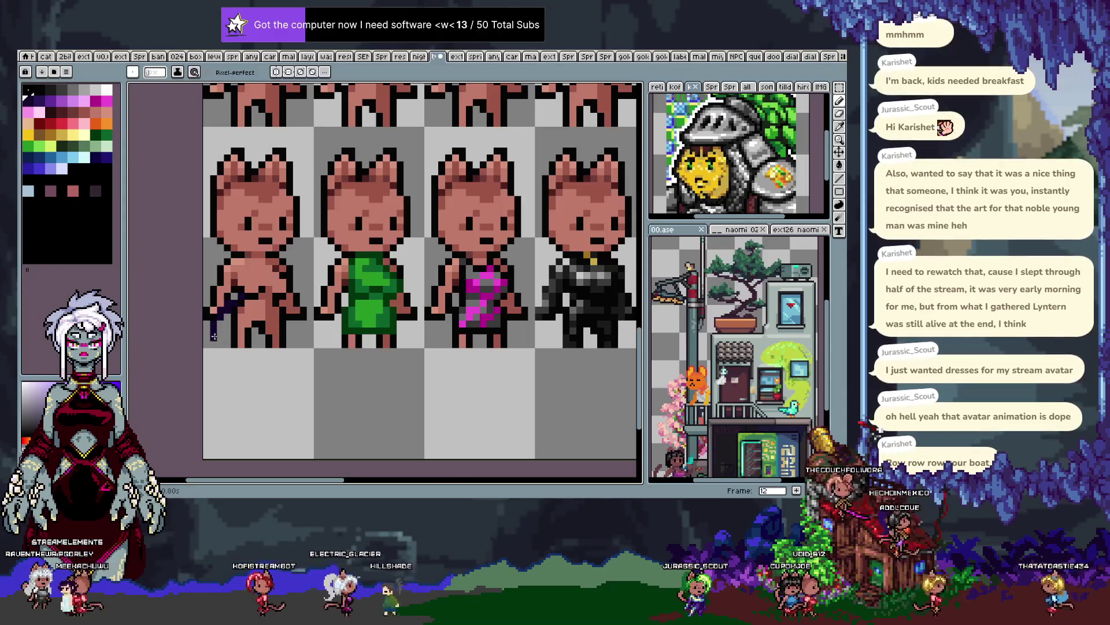
pyautogui.moveTo(266, 341); pyautogui.dragTo(280, 317)
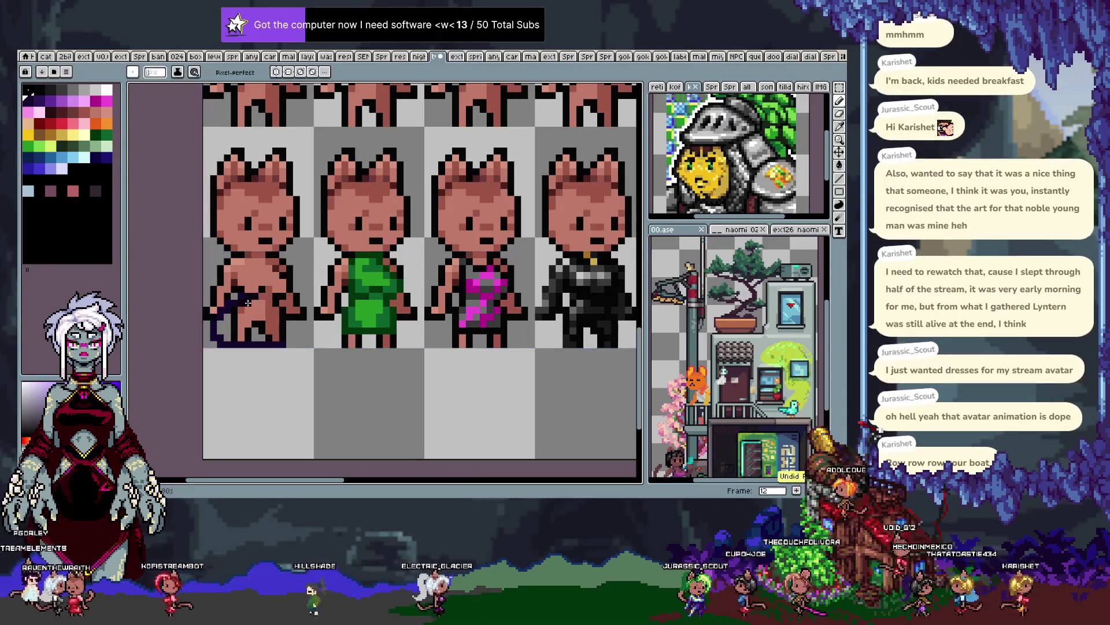
# Try purple, magenta and yellow bucket fills on the skirt outline, then undo them
pyautogui.press('g')
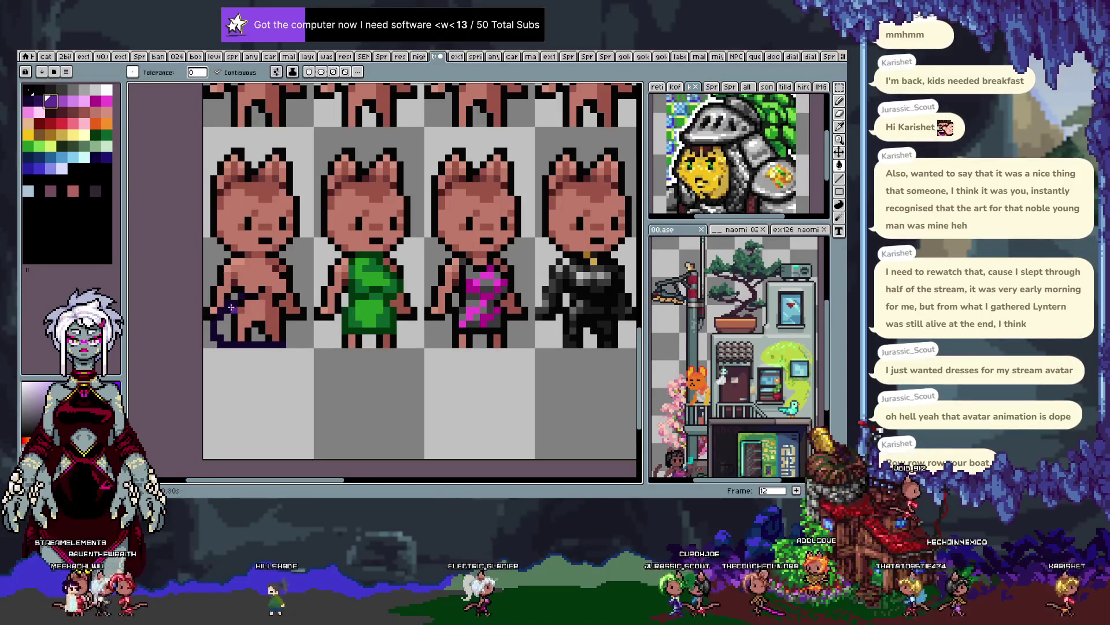
pyautogui.click(231, 301)
pyautogui.press('b')
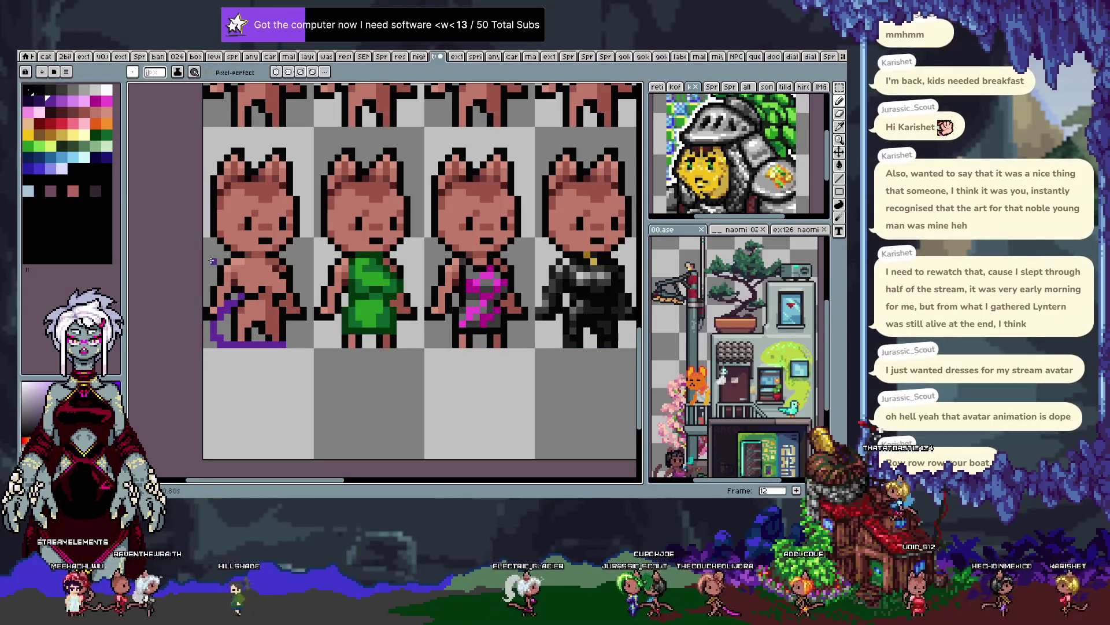
pyautogui.press('g')
pyautogui.click(107, 101)
pyautogui.click(245, 322)
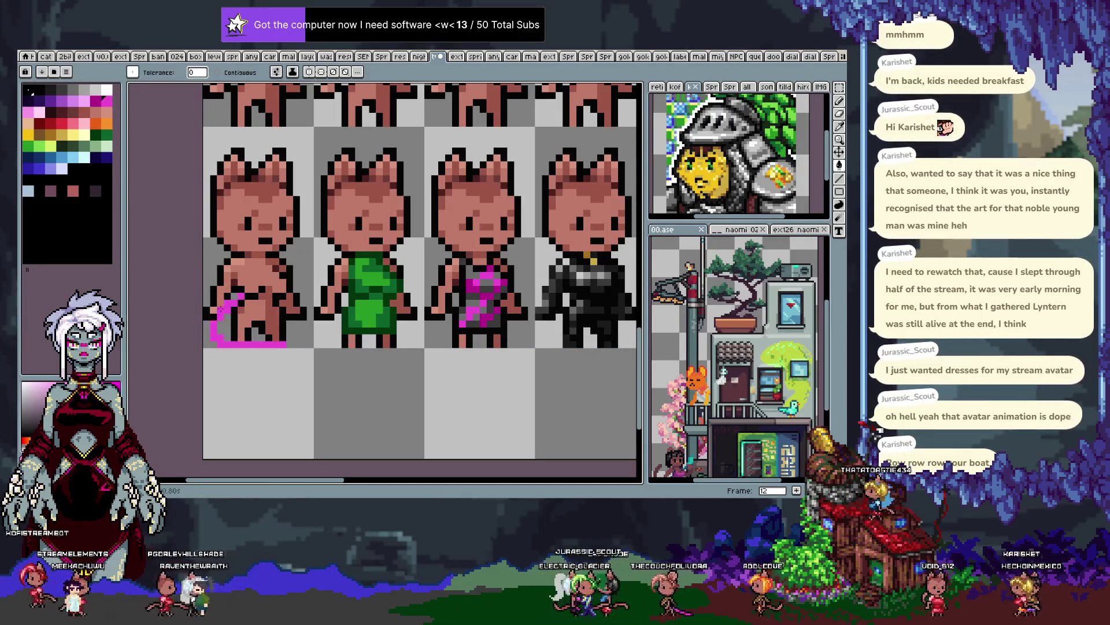
pyautogui.press('b')
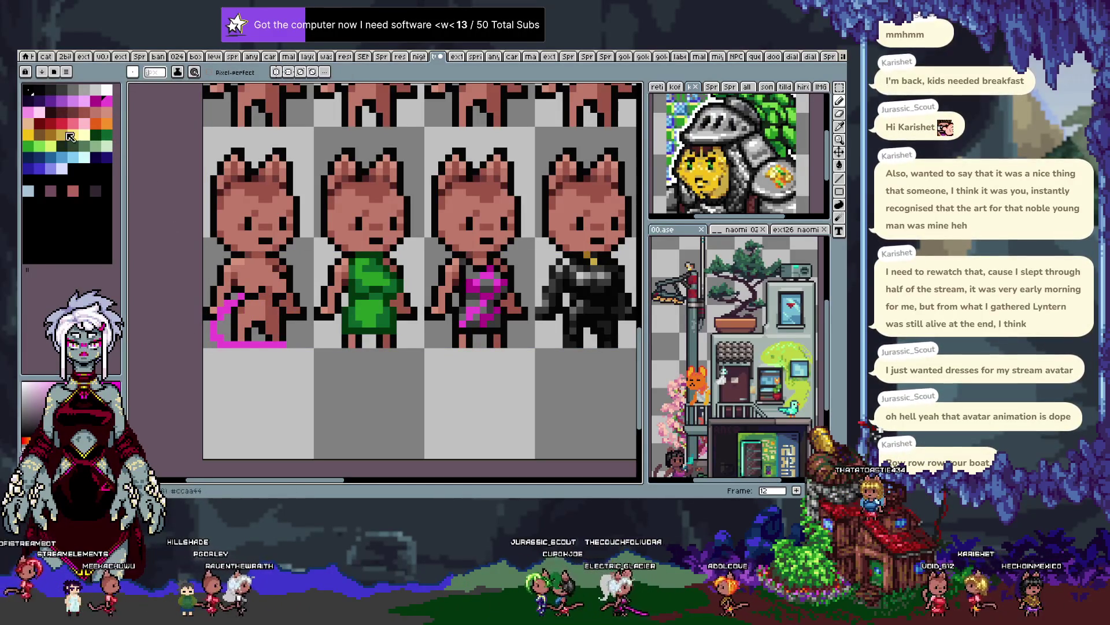
pyautogui.click(28, 134)
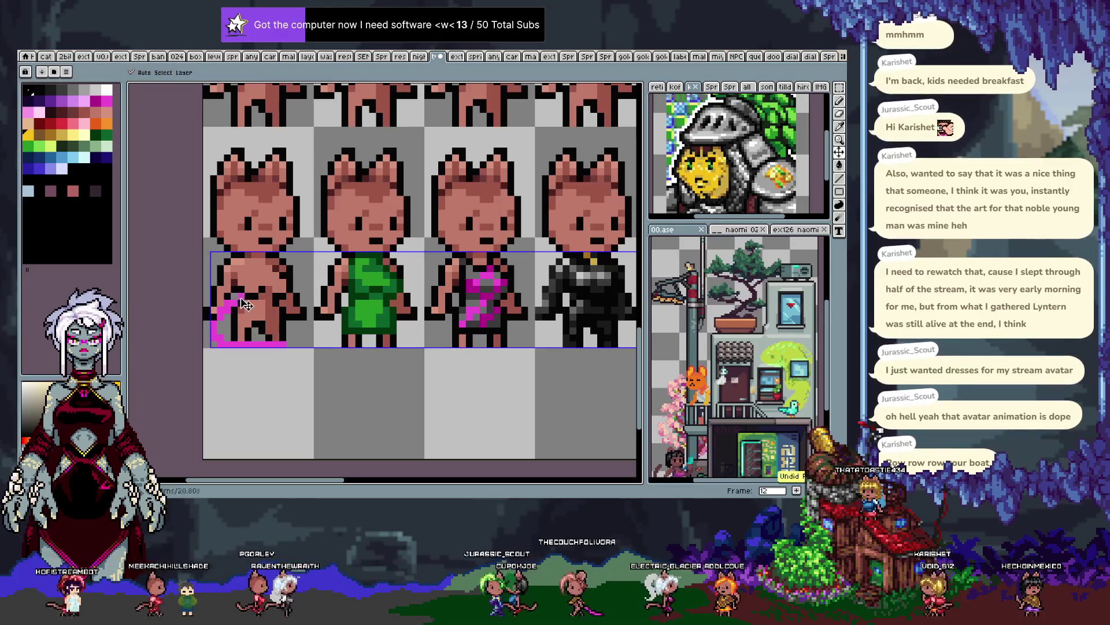
pyautogui.press('g')
pyautogui.click(241, 295)
pyautogui.hotkey('ctrl', 'z')
pyautogui.hotkey('ctrl', 'z')
pyautogui.press('v')
# Clear the selection, show the cell grid, and fill the first cat's outline yellow
pyautogui.hotkey('ctrl', 'd')
pyautogui.press('g')
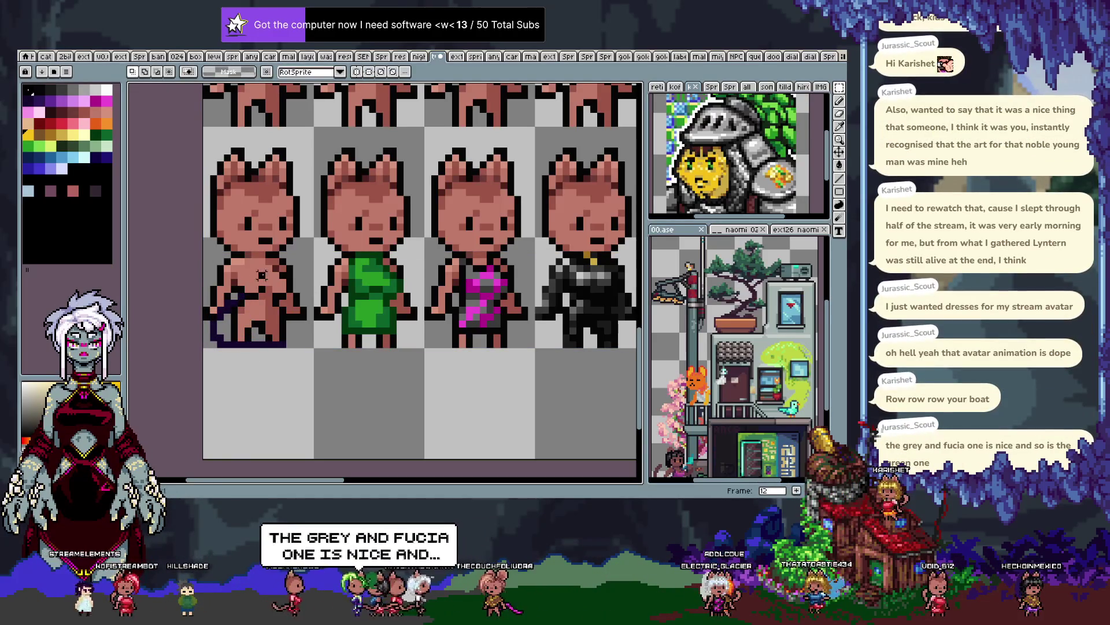
pyautogui.press('m')
pyautogui.hotkey('ctrl', "'")
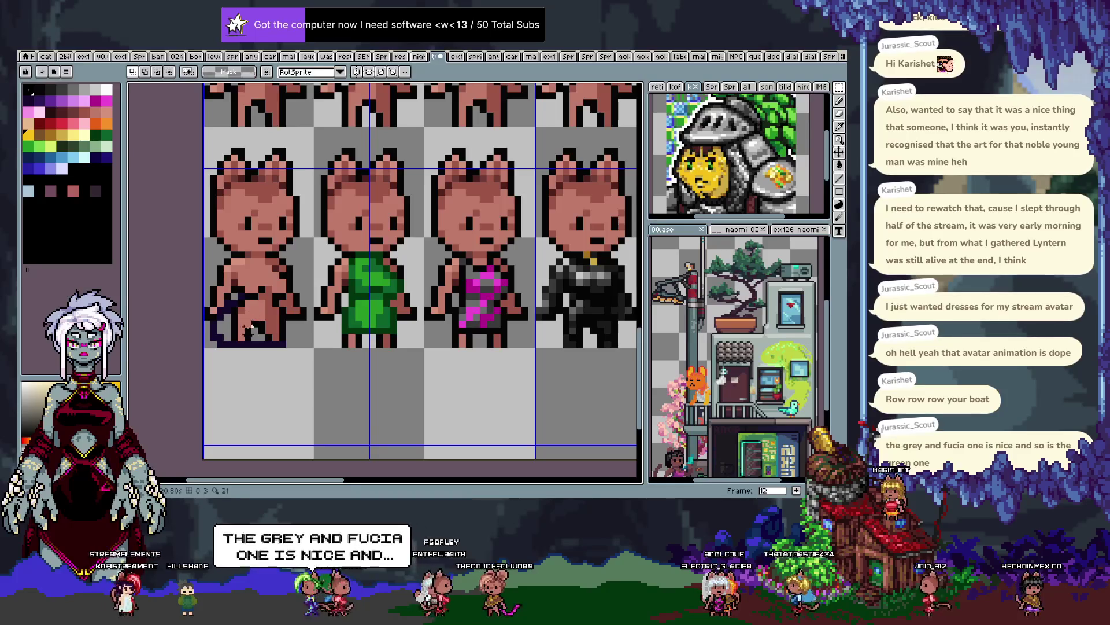
pyautogui.press('g')
pyautogui.click(232, 303)
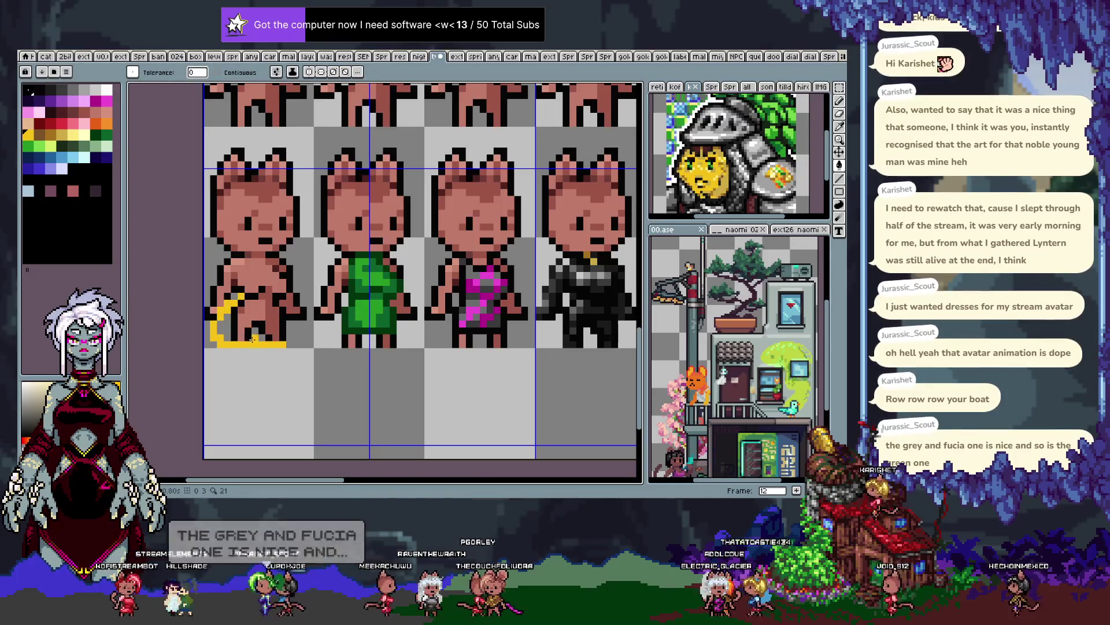
# Fill the first cat's skirt area with yellow, undoing a fill that flooded the whole cell
pyautogui.press('b')
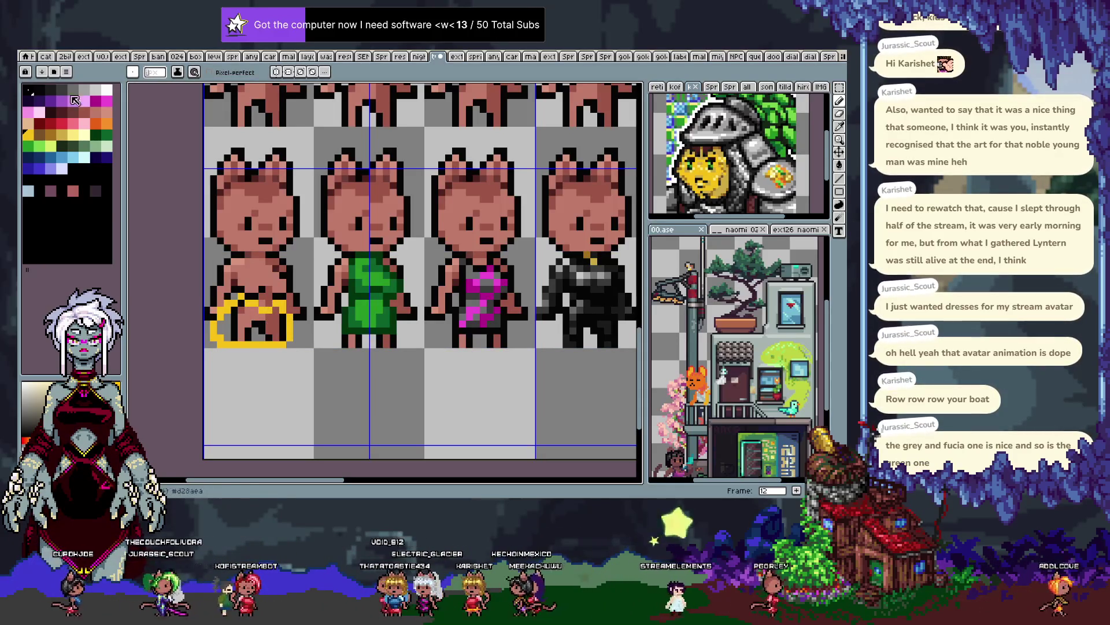
pyautogui.click(51, 134)
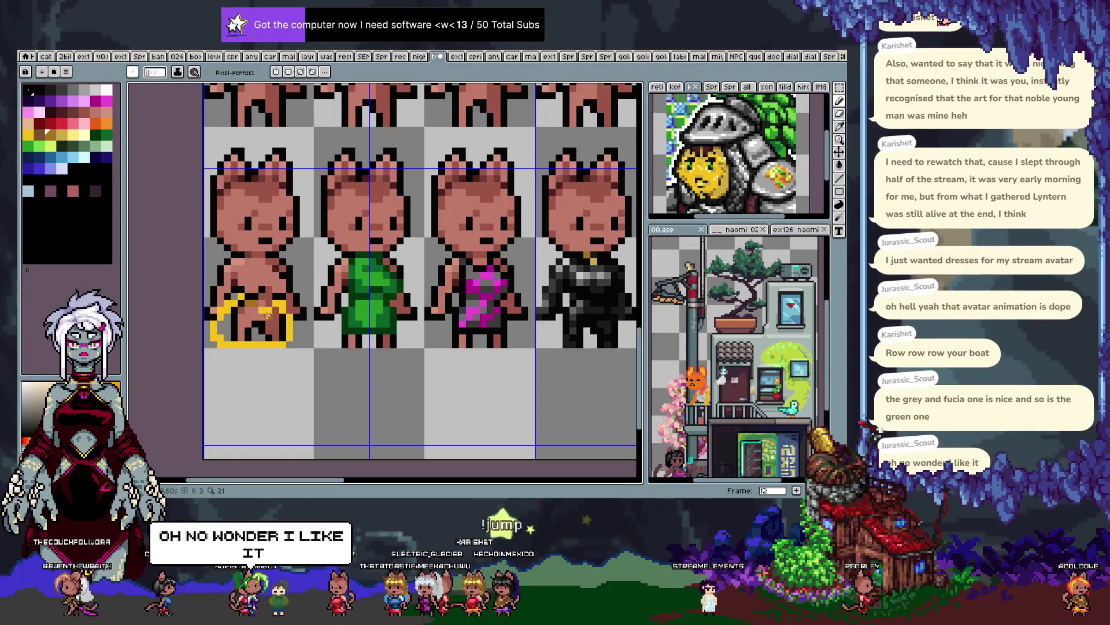
pyautogui.press('g')
pyautogui.click(237, 322)
pyautogui.hotkey('ctrl', 'z')
pyautogui.click(235, 327)
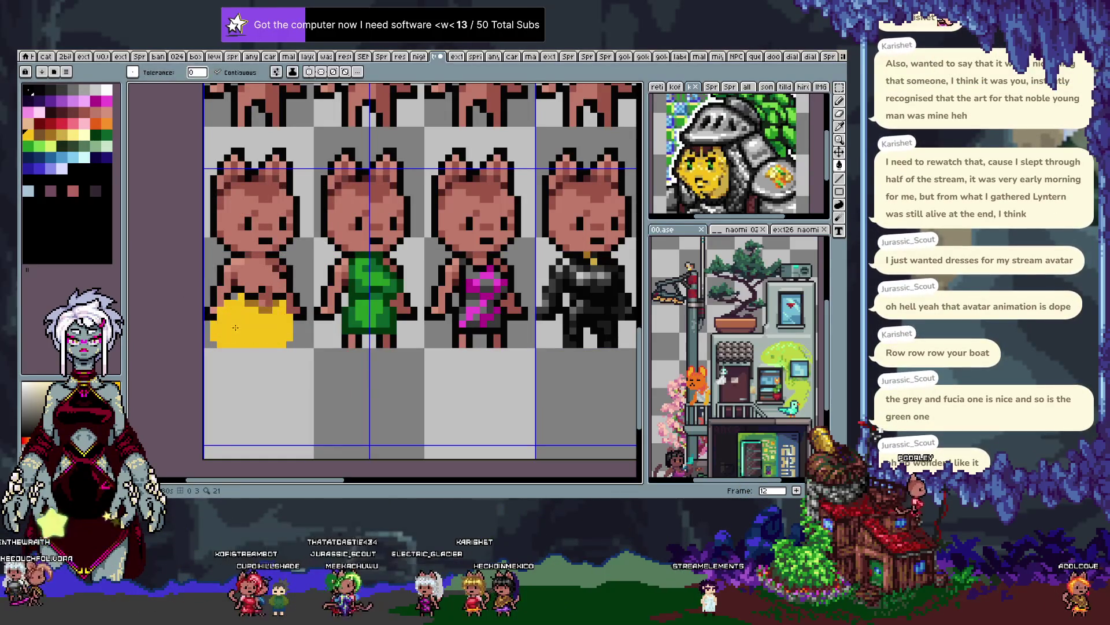
# Draw a golden-brown strap above the yellow skirt and fill the upper dress yellow
pyautogui.press('i')
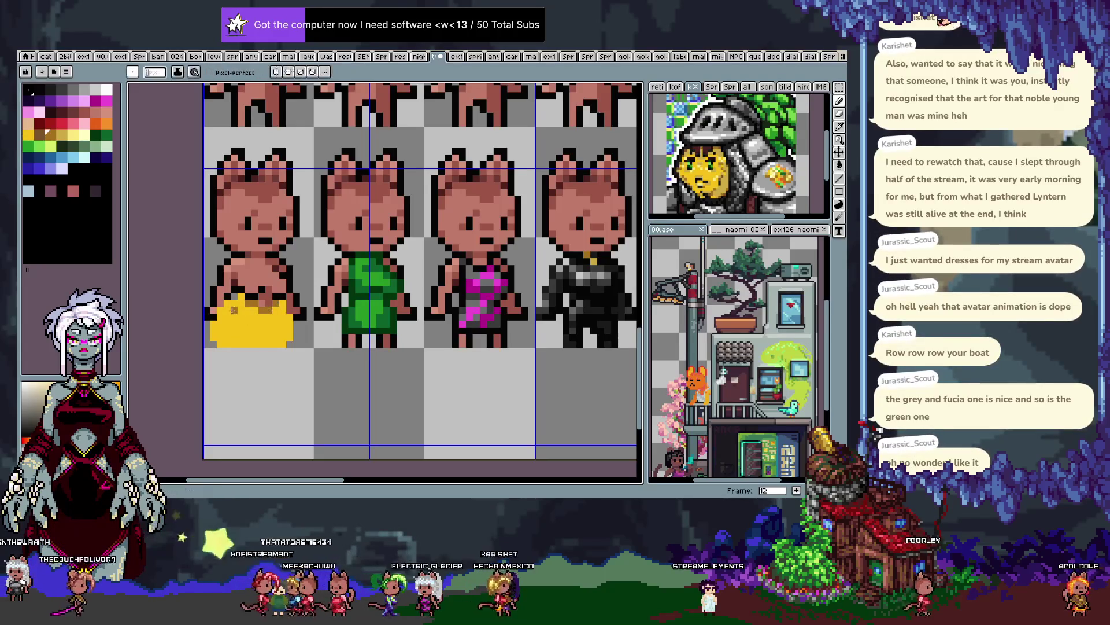
pyautogui.press('b')
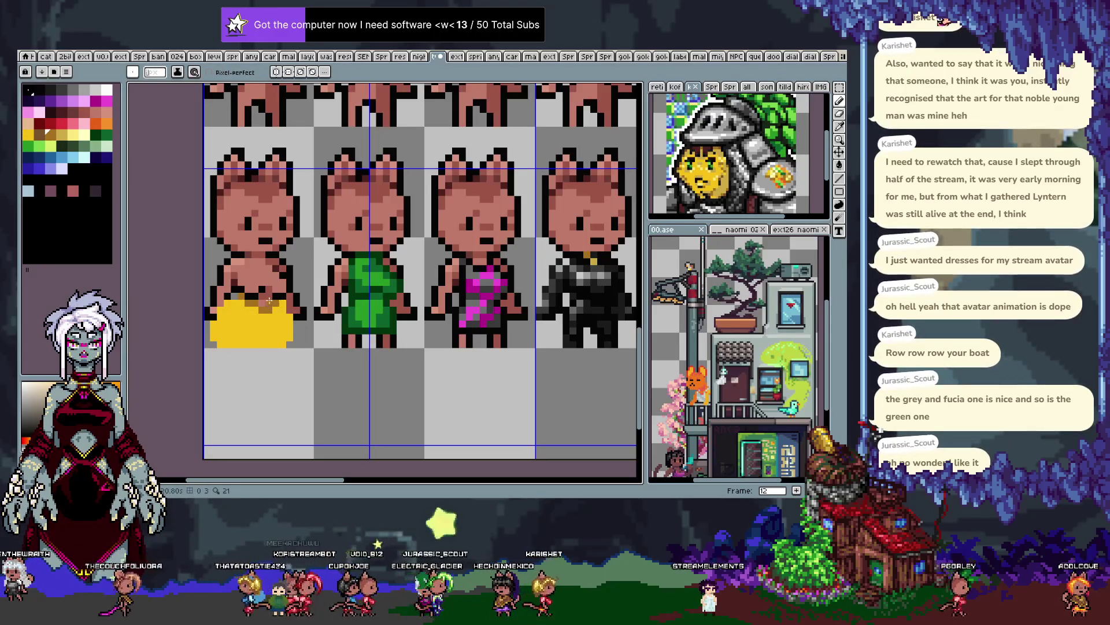
pyautogui.keyDown('alt'); pyautogui.click(262, 296); pyautogui.keyUp('alt')
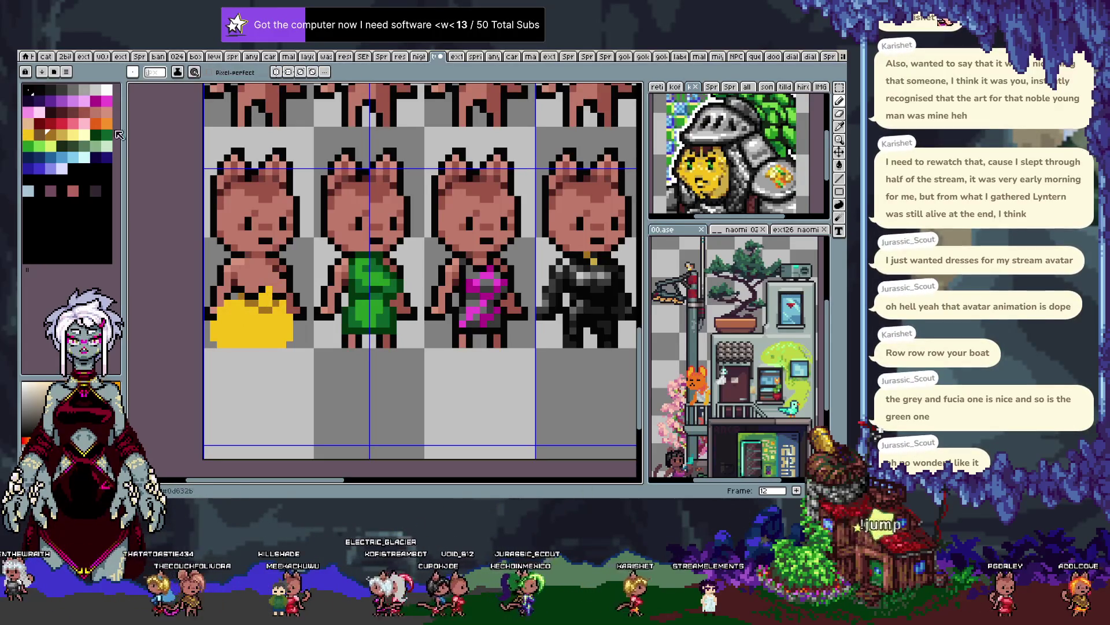
pyautogui.click(41, 135)
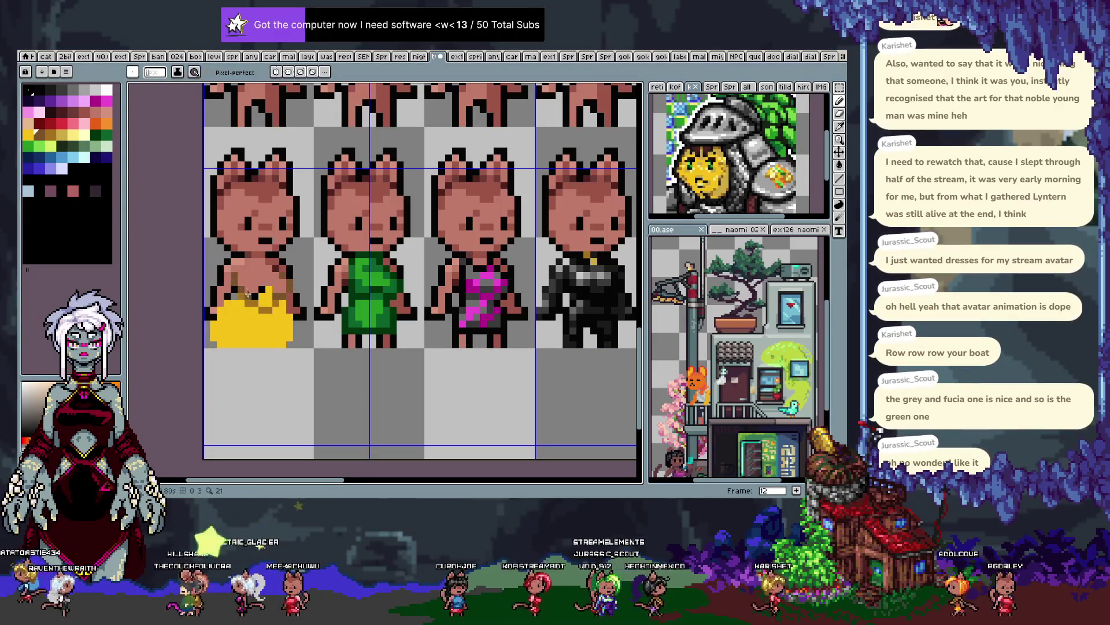
pyautogui.moveTo(241, 282); pyautogui.dragTo(244, 267)
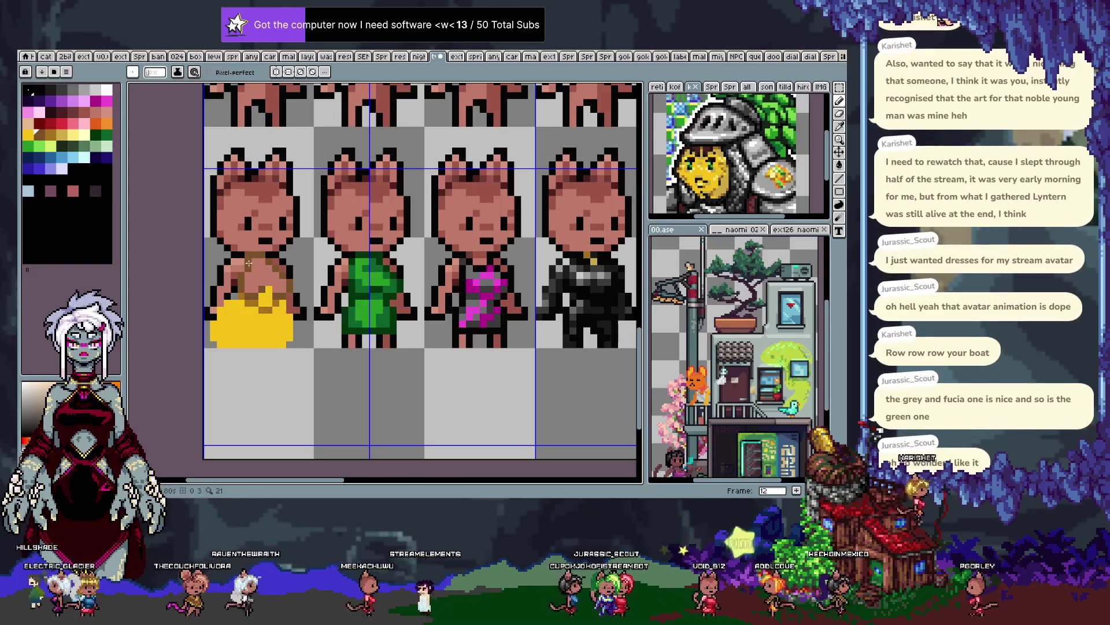
pyautogui.press('i')
pyautogui.press('g')
pyautogui.click(262, 291)
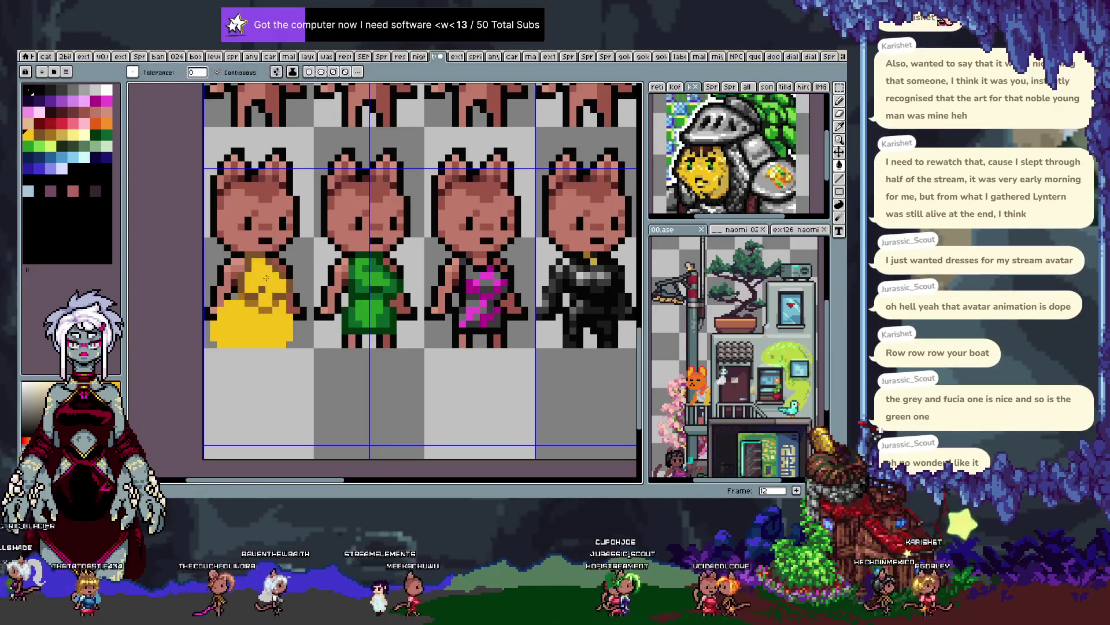
pyautogui.press('b')
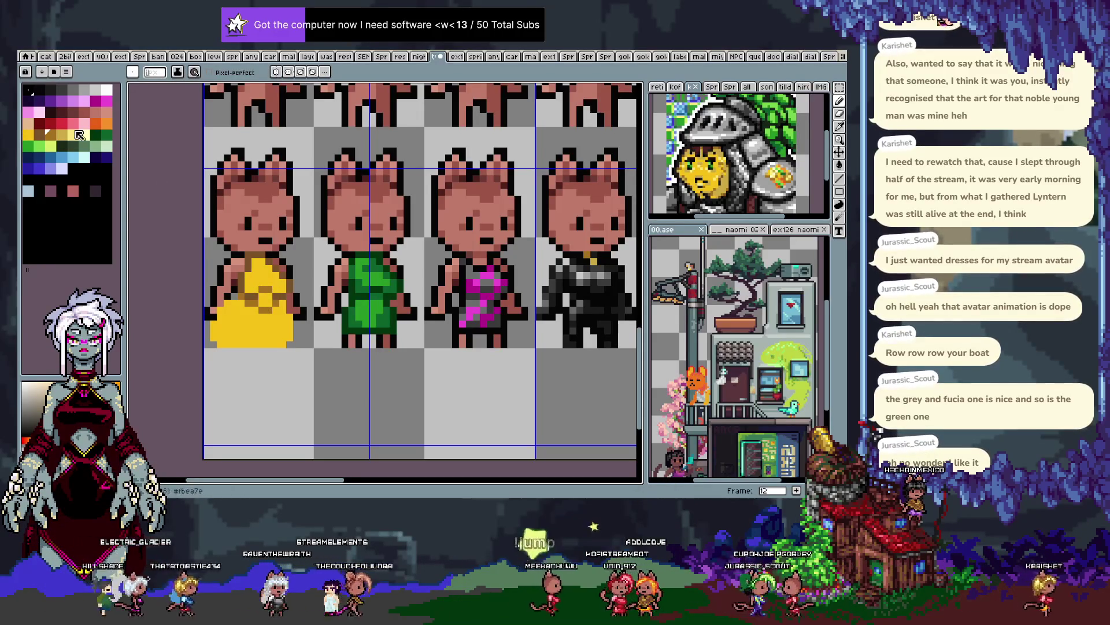
# Paint darker ochre shading on the yellow dress's shoulders with eyedropped dress yellows, undoing stray strokes
pyautogui.moveTo(249, 307); pyautogui.dragTo(281, 328)
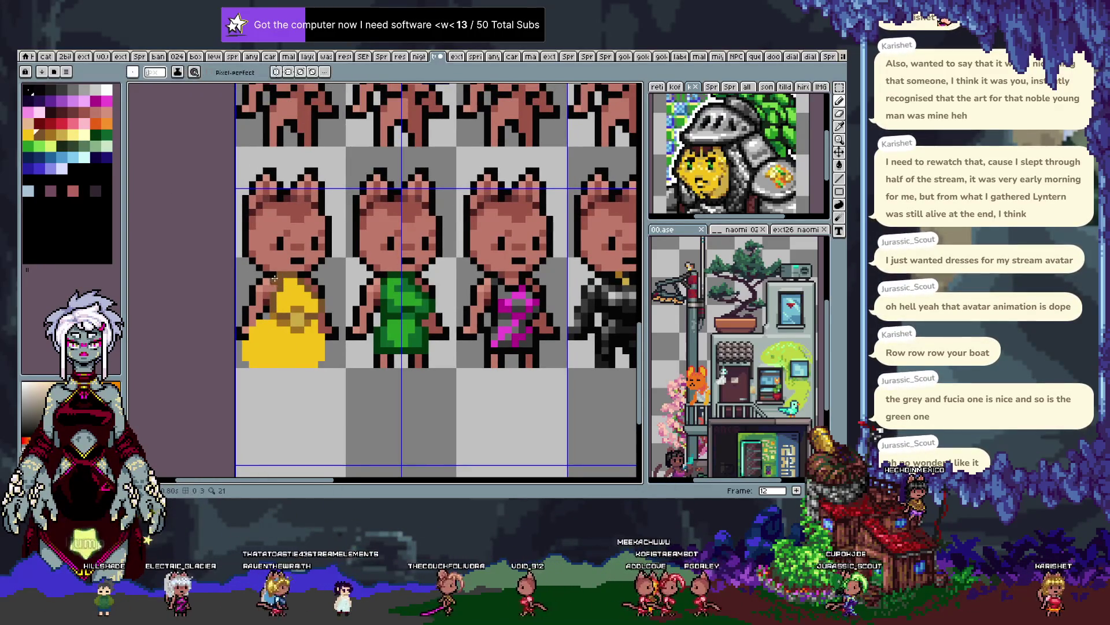
pyautogui.keyDown('alt'); pyautogui.click(287, 288); pyautogui.keyUp('alt')
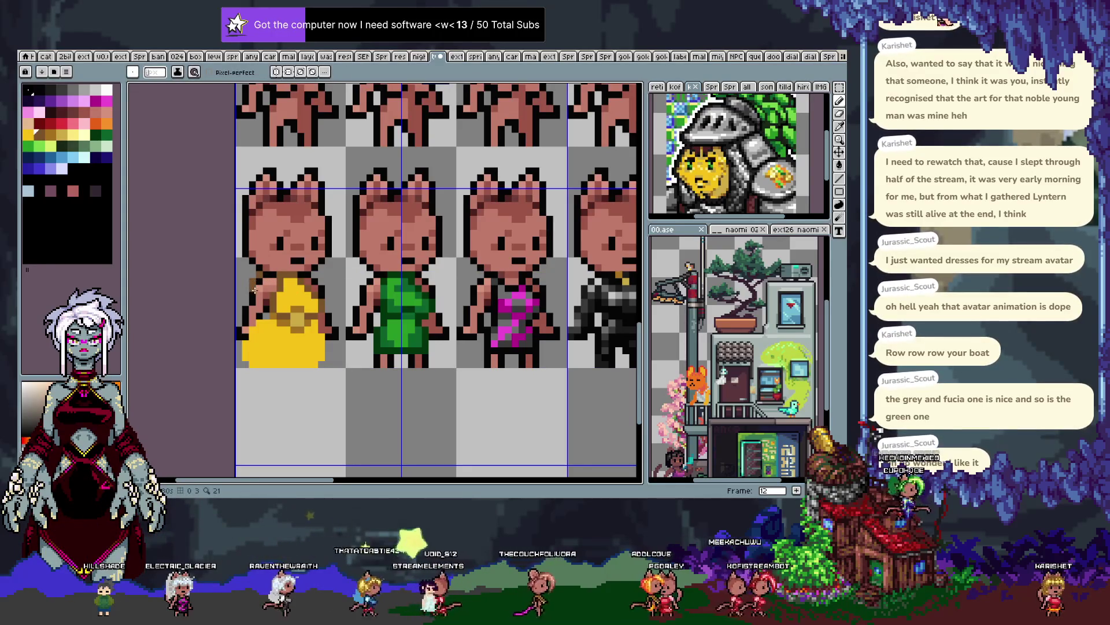
pyautogui.hotkey('ctrl', 'z')
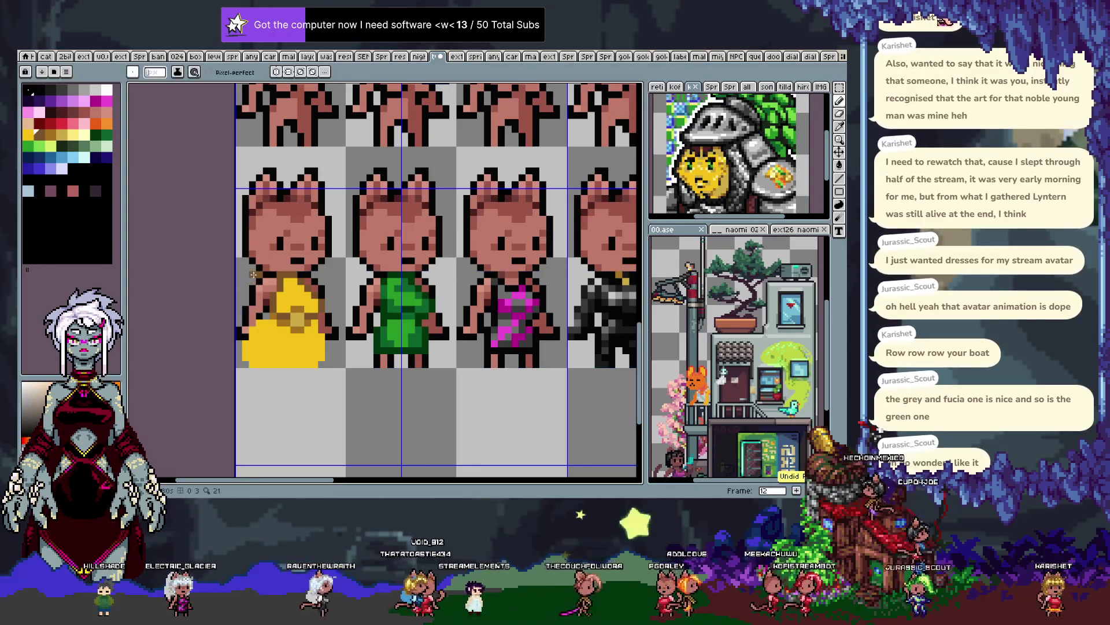
pyautogui.moveTo(245, 281); pyautogui.dragTo(252, 294)
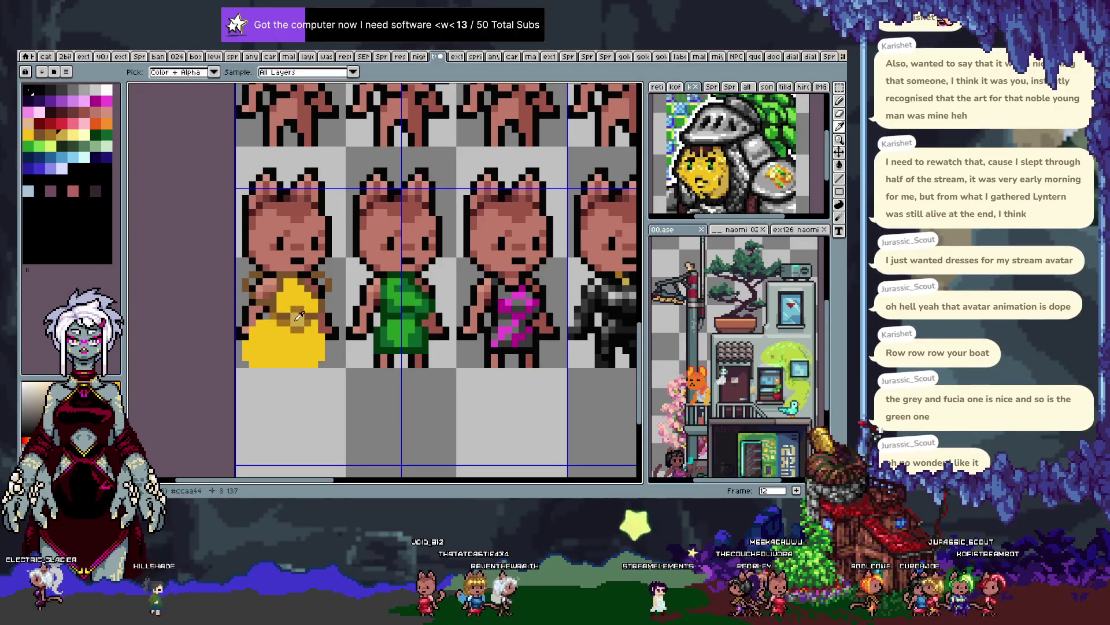
pyautogui.keyDown('alt'); pyautogui.click(260, 296); pyautogui.keyUp('alt')
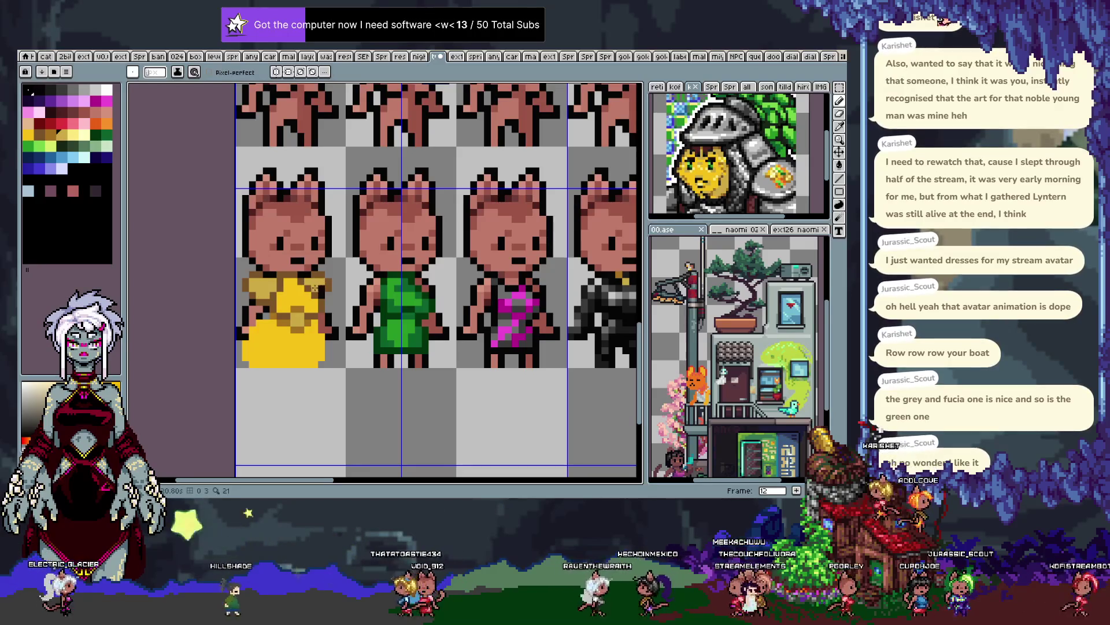
pyautogui.keyDown('alt'); pyautogui.click(333, 282); pyautogui.keyUp('alt')
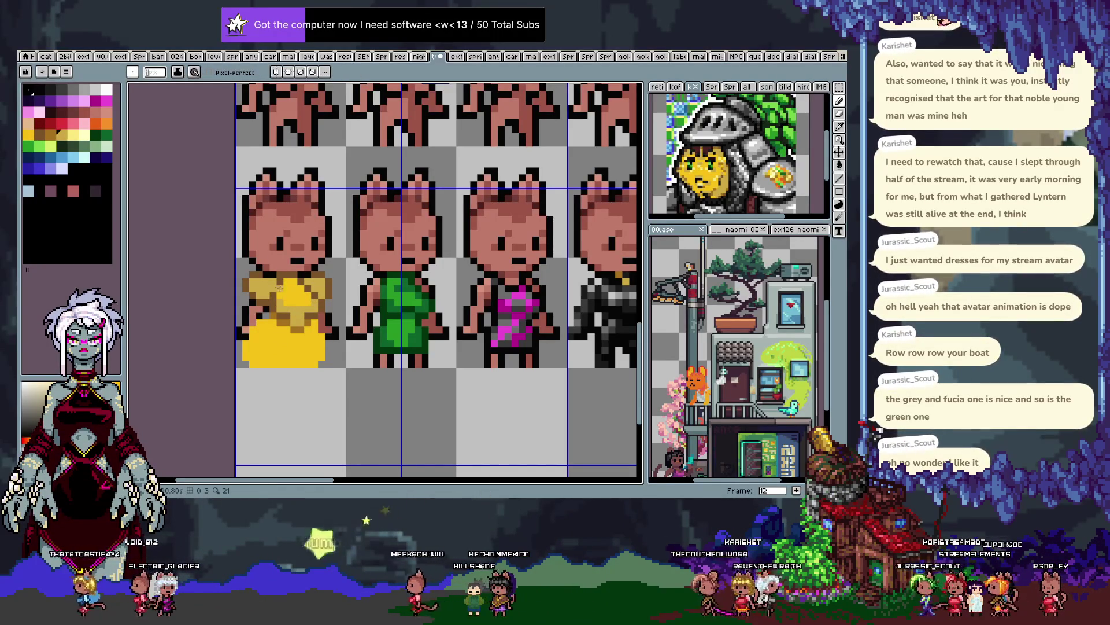
pyautogui.press('i')
pyautogui.click(293, 307)
pyautogui.press('b')
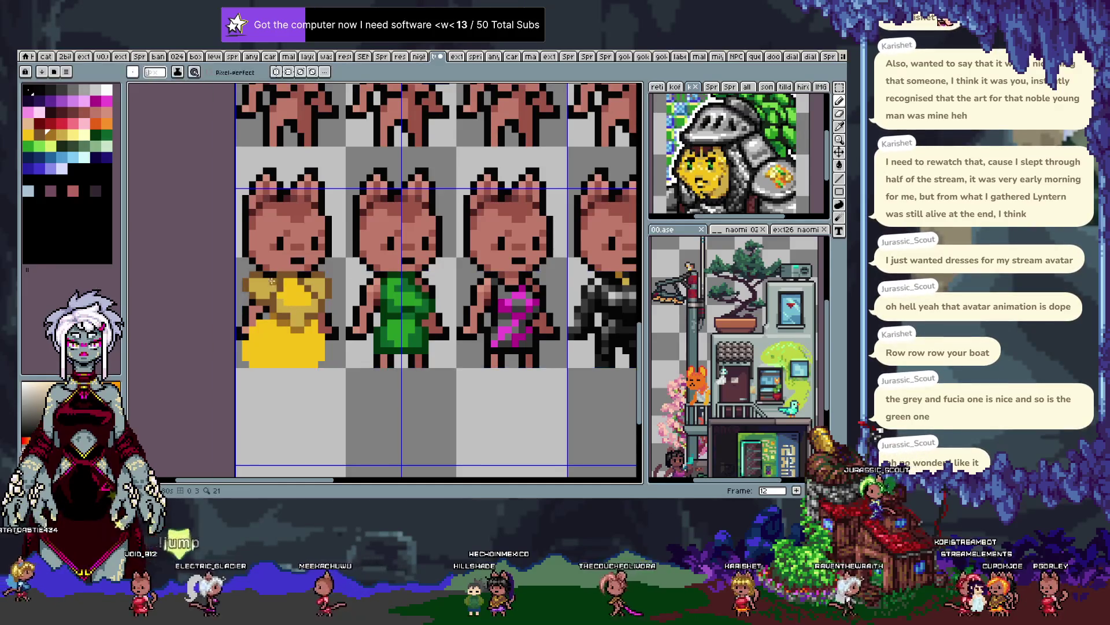
pyautogui.press('v')
pyautogui.press('b')
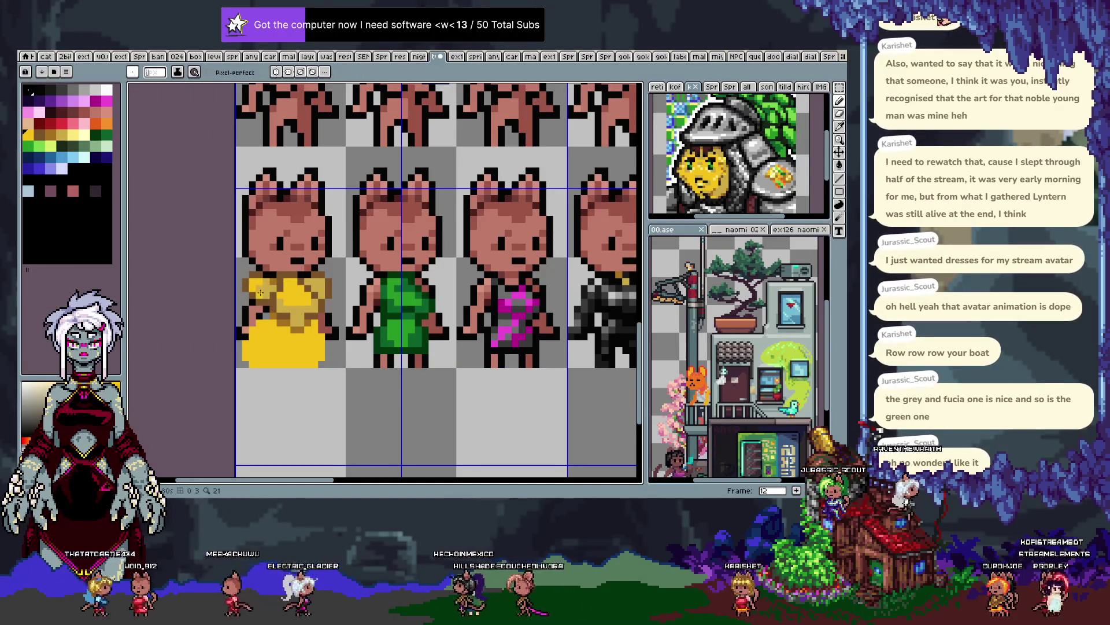
# Sample lighter yellow and darker gold from the dress and paint the first skirt shading, undoing a slip
pyautogui.press('i')
pyautogui.click(324, 278)
pyautogui.press('b')
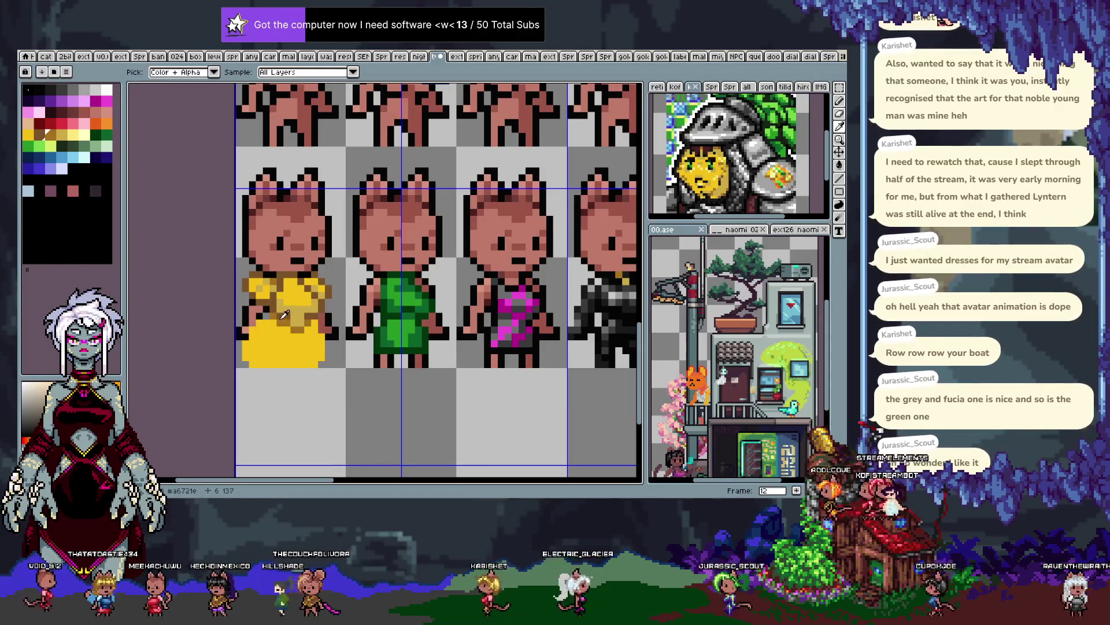
pyautogui.keyDown('alt'); pyautogui.click(259, 290); pyautogui.keyUp('alt')
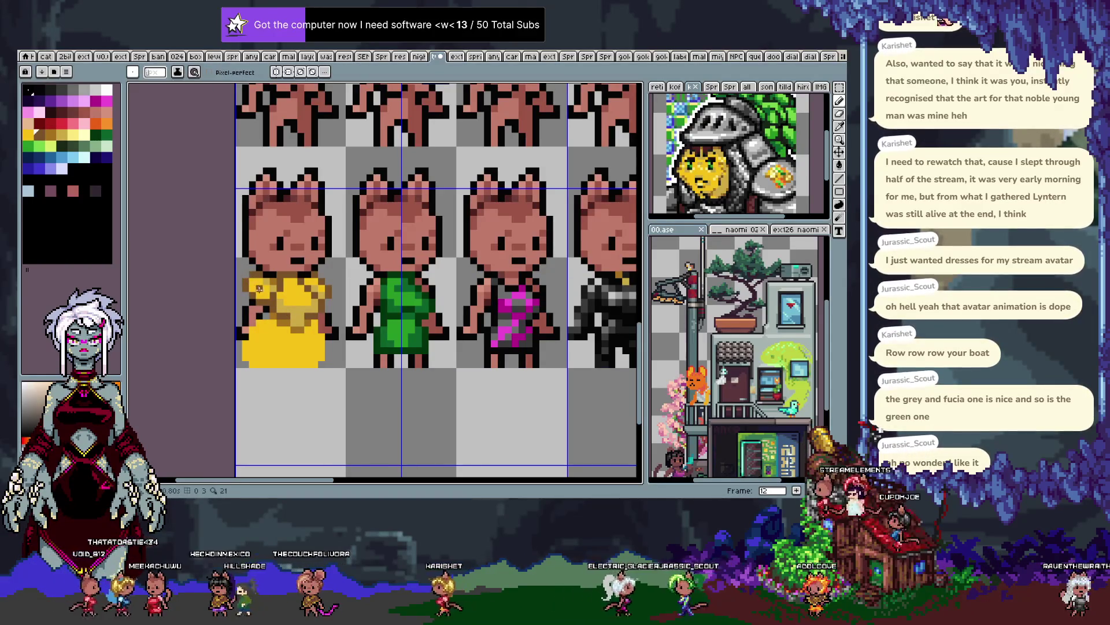
pyautogui.keyDown('alt'); pyautogui.click(261, 304); pyautogui.keyUp('alt')
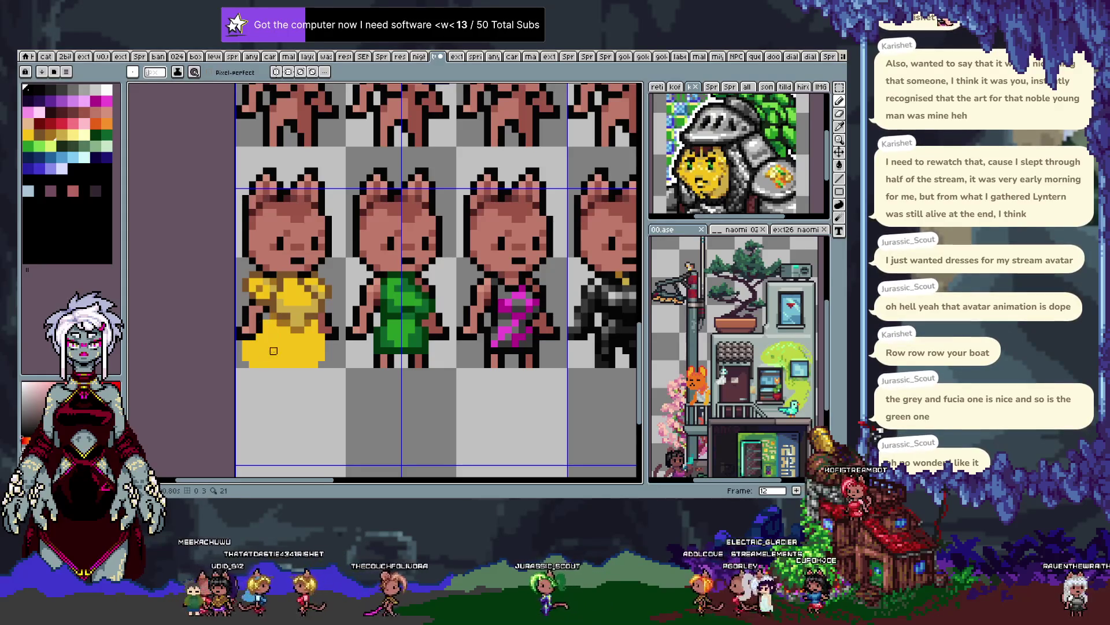
pyautogui.keyDown('alt'); pyautogui.click(264, 328); pyautogui.keyUp('alt')
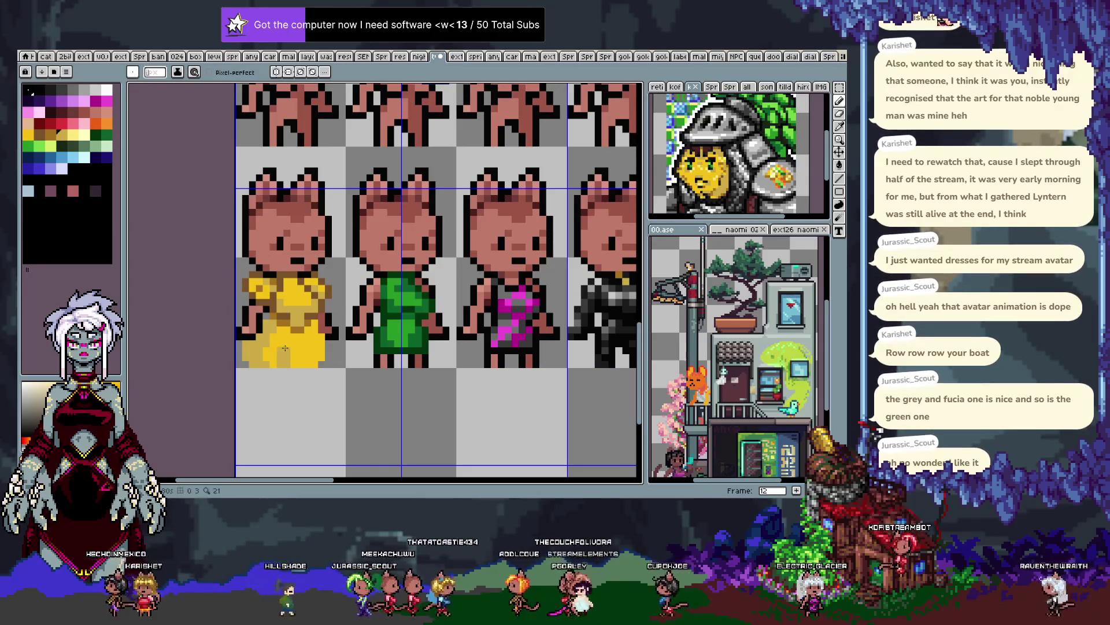
pyautogui.hotkey('ctrl', 'z')
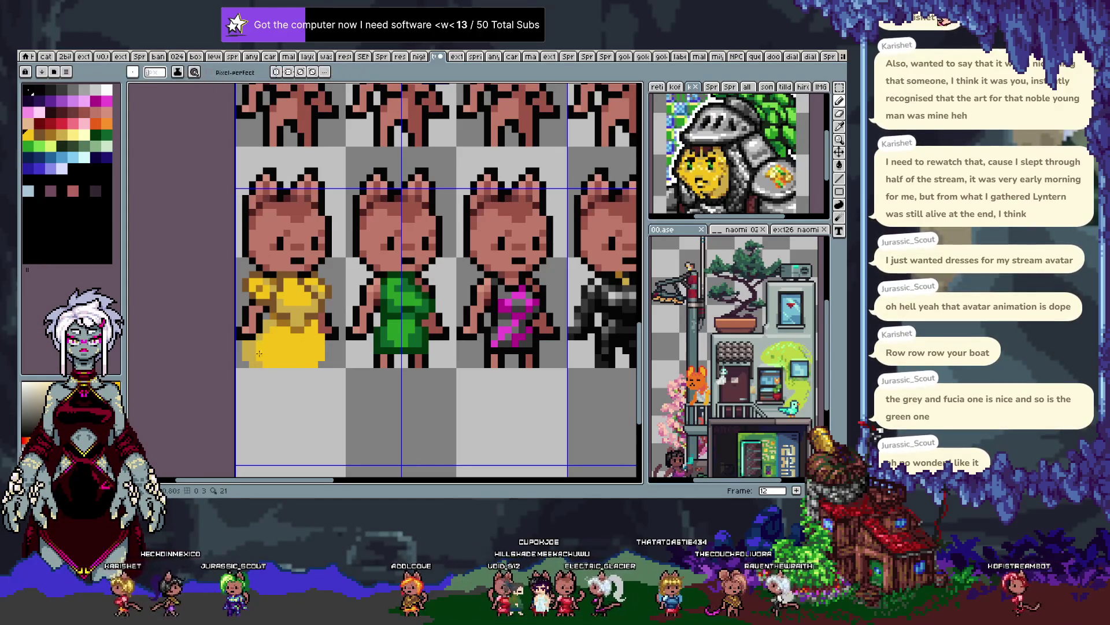
# Add darker ochre fold shading to the skirt using neighbouring yellows sampled from the dress
pyautogui.keyDown('alt'); pyautogui.click(315, 319); pyautogui.keyUp('alt')
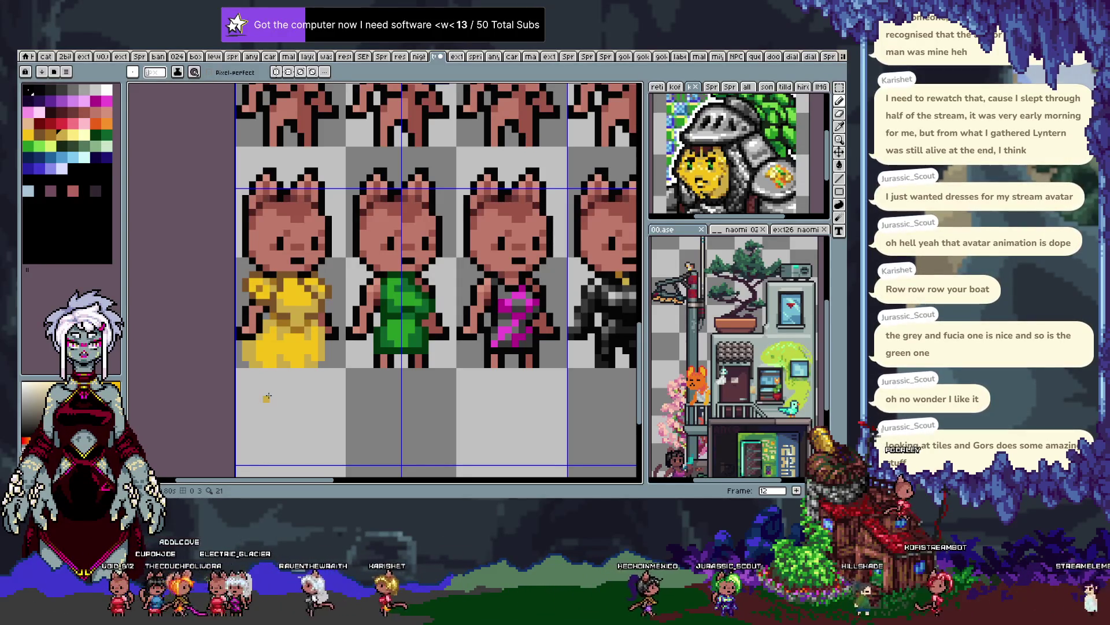
pyautogui.keyDown('alt'); pyautogui.click(284, 278); pyautogui.keyUp('alt')
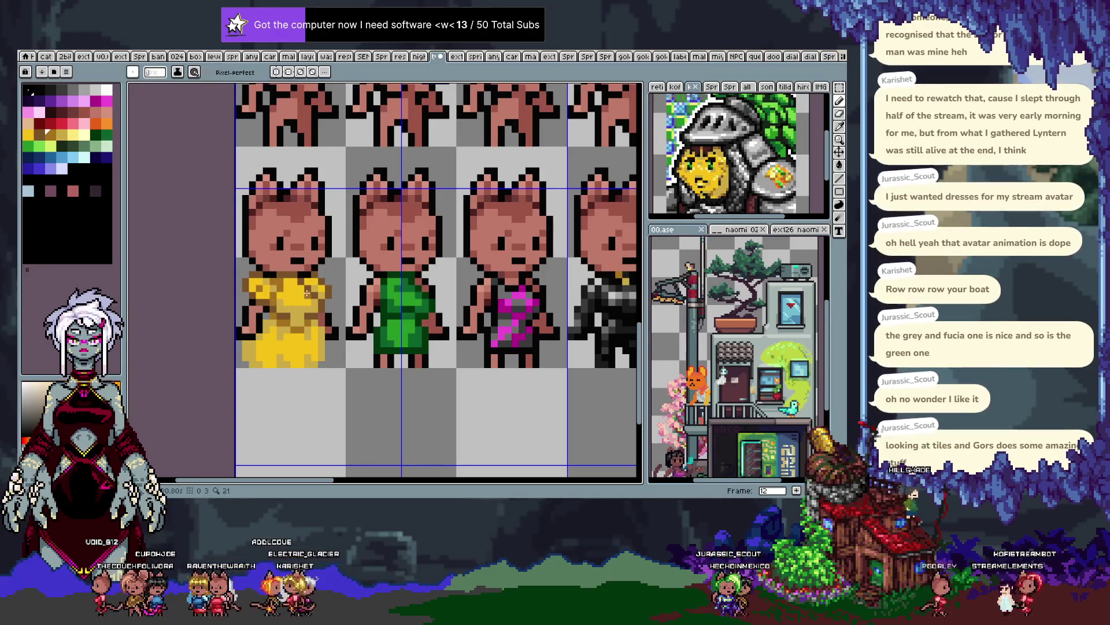
pyautogui.keyDown('alt'); pyautogui.click(288, 281); pyautogui.keyUp('alt')
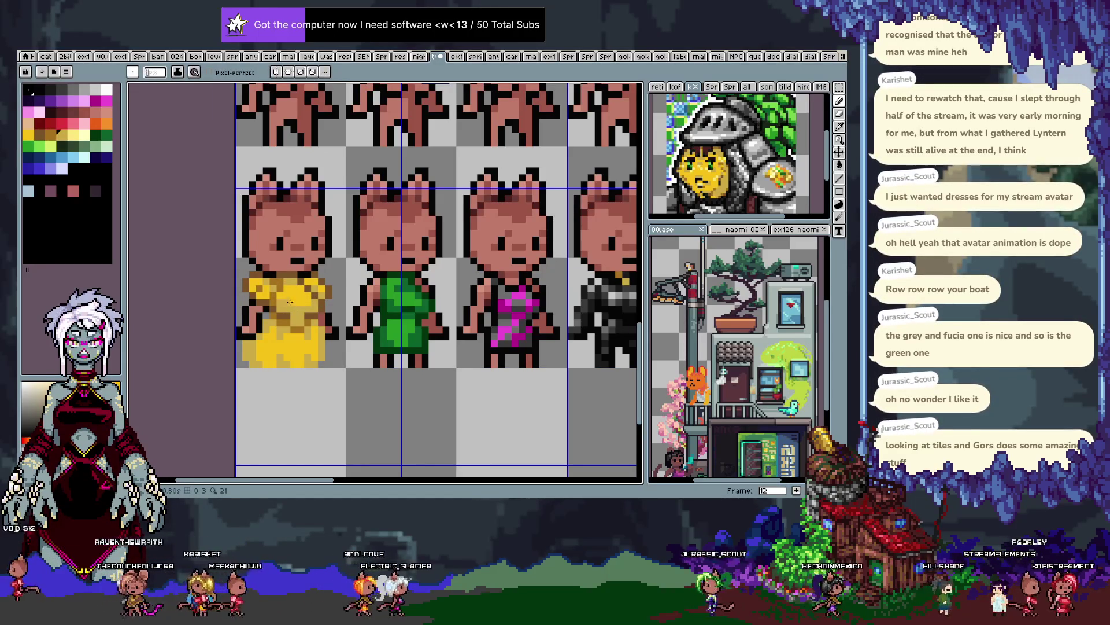
pyautogui.keyDown('alt'); pyautogui.click(281, 279); pyautogui.keyUp('alt')
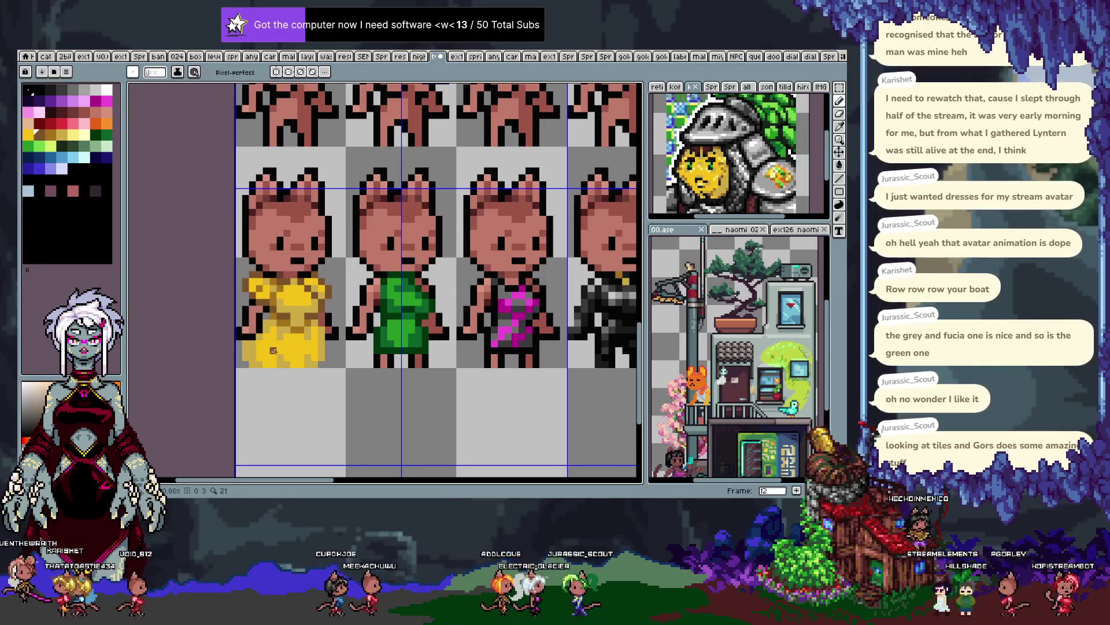
pyautogui.press('alt')
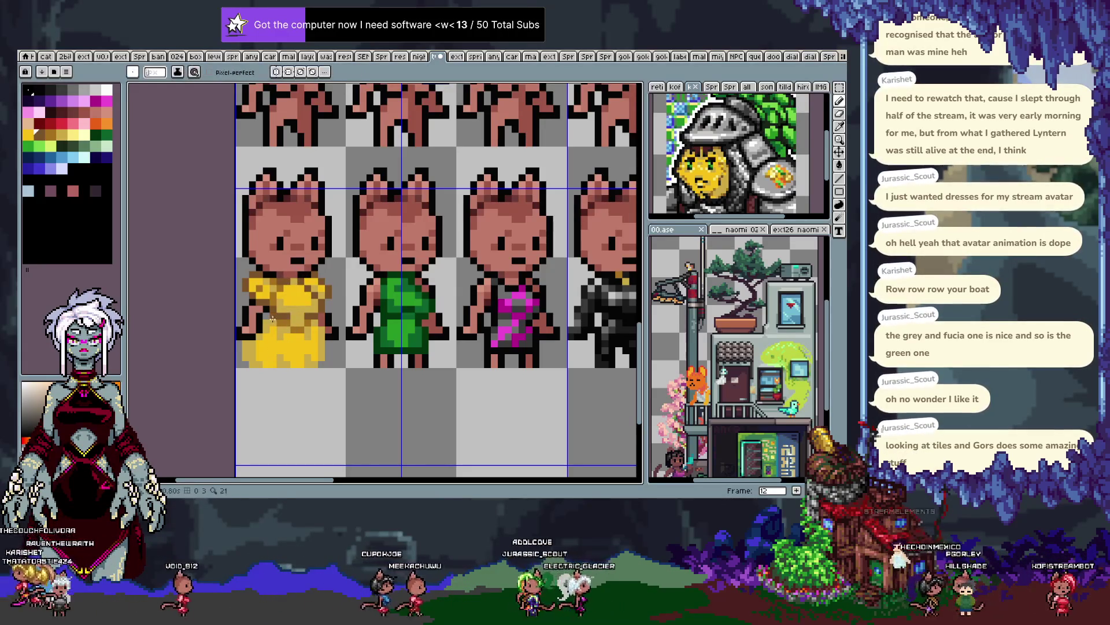
pyautogui.keyDown('alt'); pyautogui.click(287, 315); pyautogui.keyUp('alt')
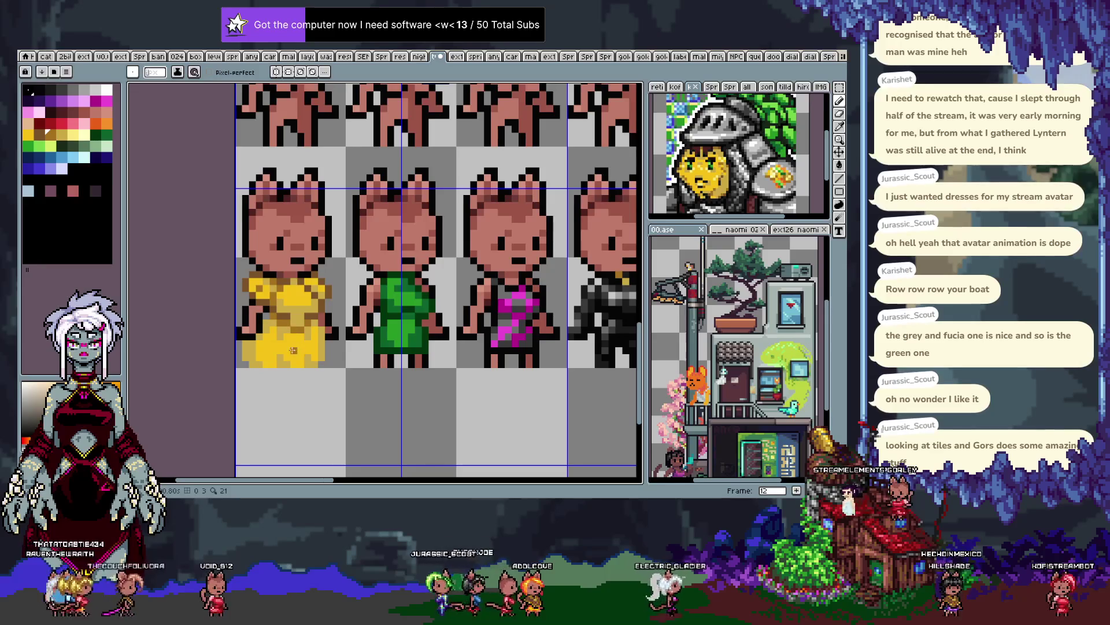
pyautogui.moveTo(289, 327); pyautogui.dragTo(312, 308)
pyautogui.press('alt')
pyautogui.keyDown('alt'); pyautogui.click(325, 283); pyautogui.keyUp('alt')
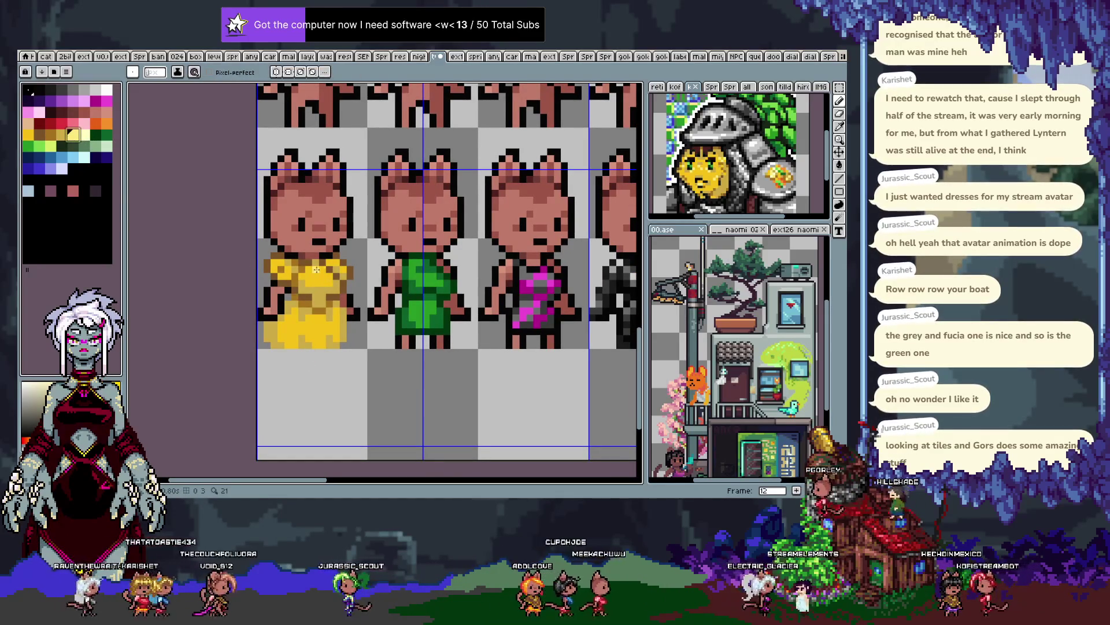
# Paint bright yellow highlights on the puffy sleeves and skirt, undoing slips, and bring the black-dress sprite into view
pyautogui.keyDown('alt'); pyautogui.click(315, 273); pyautogui.keyUp('alt')
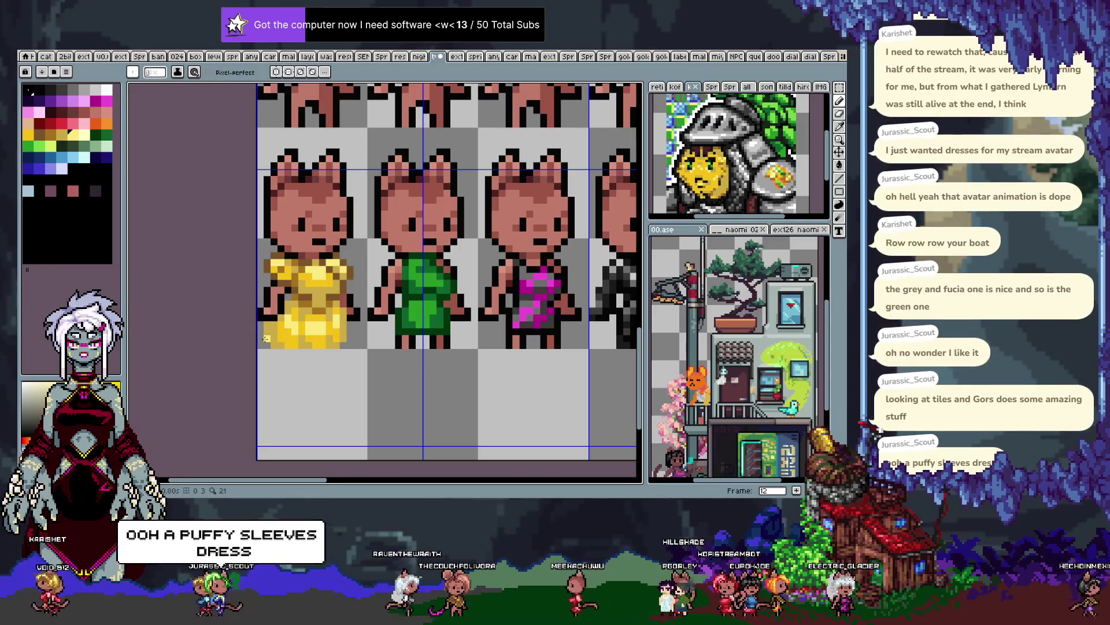
pyautogui.keyDown('alt'); pyautogui.click(267, 324); pyautogui.keyUp('alt')
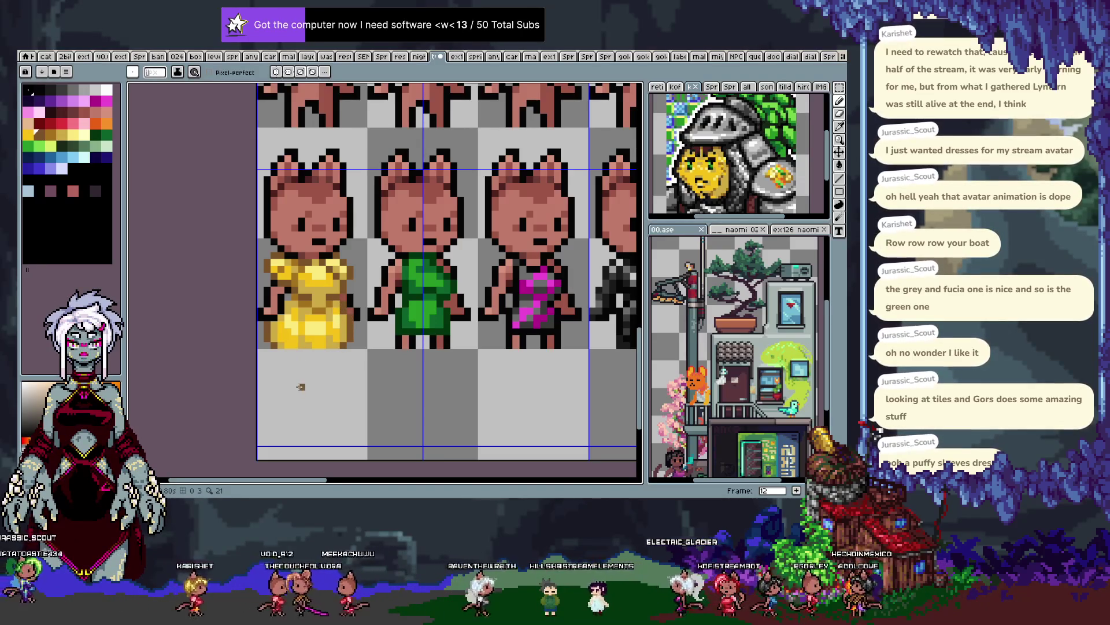
pyautogui.press('alt')
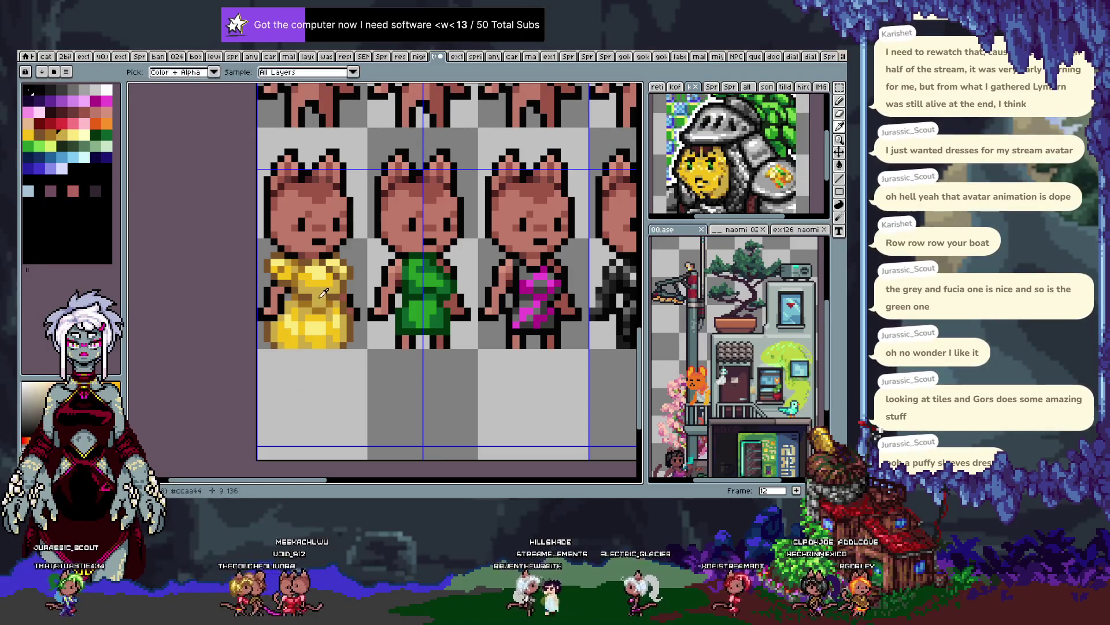
pyautogui.keyDown('alt'); pyautogui.click(292, 266); pyautogui.keyUp('alt')
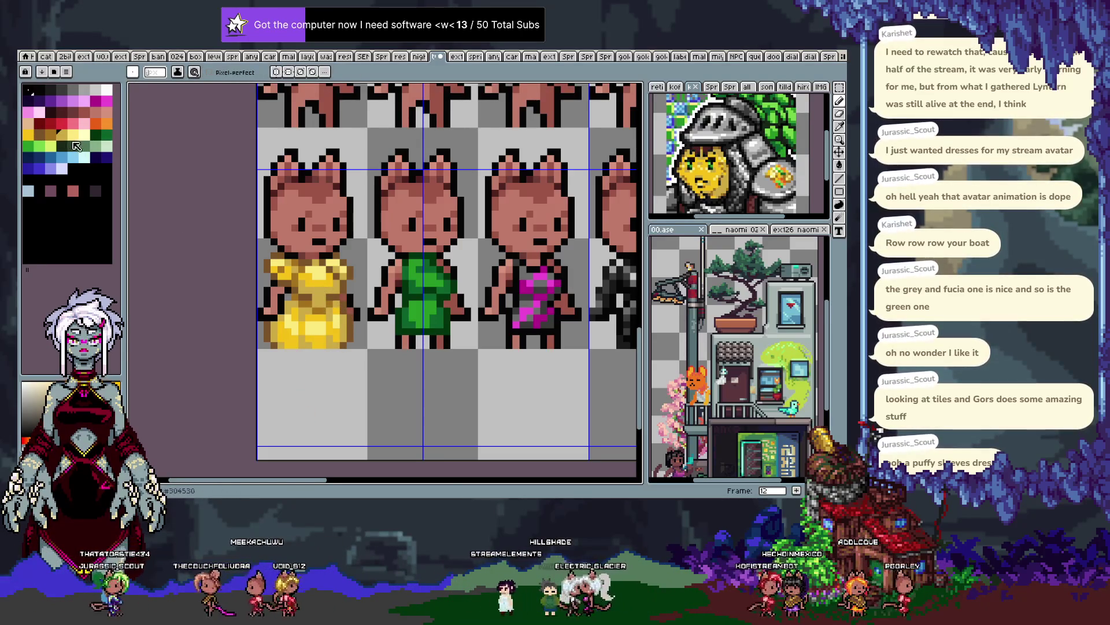
pyautogui.hotkey('ctrl', 'z')
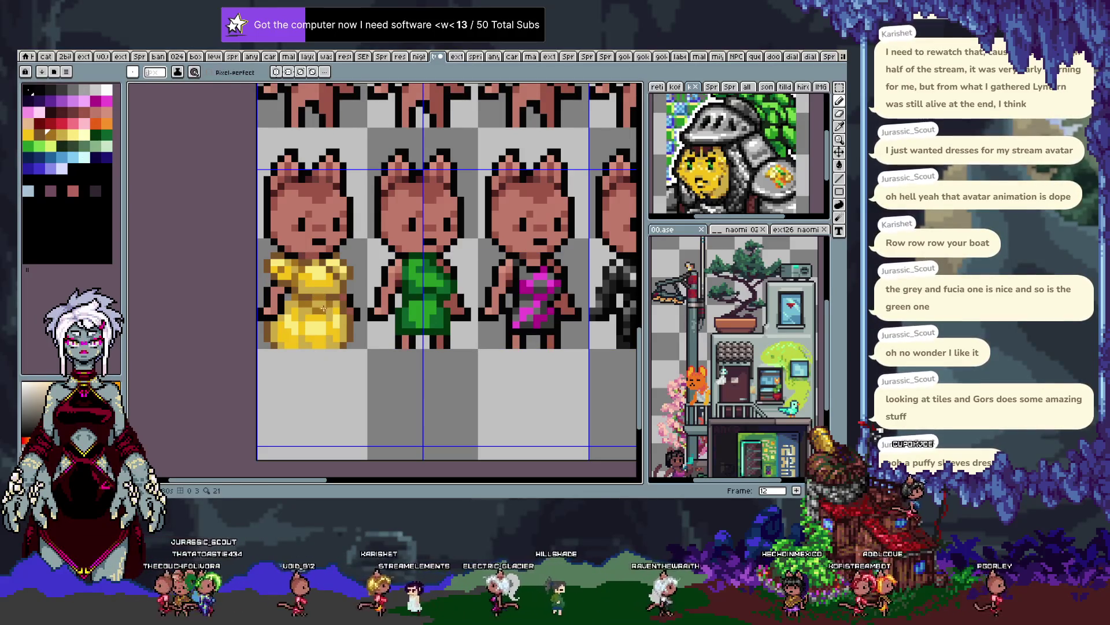
pyautogui.keyDown('alt'); pyautogui.click(330, 305); pyautogui.keyUp('alt')
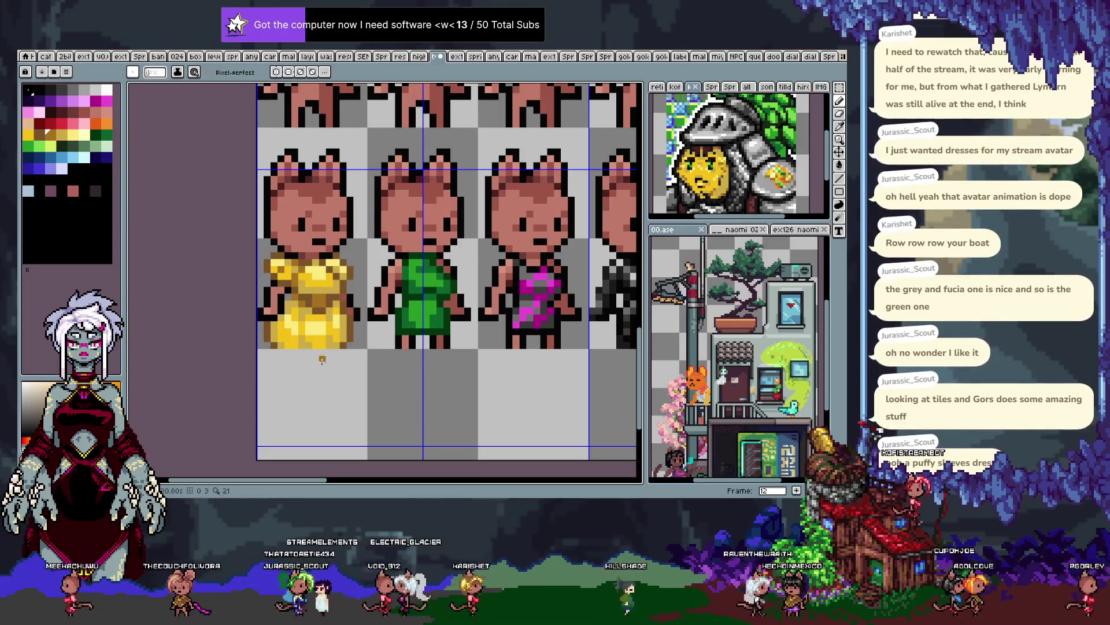
pyautogui.hotkey('ctrl', 'z')
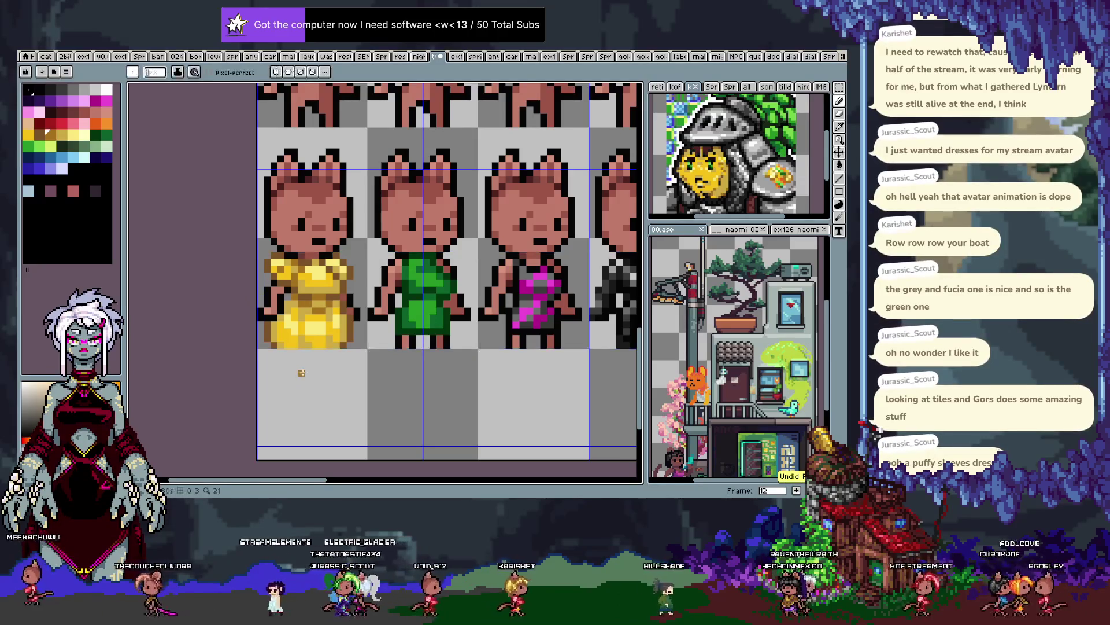
pyautogui.moveTo(302, 373); pyautogui.dragTo(279, 401)
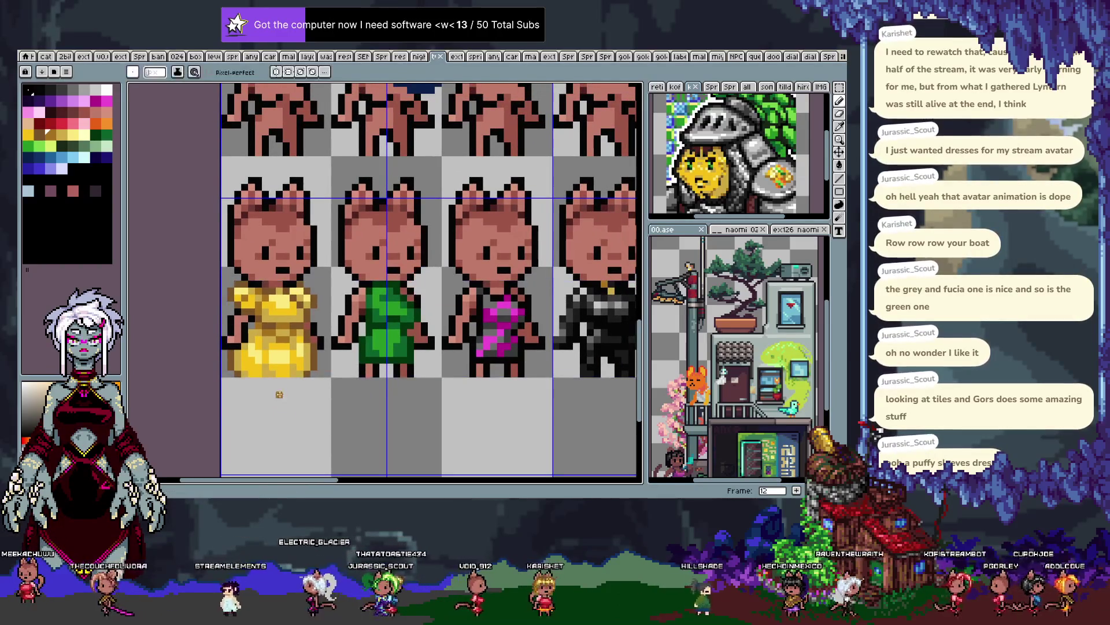
# Eyedrop several yellows from the gold dress, ending on its main yellow, and zoom out over the sheet
pyautogui.press('alt')
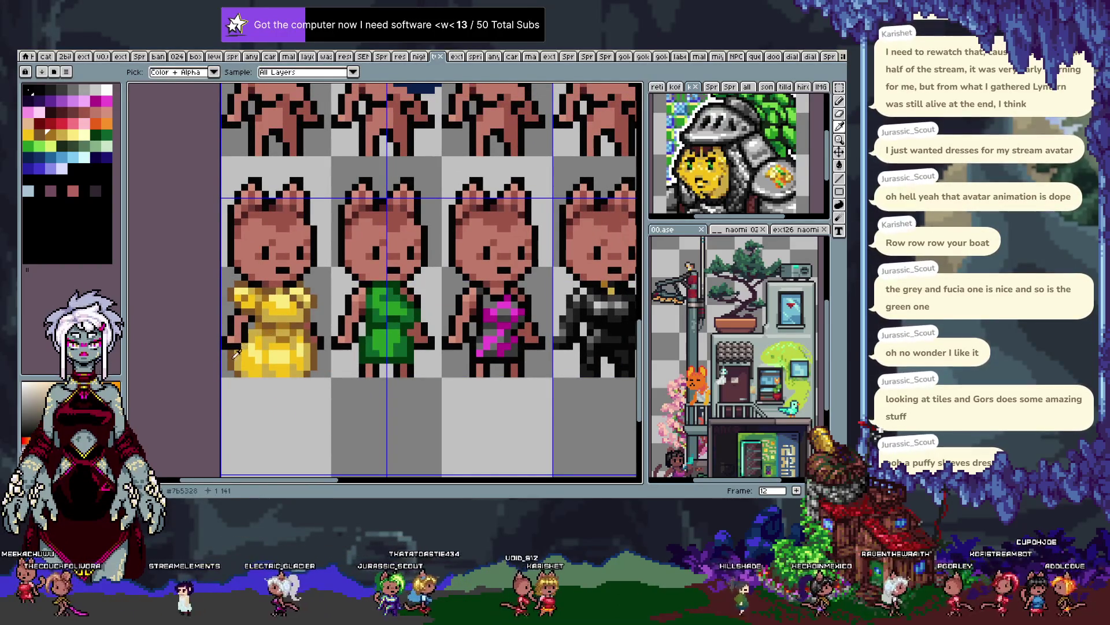
pyautogui.keyDown('alt'); pyautogui.click(244, 348); pyautogui.keyUp('alt')
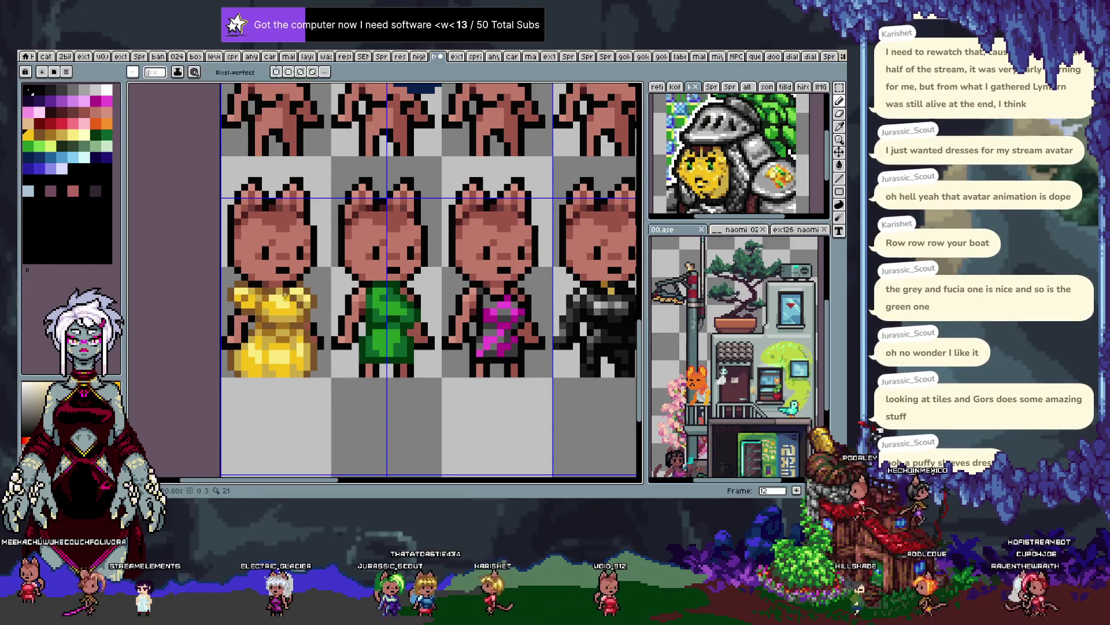
pyautogui.keyDown('alt'); pyautogui.click(265, 318); pyautogui.keyUp('alt')
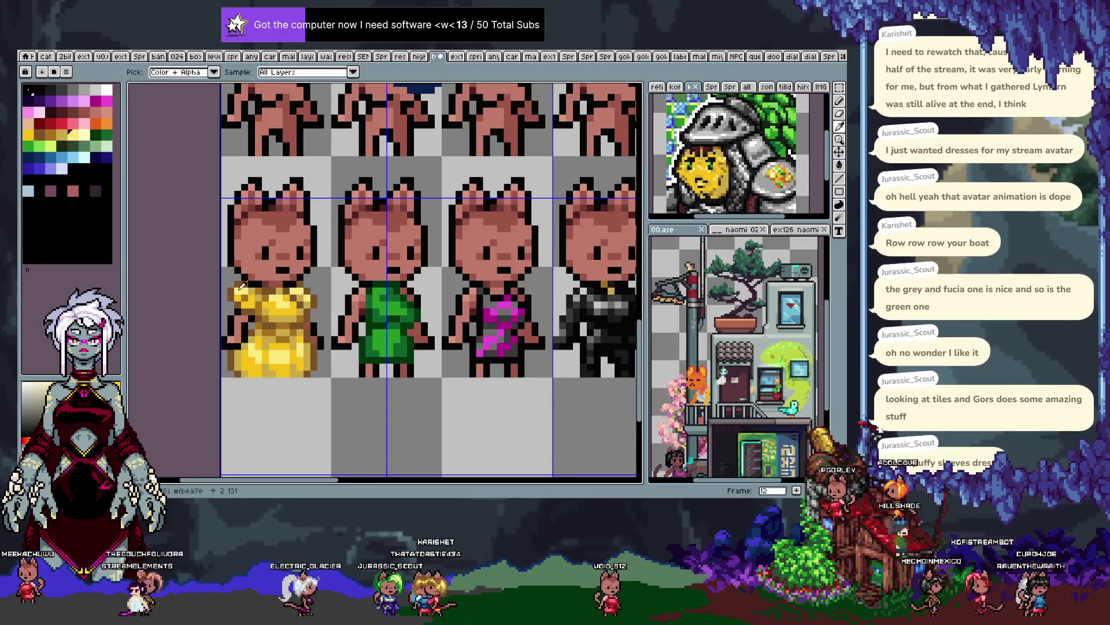
pyautogui.keyDown('alt'); pyautogui.click(299, 303); pyautogui.keyUp('alt')
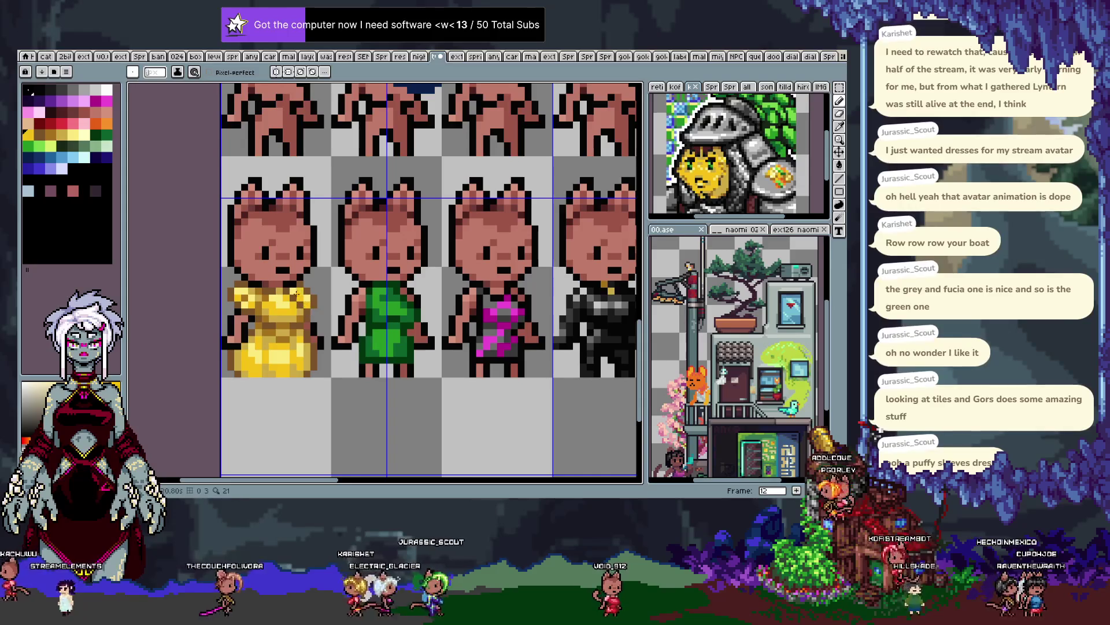
pyautogui.scroll(-3, 295, 347)
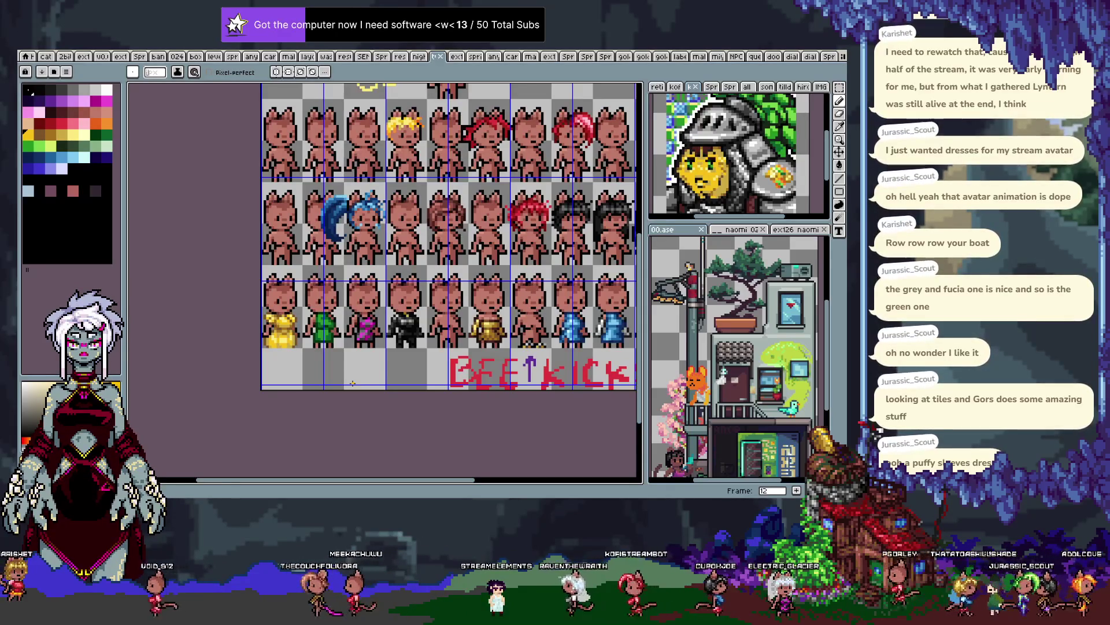
pyautogui.press('Tab')
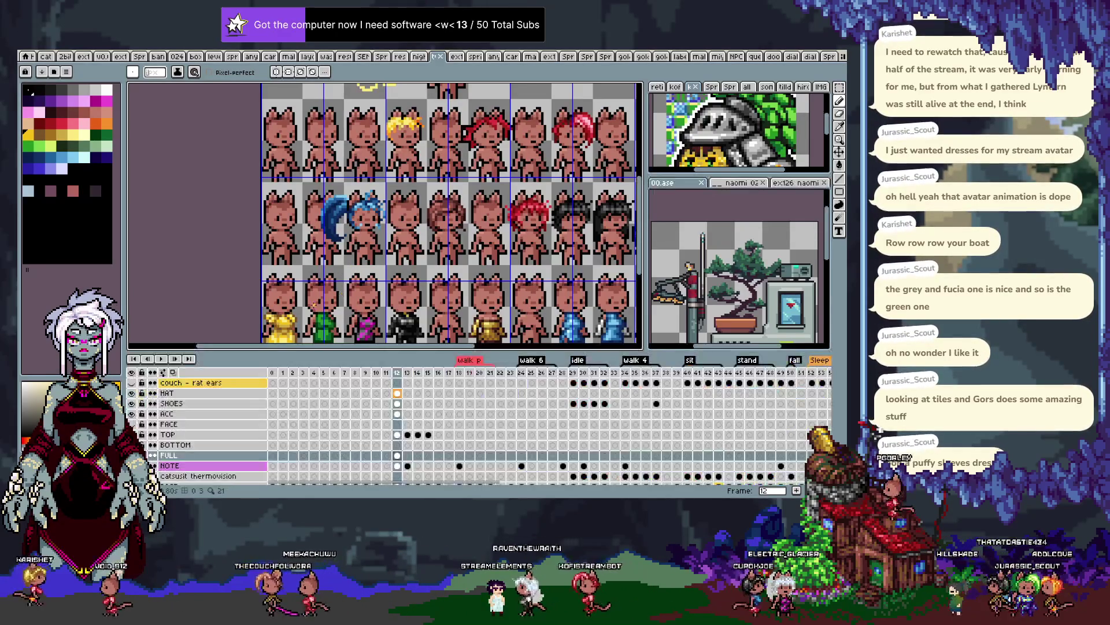
pyautogui.press('Tab')
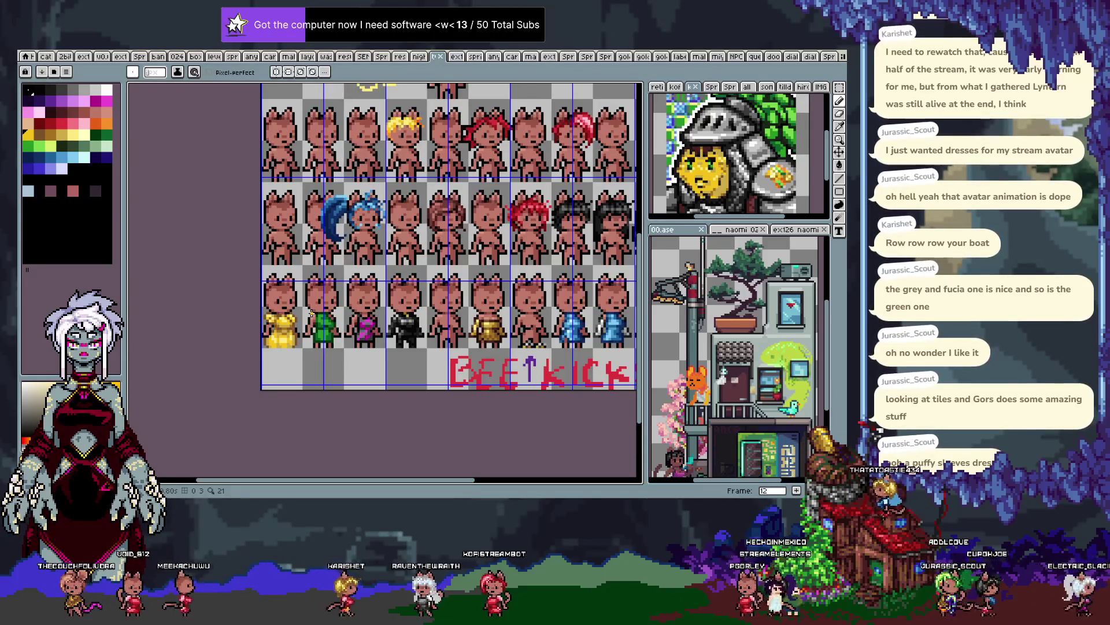
pyautogui.scroll(1, 289, 330)
pyautogui.scroll(1, 289, 330)
# Add darker gold shading pixels along the yellow dress edges using brown, reddish and yellow dress samples
pyautogui.scroll(1, 289, 329)
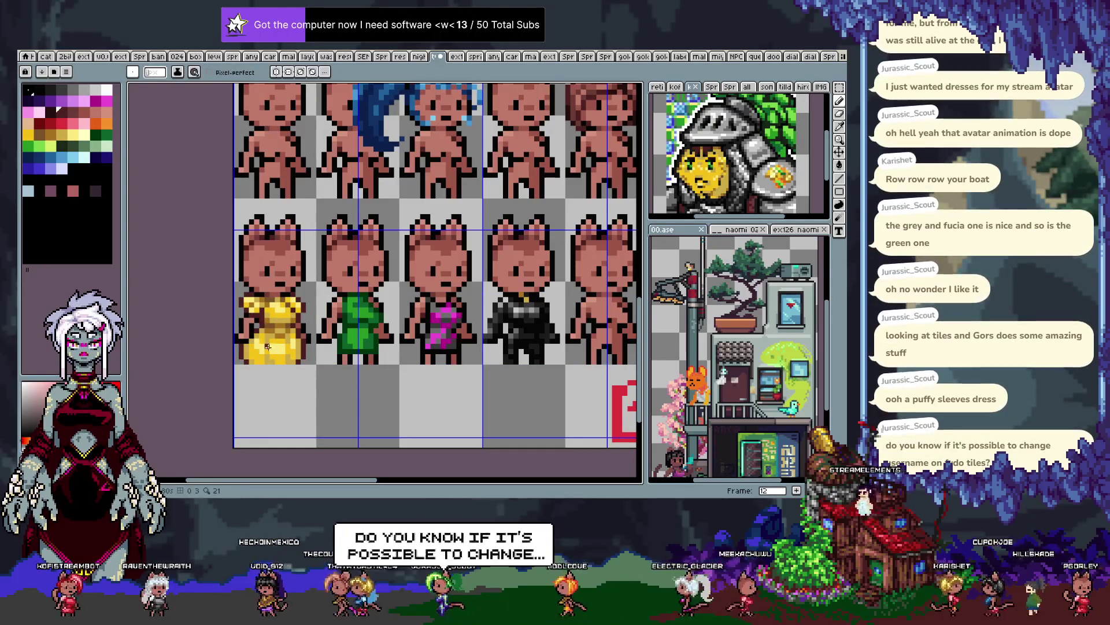
pyautogui.press('alt')
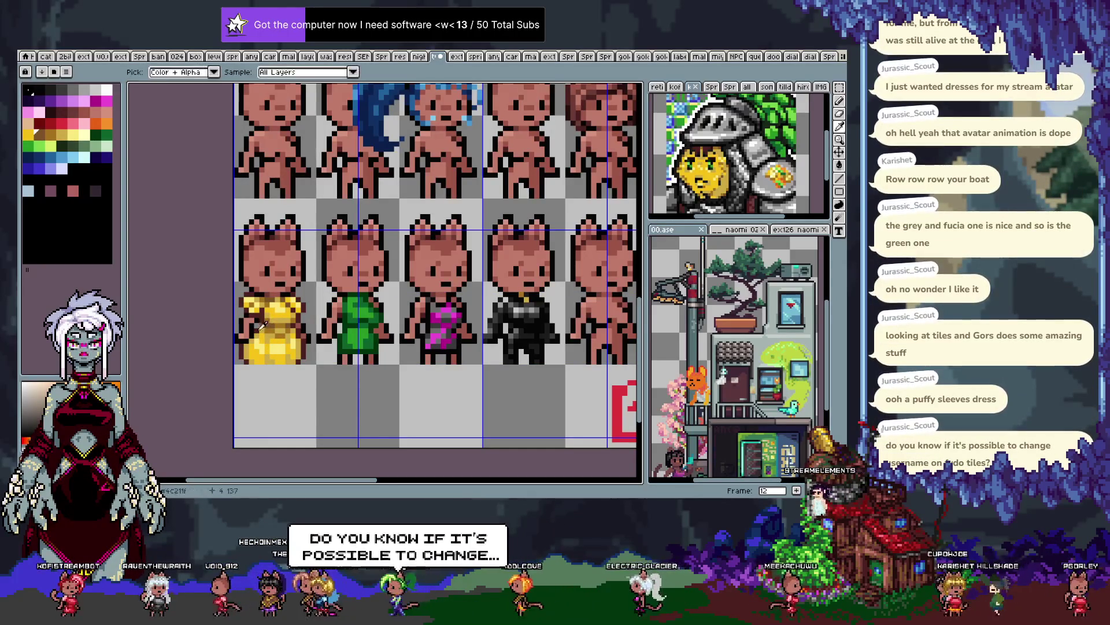
pyautogui.press('alt')
pyautogui.keyDown('alt'); pyautogui.click(258, 328); pyautogui.keyUp('alt')
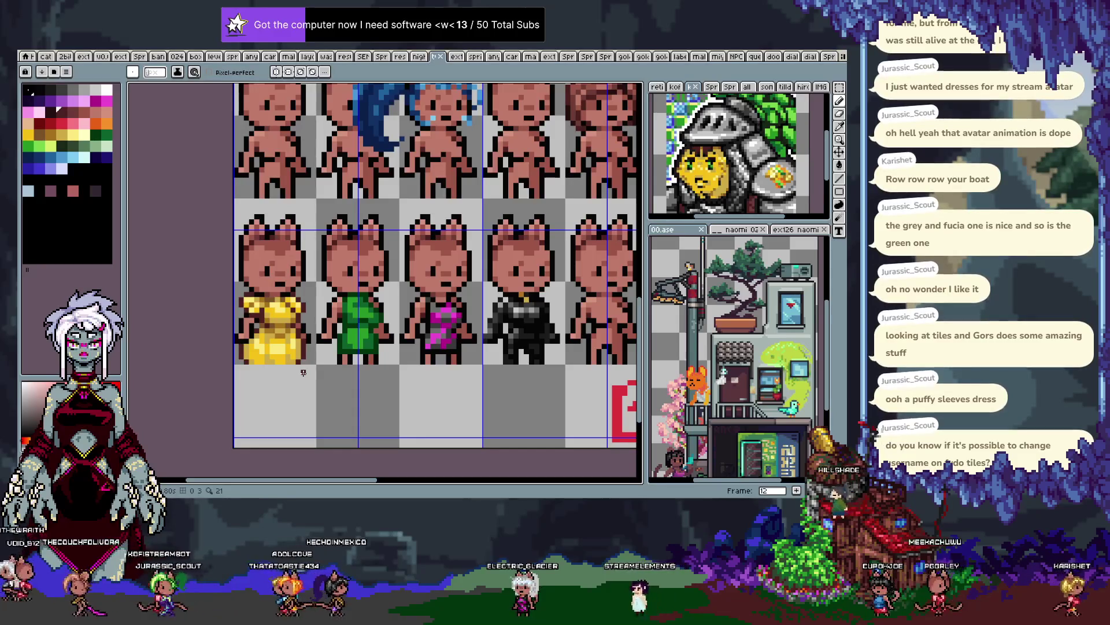
pyautogui.keyDown('alt'); pyautogui.click(263, 310); pyautogui.keyUp('alt')
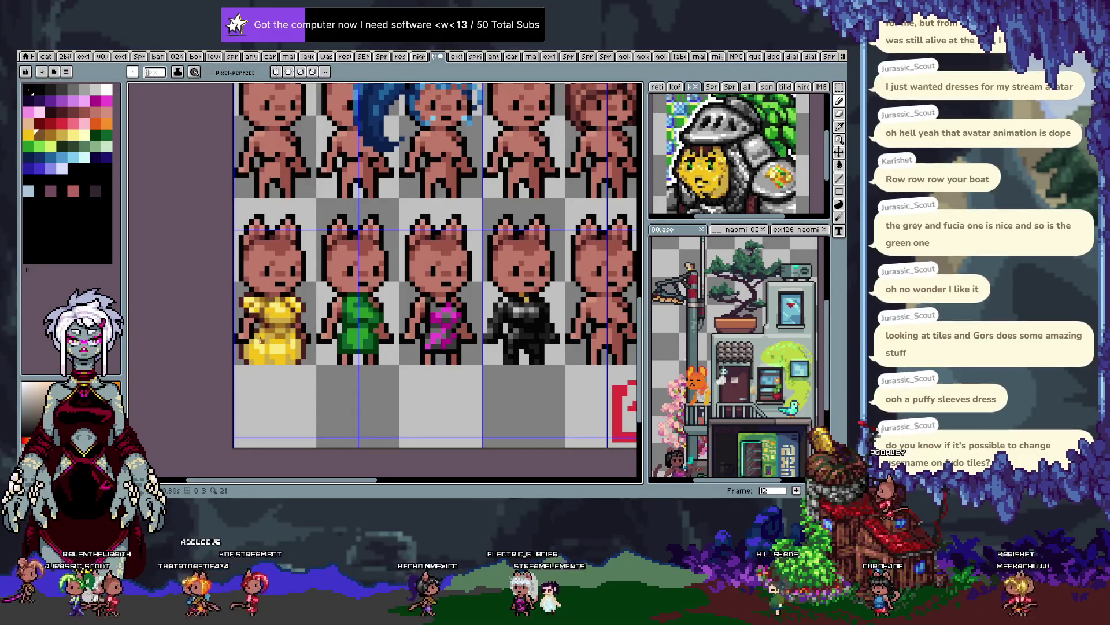
pyautogui.keyDown('alt'); pyautogui.click(286, 345); pyautogui.keyUp('alt')
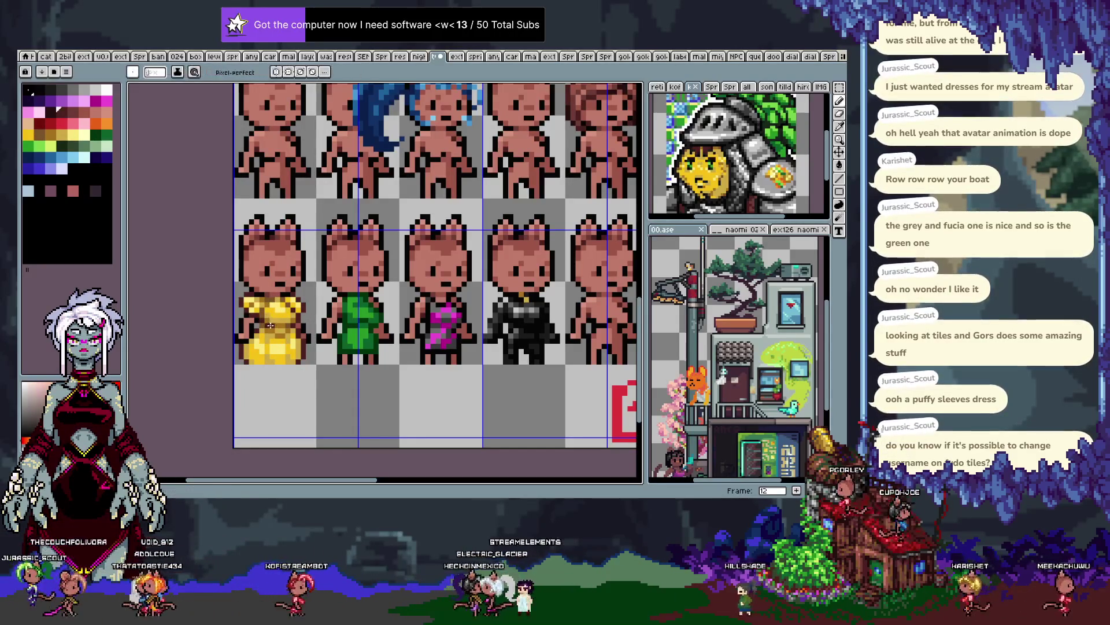
pyautogui.press('alt')
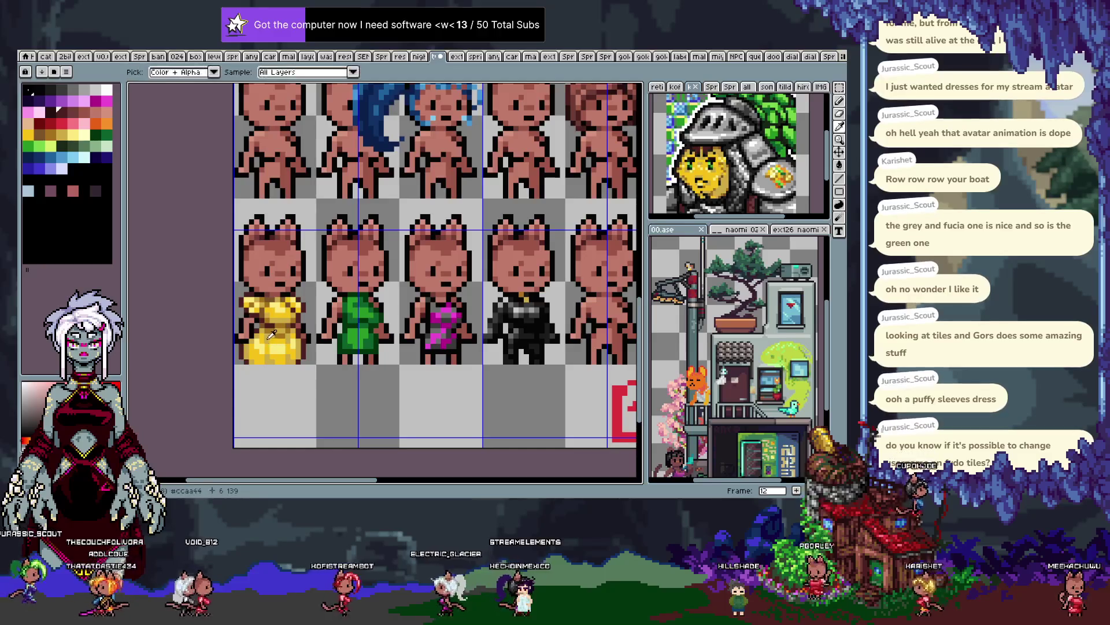
pyautogui.keyDown('alt'); pyautogui.click(266, 309); pyautogui.keyUp('alt')
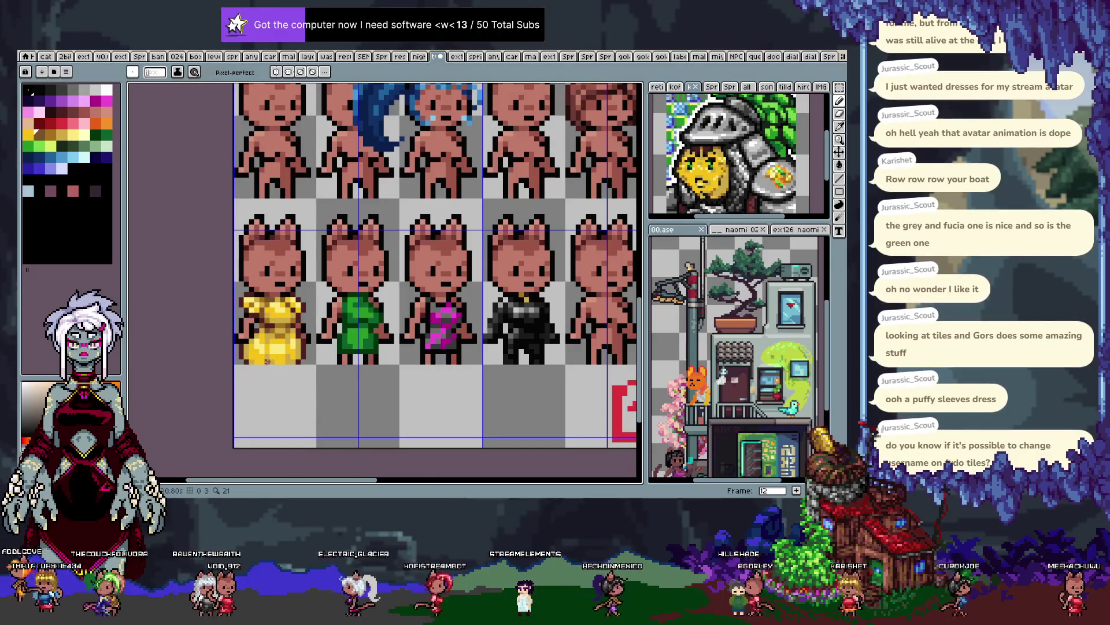
pyautogui.keyDown('alt'); pyautogui.click(266, 362); pyautogui.keyUp('alt')
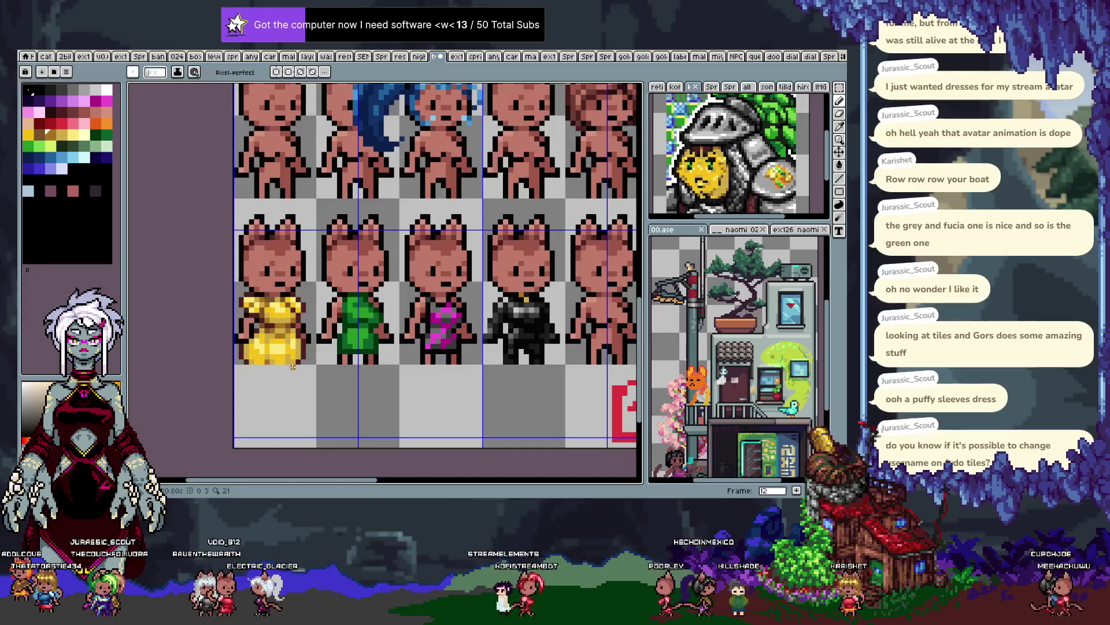
pyautogui.keyDown('alt'); pyautogui.click(262, 365); pyautogui.keyUp('alt')
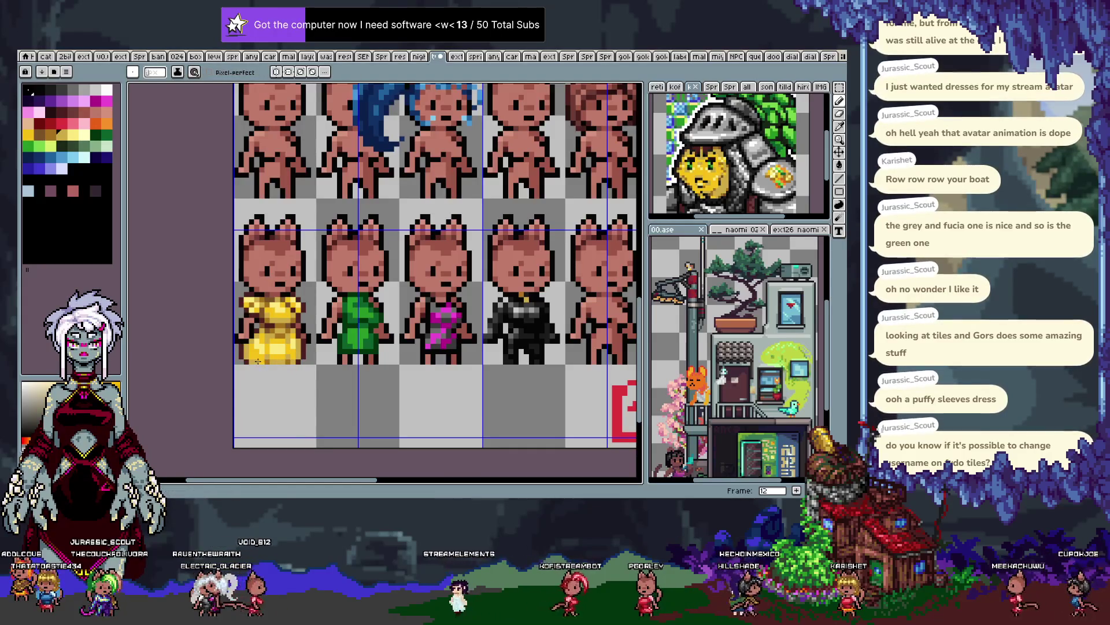
pyautogui.keyDown('alt'); pyautogui.click(254, 359); pyautogui.keyUp('alt')
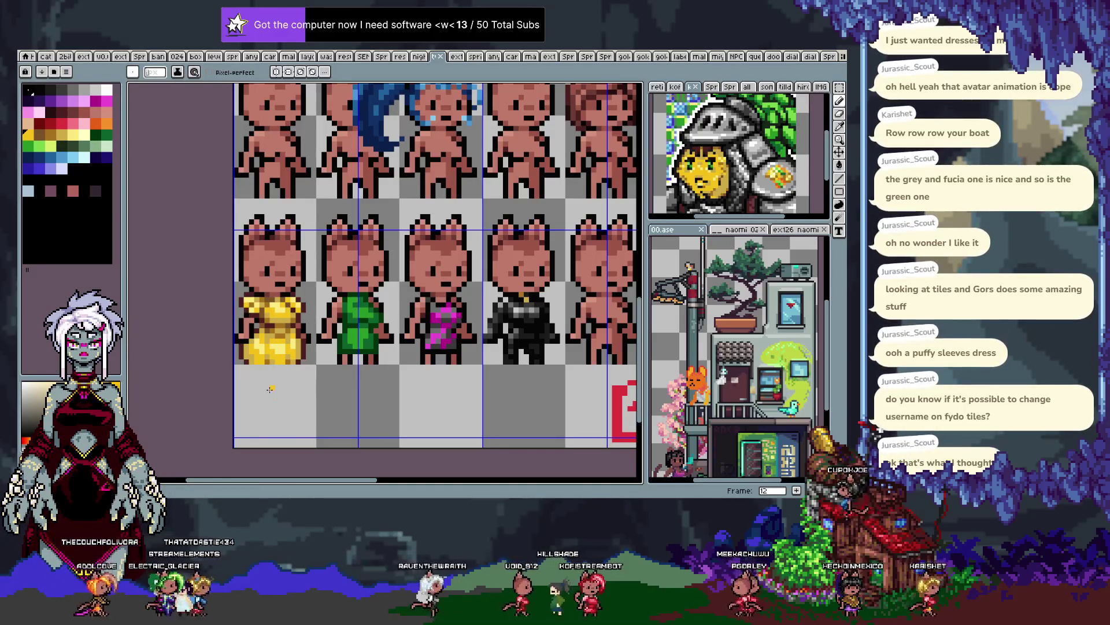
# Undo the last edit and draw a rectangular selection around the yellow dress sprite cell
pyautogui.scroll(-3, 285, 360)
pyautogui.hotkey('ctrl', 'z')
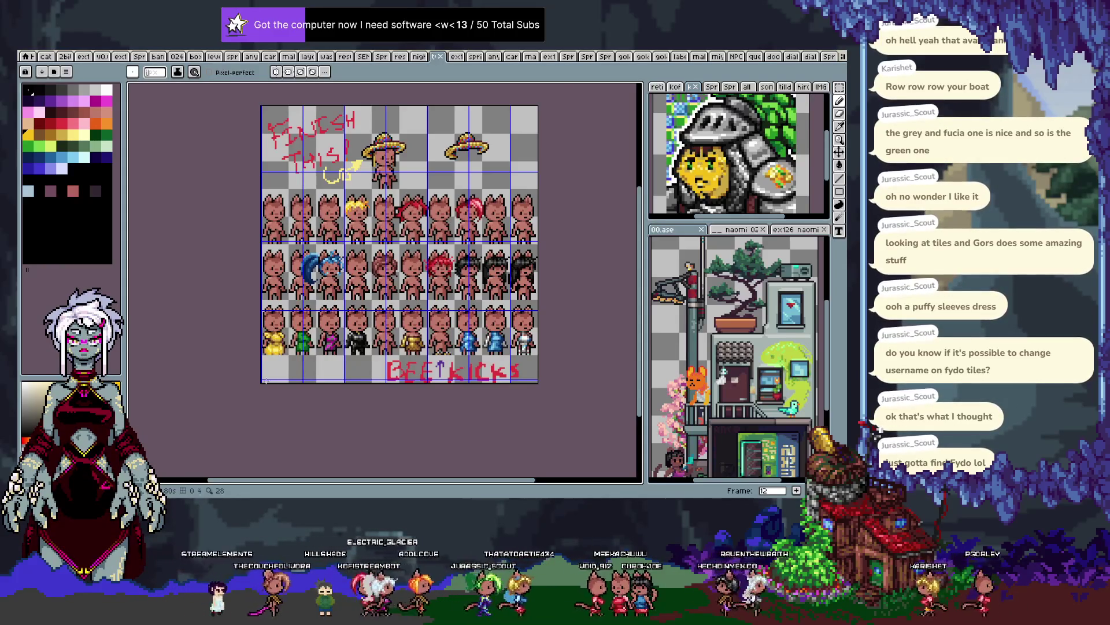
pyautogui.scroll(2, 272, 367)
pyautogui.scroll(2, 277, 348)
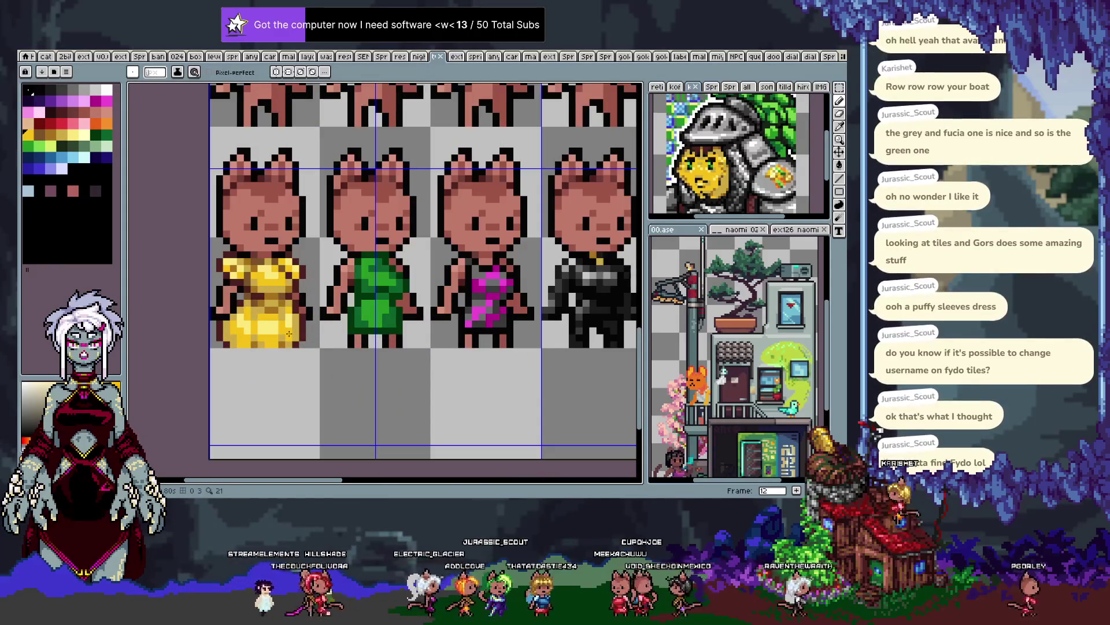
pyautogui.keyDown('alt'); pyautogui.click(259, 303); pyautogui.keyUp('alt')
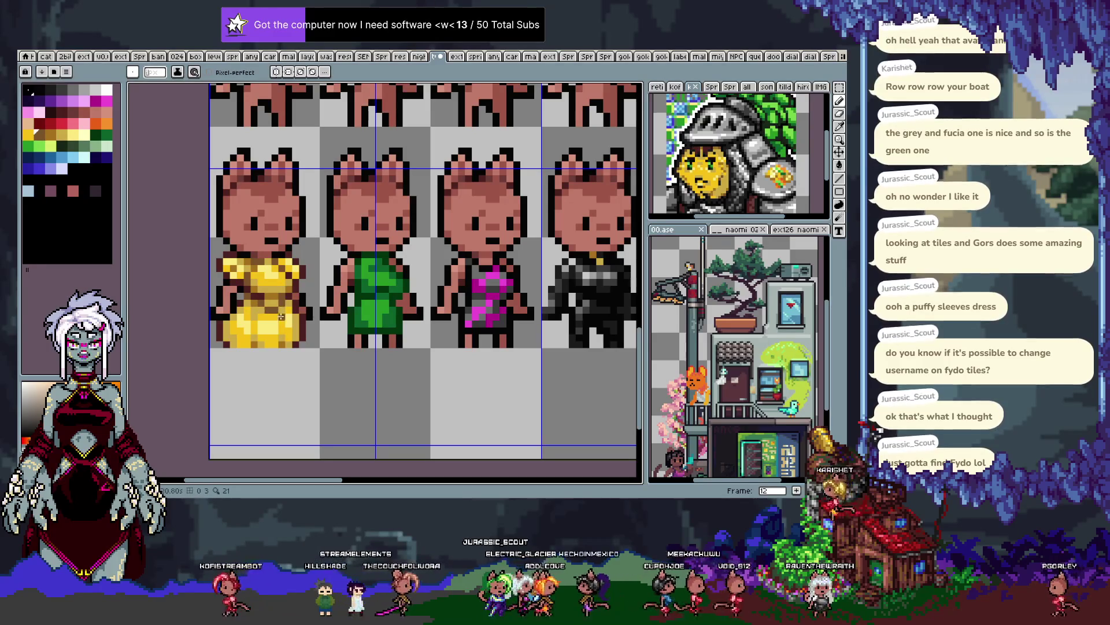
pyautogui.press('ctrl')
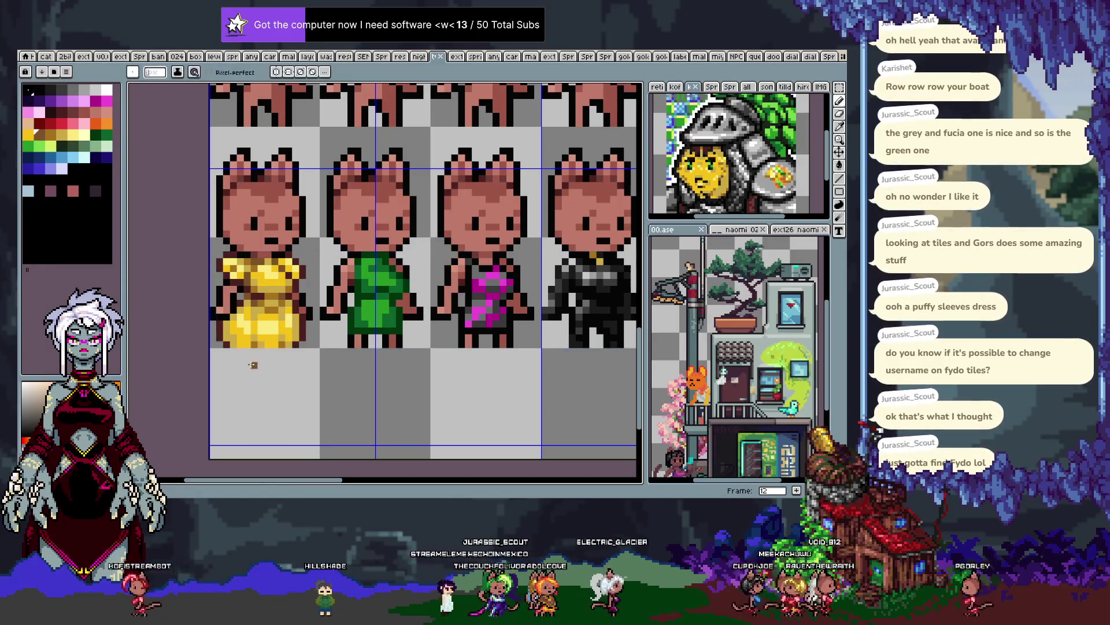
pyautogui.scroll(1, 264, 252)
pyautogui.press('alt')
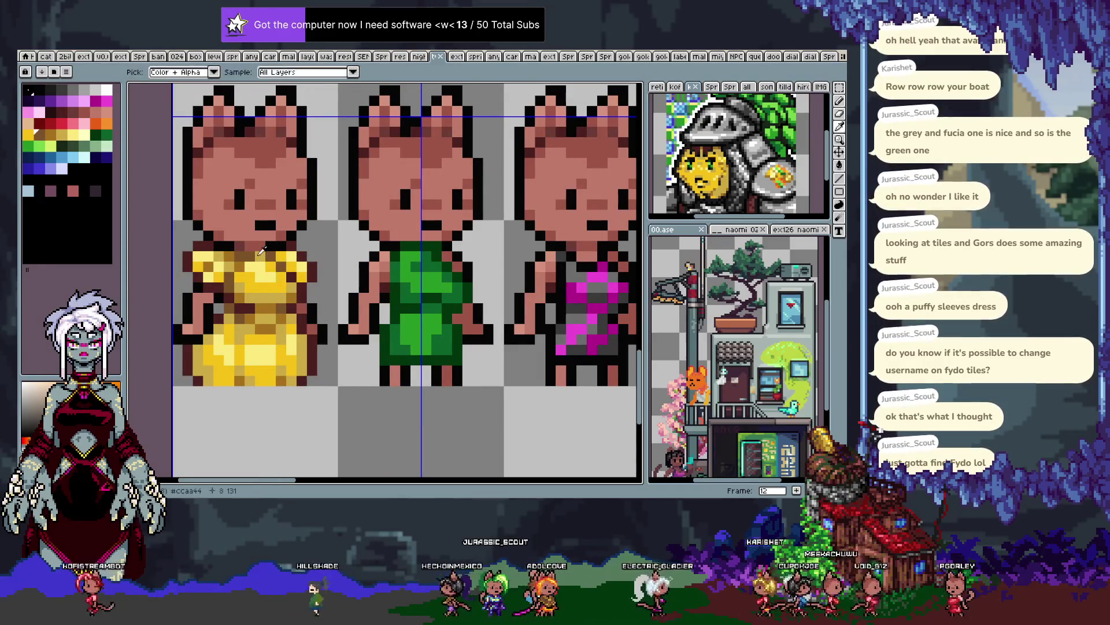
pyautogui.scroll(-1, 263, 256)
pyautogui.scroll(-1, 281, 265)
pyautogui.scroll(-1, 296, 273)
pyautogui.scroll(-1, 311, 281)
pyautogui.moveTo(311, 282); pyautogui.dragTo(309, 284)
pyautogui.scroll(2, 272, 260)
pyautogui.press('m')
pyautogui.moveTo(306, 248); pyautogui.dragTo(231, 325)
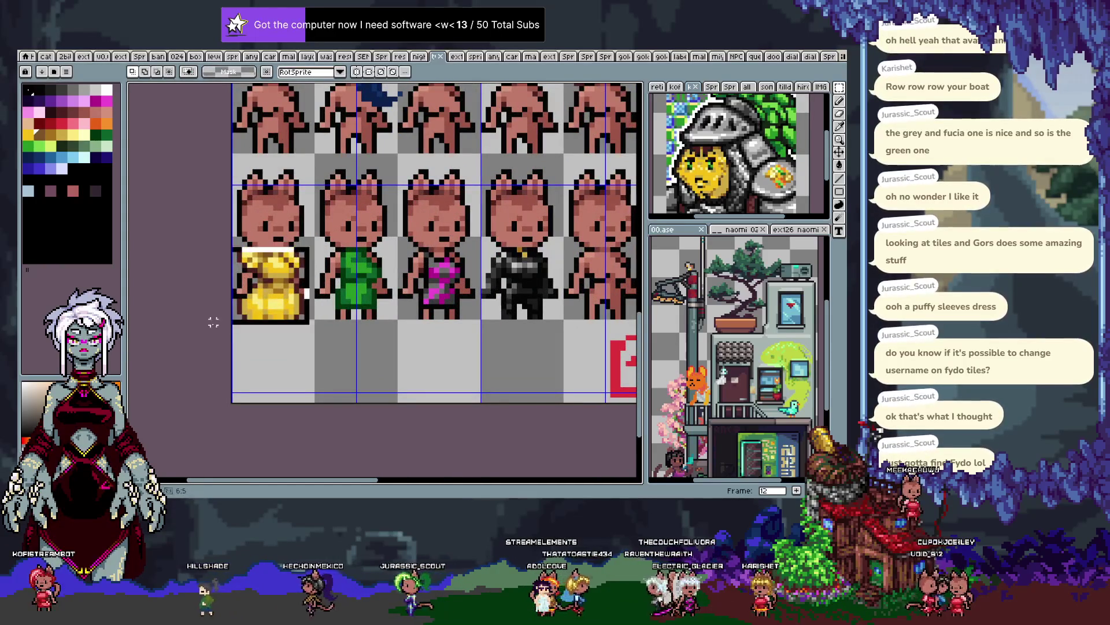
pyautogui.press('.')
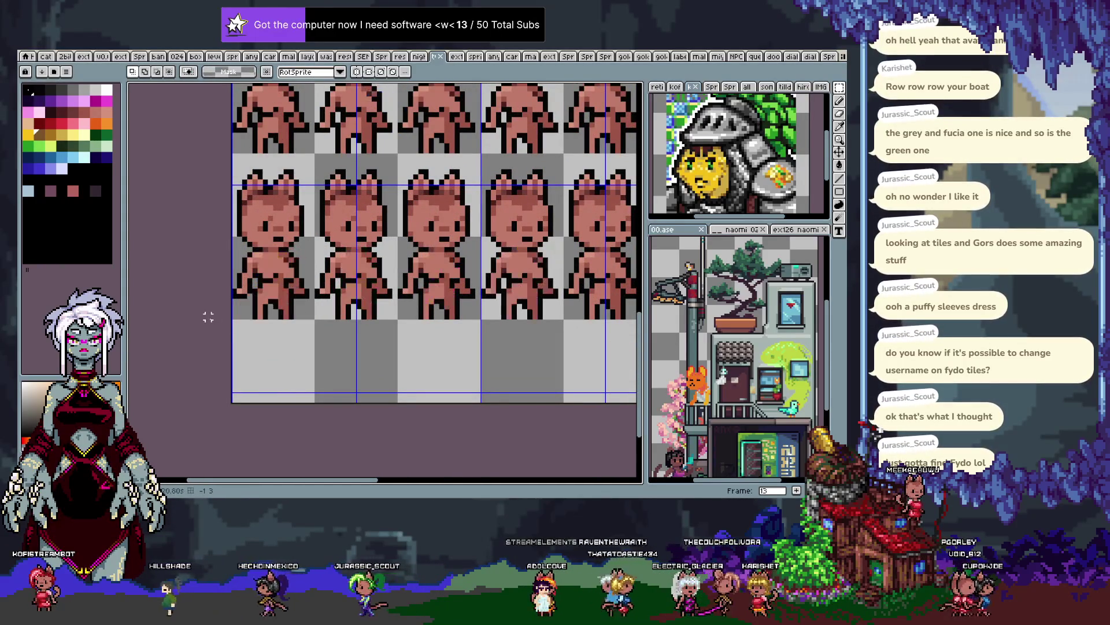
pyautogui.scroll(-3, 295, 295)
pyautogui.scroll(2, 295, 293)
pyautogui.scroll(1, 296, 292)
pyautogui.hotkey('ctrl', 'v')
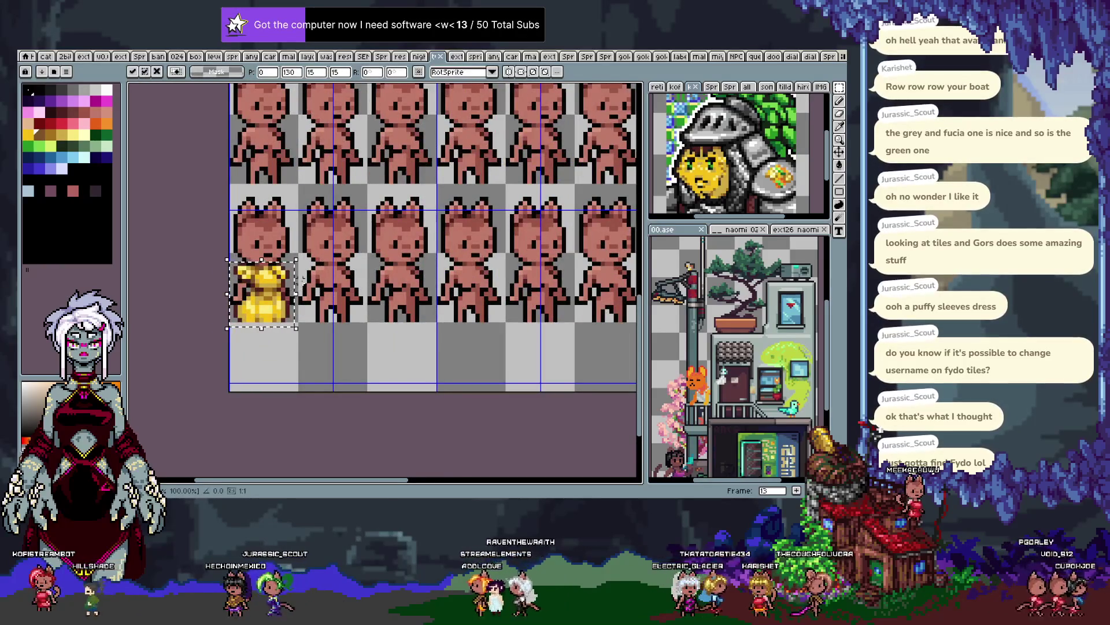
pyautogui.scroll(1, 283, 289)
pyautogui.press('Return')
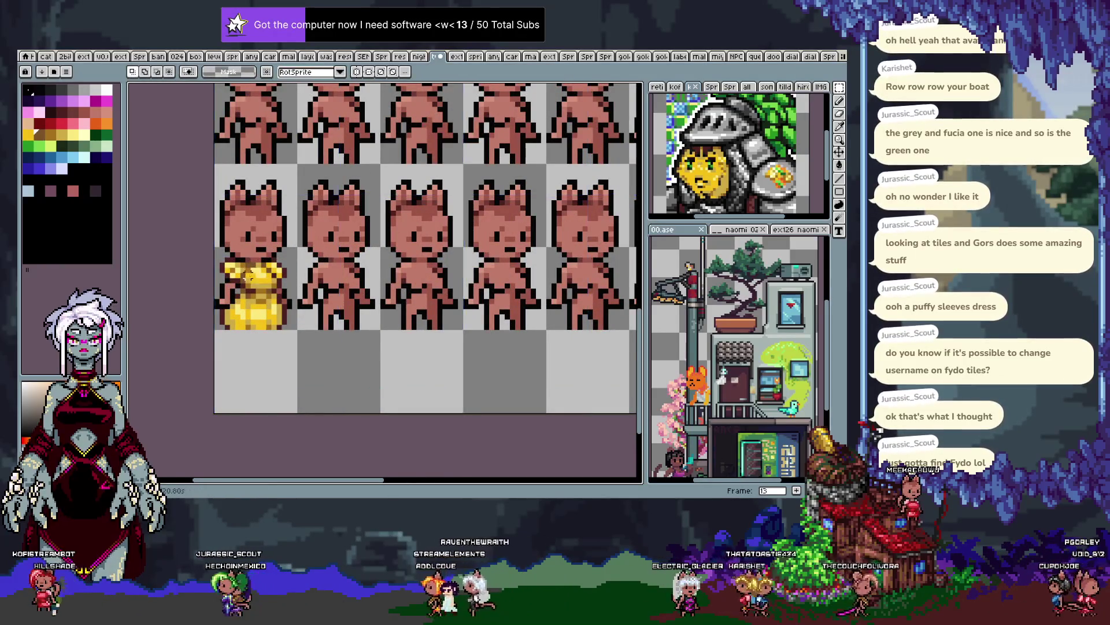
pyautogui.scroll(1, 263, 288)
pyautogui.moveTo(217, 243); pyautogui.dragTo(302, 299)
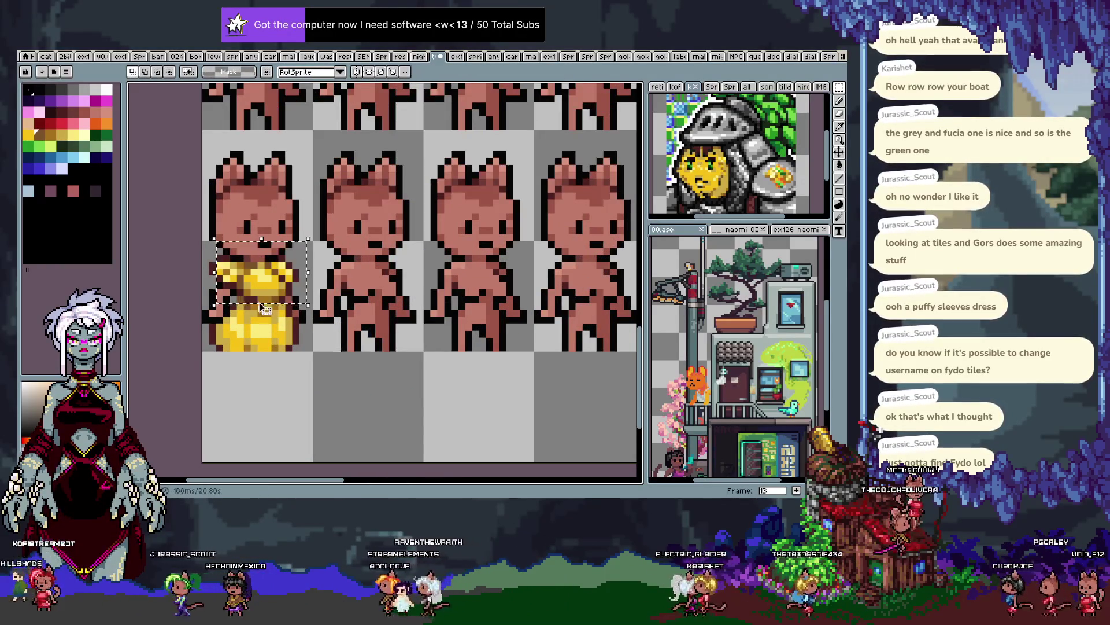
pyautogui.scroll(2, 259, 303)
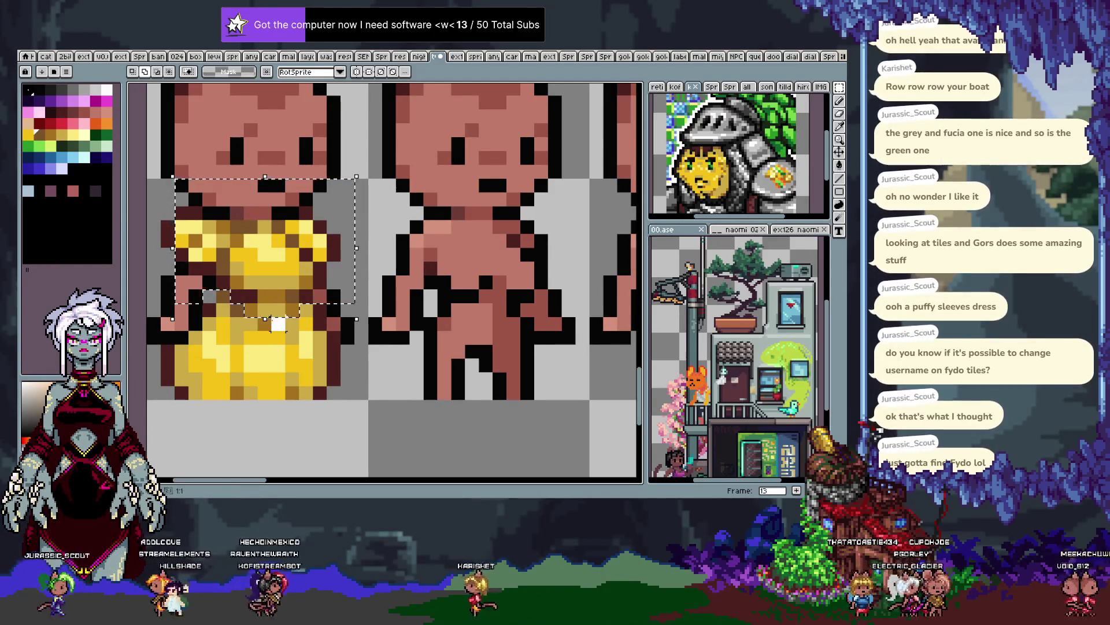
pyautogui.hotkey('ctrl', 'c')
pyautogui.hotkey('ctrl', 'v')
pyautogui.moveTo(277, 243)
pyautogui.mouseDown()
pyautogui.moveTo(471, 243)
pyautogui.moveTo(468, 255)
pyautogui.mouseUp()
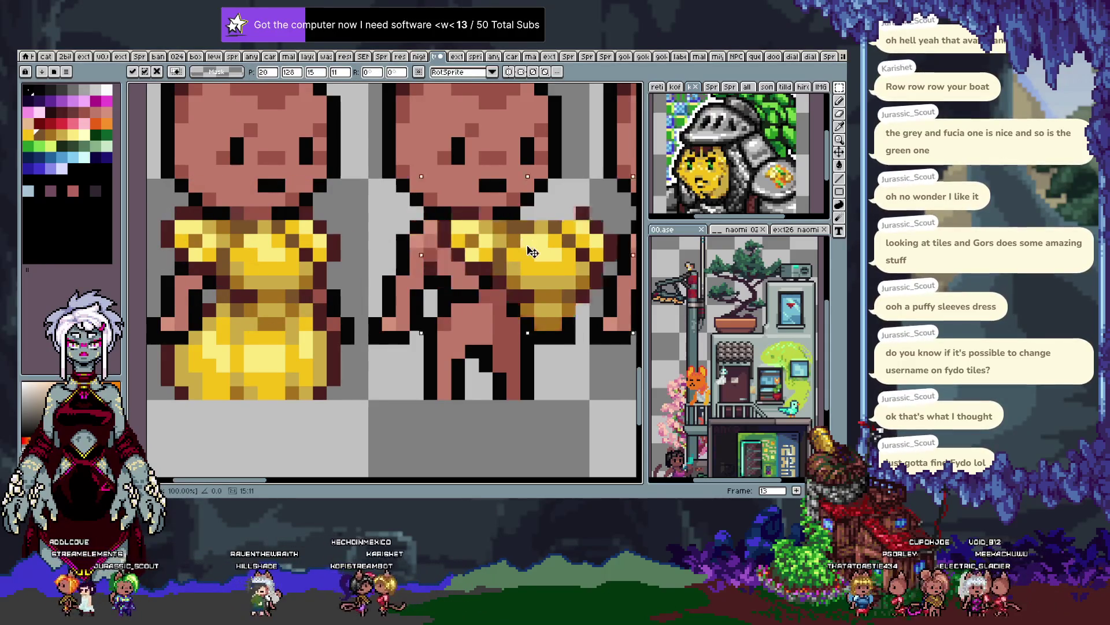
pyautogui.hotkey('ctrl', 'z')
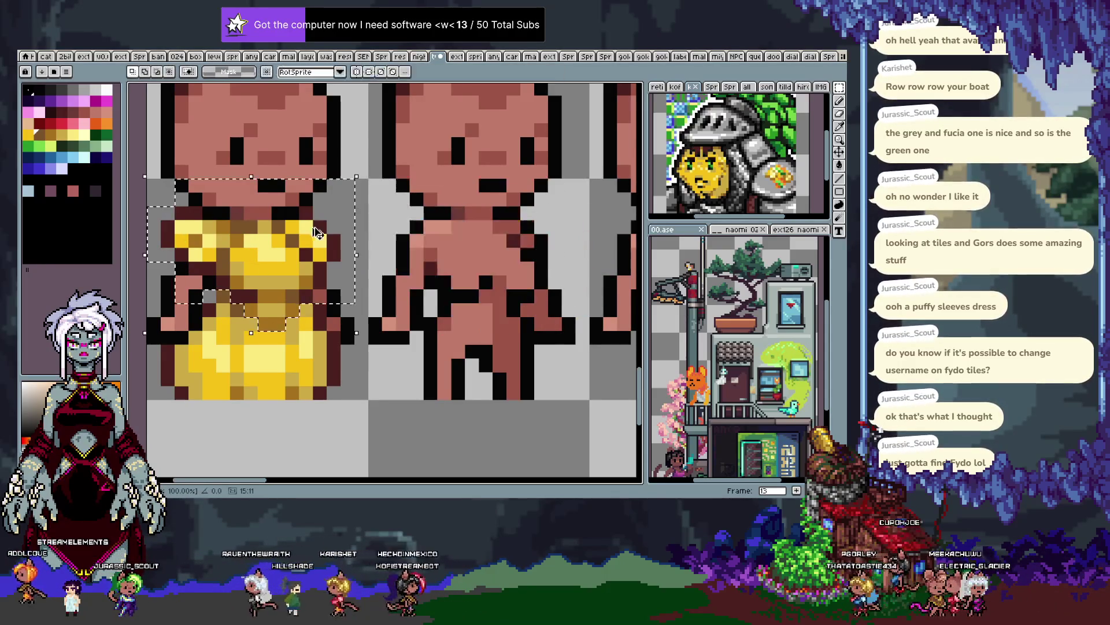
pyautogui.moveTo(261, 254)
pyautogui.mouseDown()
pyautogui.moveTo(594, 299)
pyautogui.moveTo(557, 312)
pyautogui.moveTo(479, 300)
pyautogui.mouseUp()
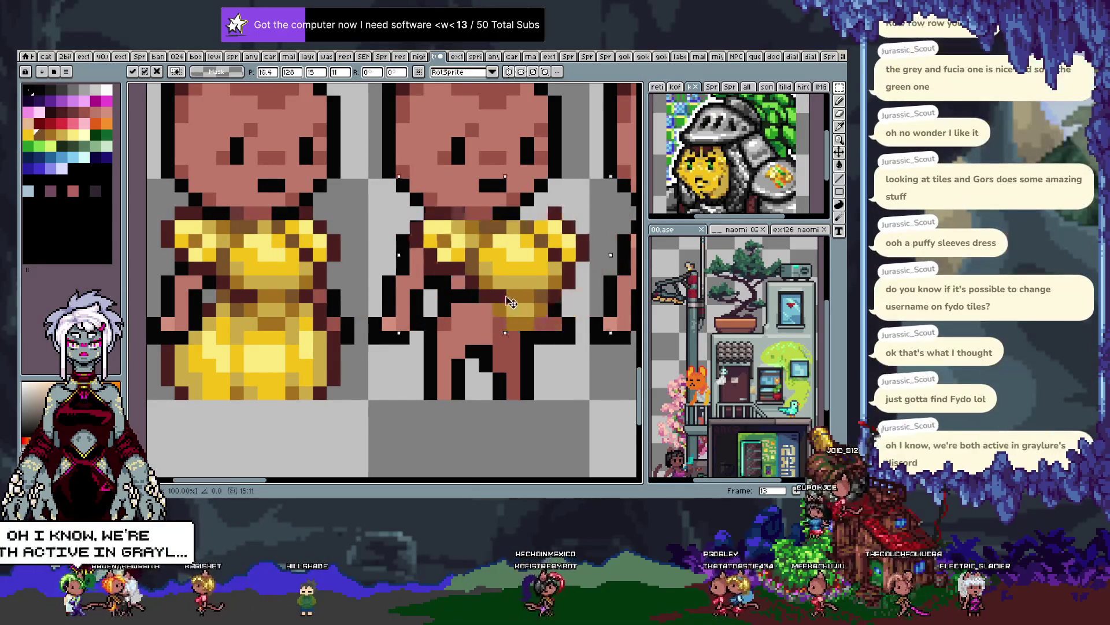
pyautogui.press('Return')
pyautogui.scroll(-1, 472, 303)
pyautogui.scroll(-1, 464, 307)
pyautogui.hotkey('ctrl', 'z')
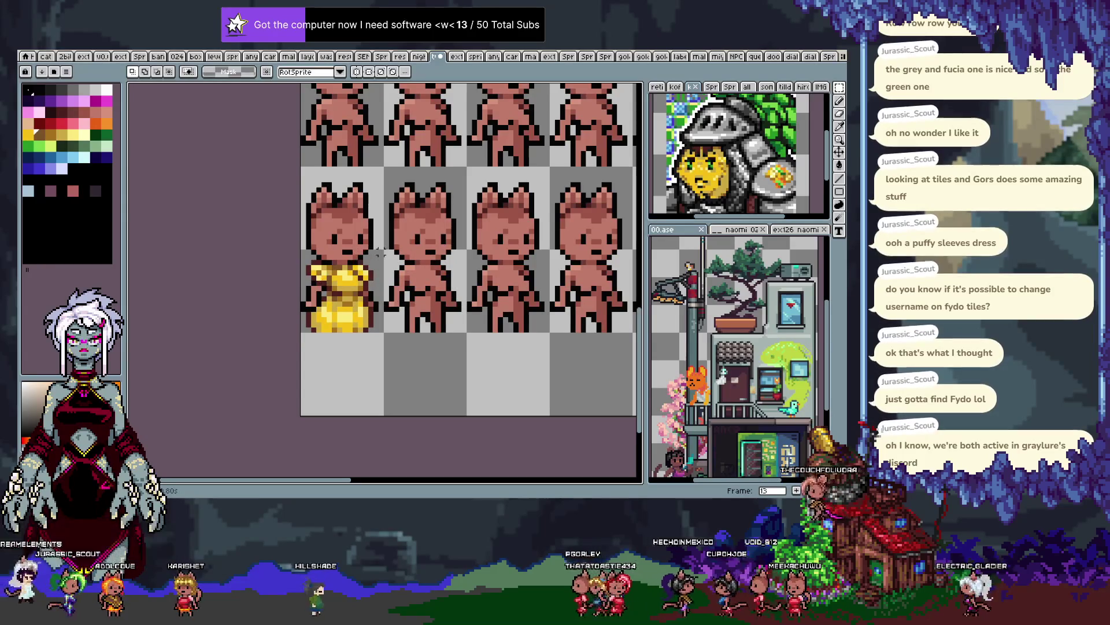
# Deselect the dressed cat's frame and restore the selection around the gold dress
pyautogui.moveTo(385, 248); pyautogui.dragTo(287, 339)
pyautogui.write('0')
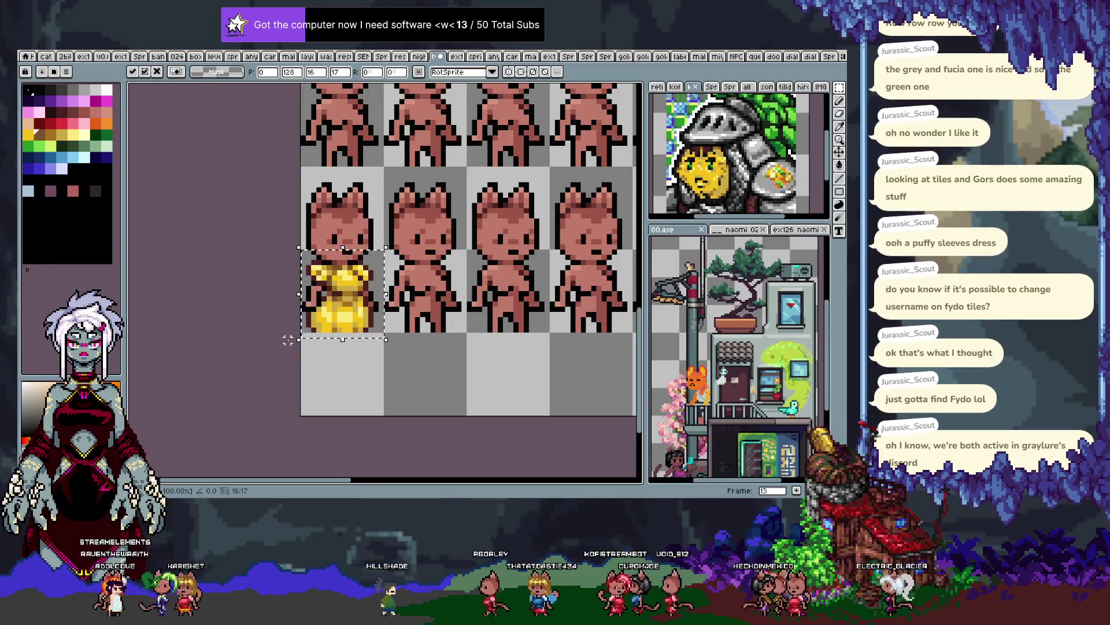
pyautogui.hotkey('ctrl', 'd')
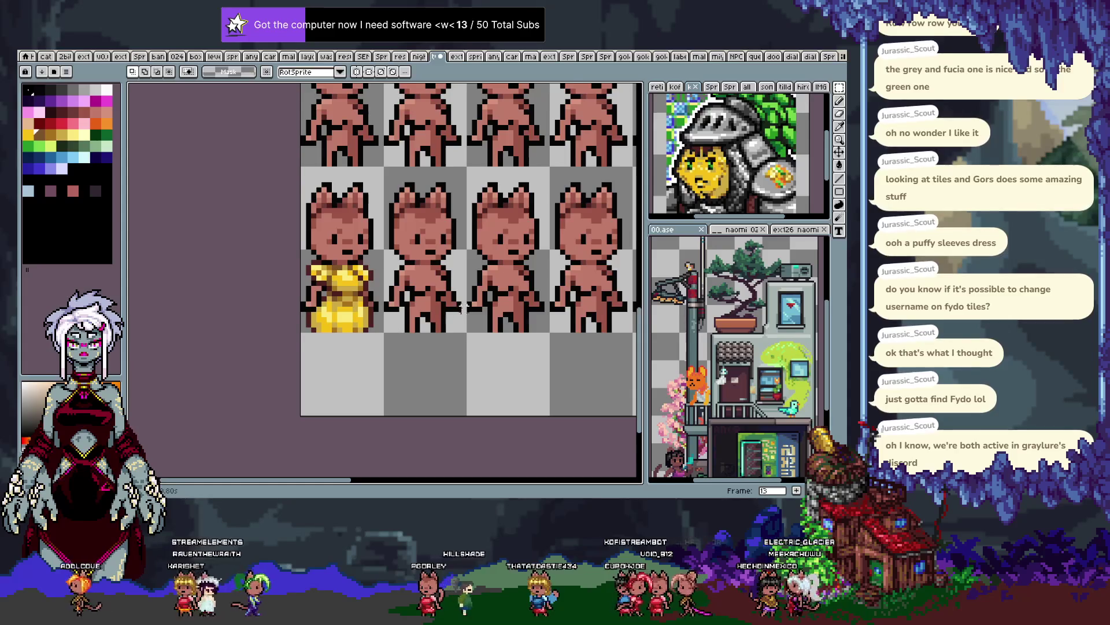
pyautogui.scroll(1, 463, 307)
pyautogui.hotkey('ctrl', 'shift', 'd')
# Copy the puffy-sleeved top onto the second cat and sample its dark gold and brown
pyautogui.moveTo(356, 273)
pyautogui.mouseDown()
pyautogui.moveTo(347, 276)
pyautogui.moveTo(441, 279)
pyautogui.mouseUp()
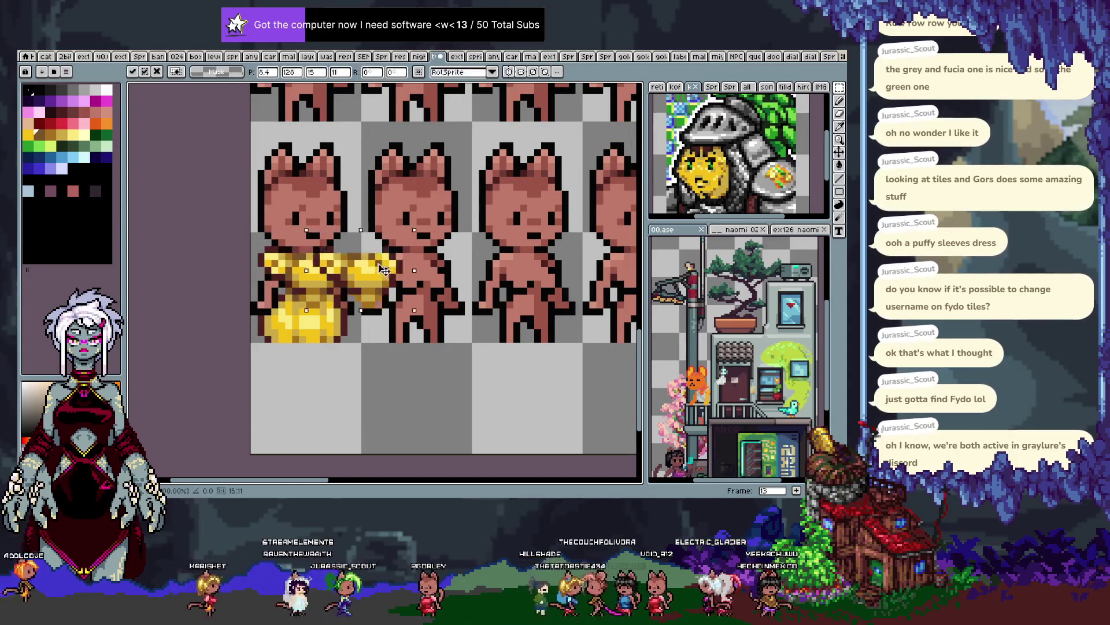
pyautogui.press('Return')
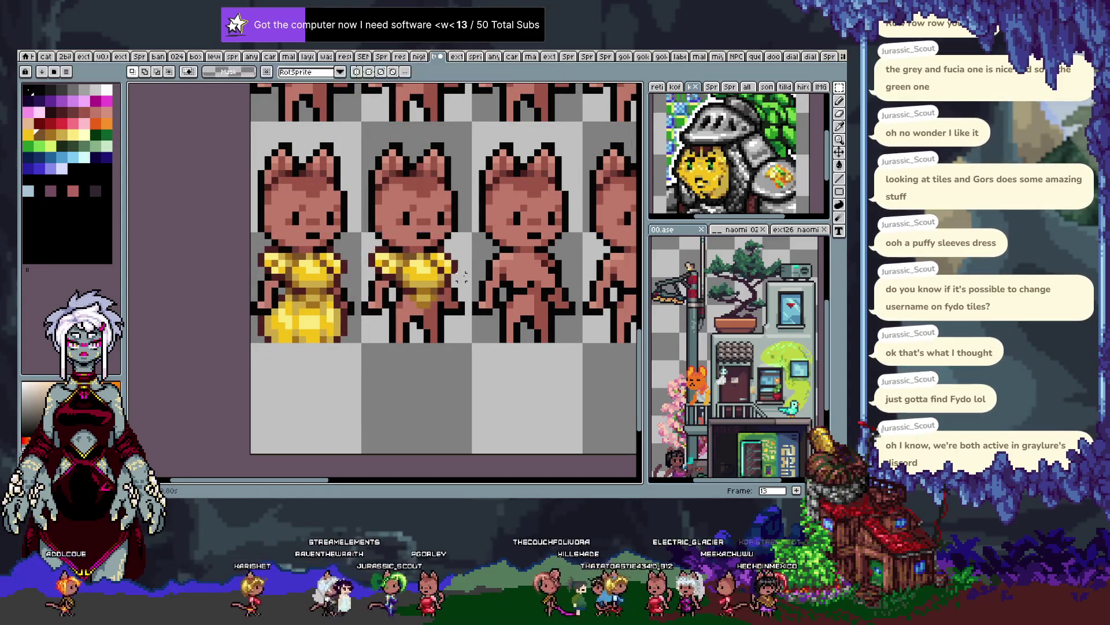
pyautogui.moveTo(461, 278); pyautogui.dragTo(426, 272)
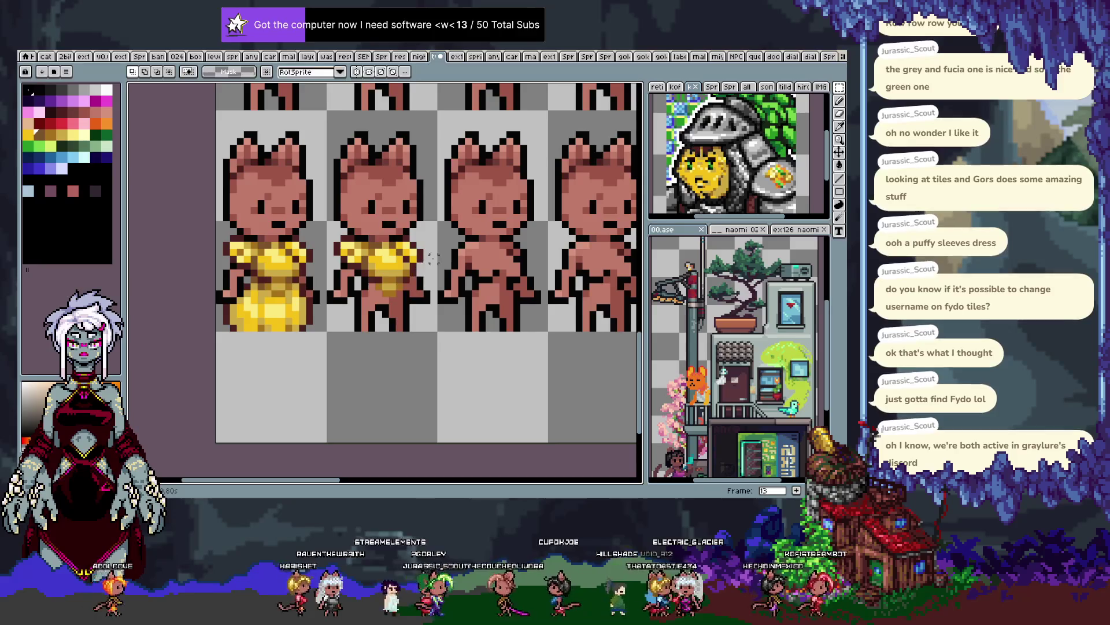
pyautogui.scroll(1, 426, 244)
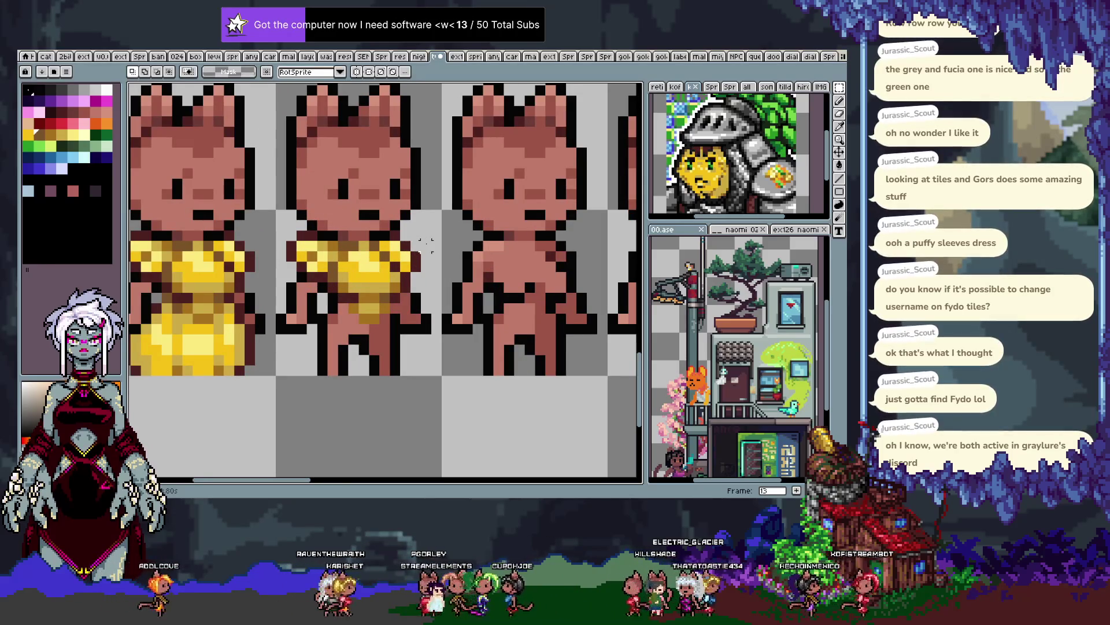
pyautogui.press('b')
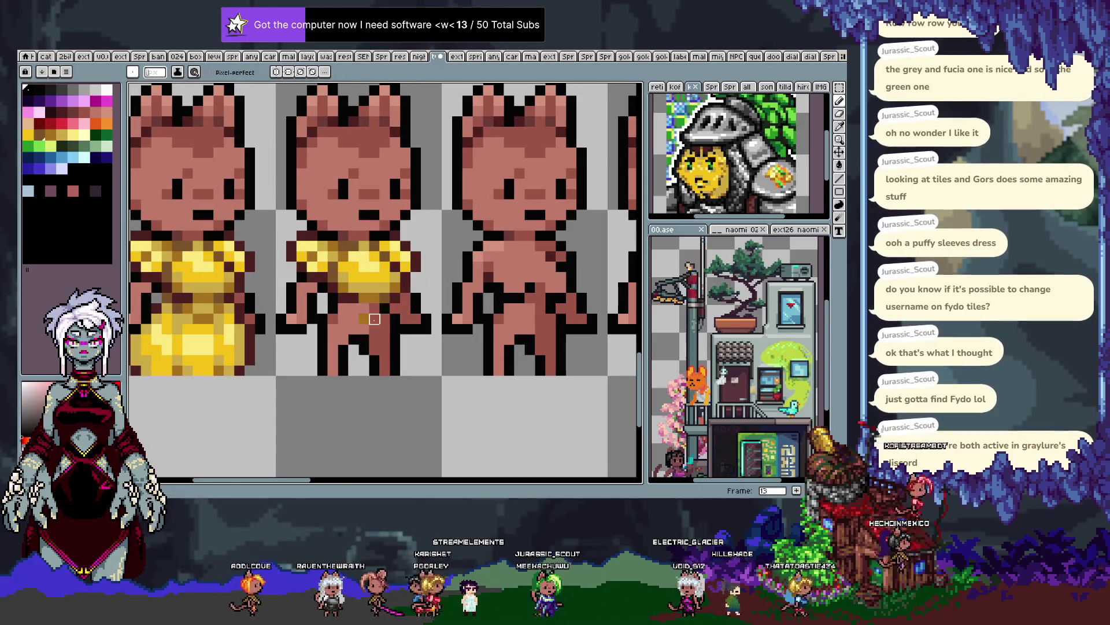
pyautogui.keyDown('alt'); pyautogui.click(370, 300); pyautogui.keyUp('alt')
pyautogui.keyDown('alt'); pyautogui.click(375, 314); pyautogui.keyUp('alt')
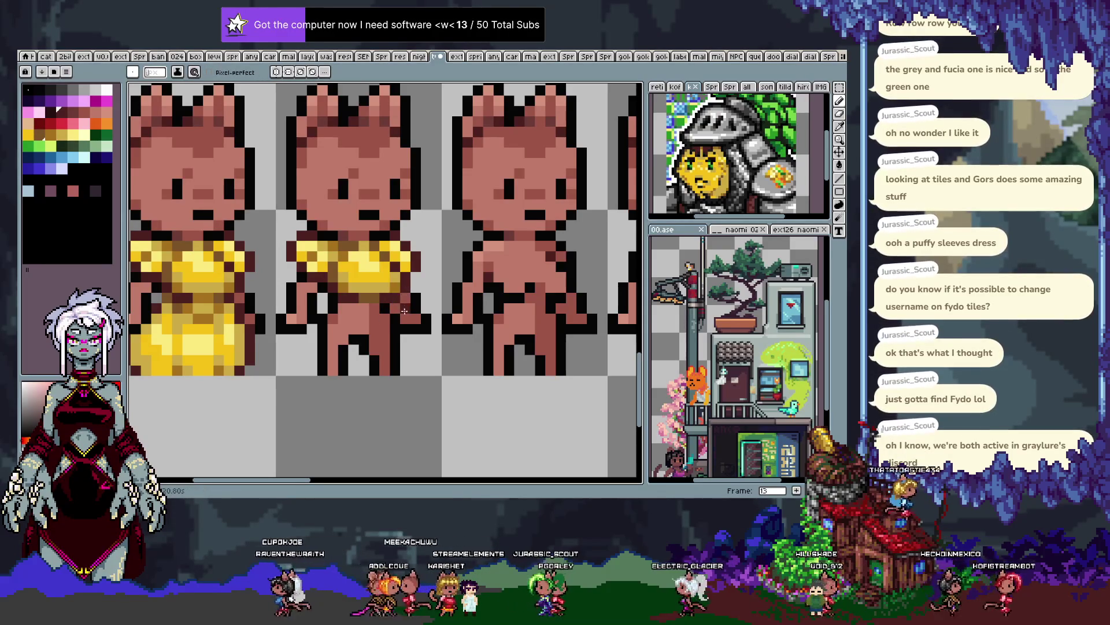
# Select the first cat's skirt and copy it onto the third cat
pyautogui.moveTo(383, 305); pyautogui.dragTo(428, 300)
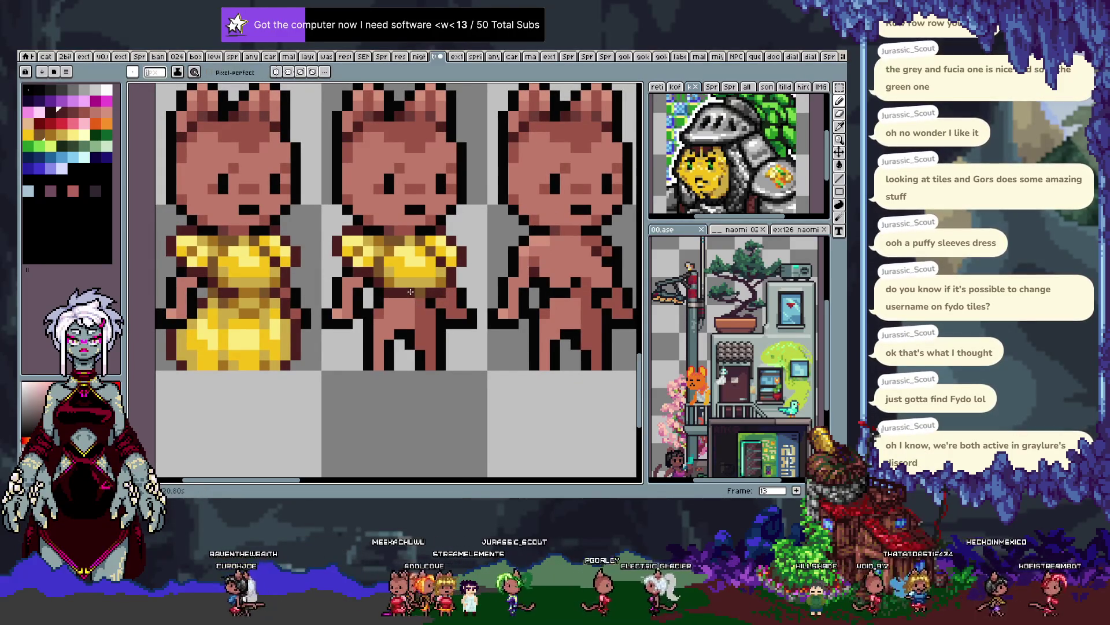
pyautogui.hotkey('ctrl', 'z')
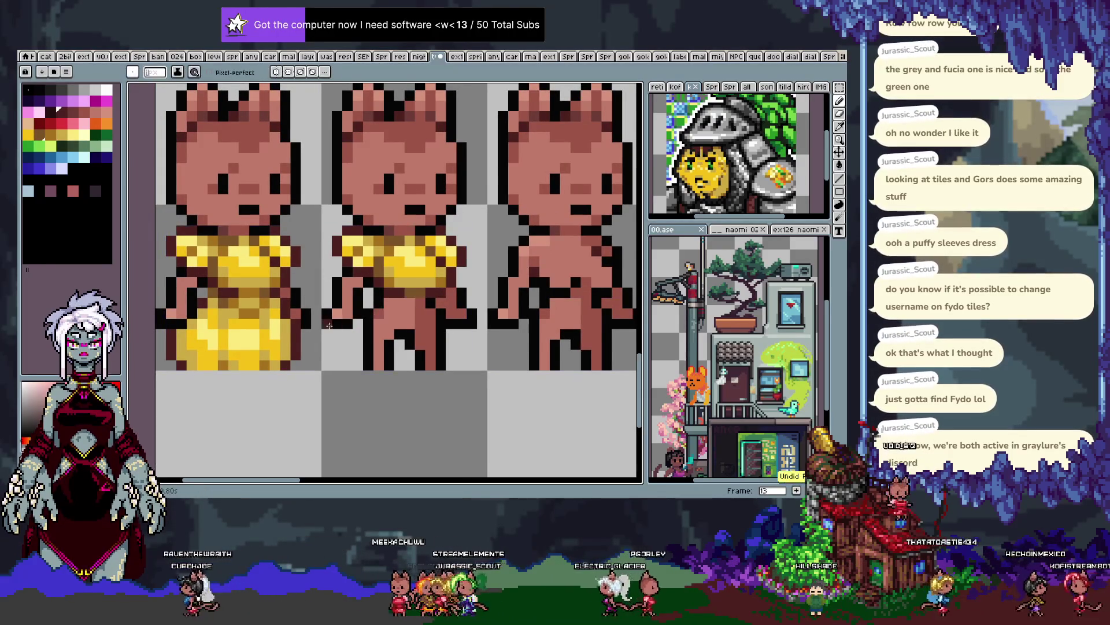
pyautogui.press('m')
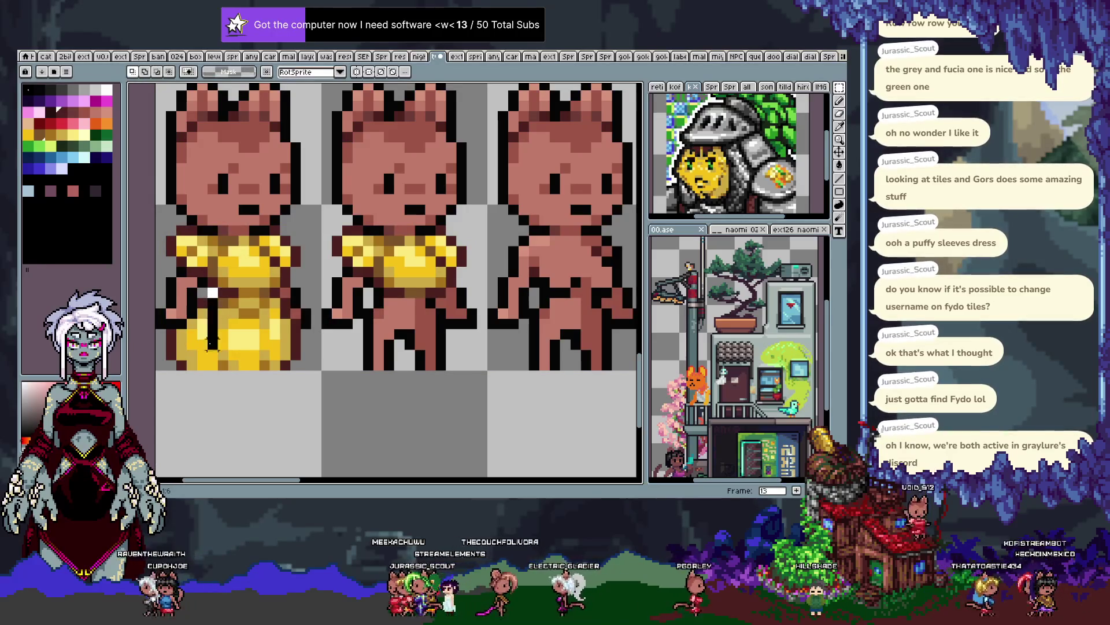
pyautogui.moveTo(211, 292); pyautogui.dragTo(158, 378)
pyautogui.moveTo(222, 302)
pyautogui.mouseDown()
pyautogui.moveTo(314, 353)
pyautogui.moveTo(498, 349)
pyautogui.mouseUp()
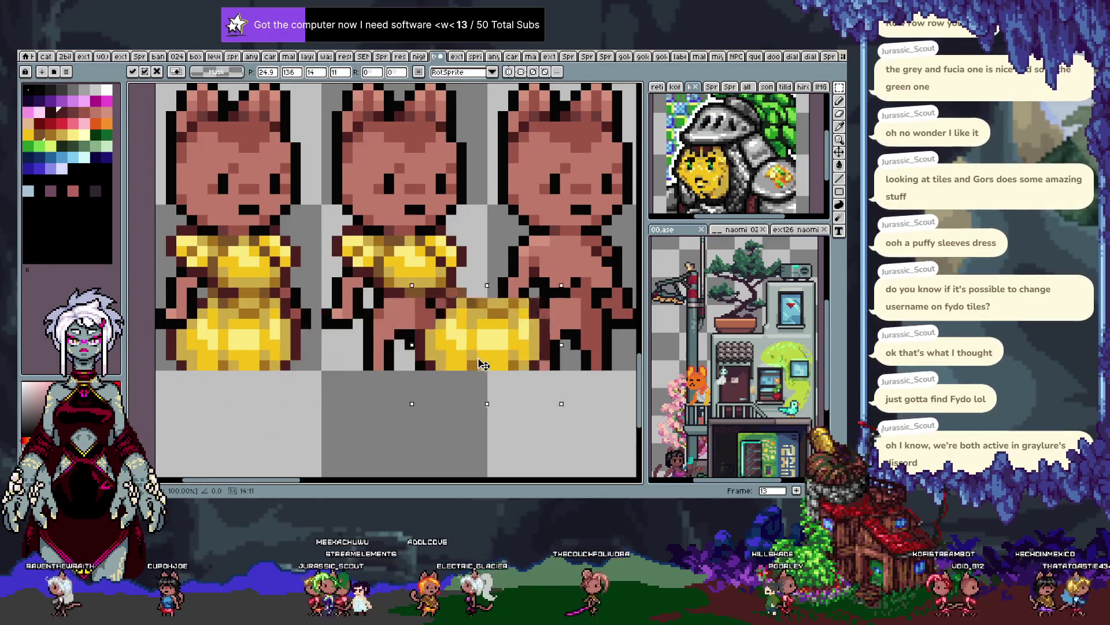
pyautogui.press('b')
pyautogui.hotkey('ctrl', 'd')
# Undo the misplaced skirt copy and place the skirt correctly on the third cat
pyautogui.press('v')
pyautogui.hotkey('ctrl', 'z')
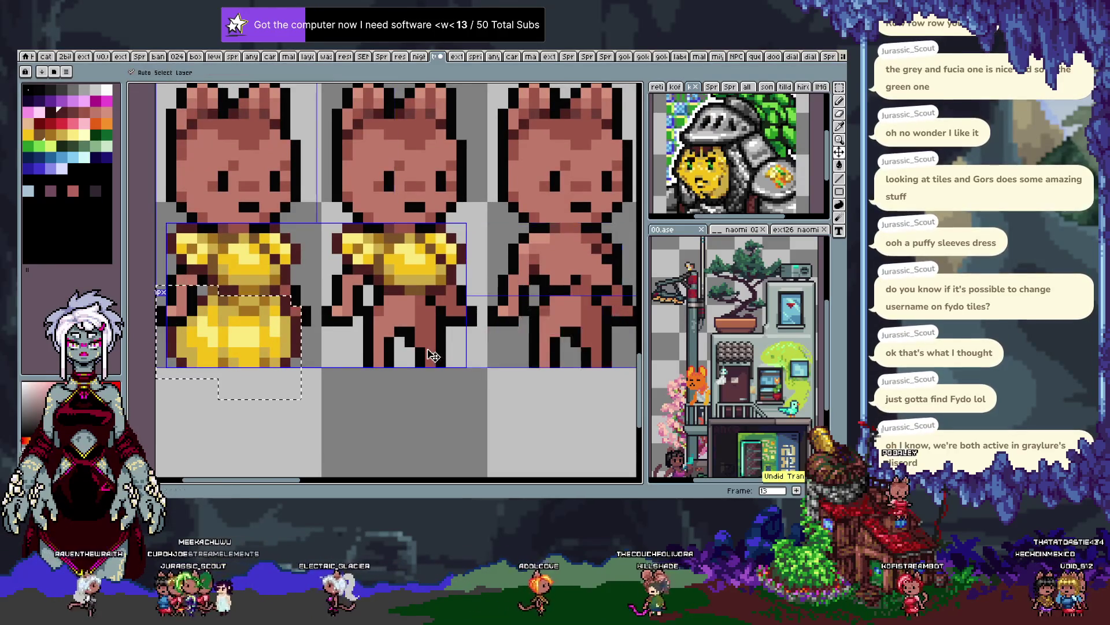
pyautogui.press('m')
pyautogui.moveTo(254, 330); pyautogui.dragTo(581, 354)
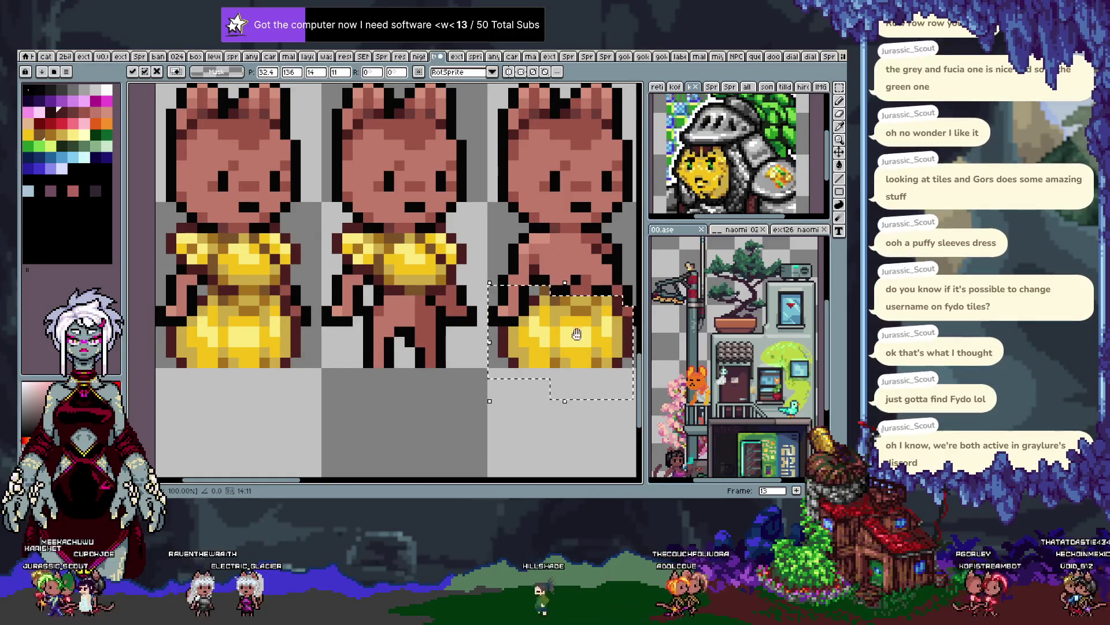
pyautogui.press('b')
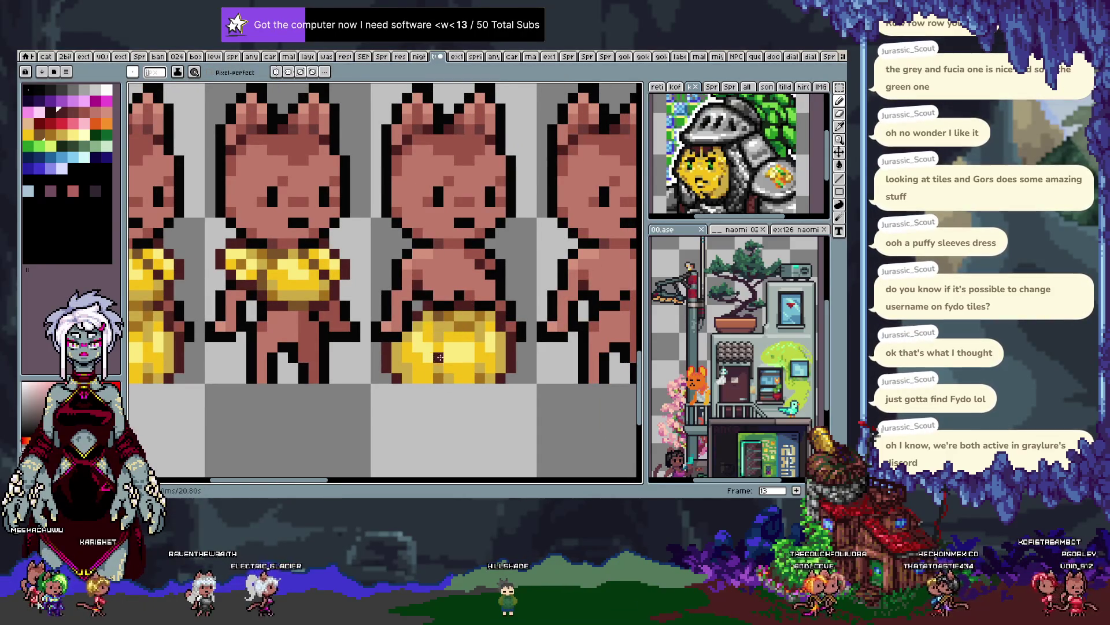
pyautogui.press('v')
pyautogui.press('b')
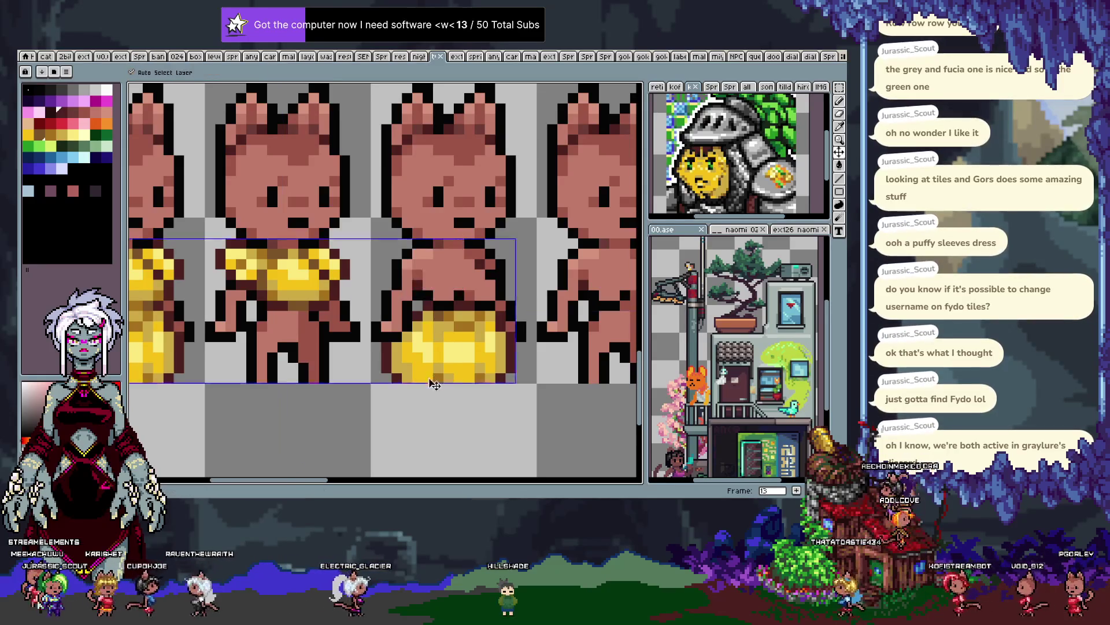
pyautogui.scroll(-2, 425, 377)
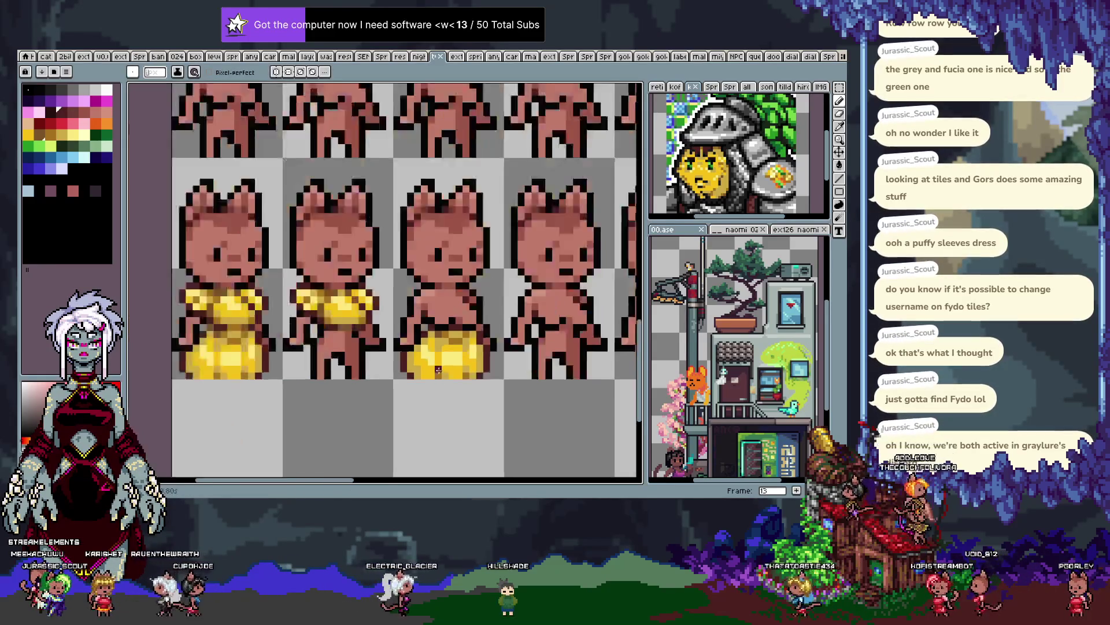
# Pan and zoom across the sprite grid to see the full set of cat frames
pyautogui.scroll(-2, 451, 388)
pyautogui.scroll(-2, 444, 399)
pyautogui.moveTo(444, 393); pyautogui.dragTo(439, 415)
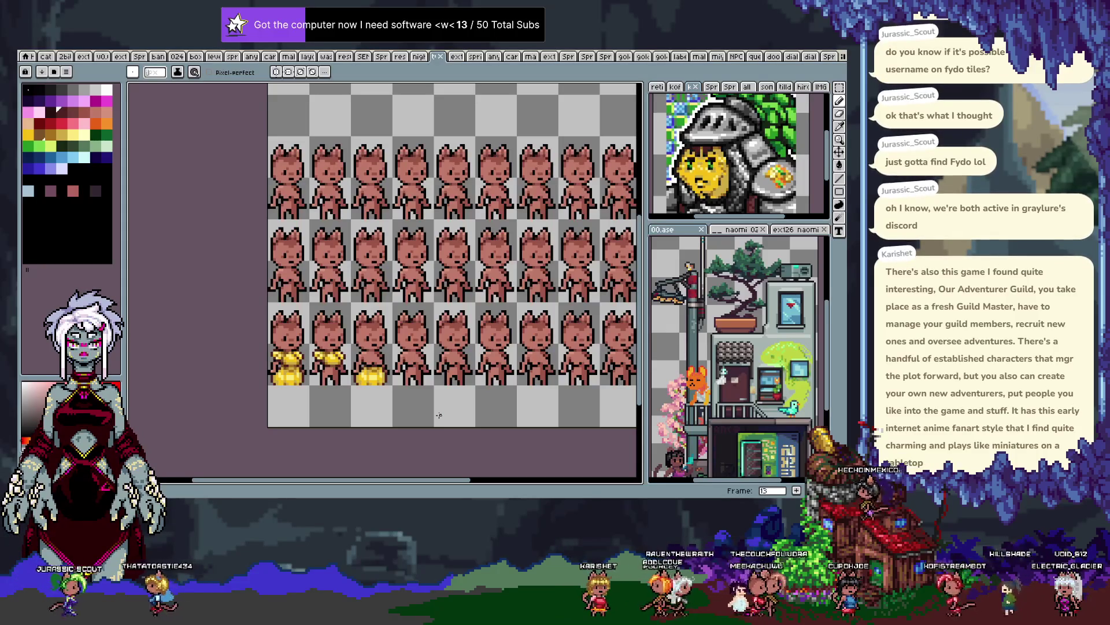
pyautogui.scroll(-3, 379, 273)
pyautogui.press('i')
pyautogui.press('b')
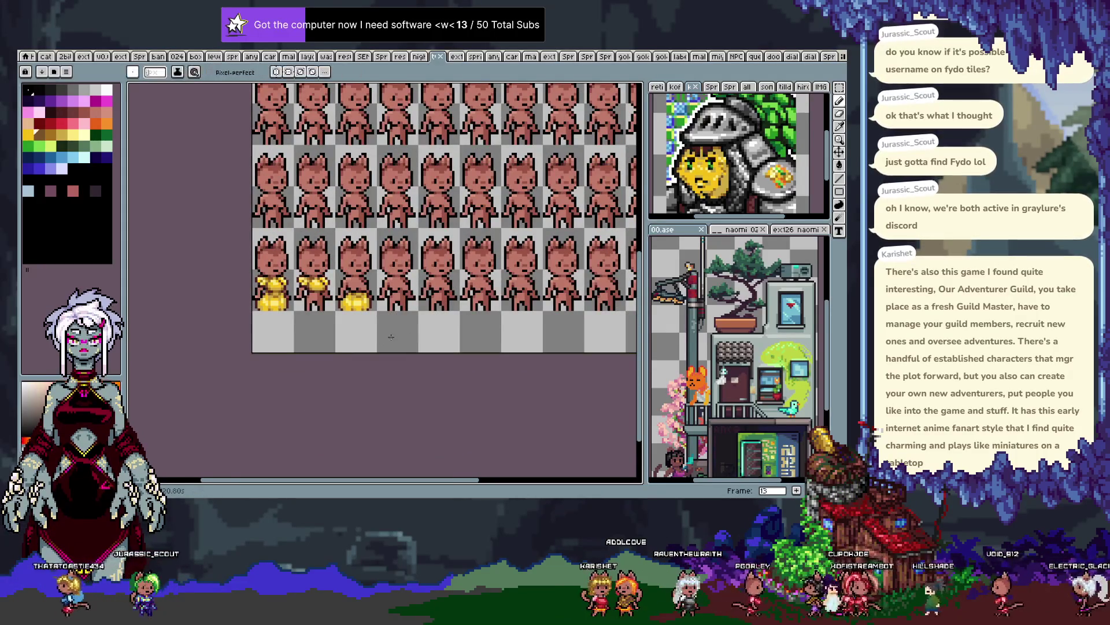
pyautogui.scroll(1, 398, 302)
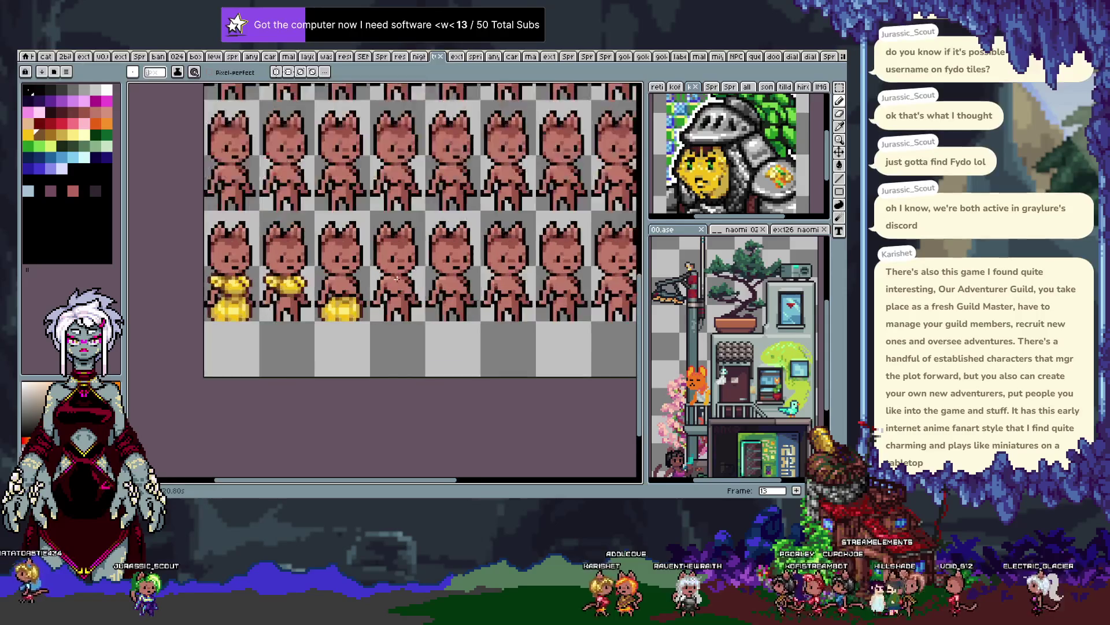
pyautogui.scroll(1, 392, 274)
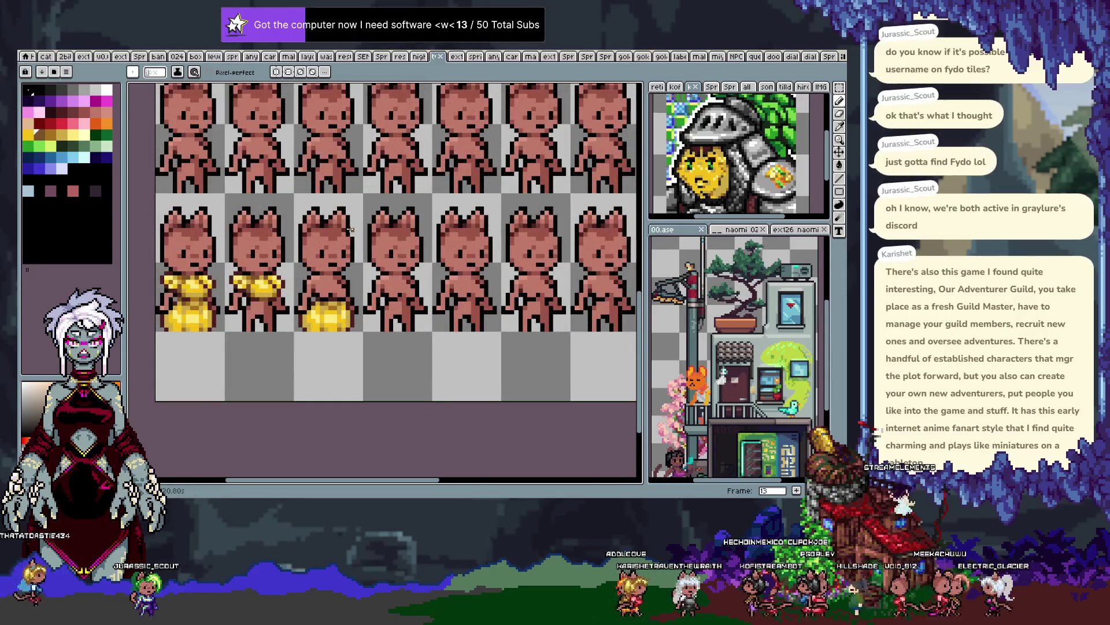
pyautogui.scroll(1, 350, 249)
pyautogui.press('i')
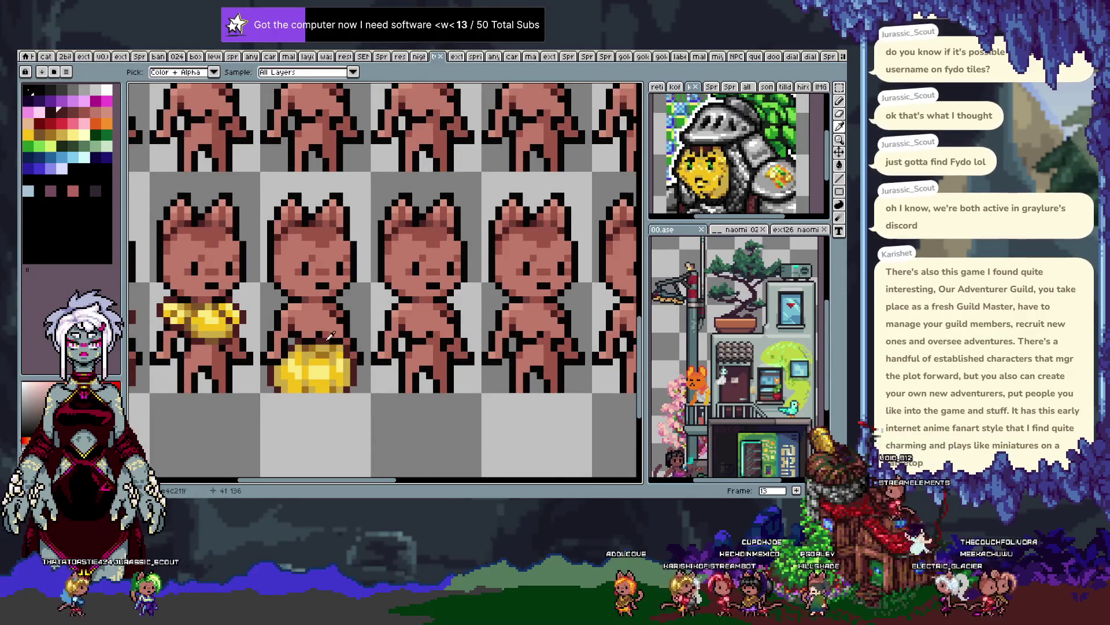
pyautogui.press('b')
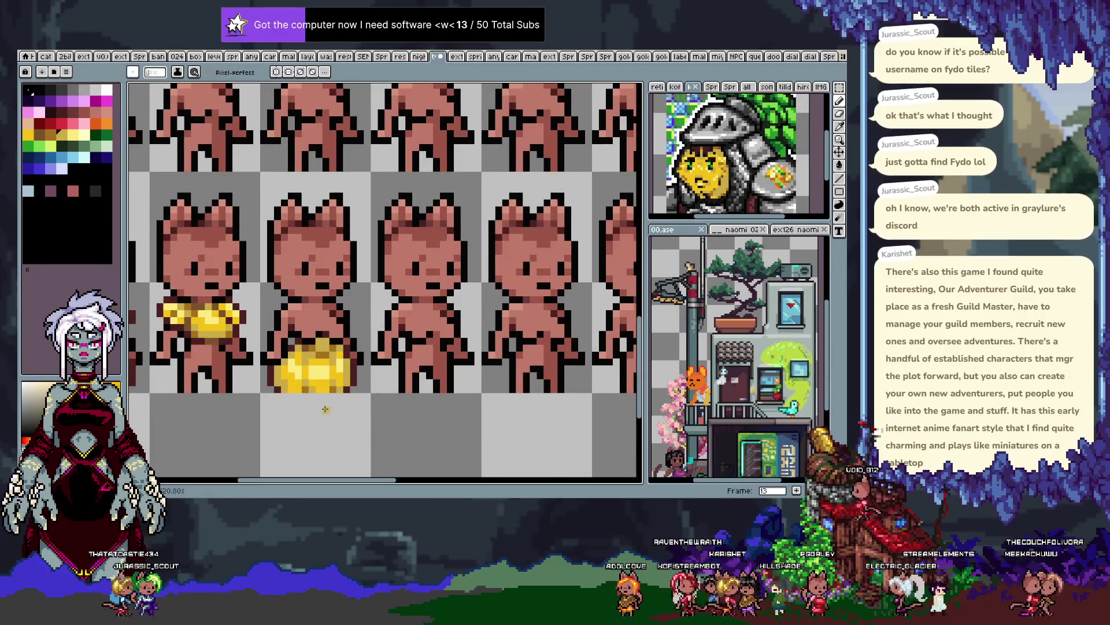
pyautogui.press('i')
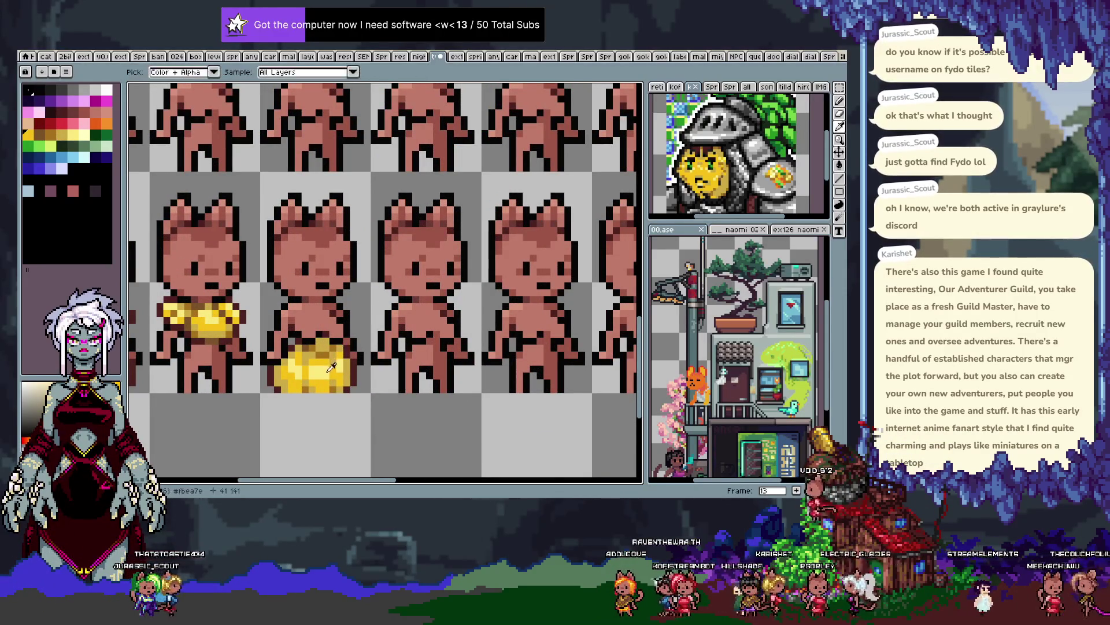
pyautogui.press('b')
pyautogui.hscroll(-5, 305, 415)
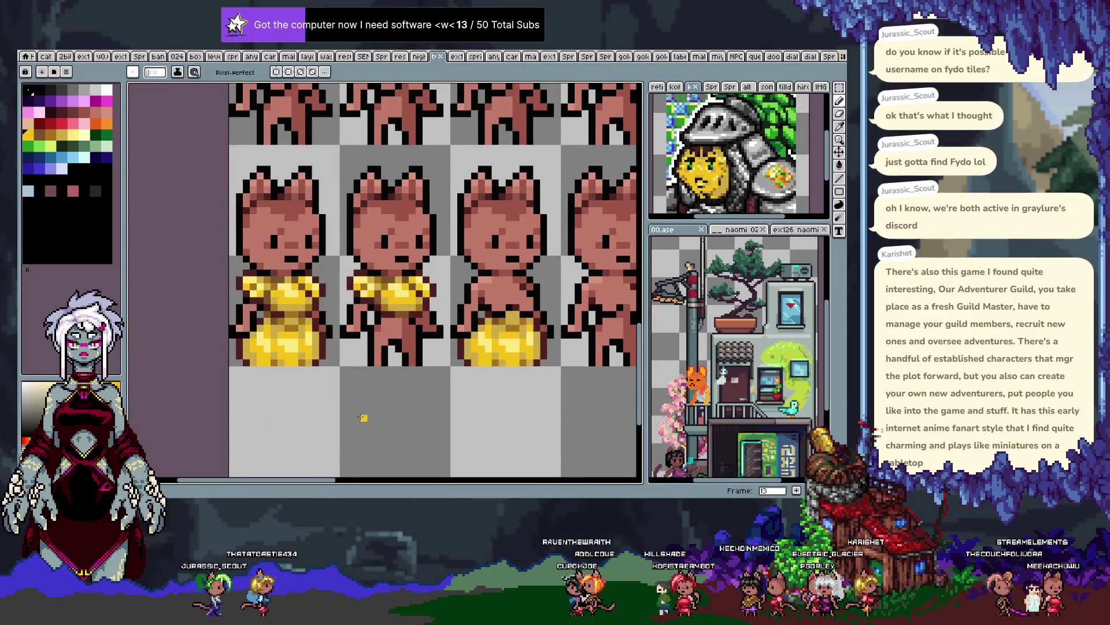
pyautogui.scroll(-2, 364, 417)
pyautogui.moveTo(478, 384); pyautogui.dragTo(451, 382)
pyautogui.press('b')
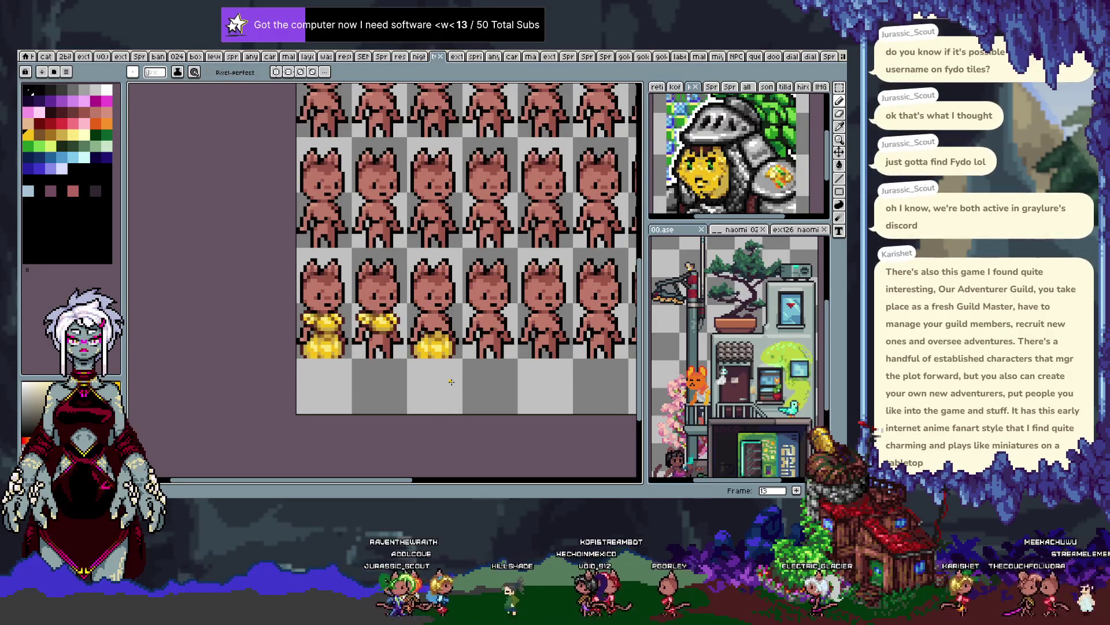
# Trial-move the gold top onto the third cat, then undo it back onto the second
pyautogui.press('m')
pyautogui.scroll(1, 428, 292)
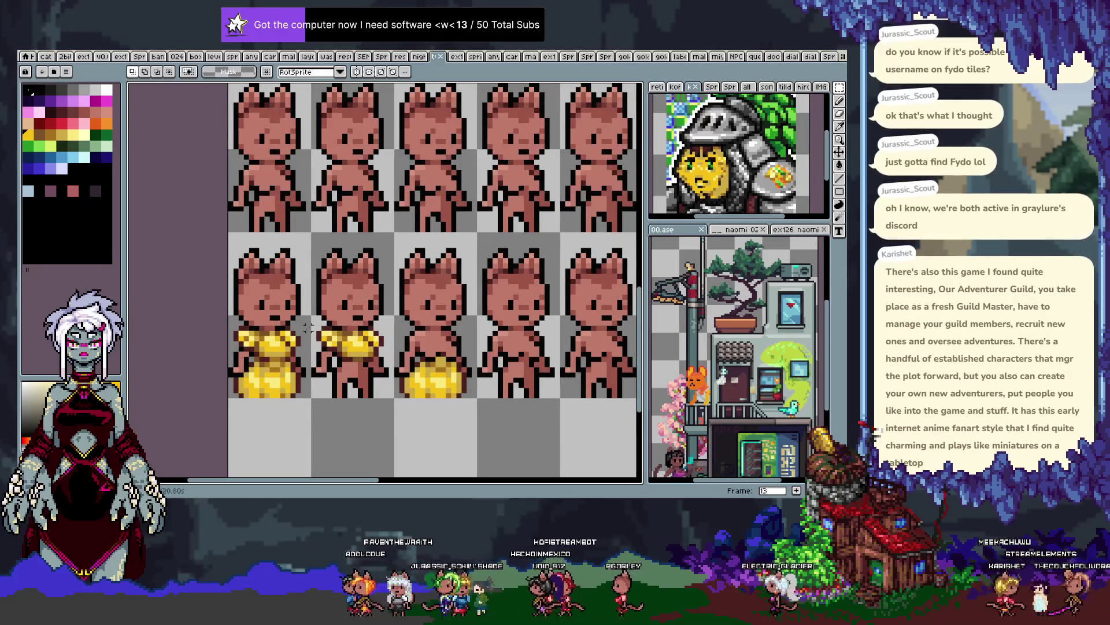
pyautogui.moveTo(385, 363); pyautogui.dragTo(456, 353)
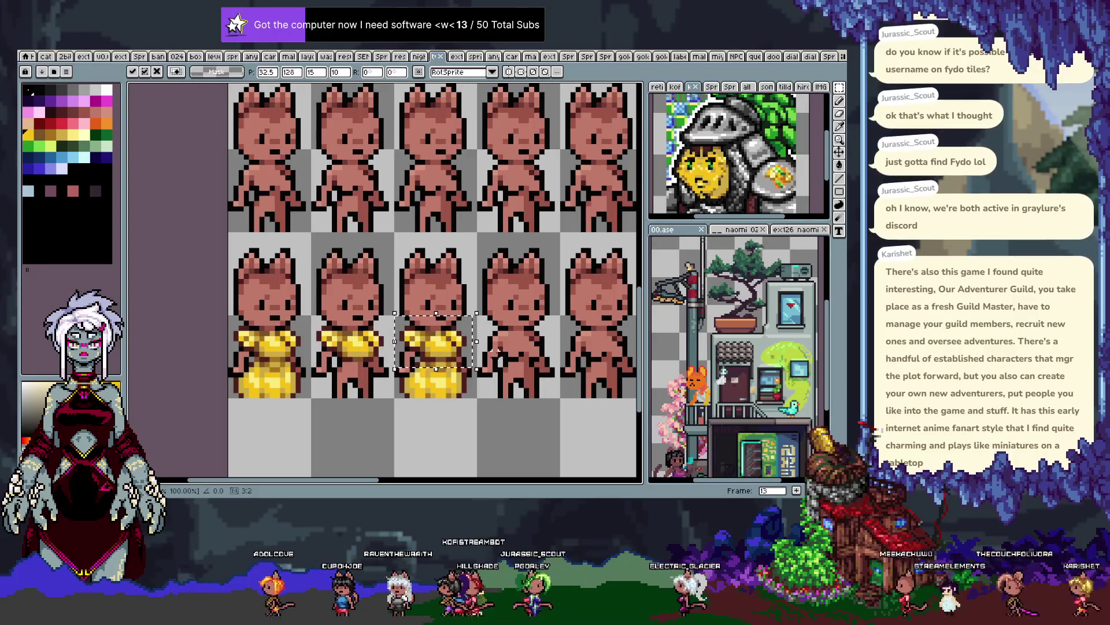
pyautogui.hotkey('ctrl', 'z')
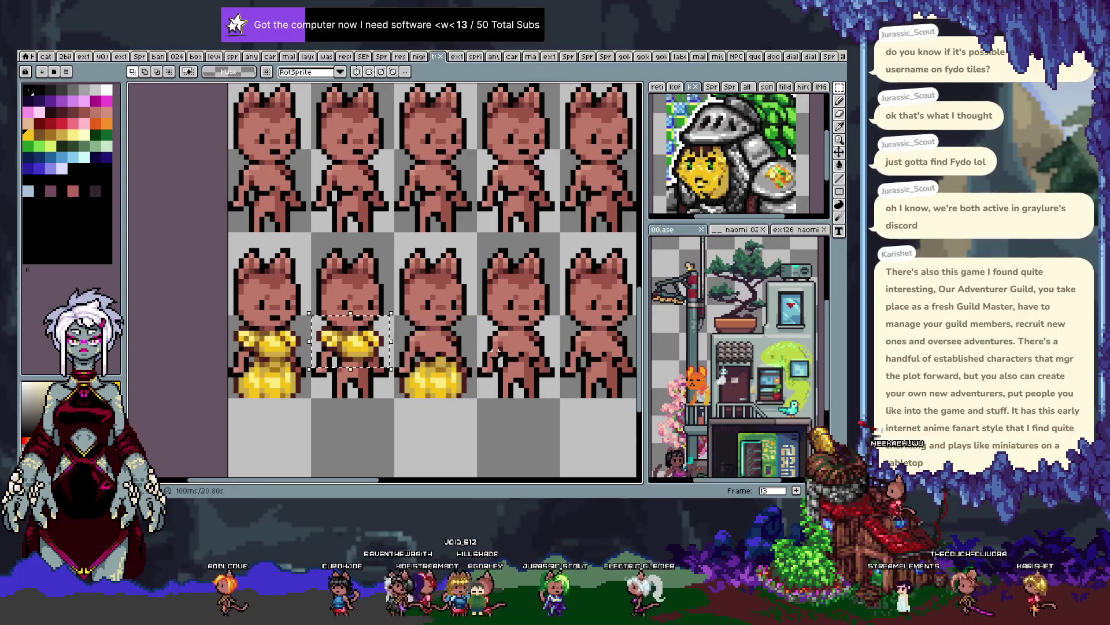
pyautogui.scroll(2, 450, 353)
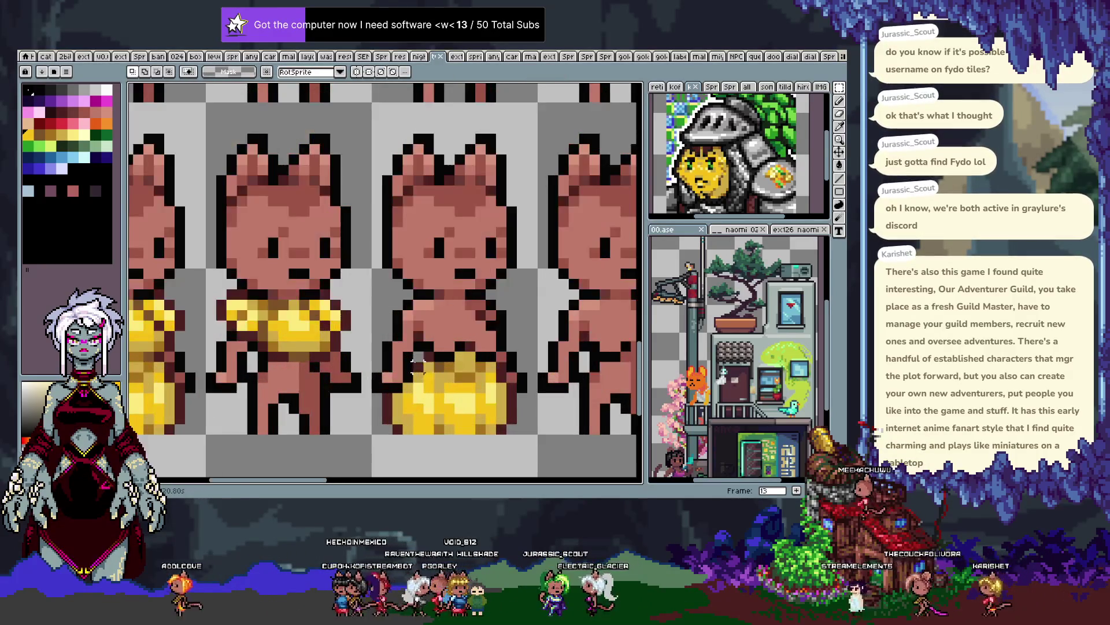
pyautogui.press('i')
pyautogui.press('b')
pyautogui.scroll(-3, 440, 367)
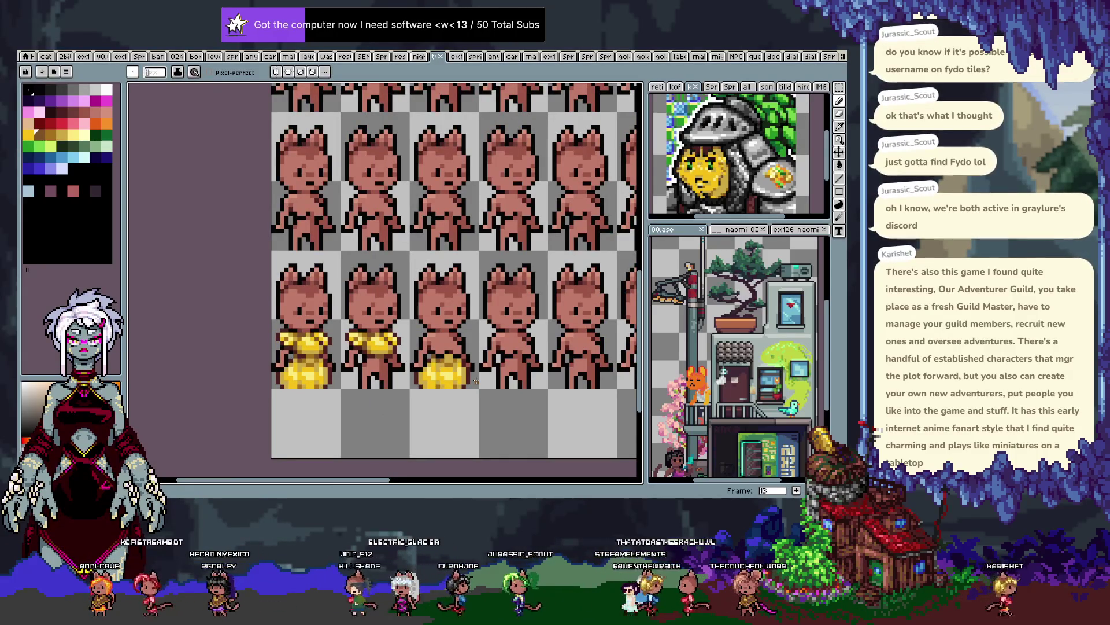
# Enclose the third cat's gold skirt in a rectangular selection and show the timeline
pyautogui.press('ctrl')
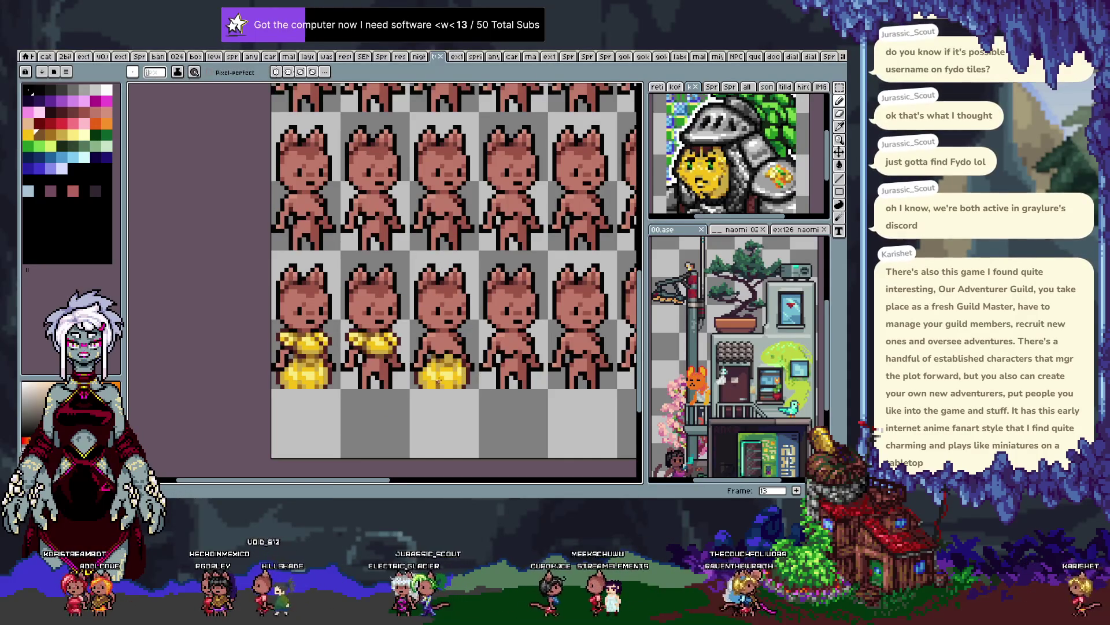
pyautogui.press('m')
pyautogui.moveTo(485, 335); pyautogui.dragTo(408, 420)
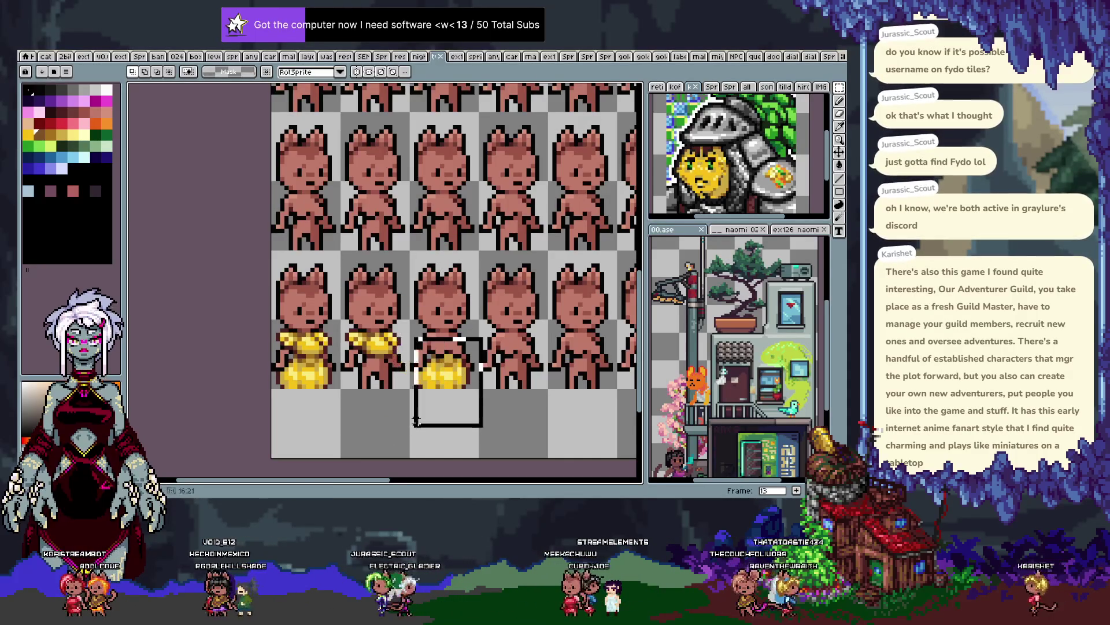
pyautogui.scroll(-1, 412, 419)
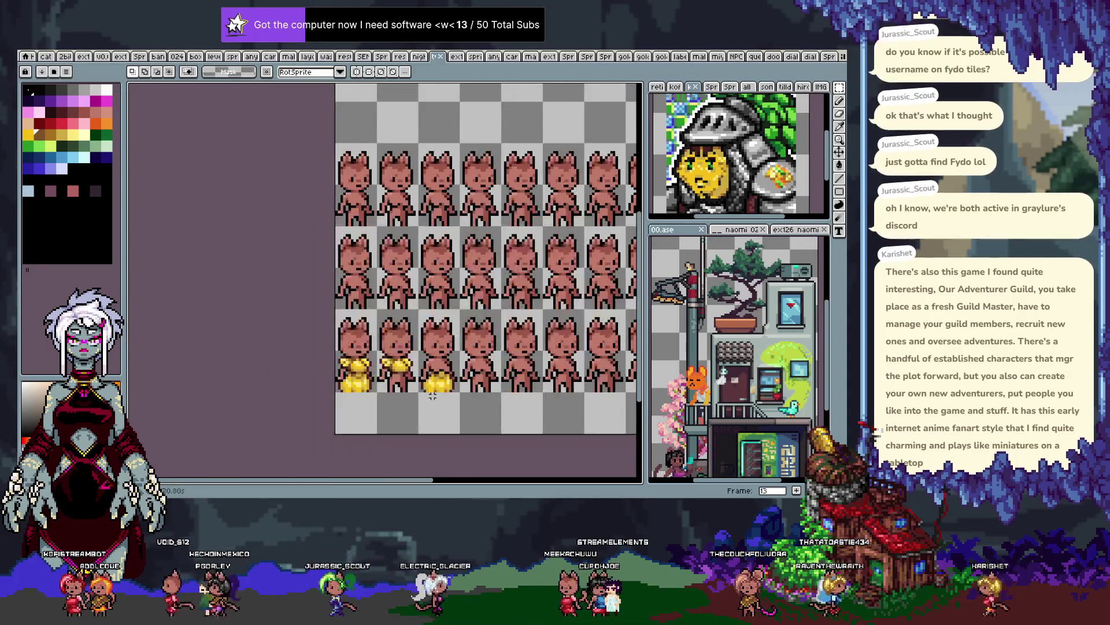
pyautogui.scroll(-1, 439, 405)
pyautogui.press('Tab')
# Play the animation to preview the frames and scroll through the layers timeline
pyautogui.press('Return')
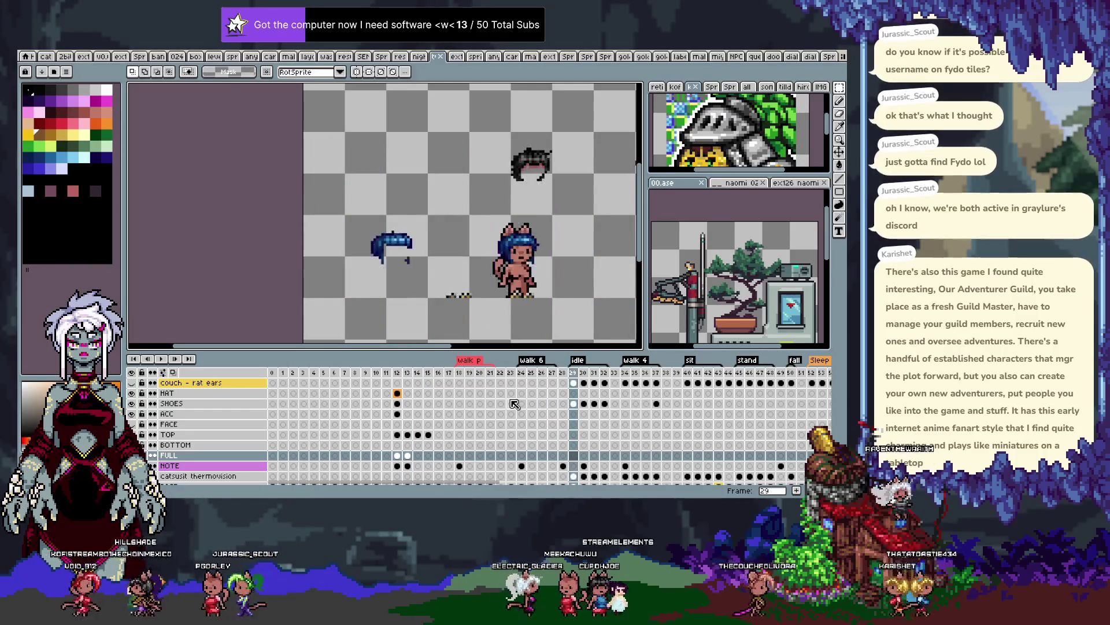
pyautogui.press('Tab')
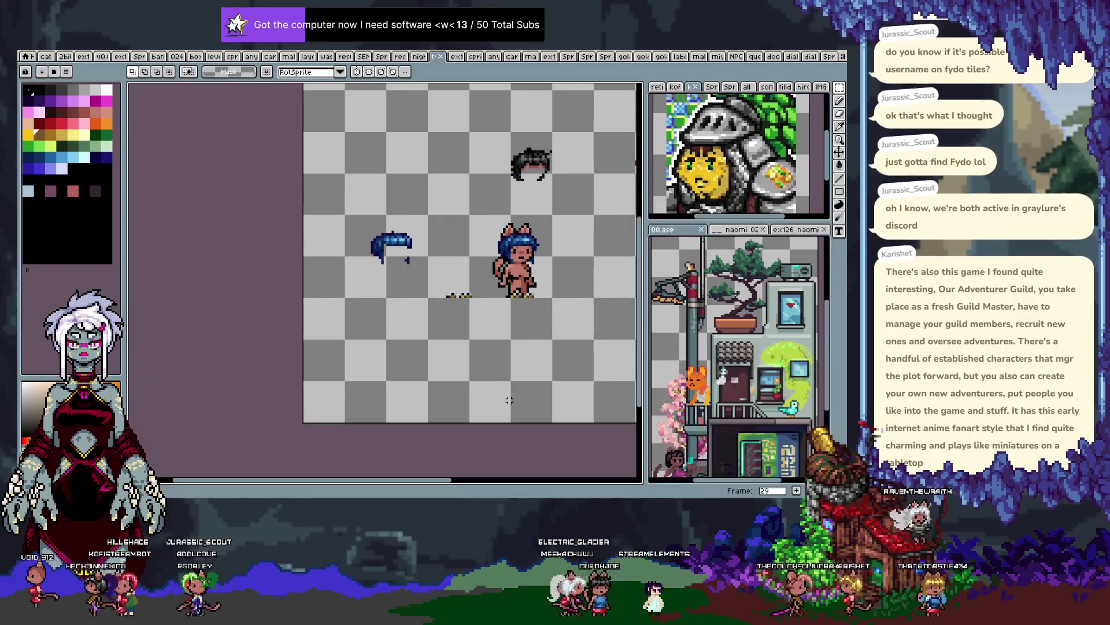
pyautogui.press('Tab')
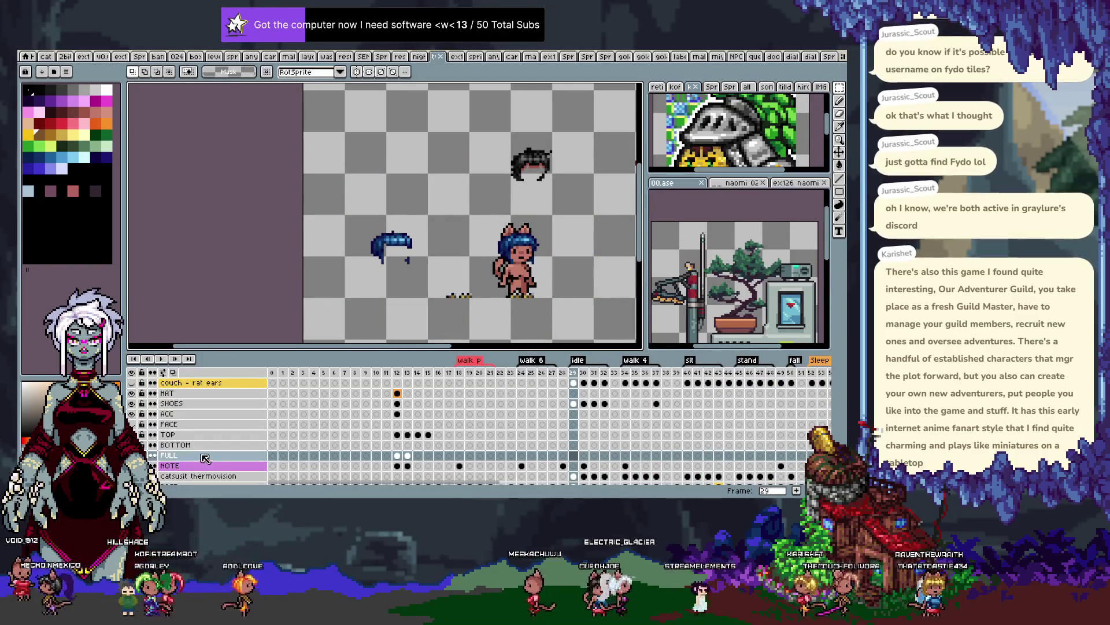
pyautogui.scroll(-2, 208, 450)
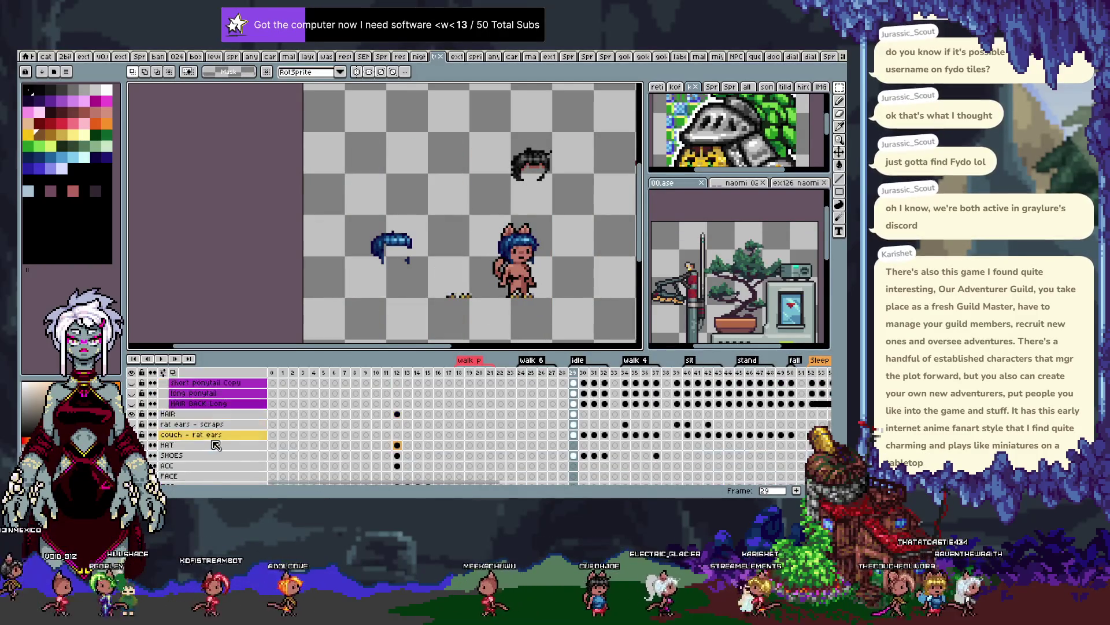
pyautogui.scroll(-2, 211, 448)
pyautogui.scroll(-2, 214, 446)
pyautogui.scroll(-2, 217, 445)
pyautogui.scroll(-1, 217, 444)
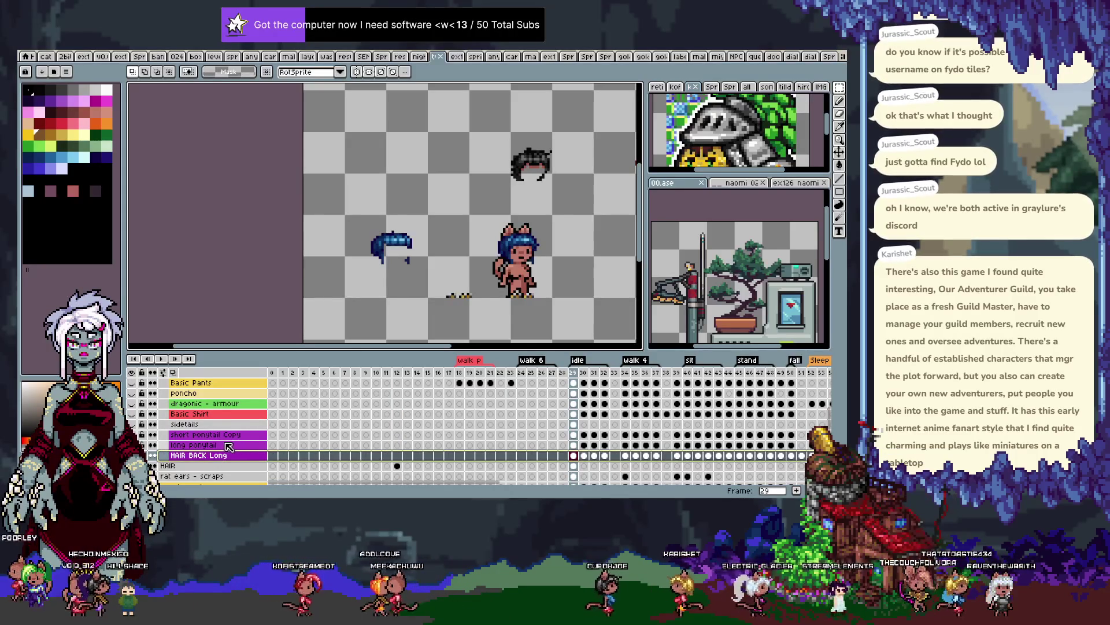
pyautogui.scroll(5, 226, 449)
pyautogui.scroll(-1, 228, 446)
pyautogui.scroll(-2, 229, 445)
pyautogui.scroll(-2, 230, 445)
pyautogui.scroll(4, 230, 445)
pyautogui.scroll(4, 228, 433)
pyautogui.scroll(1, 226, 419)
# Add a yellow layer 'puffy dress skirt' above the haircut layer and paste the gold skirt
pyautogui.click(225, 414)
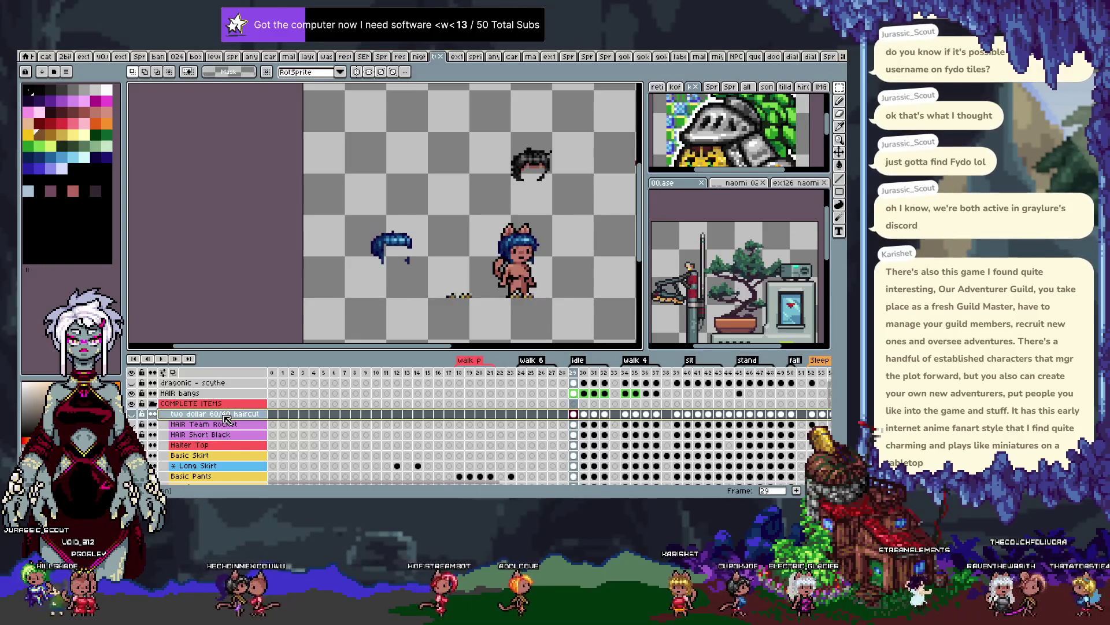
pyautogui.hotkey('shift', 'n')
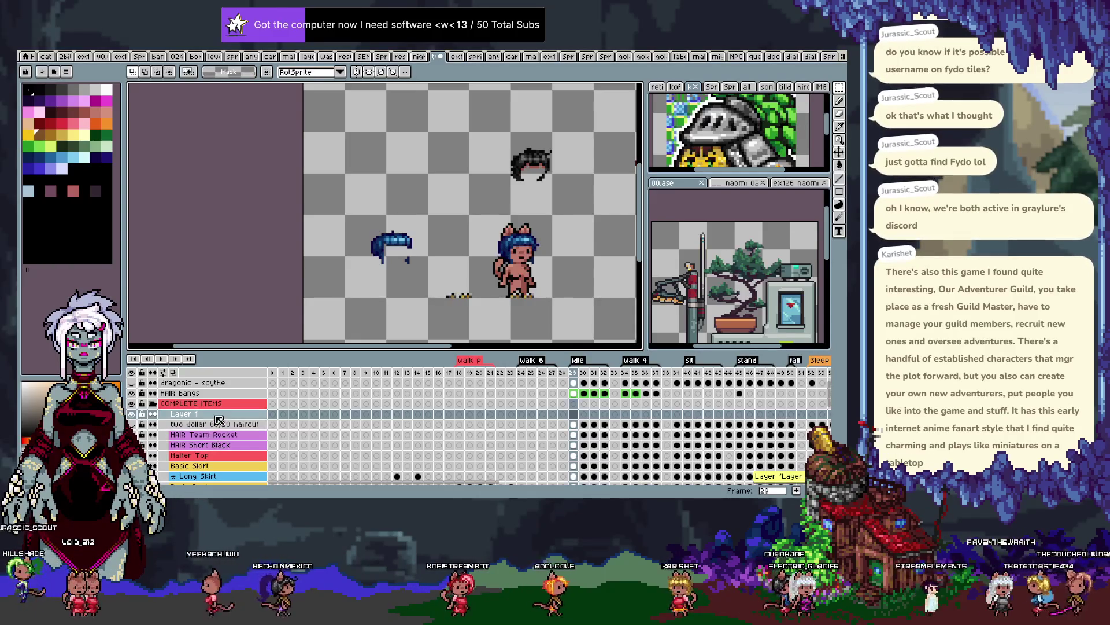
pyautogui.hotkey('shift', 'p')
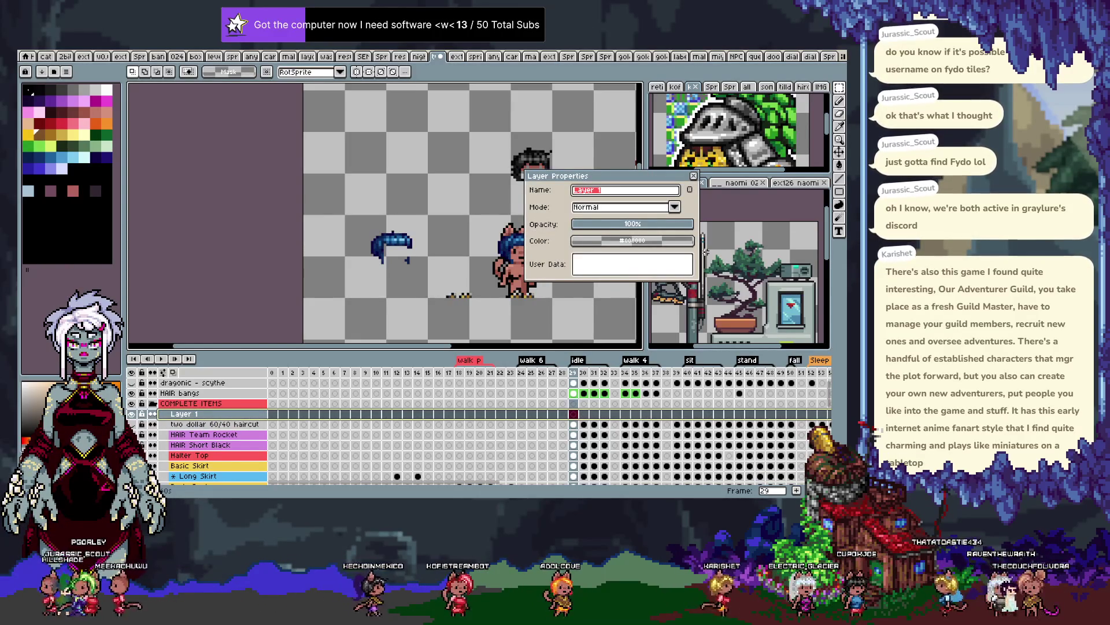
pyautogui.write('puffy dress skir')
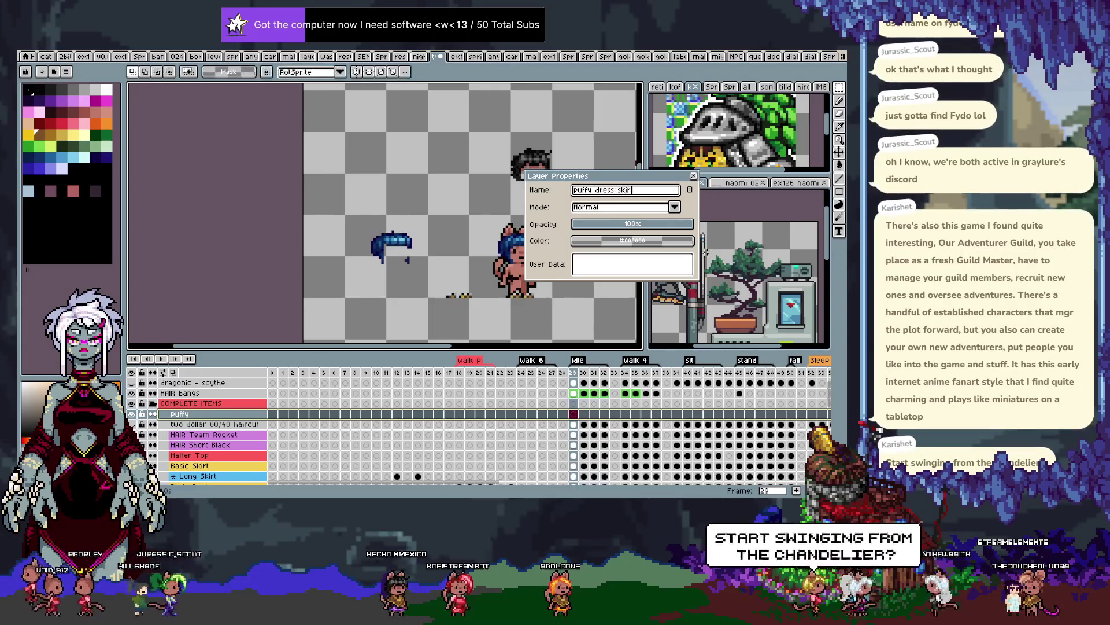
pyautogui.click(633, 240)
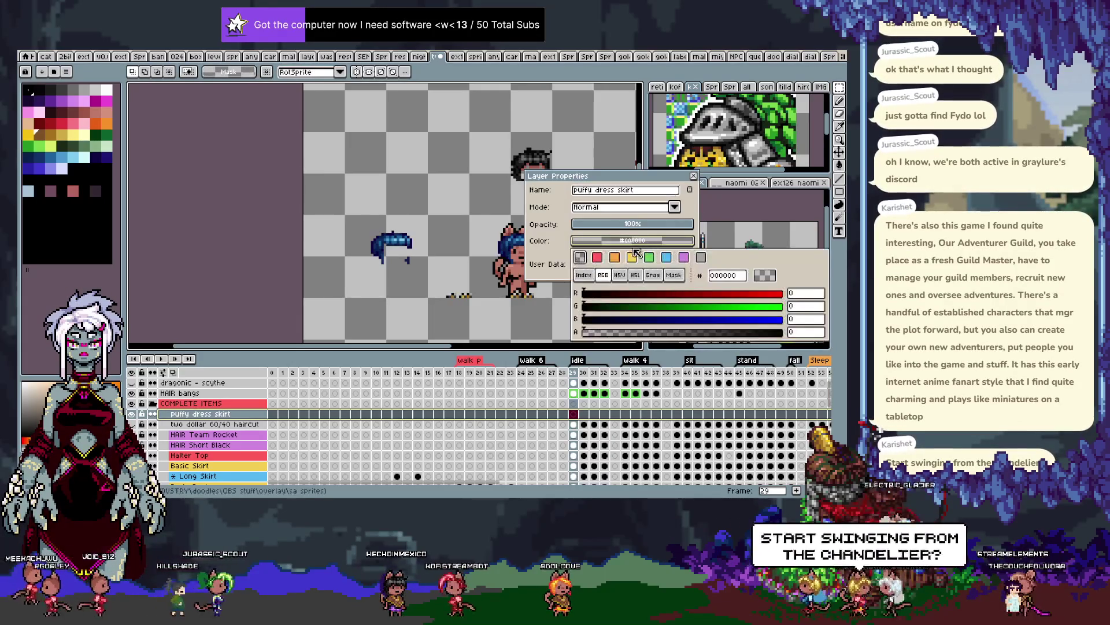
pyautogui.click(632, 257)
pyautogui.click(632, 241)
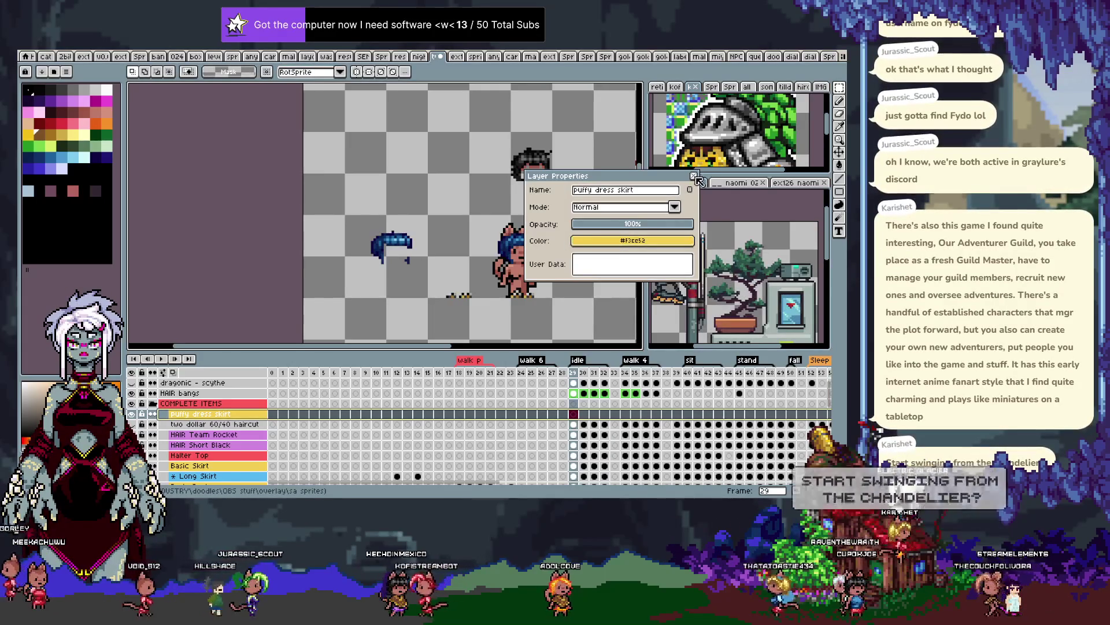
pyautogui.press('Return')
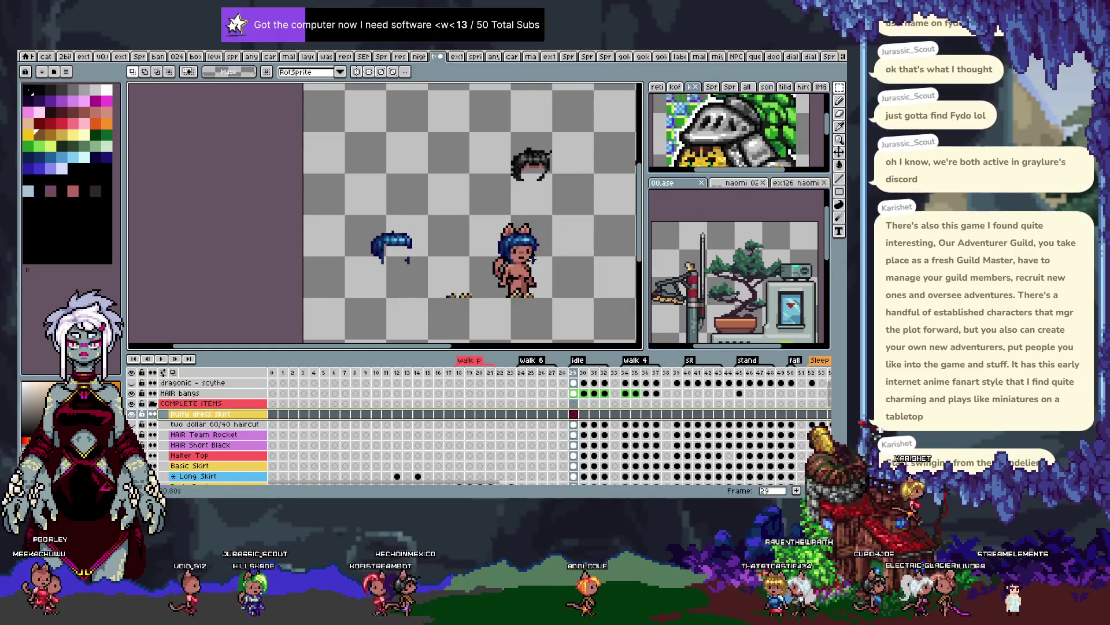
pyautogui.hotkey('ctrl', 'v')
pyautogui.moveTo(415, 222)
pyautogui.mouseDown()
pyautogui.moveTo(525, 301)
pyautogui.moveTo(496, 301)
pyautogui.mouseUp()
# Drop the pasted gold skirt in place on the cat's hips
pyautogui.scroll(2, 525, 302)
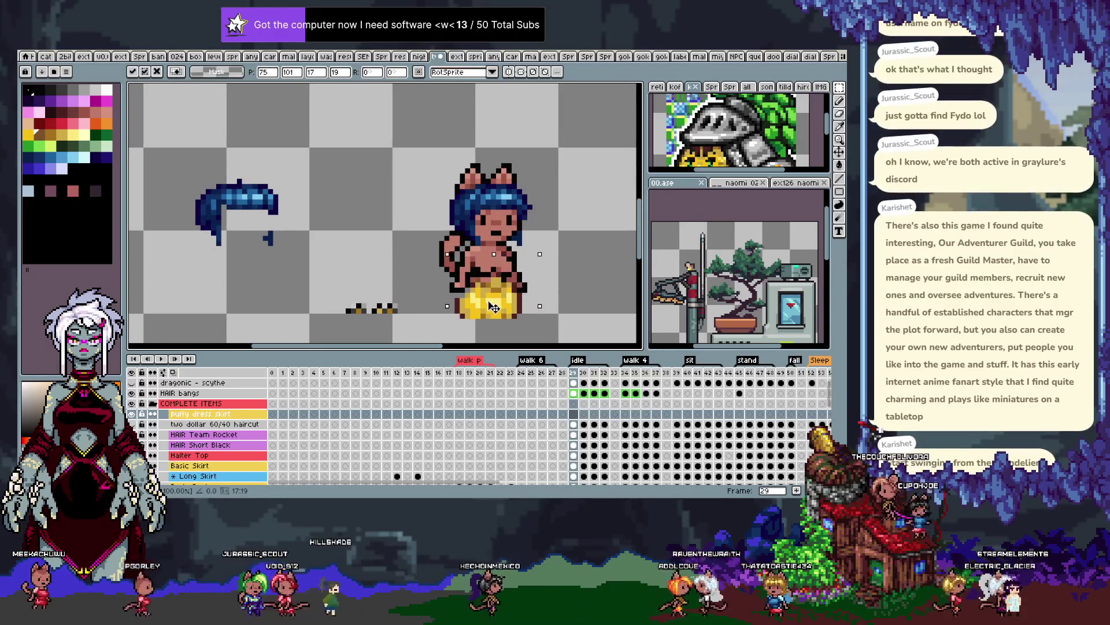
pyautogui.hotkey('ctrl', 'd')
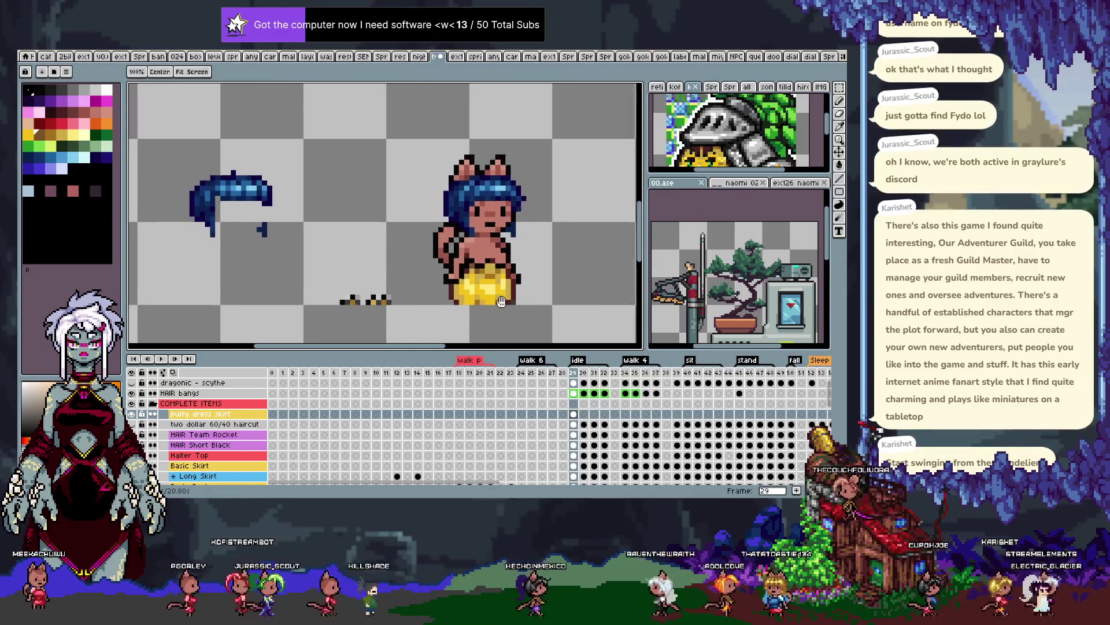
pyautogui.scroll(-5, 226, 422)
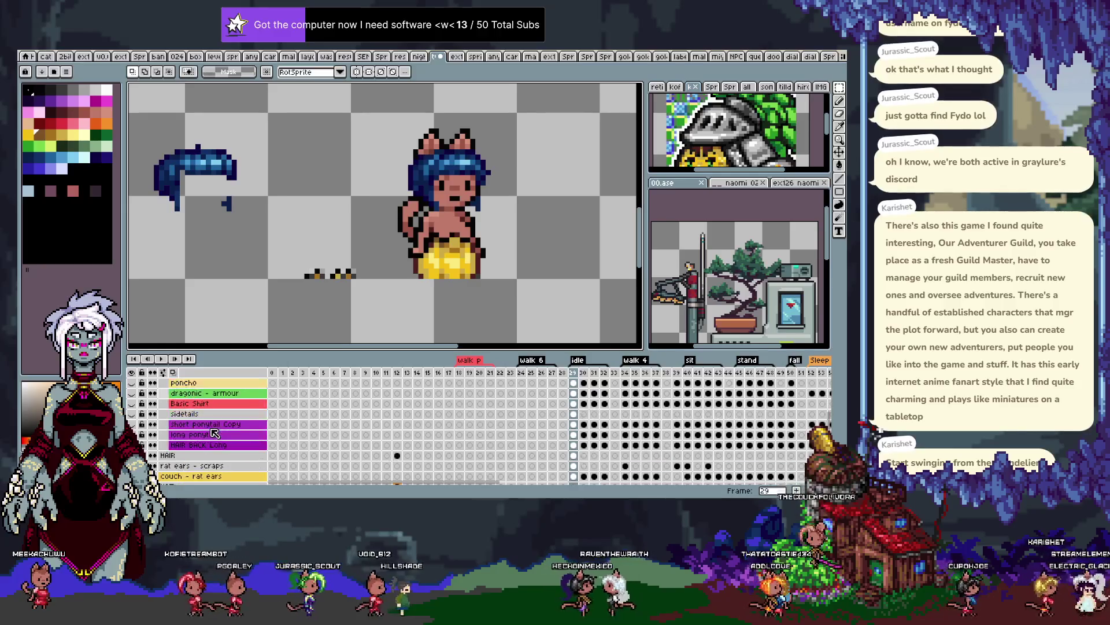
pyautogui.scroll(-2, 164, 445)
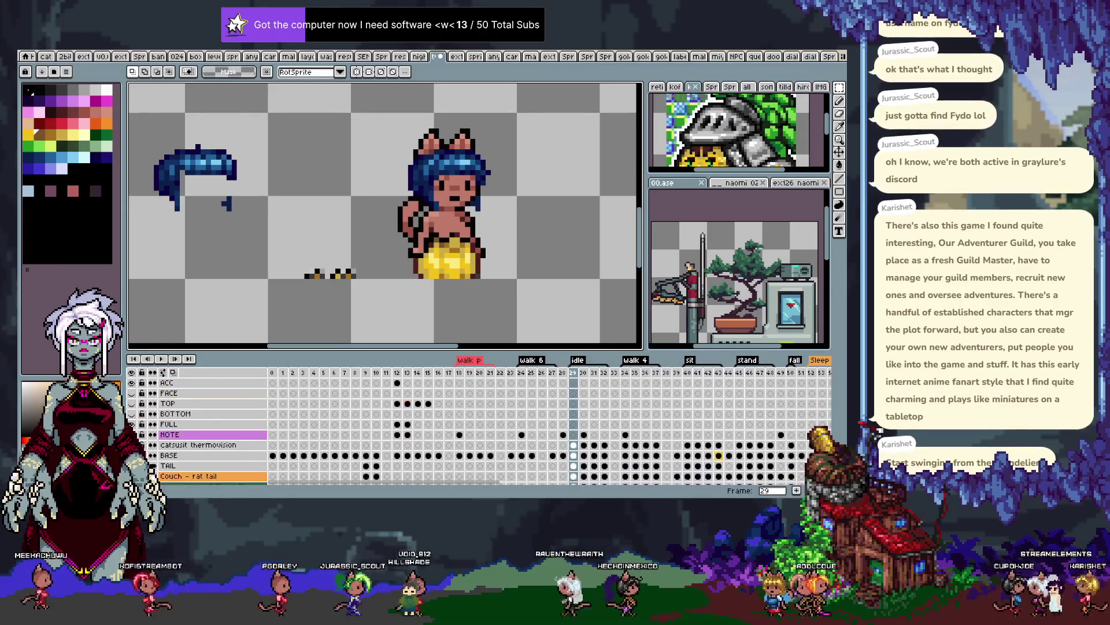
pyautogui.scroll(-4, 164, 446)
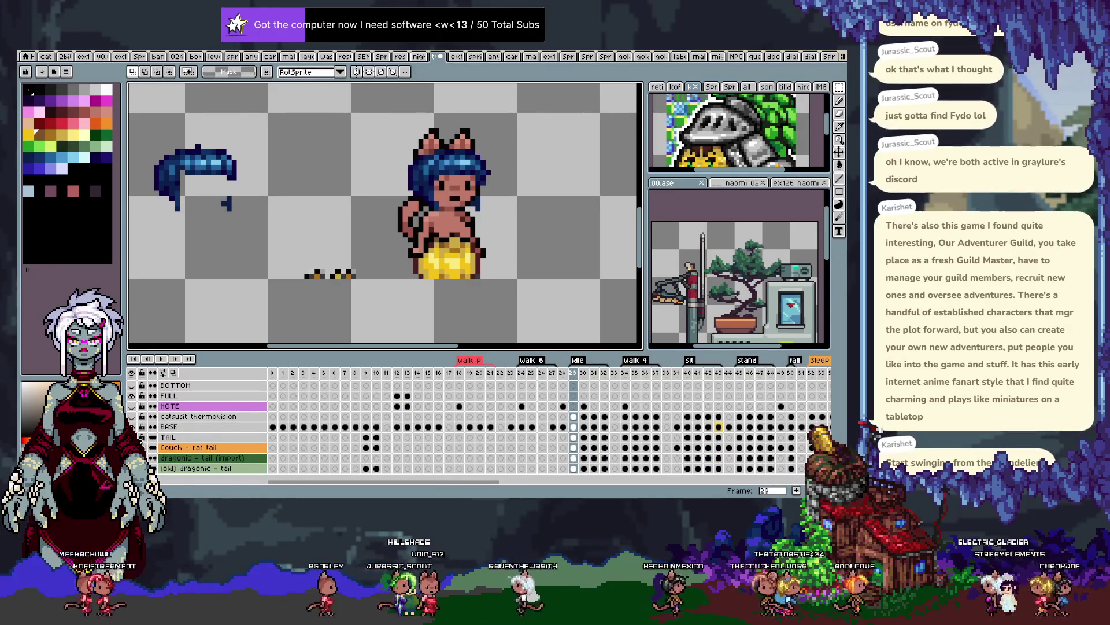
pyautogui.press('b')
# Select the puffy dress skirt layer and step a frame forward and back to check it
pyautogui.scroll(2, 178, 419)
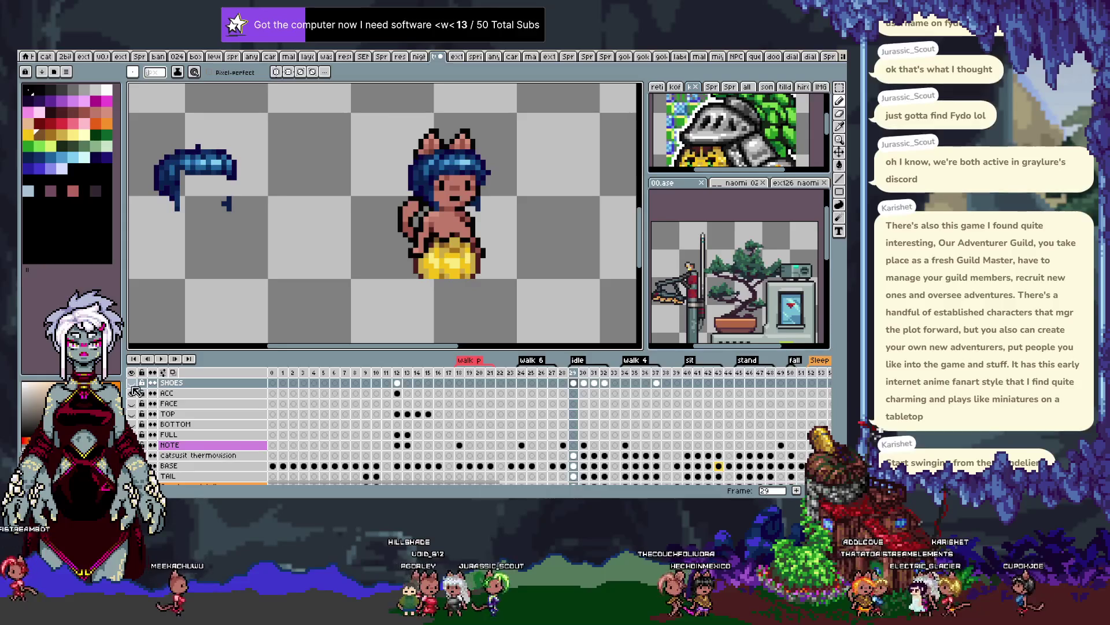
pyautogui.keyDown('ctrl'); pyautogui.click(465, 255); pyautogui.keyUp('ctrl')
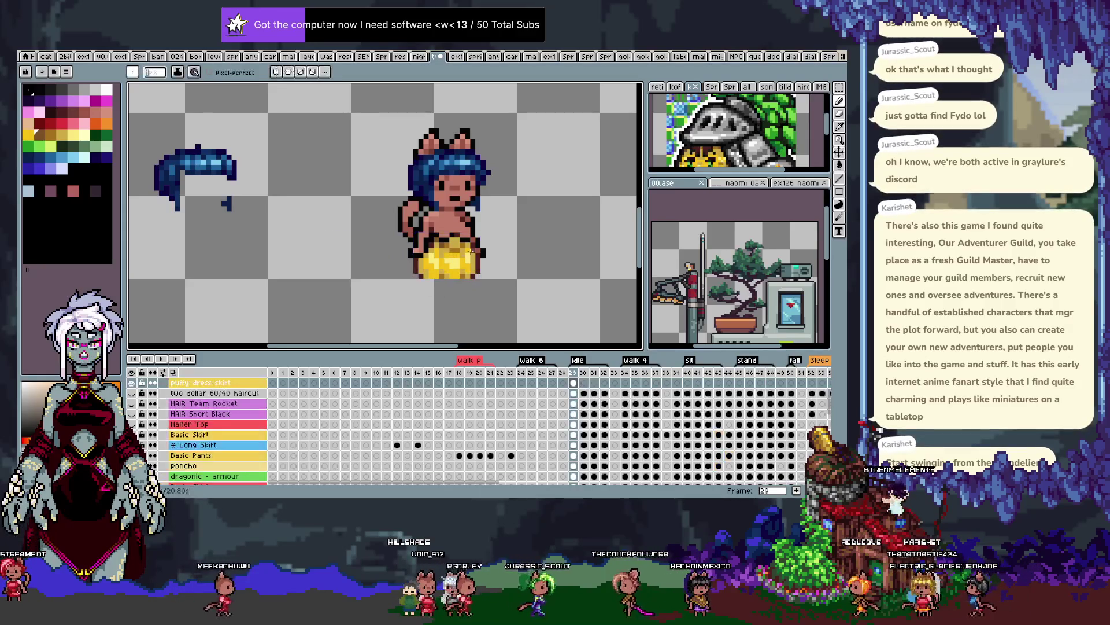
pyautogui.press('Return')
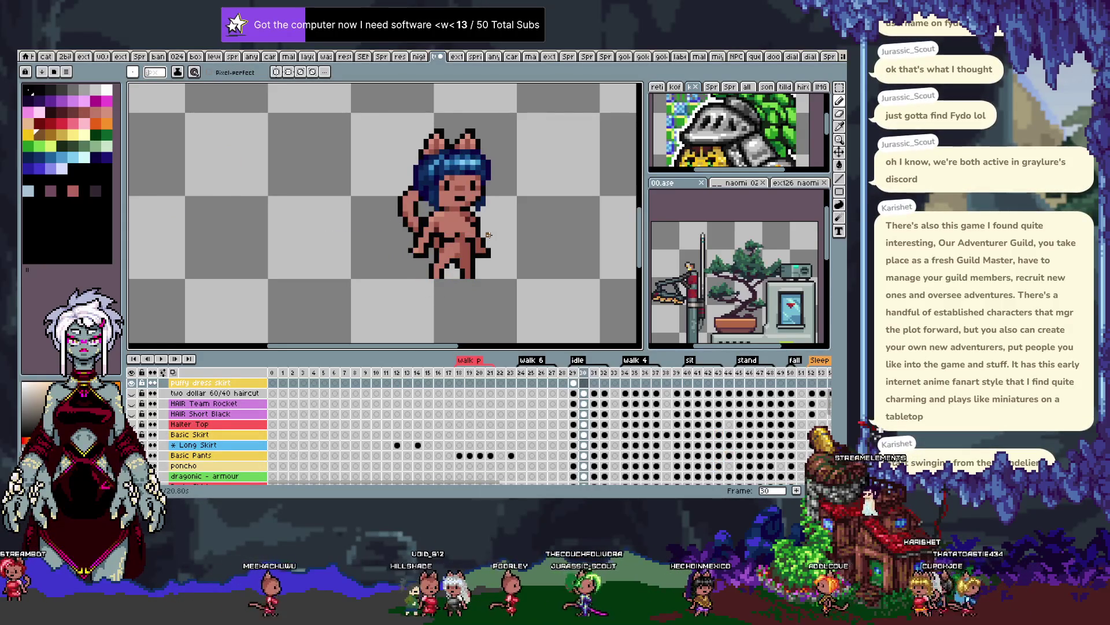
pyautogui.press('Return')
pyautogui.hscroll(2, 462, 231)
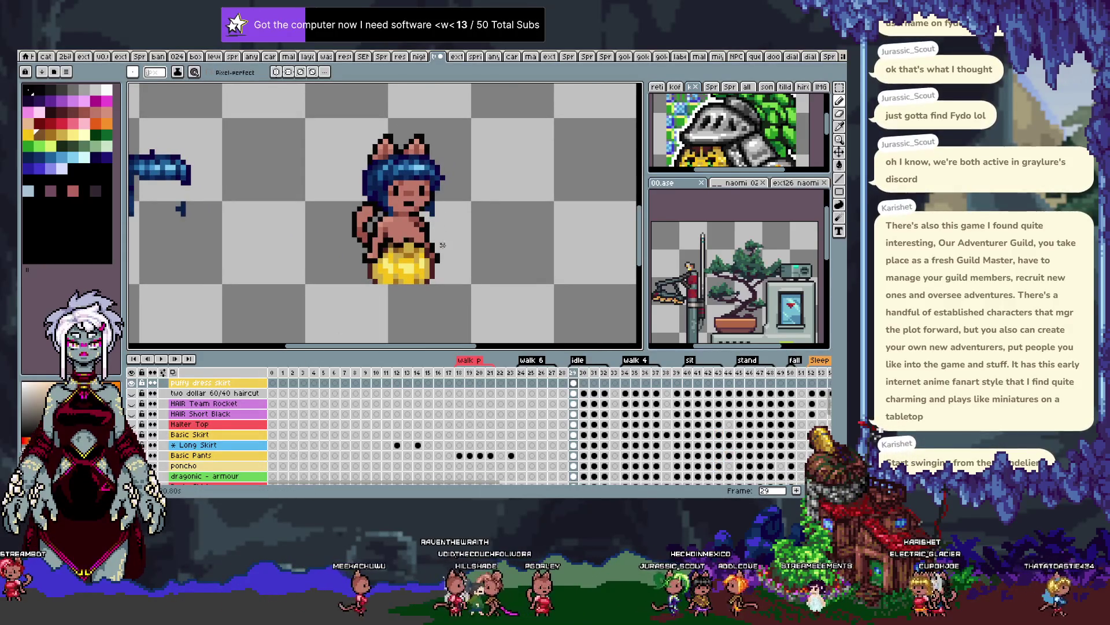
pyautogui.scroll(-2, 448, 249)
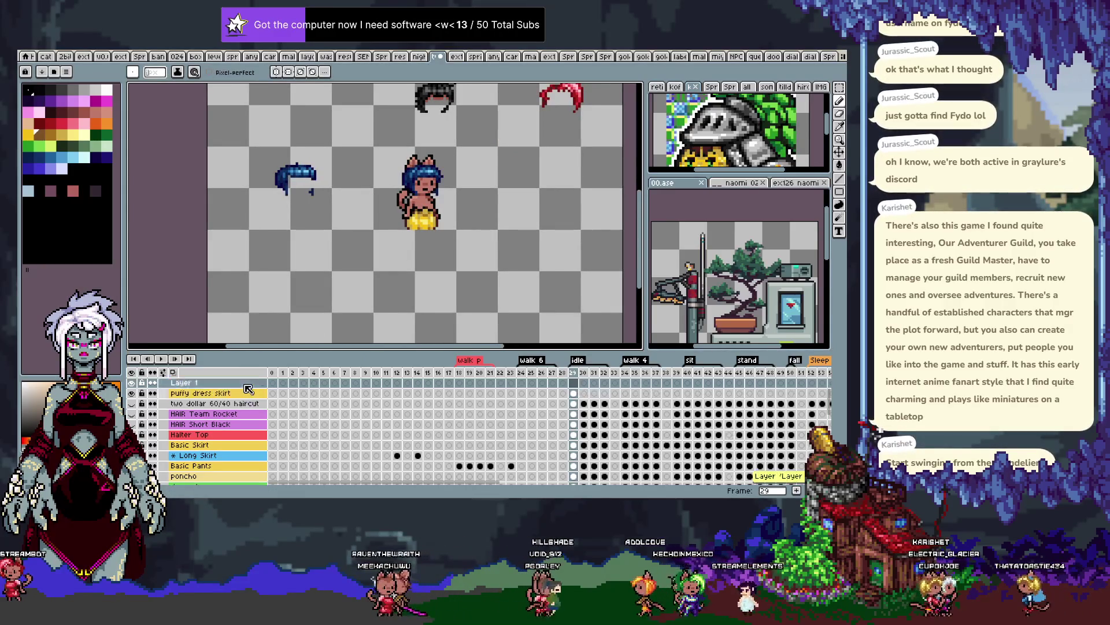
# Create a new orange-tagged layer named 'Puffy dress top'
pyautogui.hotkey('shift', 'n')
pyautogui.doubleClick(245, 385)
pyautogui.write('Puffy dress tio')
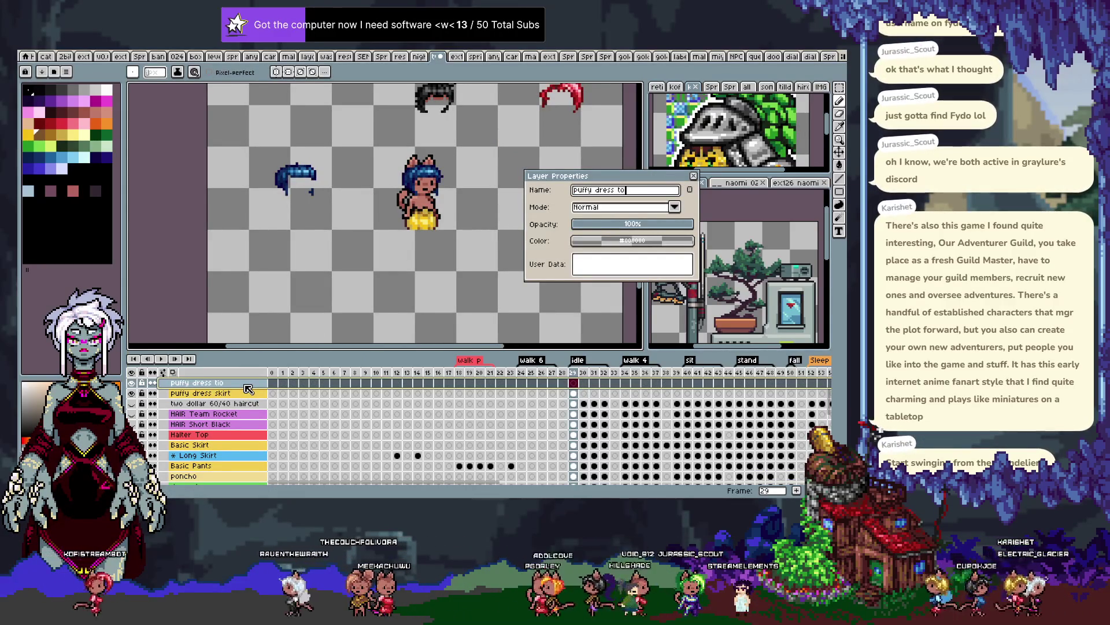
pyautogui.press('BackSpace')
pyautogui.press('BackSpace')
pyautogui.write('op')
pyautogui.press('Return')
pyautogui.doubleClick(261, 386)
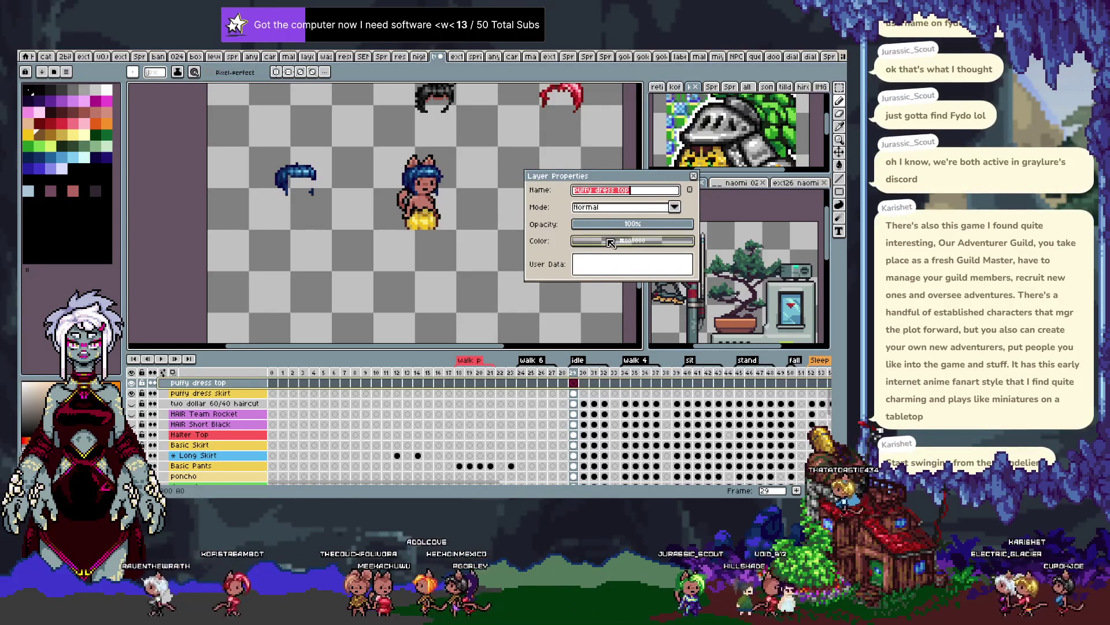
pyautogui.click(604, 240)
pyautogui.click(697, 214)
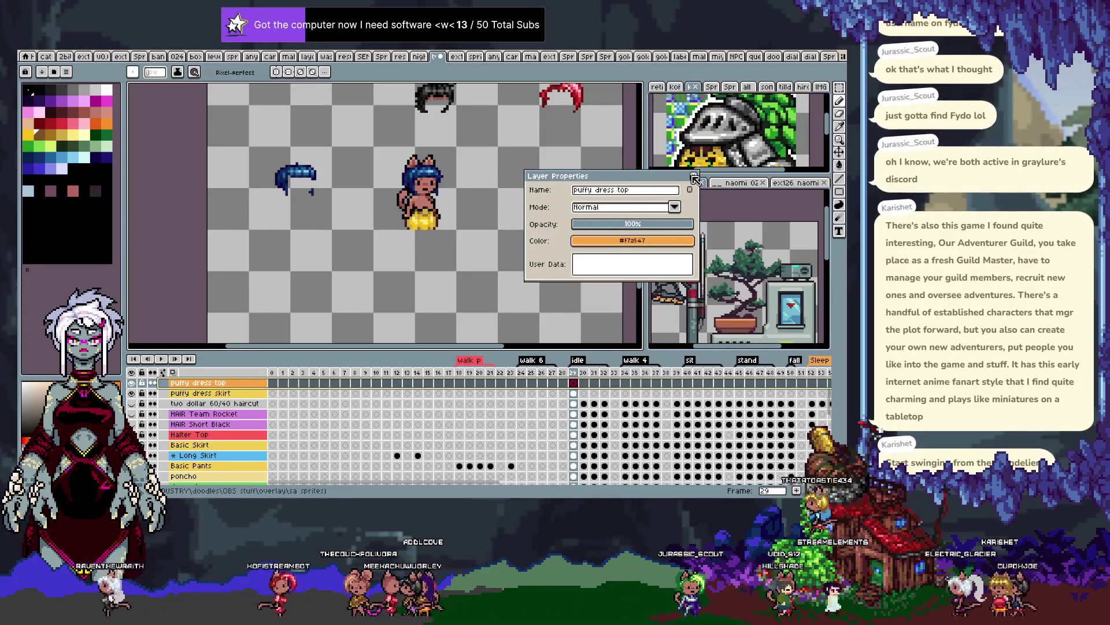
pyautogui.press('Return')
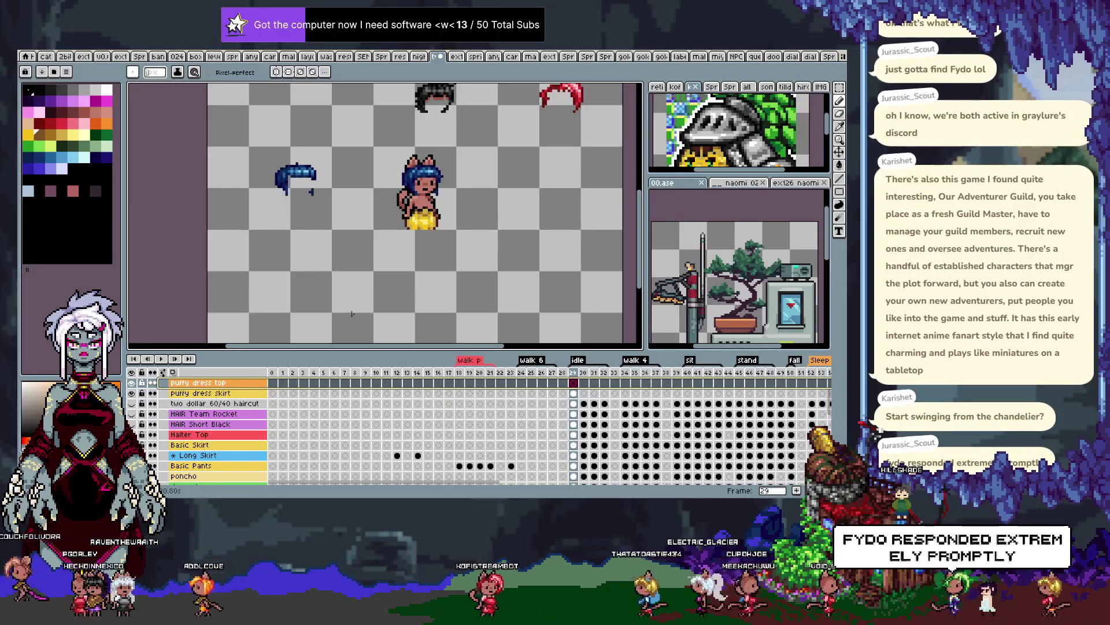
# Step back a frame and make the FULL layer active to select a region
pyautogui.press('Left')
pyautogui.press('Left')
pyautogui.press('Left')
pyautogui.press('Left')
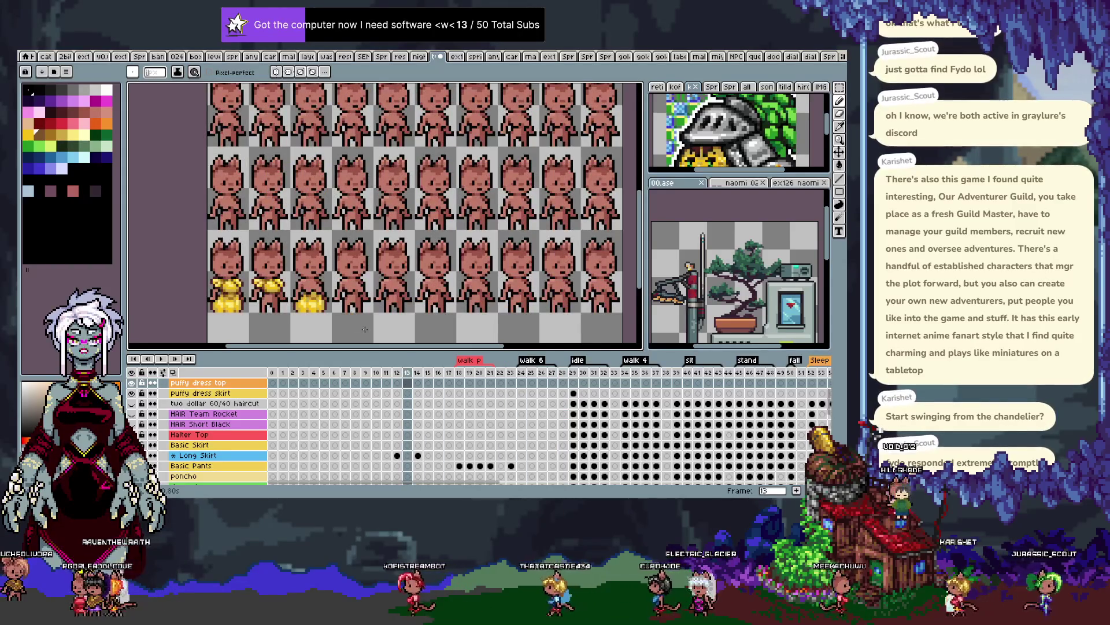
pyautogui.press('Up')
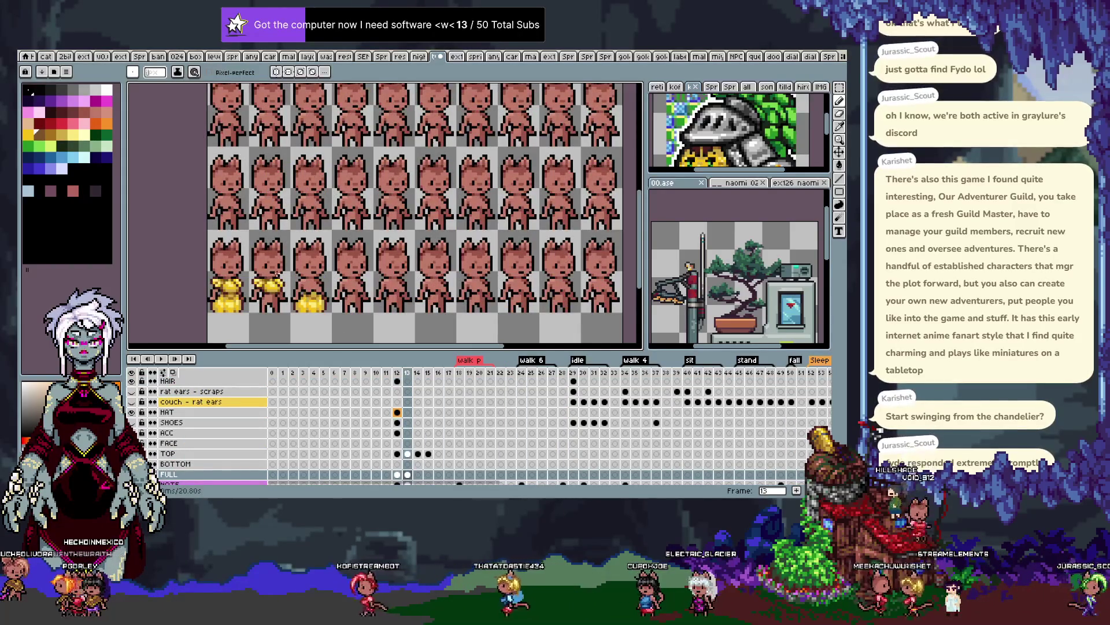
pyautogui.scroll(1, 254, 284)
pyautogui.press('m')
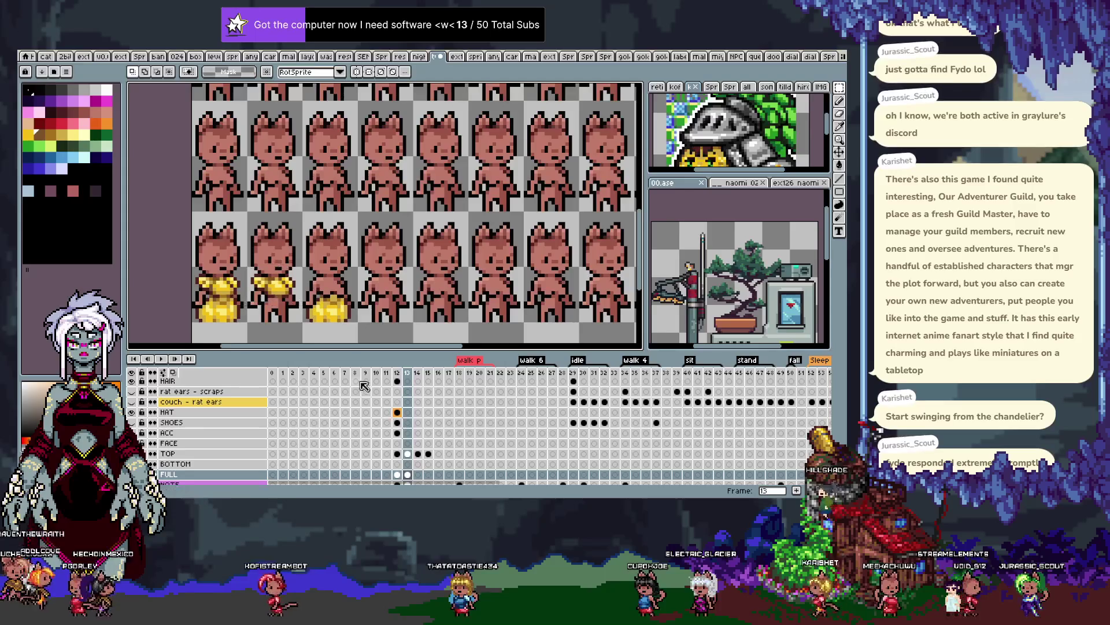
# On idle frame 29, paste the copied yellow top and move it onto the cat's torso
pyautogui.press('Right')
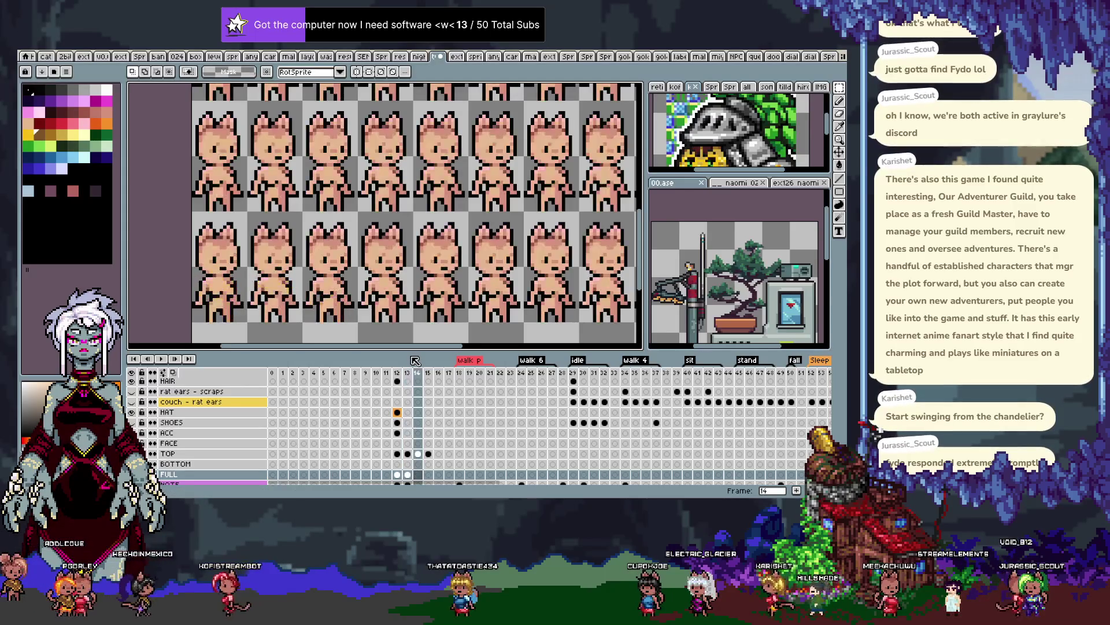
pyautogui.press('Right')
pyautogui.press('Right')
pyautogui.press('Right')
pyautogui.press('Right')
pyautogui.press('Right')
pyautogui.press('Right')
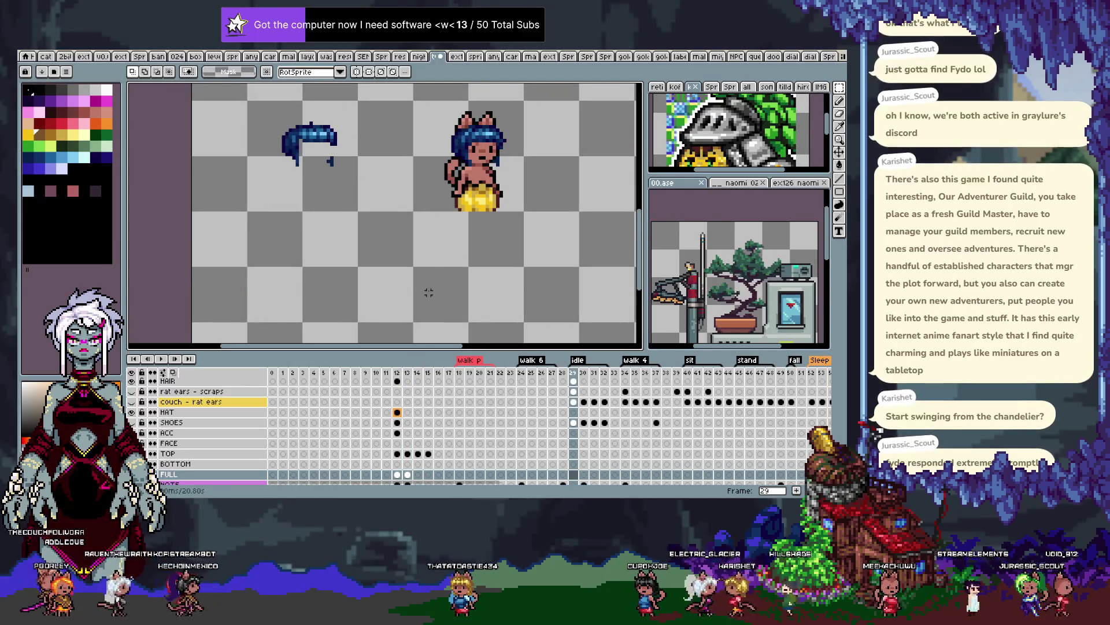
pyautogui.press('Up')
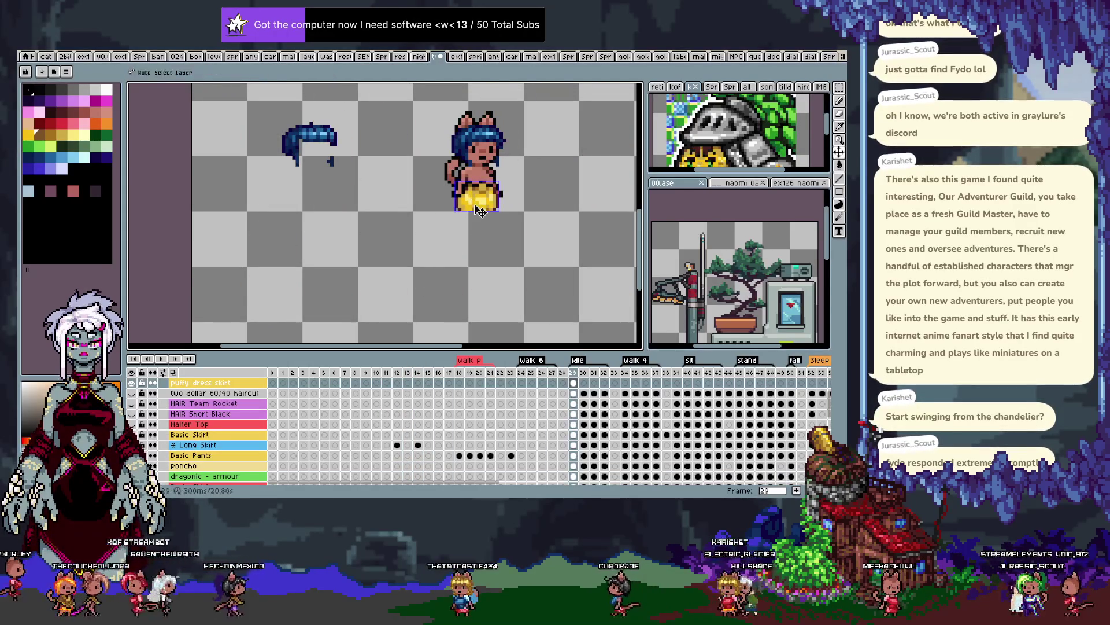
pyautogui.hotkey('ctrl', 'v')
pyautogui.moveTo(274, 283); pyautogui.dragTo(441, 145)
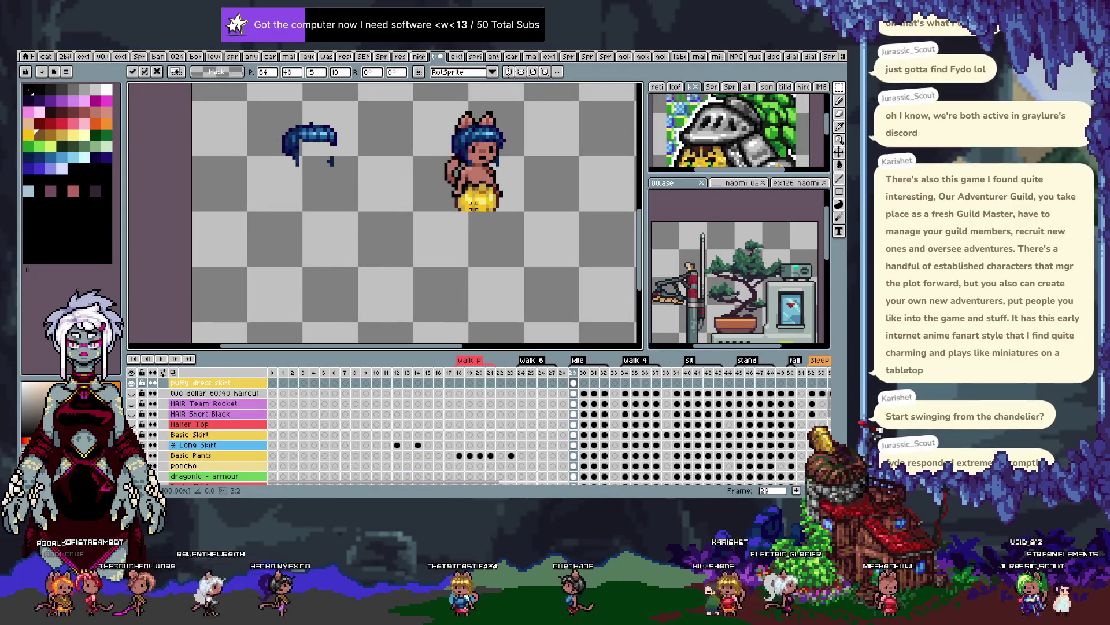
pyautogui.scroll(1, 511, 149)
pyautogui.moveTo(412, 150)
pyautogui.mouseDown()
pyautogui.moveTo(480, 186)
pyautogui.moveTo(489, 222)
pyautogui.moveTo(474, 218)
pyautogui.mouseUp()
pyautogui.press('h')
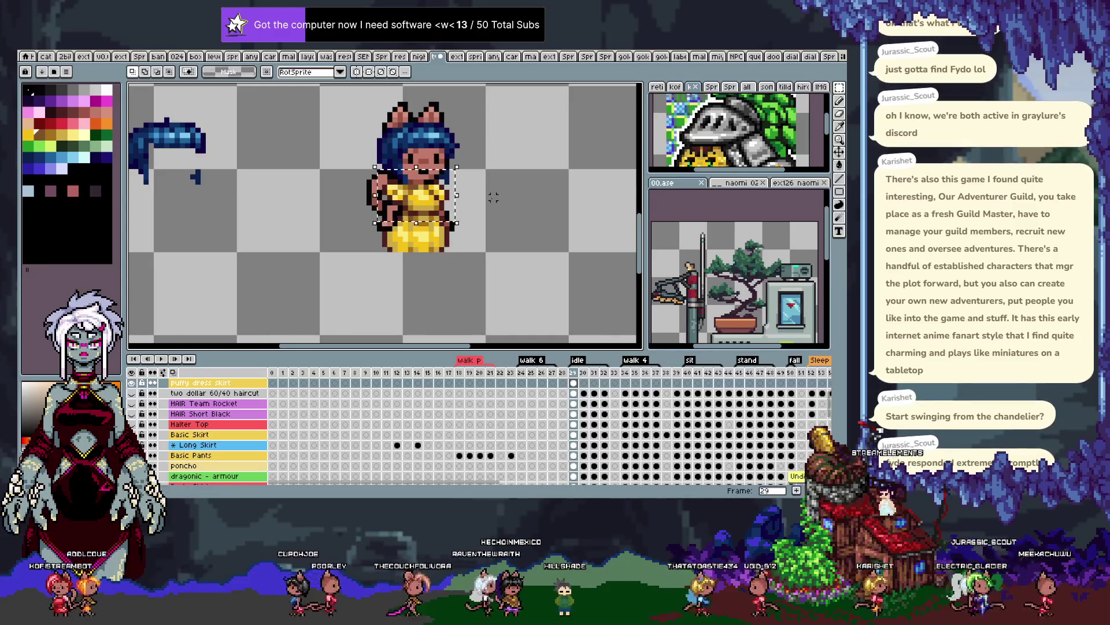
# Restore the top after deselecting and commit it positioned over the cat's torso
pyautogui.hotkey('ctrl', 'd')
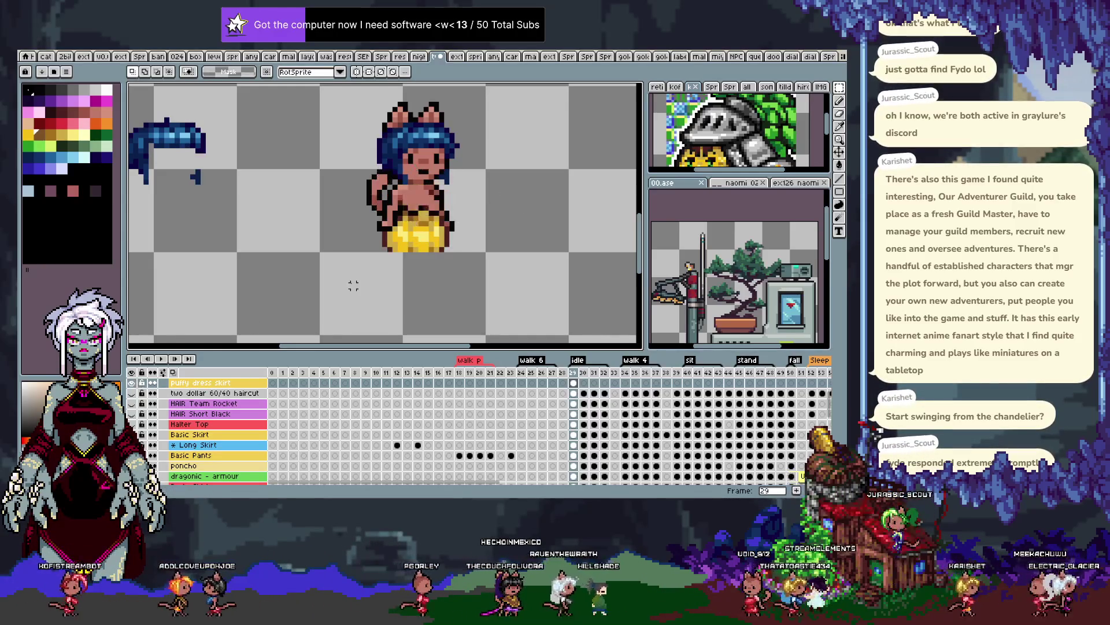
pyautogui.hotkey('ctrl', 'z')
pyautogui.hotkey('ctrl', 'z')
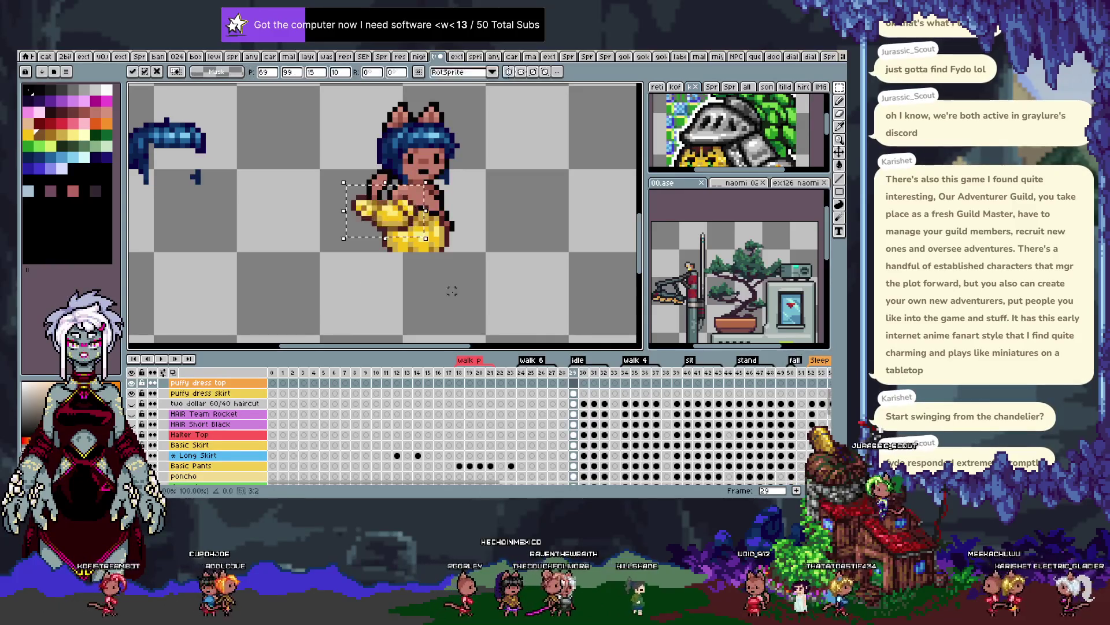
pyautogui.moveTo(384, 229); pyautogui.dragTo(425, 199)
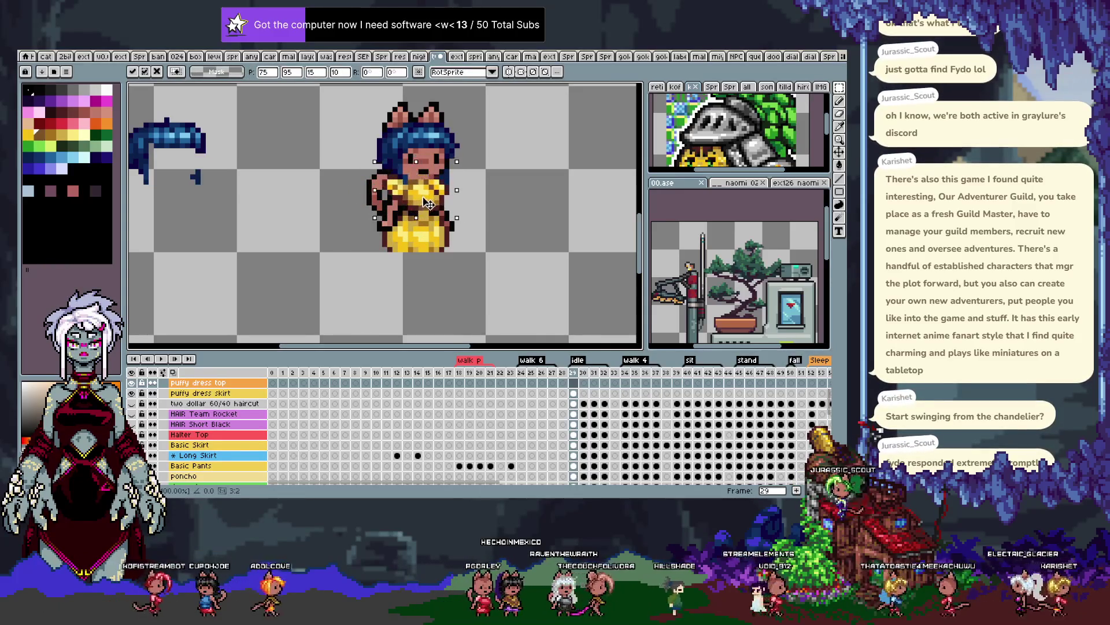
pyautogui.press('Return')
pyautogui.press('Left')
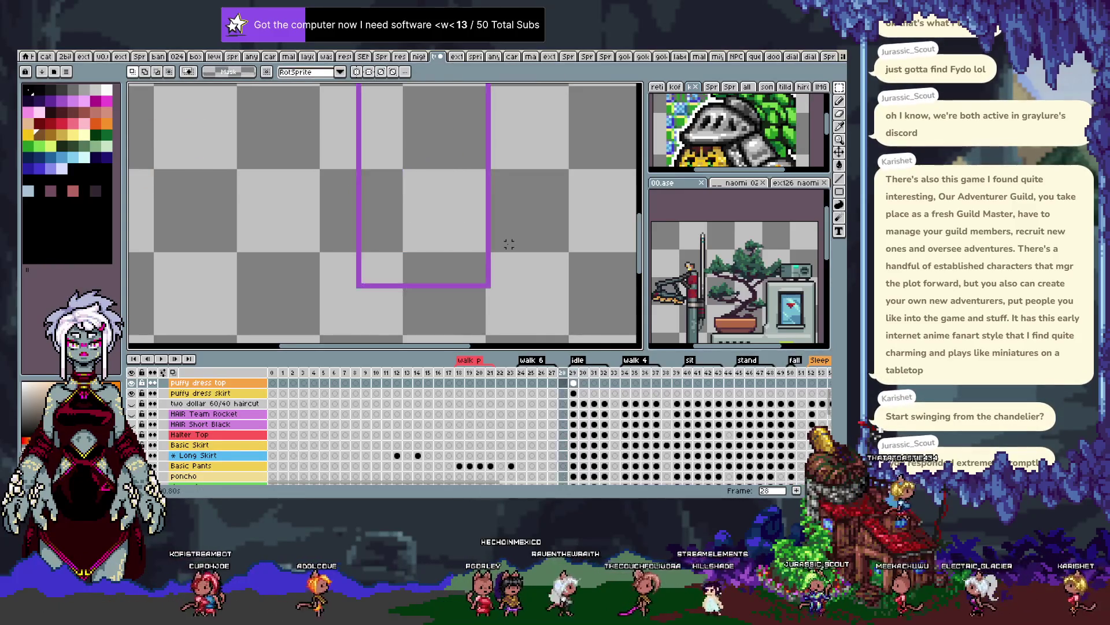
# Isolate the puffy dress top and paint-bucket its yellow shades to white and grey
pyautogui.press('Right')
pyautogui.scroll(1, 380, 190)
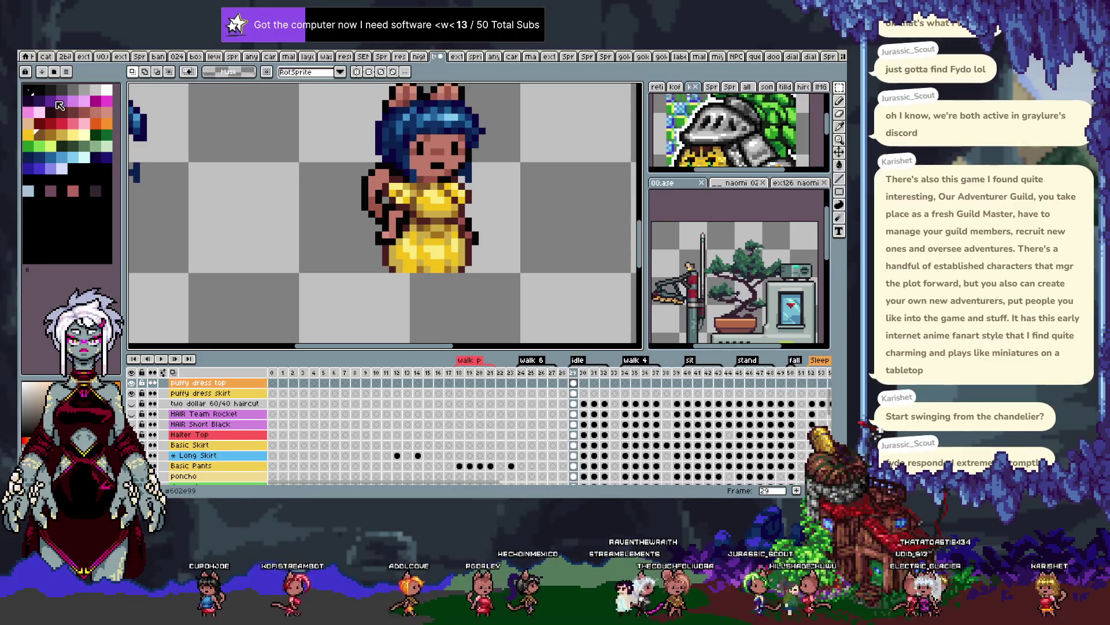
pyautogui.press('g')
pyautogui.scroll(1, 493, 196)
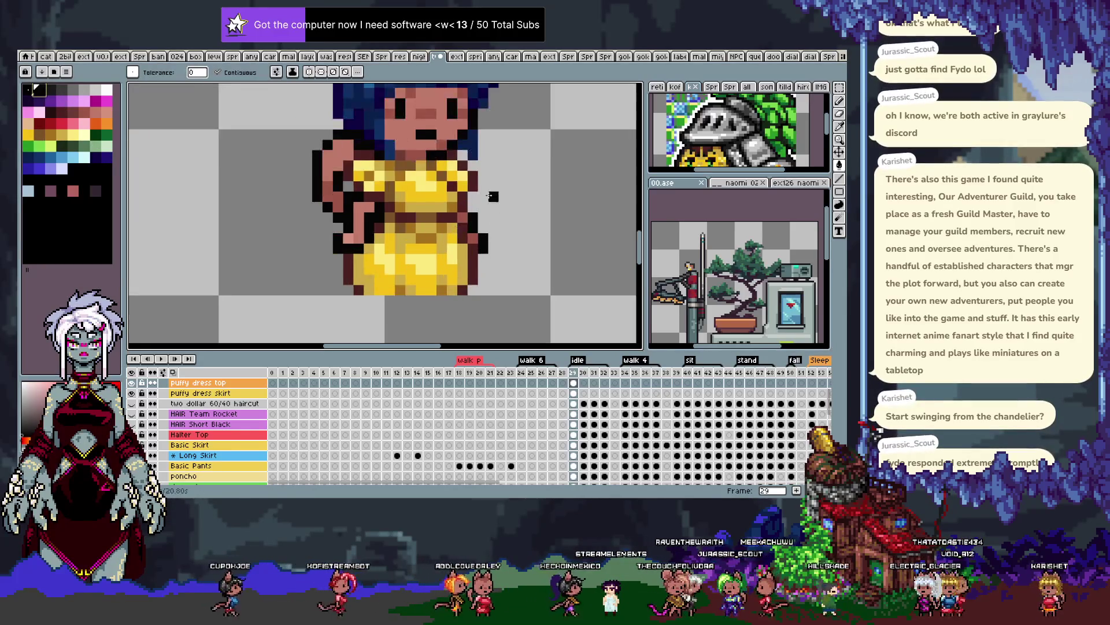
pyautogui.keyDown('alt'); pyautogui.click(132, 383); pyautogui.keyUp('alt')
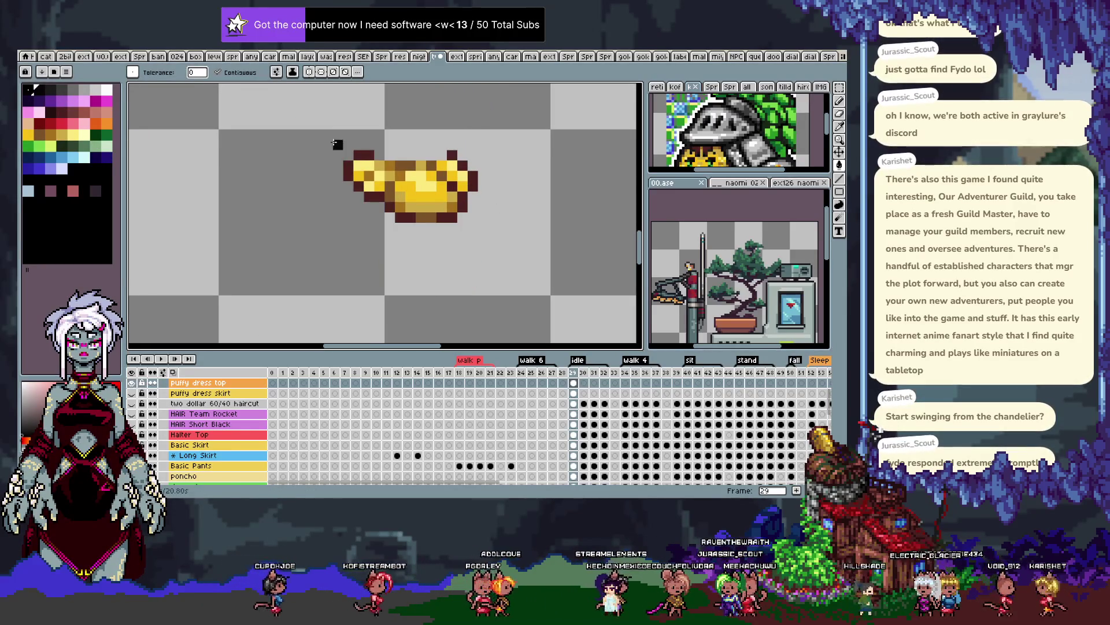
pyautogui.click(347, 171)
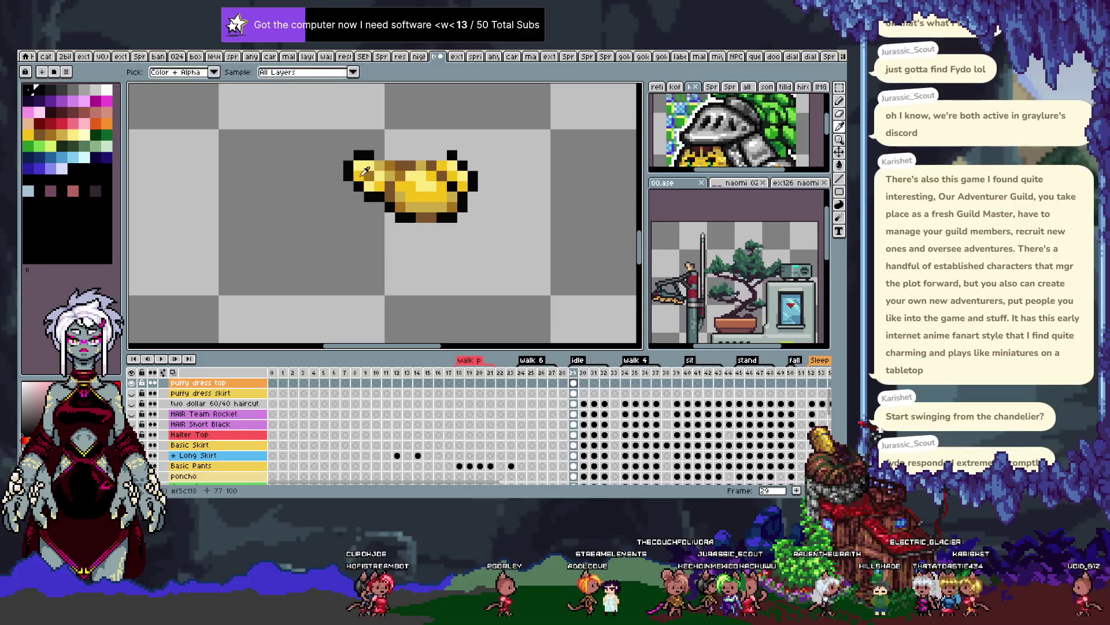
pyautogui.hotkey('ctrl', 'z')
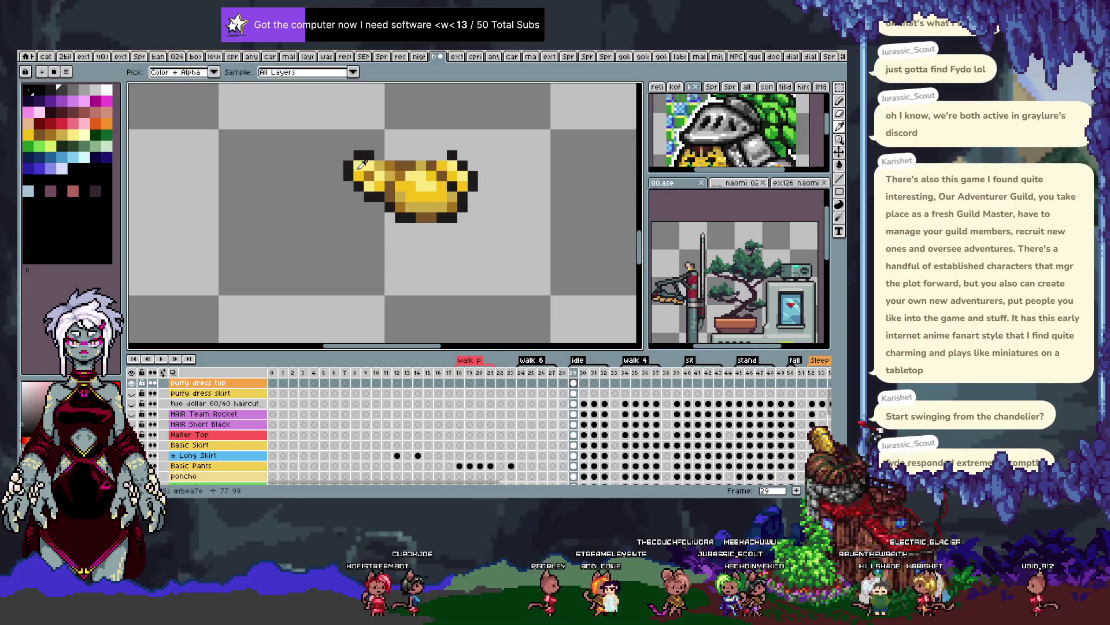
pyautogui.keyDown('alt'); pyautogui.click(362, 165); pyautogui.keyUp('alt')
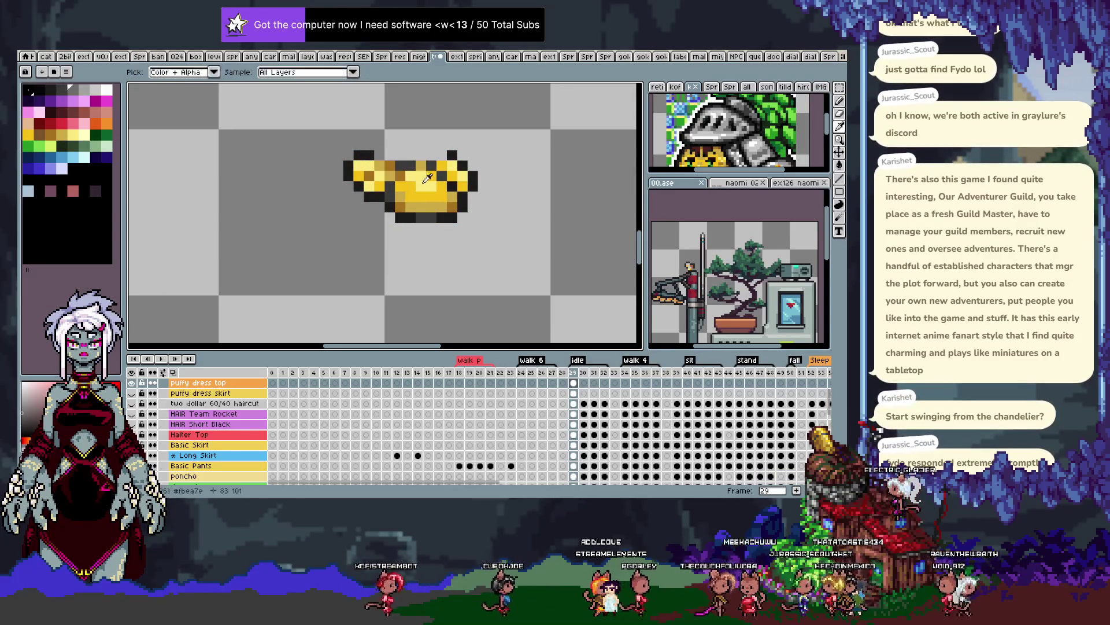
pyautogui.click(415, 182)
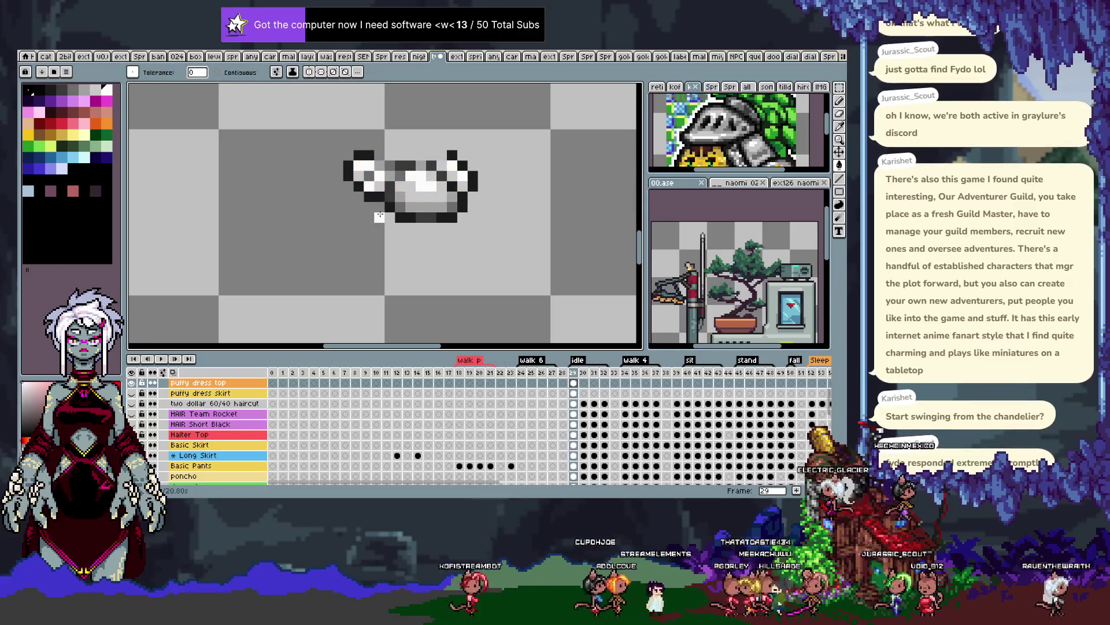
# Show the skirt layer, fill its yellow shade with white, and toggle the top to compare
pyautogui.click(131, 382)
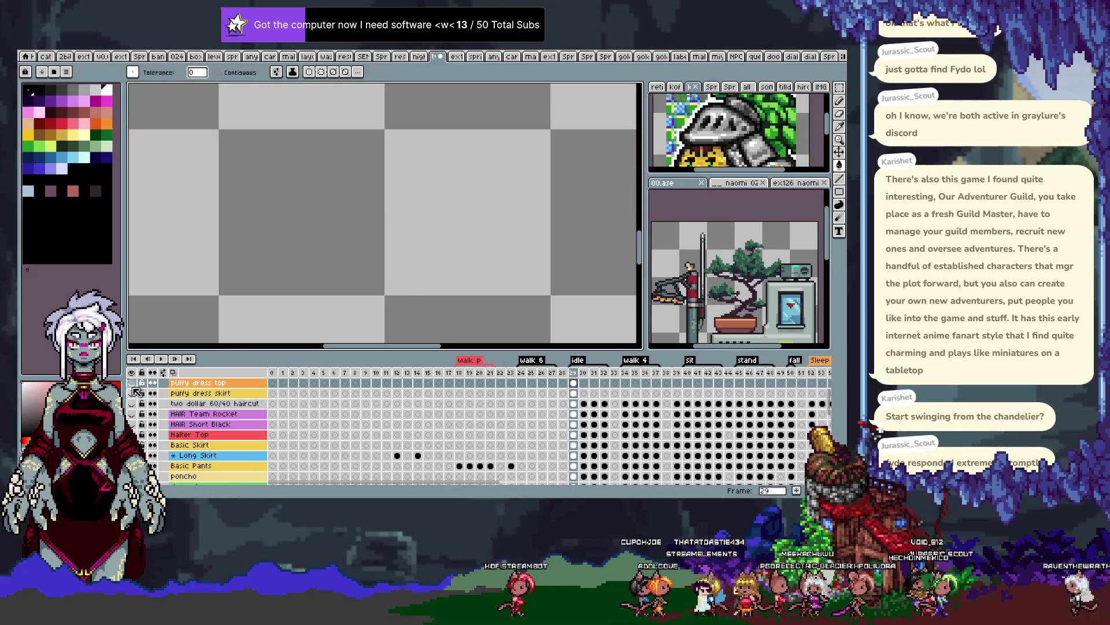
pyautogui.click(132, 393)
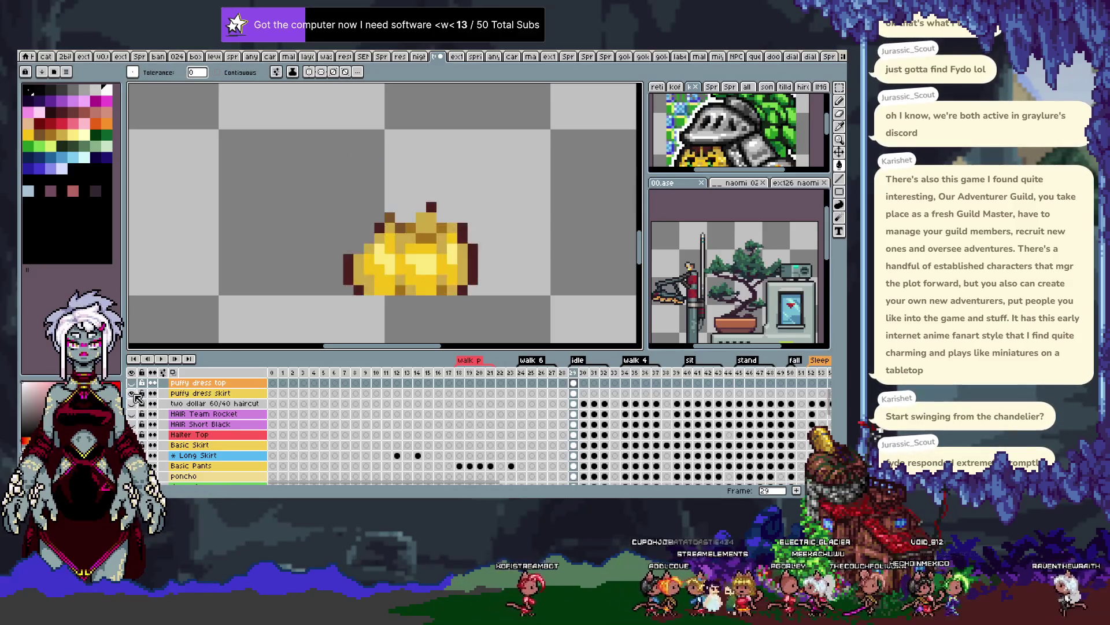
pyautogui.keyDown('ctrl'); pyautogui.click(388, 263); pyautogui.keyUp('ctrl')
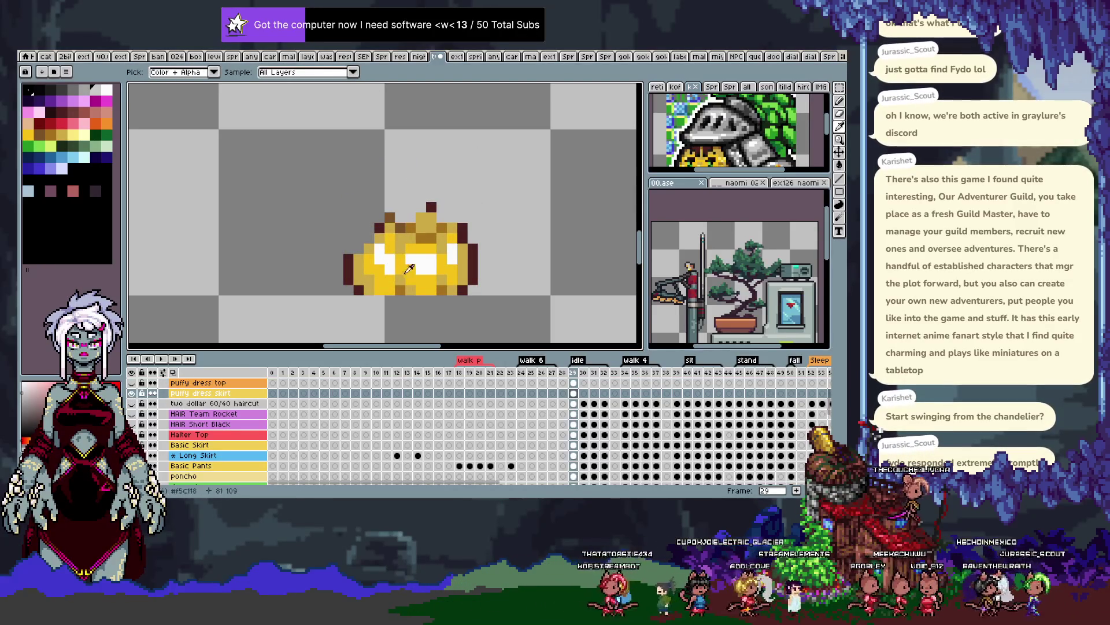
pyautogui.click(403, 279)
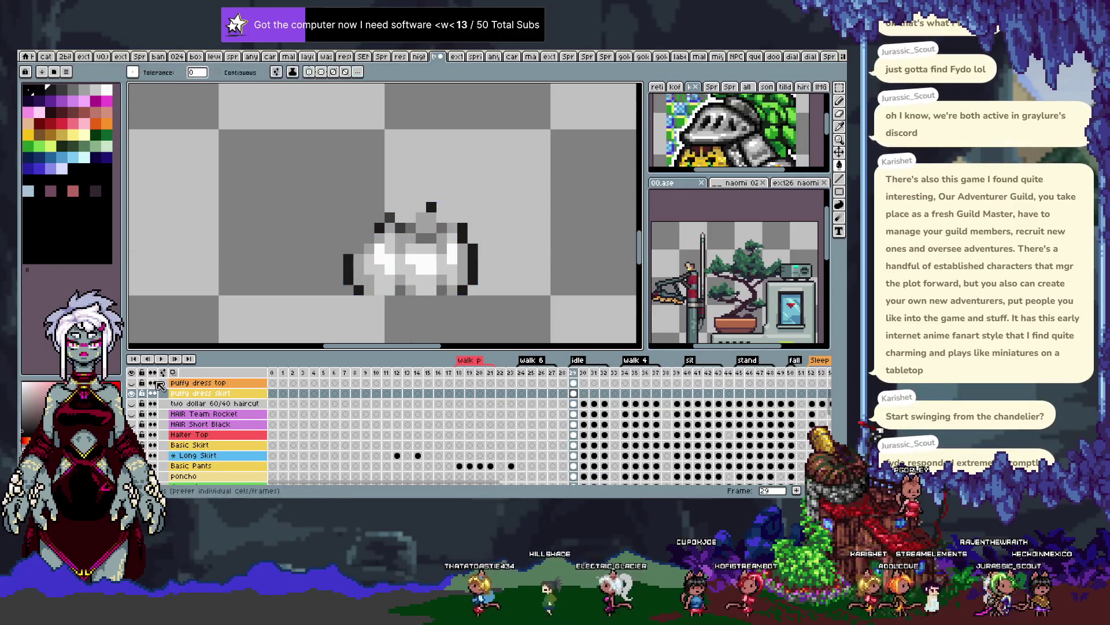
pyautogui.click(133, 383)
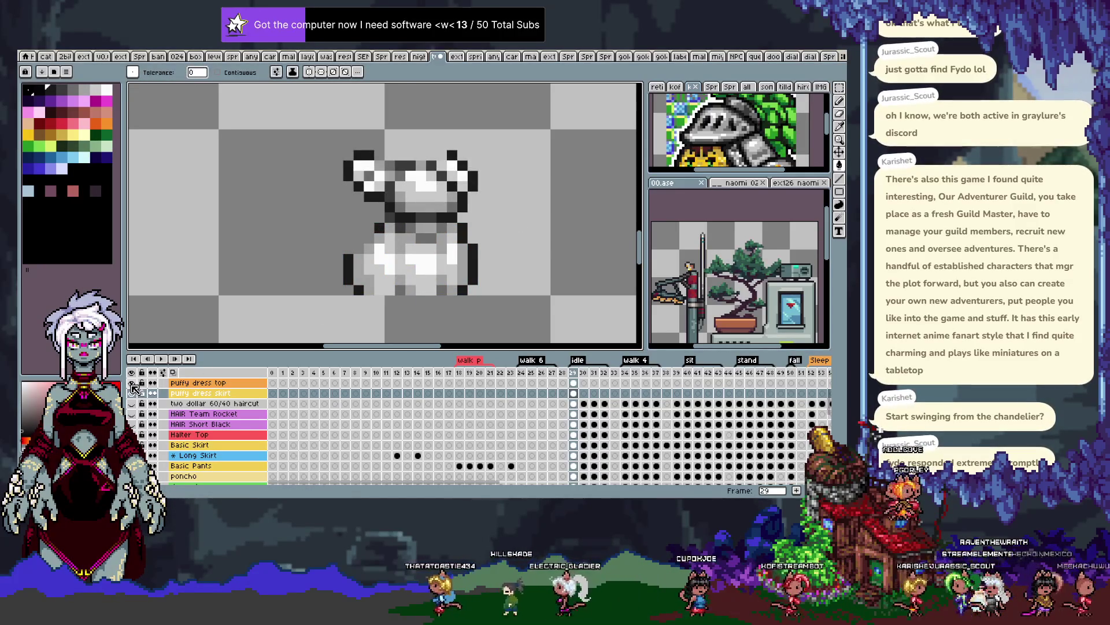
pyautogui.click(133, 384)
pyautogui.click(133, 383)
pyautogui.click(133, 383)
pyautogui.click(133, 383)
pyautogui.scroll(-2, 380, 227)
pyautogui.scroll(-1, 381, 227)
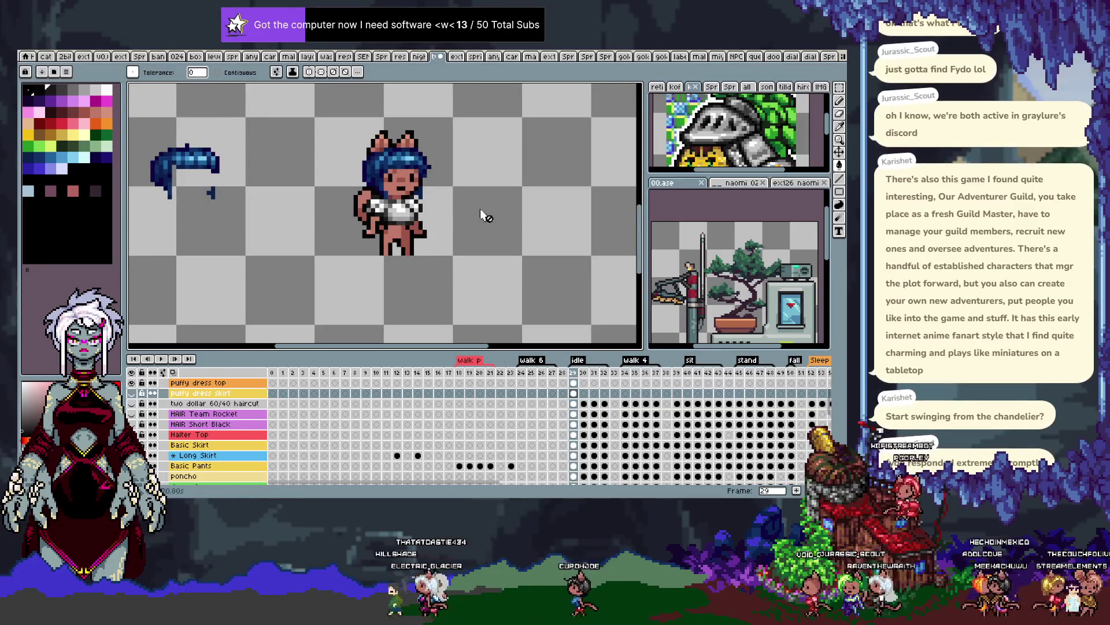
pyautogui.scroll(3, 404, 219)
pyautogui.scroll(-1, 416, 226)
pyautogui.scroll(-1, 428, 228)
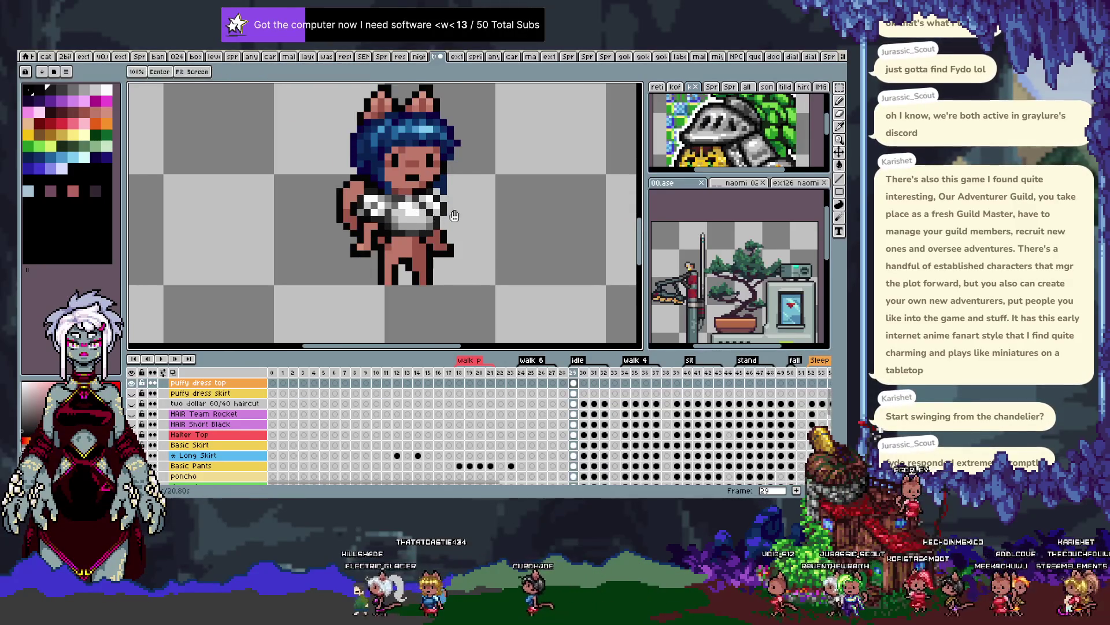
pyautogui.scroll(-1, 436, 230)
pyautogui.press('v')
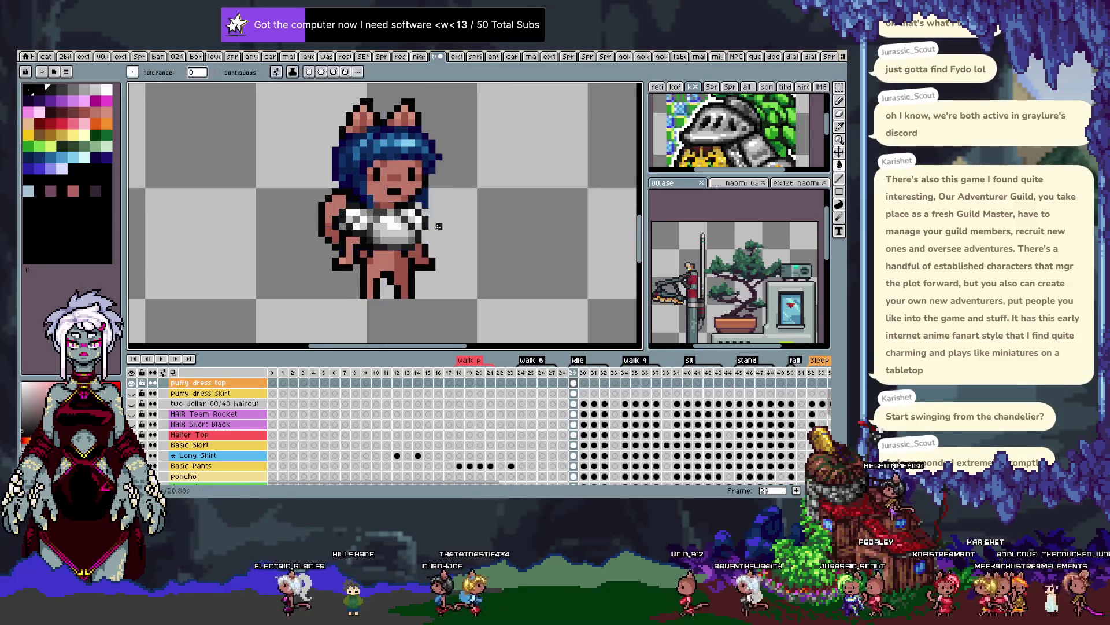
pyautogui.hotkey('ctrl', 'z')
pyautogui.hotkey('ctrl', 'z')
pyautogui.press('.')
pyautogui.hotkey('ctrl', 'v')
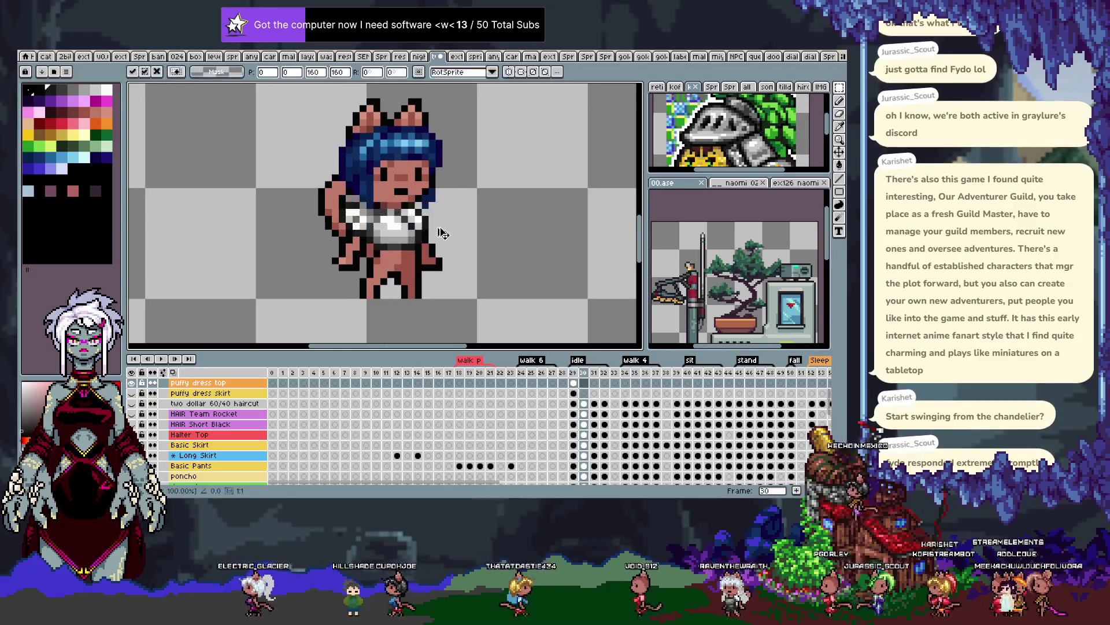
pyautogui.moveTo(443, 233); pyautogui.dragTo(440, 225)
pyautogui.press('Return')
pyautogui.press(',')
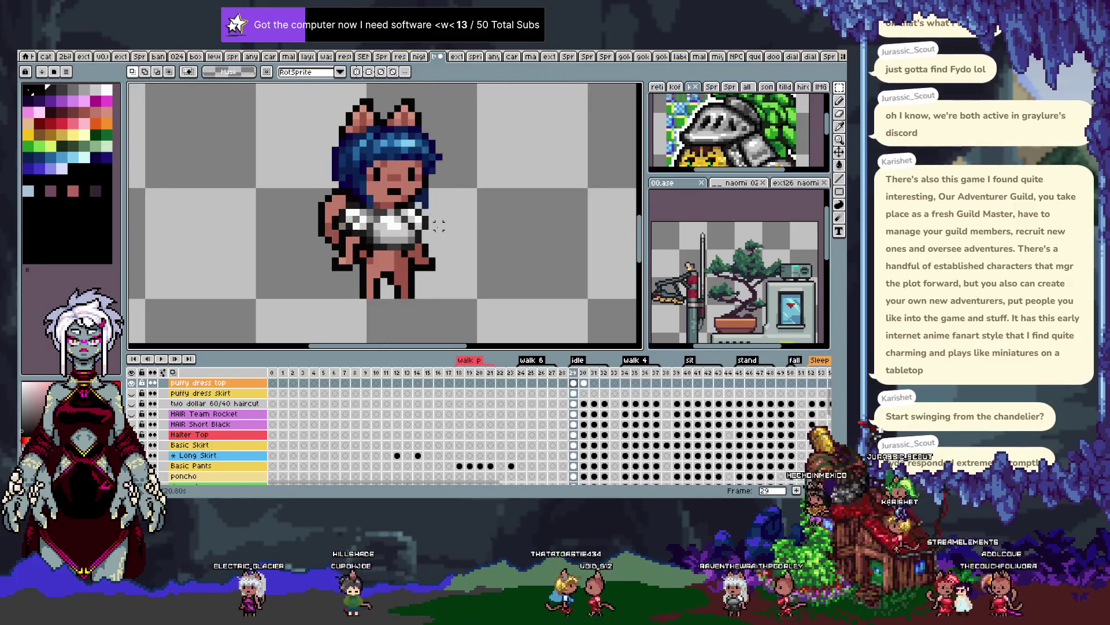
pyautogui.press('.')
pyautogui.press(',')
pyautogui.press('.')
pyautogui.press('Return')
pyautogui.scroll(5, 395, 237)
pyautogui.press('i')
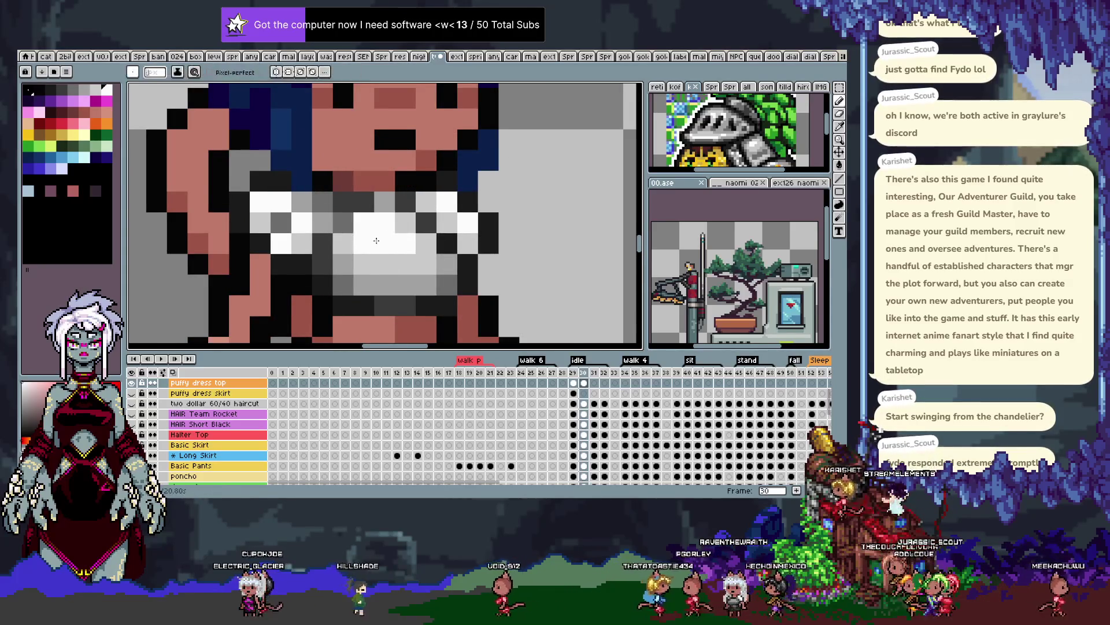
pyautogui.press('b')
pyautogui.click(428, 262)
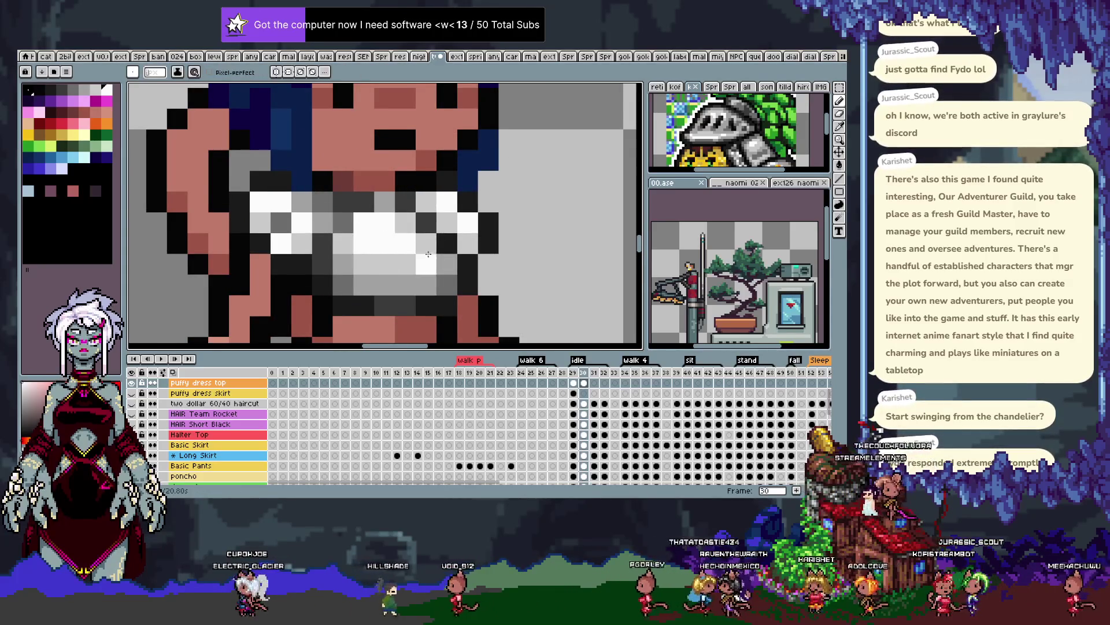
pyautogui.click(407, 241)
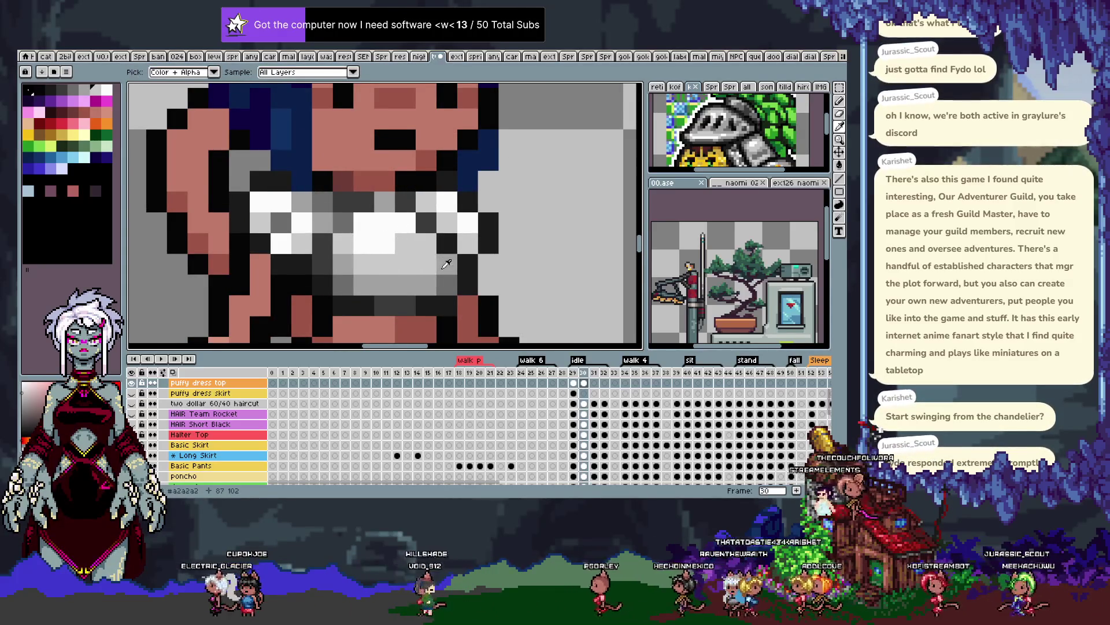
pyautogui.press('b')
pyautogui.moveTo(350, 293); pyautogui.dragTo(387, 250)
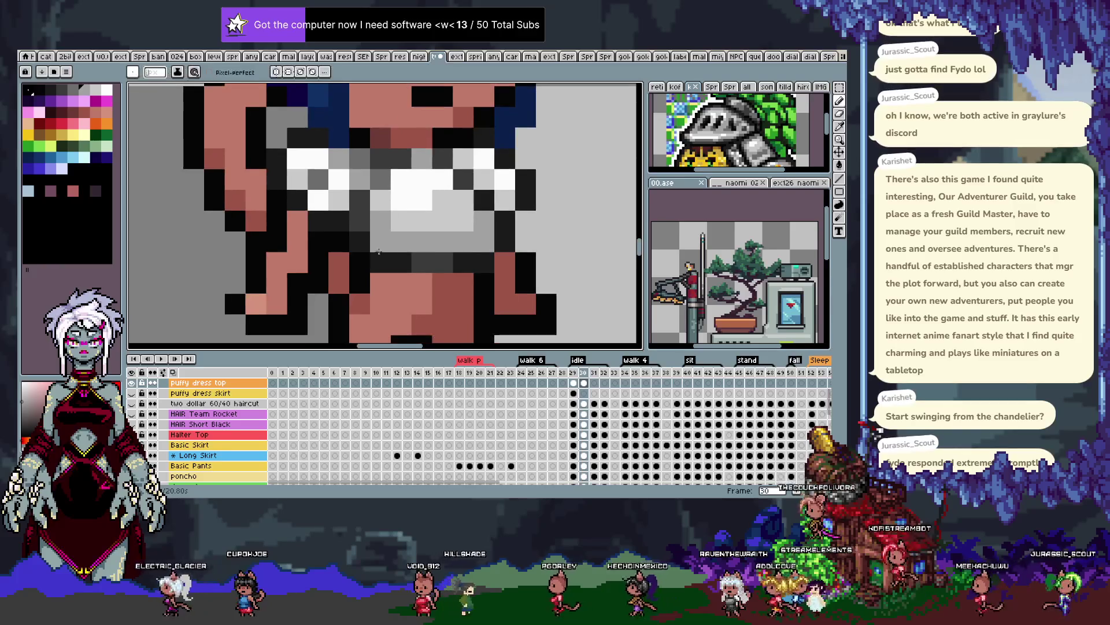
pyautogui.click(384, 254)
pyautogui.press('i')
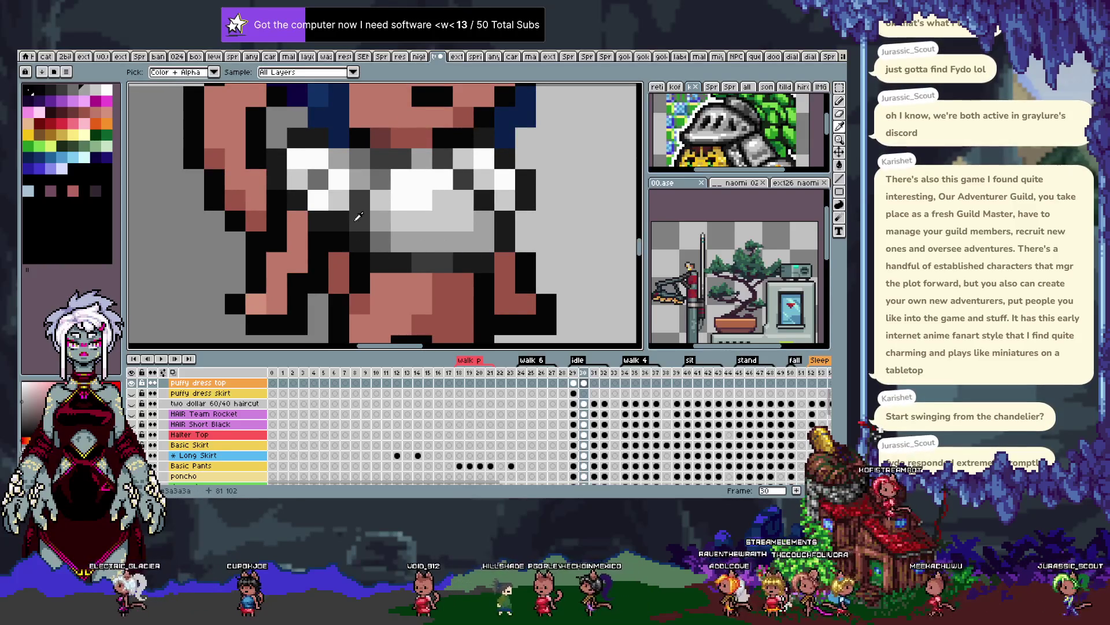
pyautogui.press(',')
pyautogui.press('.')
pyautogui.press('b')
pyautogui.click(459, 225)
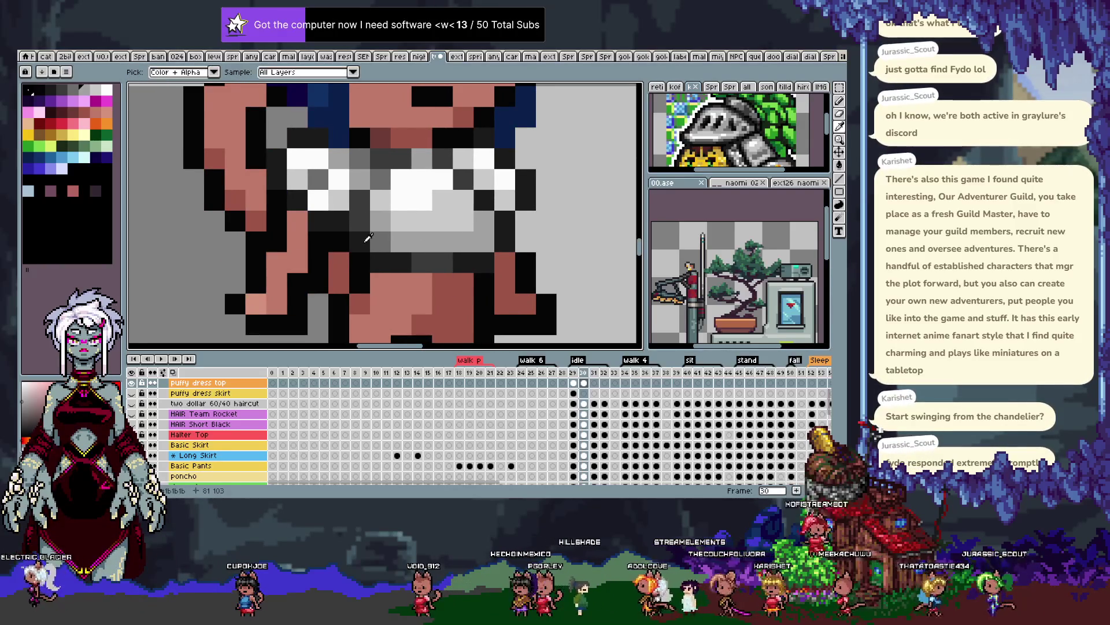
pyautogui.click(369, 247)
pyautogui.click(424, 261)
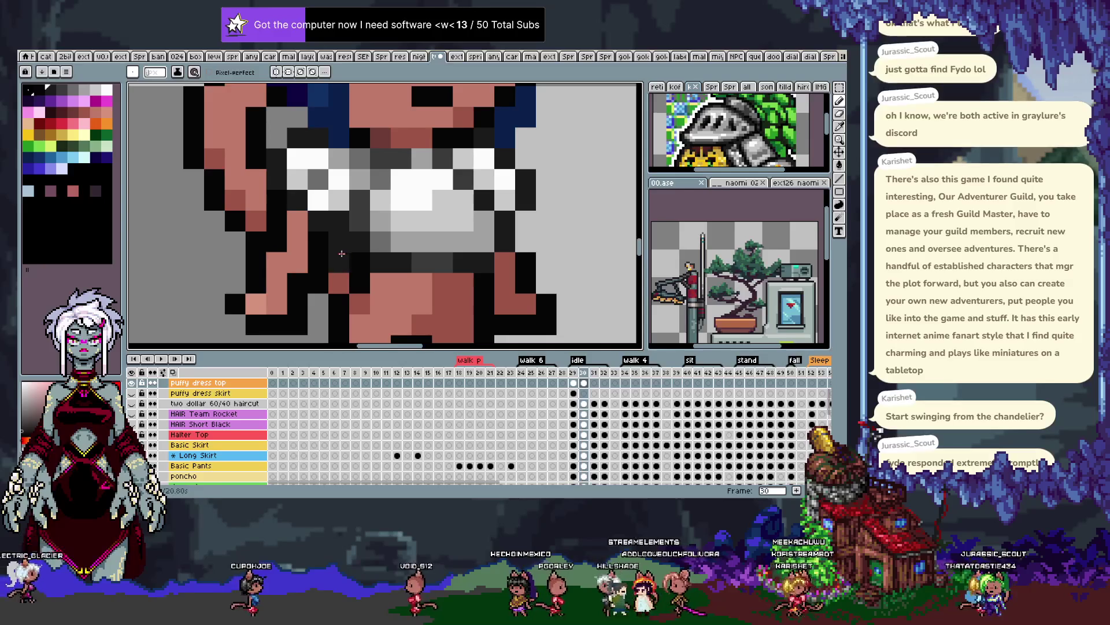
pyautogui.press('i')
pyautogui.click(373, 252)
pyautogui.press('i')
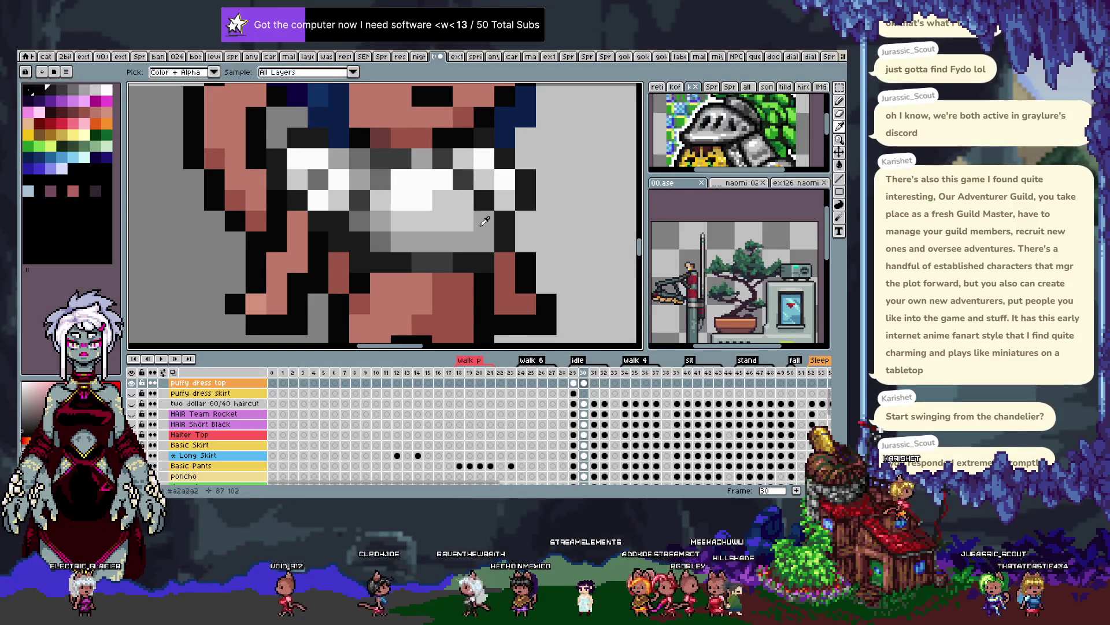
pyautogui.click(393, 237)
pyautogui.click(463, 180)
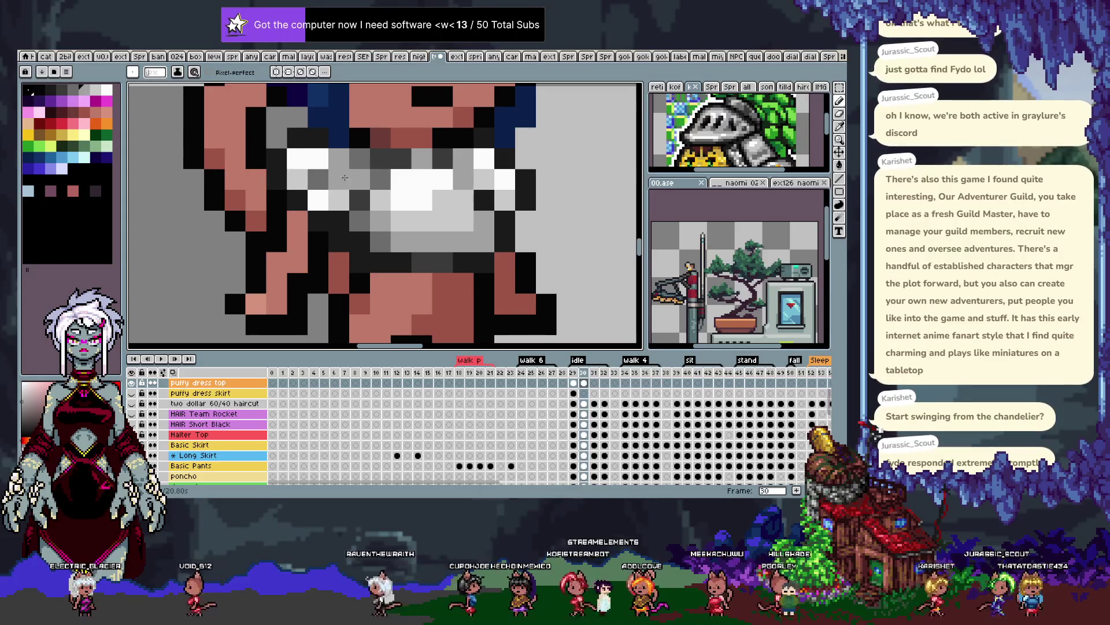
pyautogui.click(312, 179)
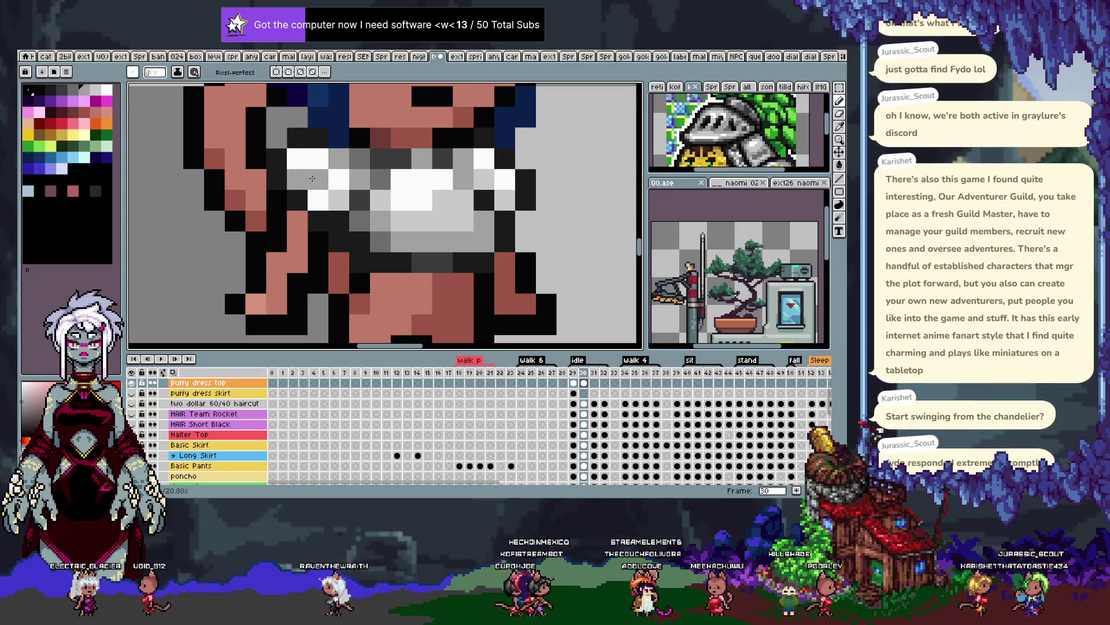
pyautogui.press('alt')
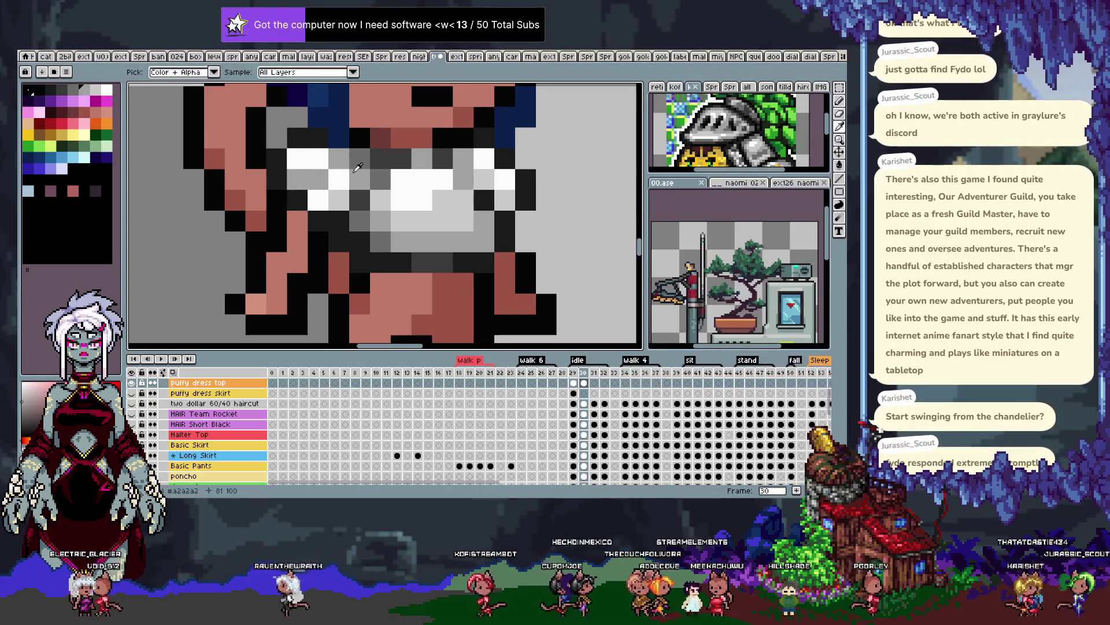
pyautogui.click(320, 161)
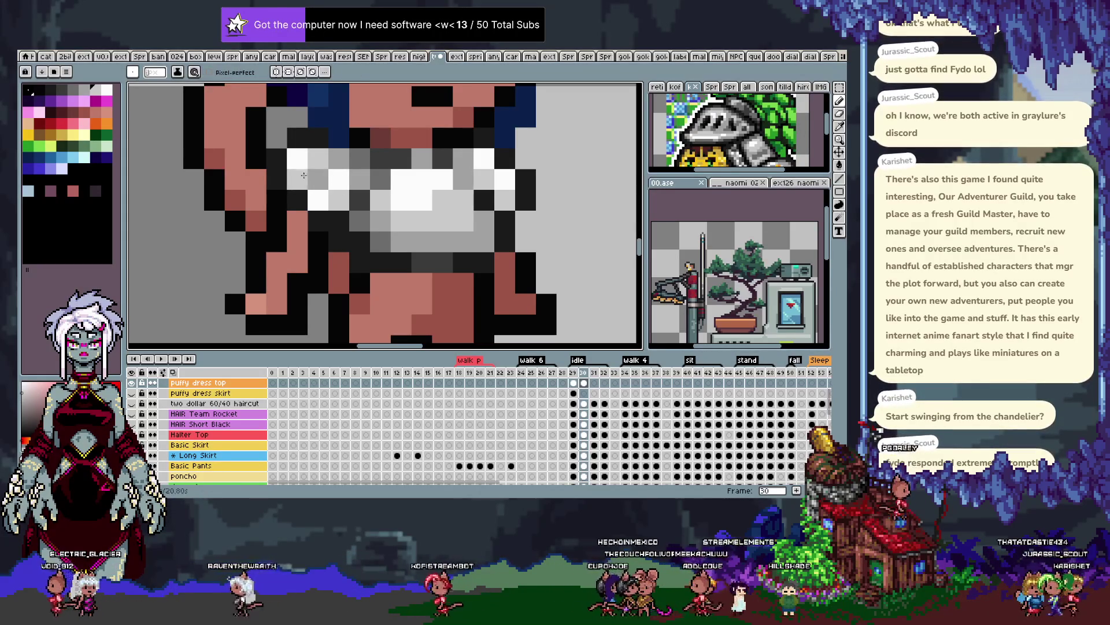
pyautogui.scroll(-3, 306, 172)
pyautogui.press('Right')
pyautogui.press('Left')
pyautogui.press('Left')
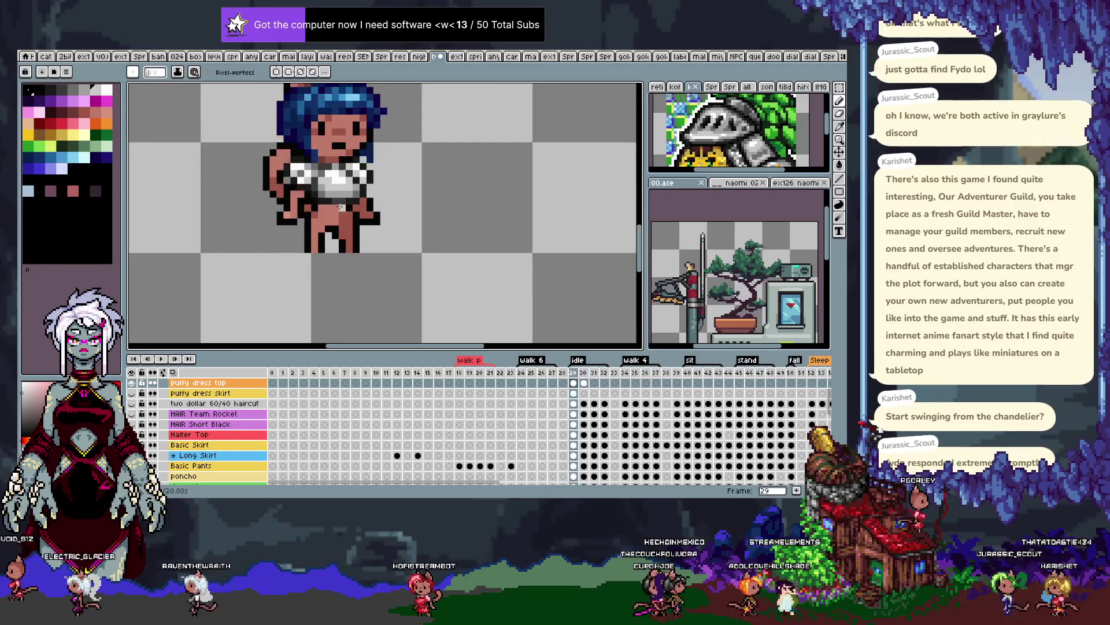
pyautogui.press('Right')
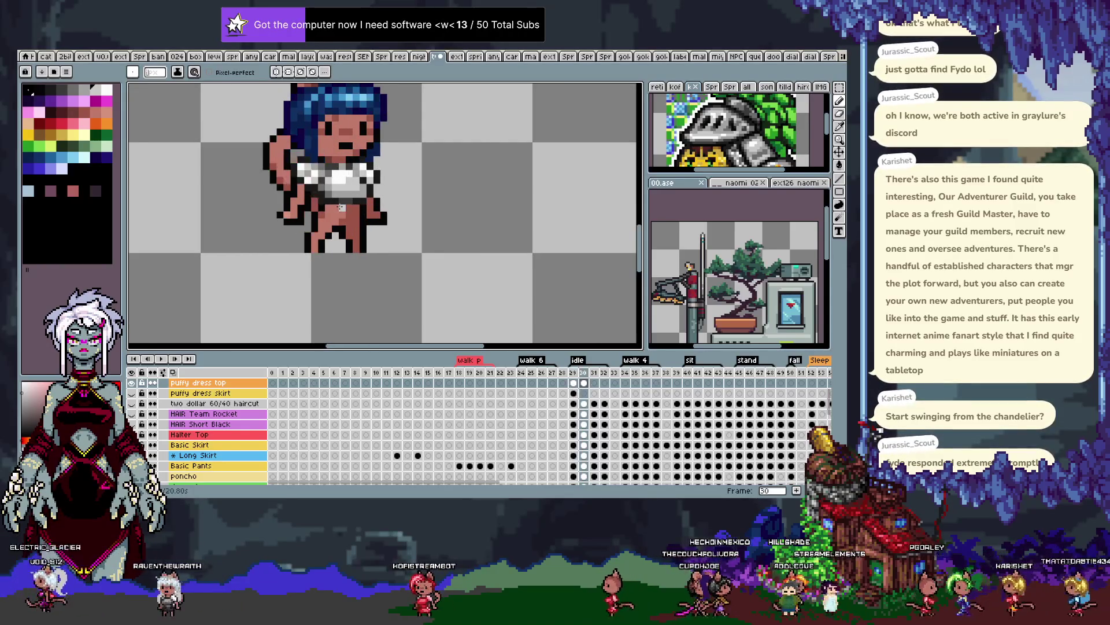
pyautogui.scroll(3, 286, 154)
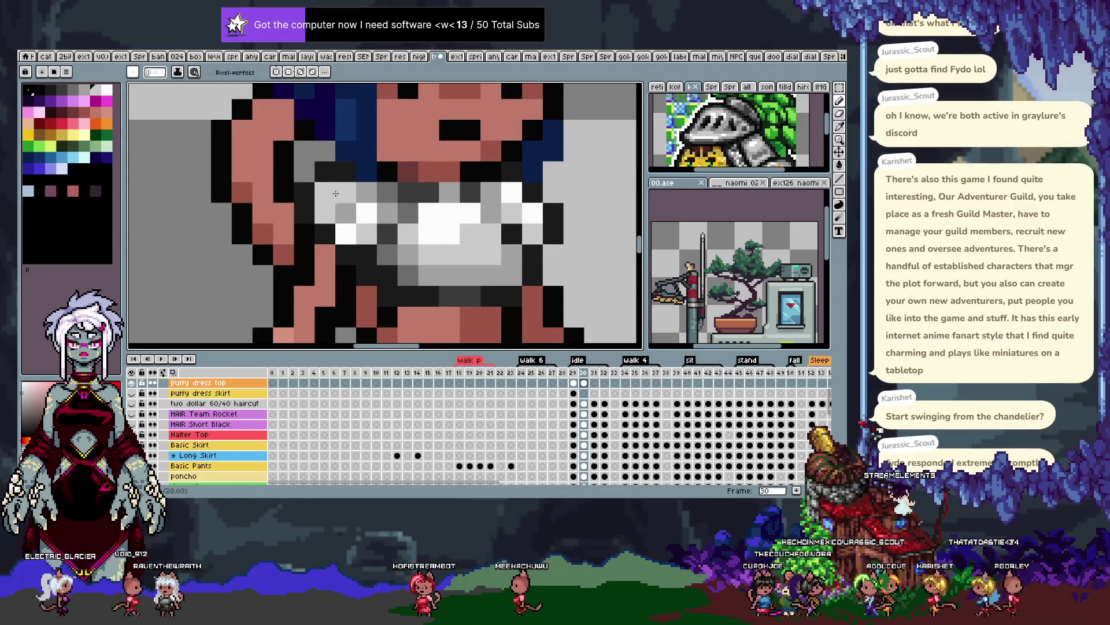
pyautogui.scroll(-3, 311, 248)
pyautogui.press(',')
pyautogui.press('.')
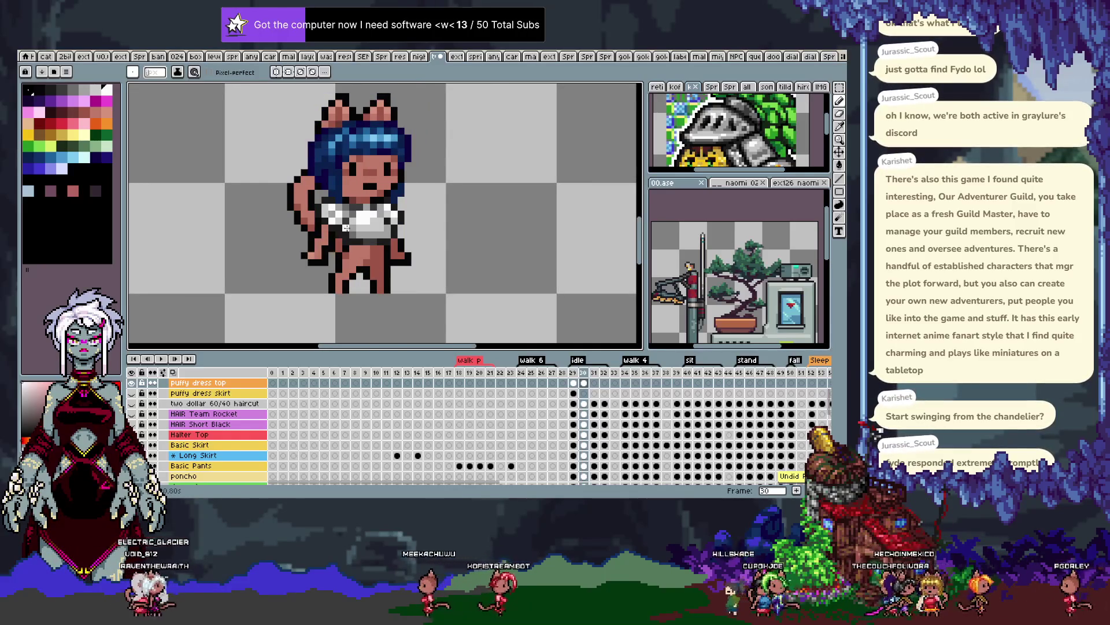
pyautogui.scroll(2, 325, 202)
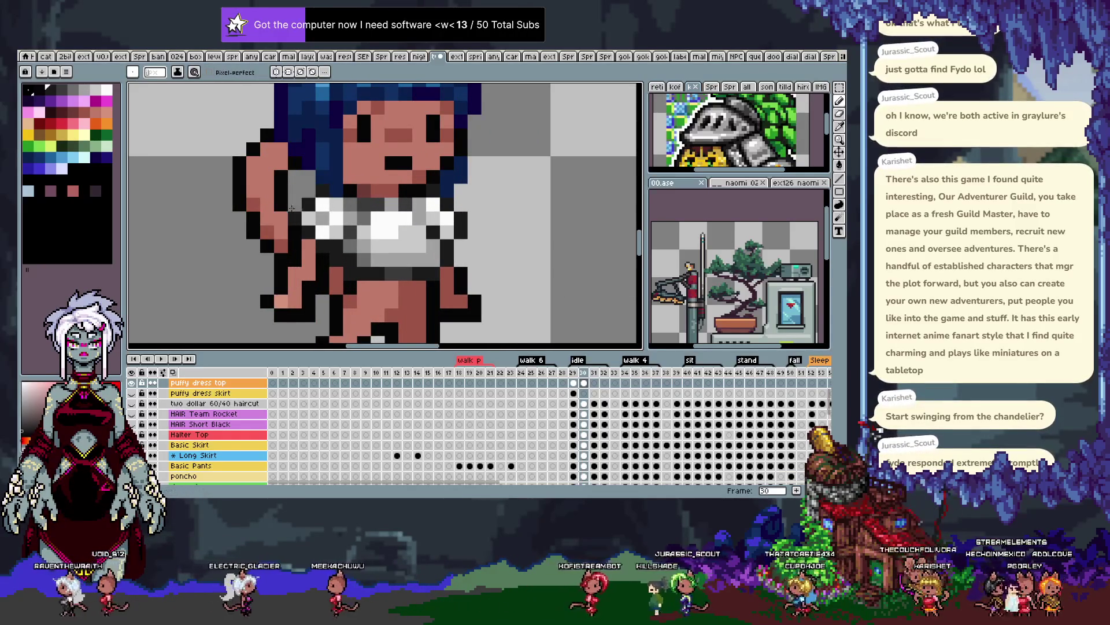
pyautogui.scroll(-3, 253, 211)
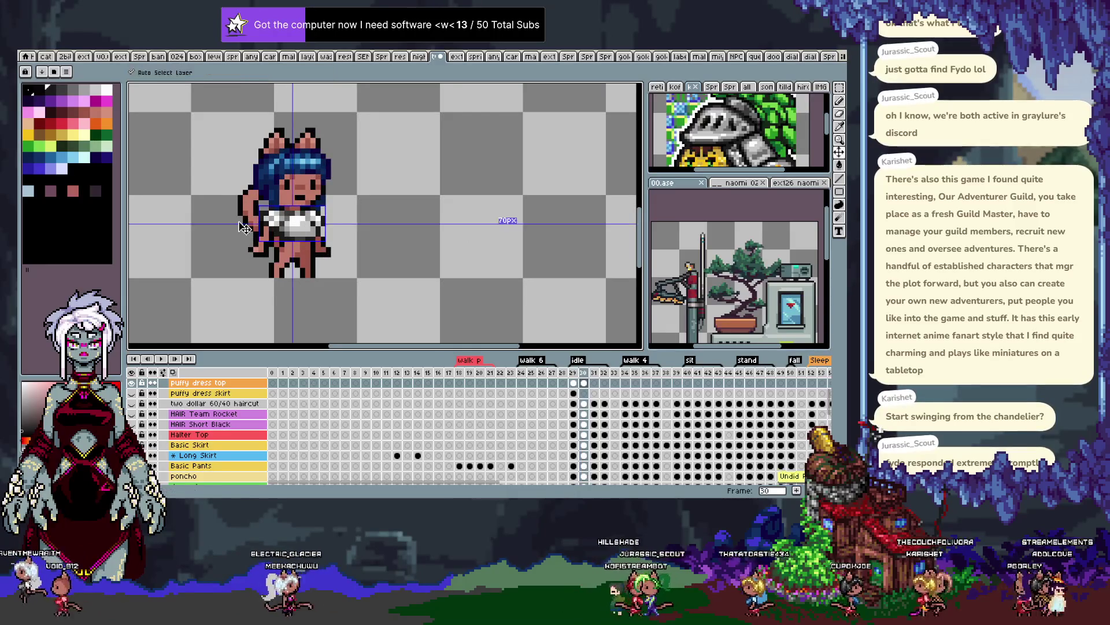
pyautogui.hotkey('ctrl', 'z')
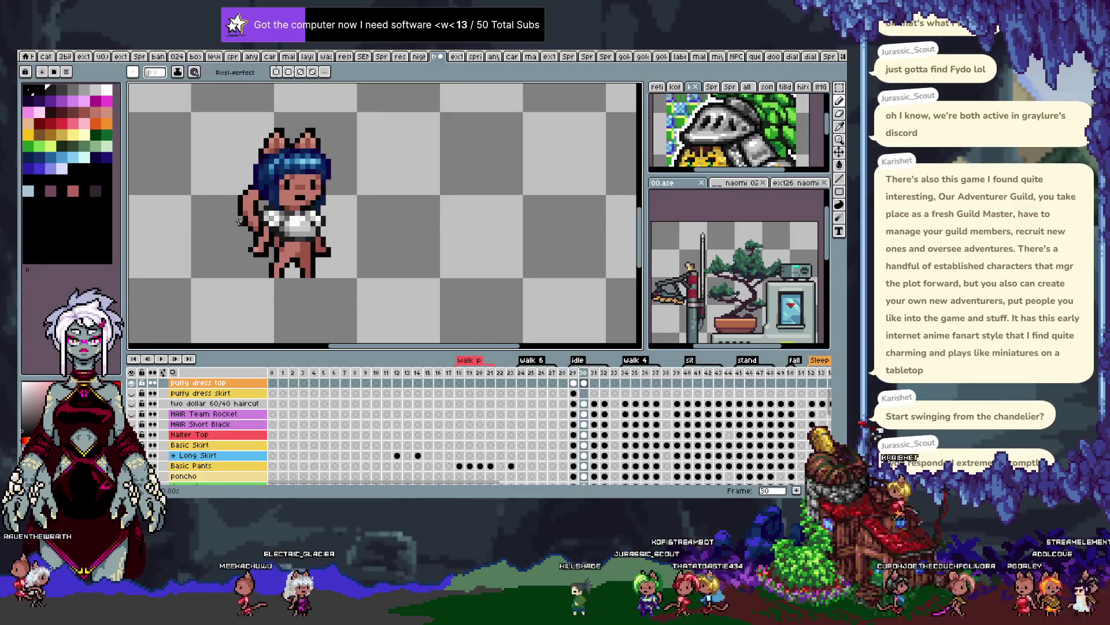
pyautogui.scroll(3, 319, 221)
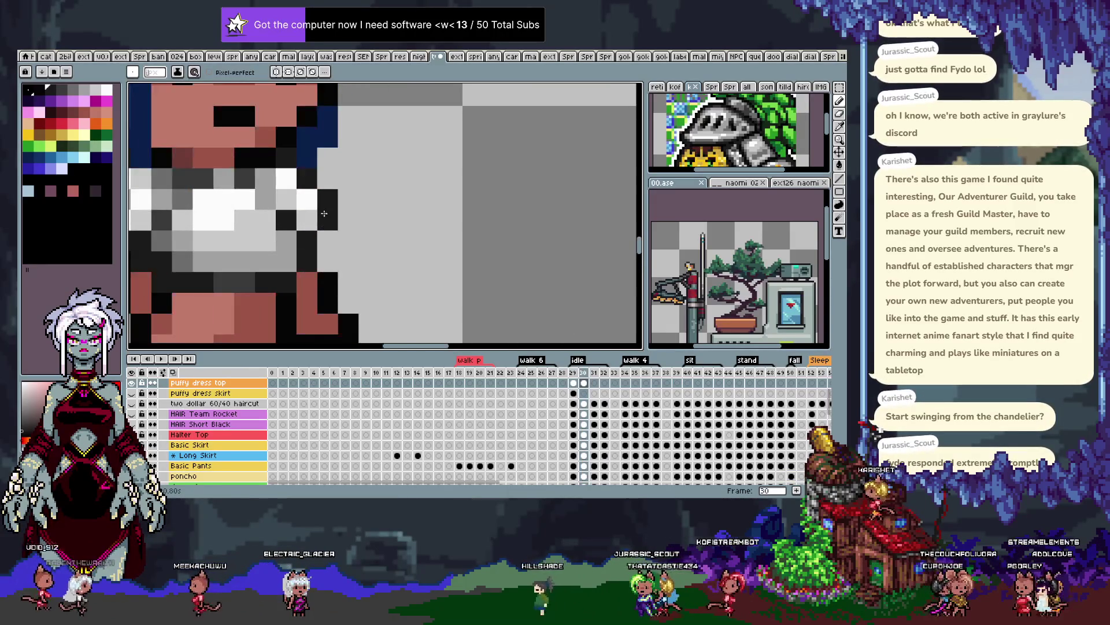
pyautogui.rightClick(320, 215)
pyautogui.press('i')
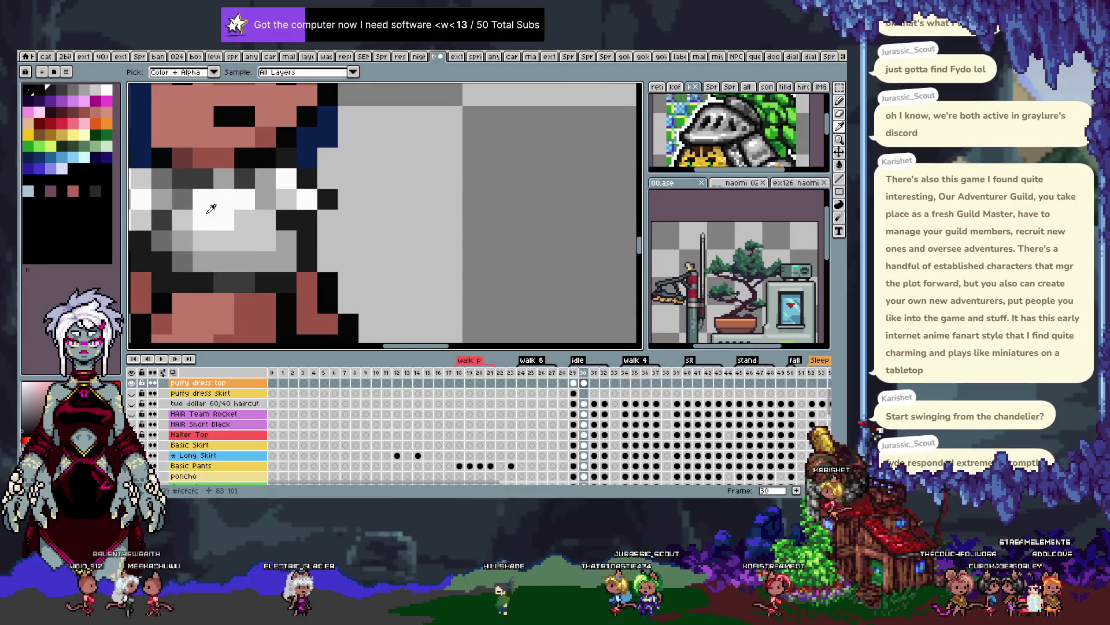
pyautogui.press('b')
pyautogui.click(276, 217)
pyautogui.scroll(-3, 305, 238)
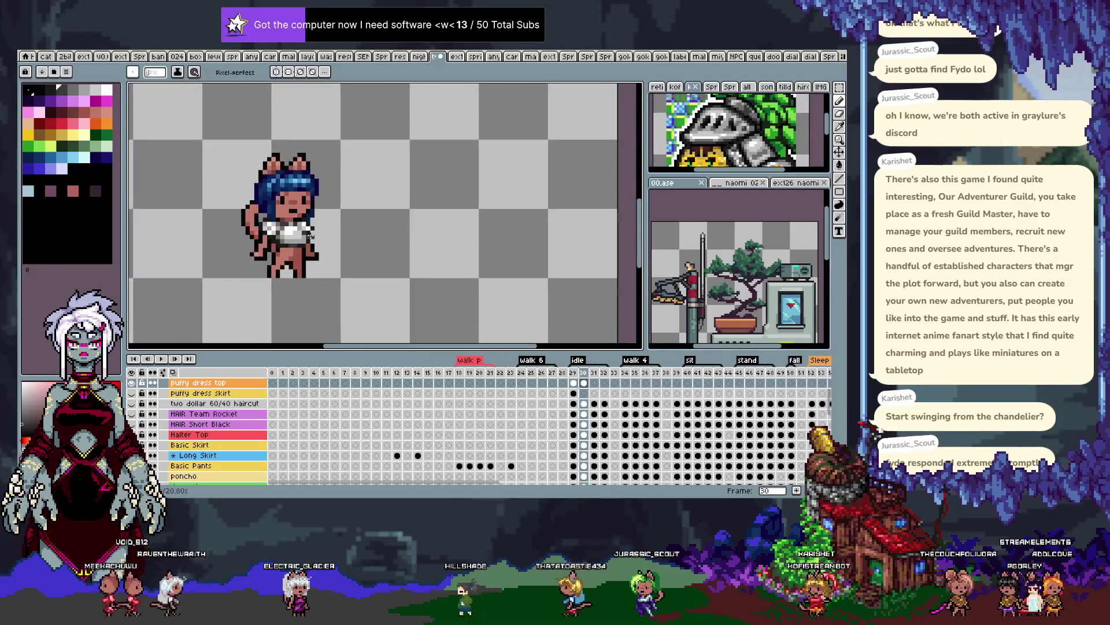
pyautogui.scroll(3, 324, 228)
pyautogui.scroll(-3, 370, 214)
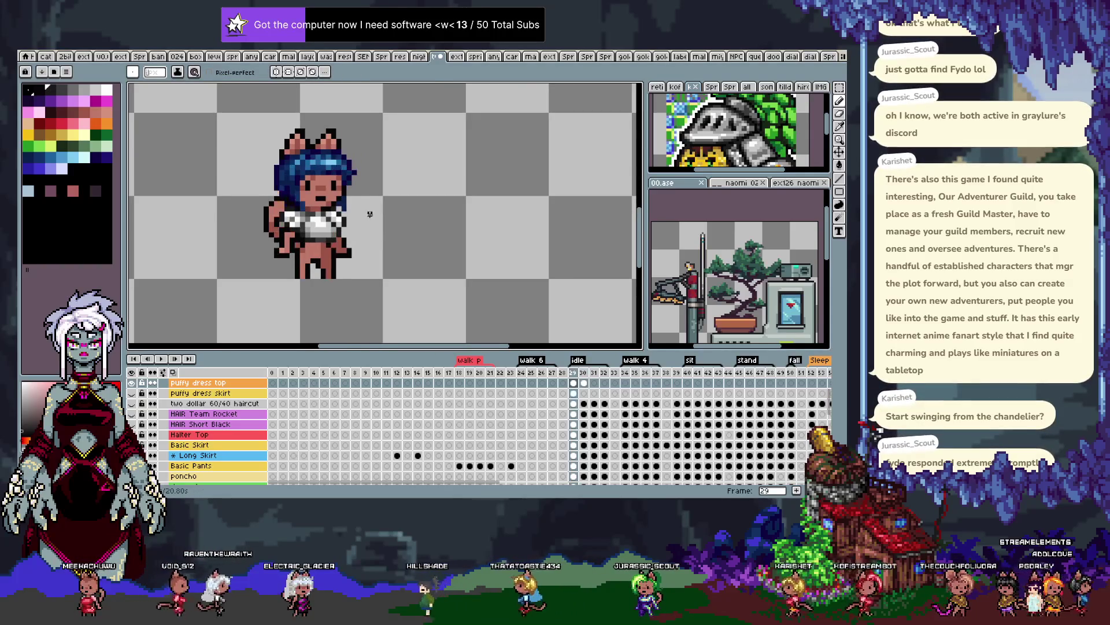
pyautogui.scroll(4, 347, 232)
pyautogui.press('i')
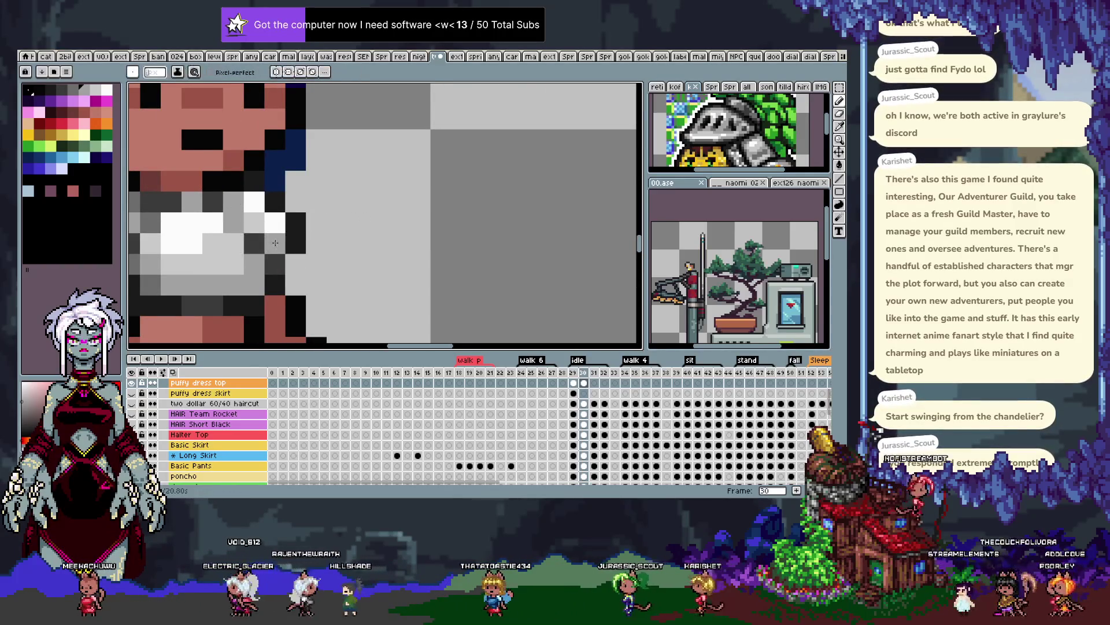
pyautogui.scroll(-3, 381, 201)
pyautogui.moveTo(380, 202); pyautogui.dragTo(390, 192)
pyautogui.press('Return')
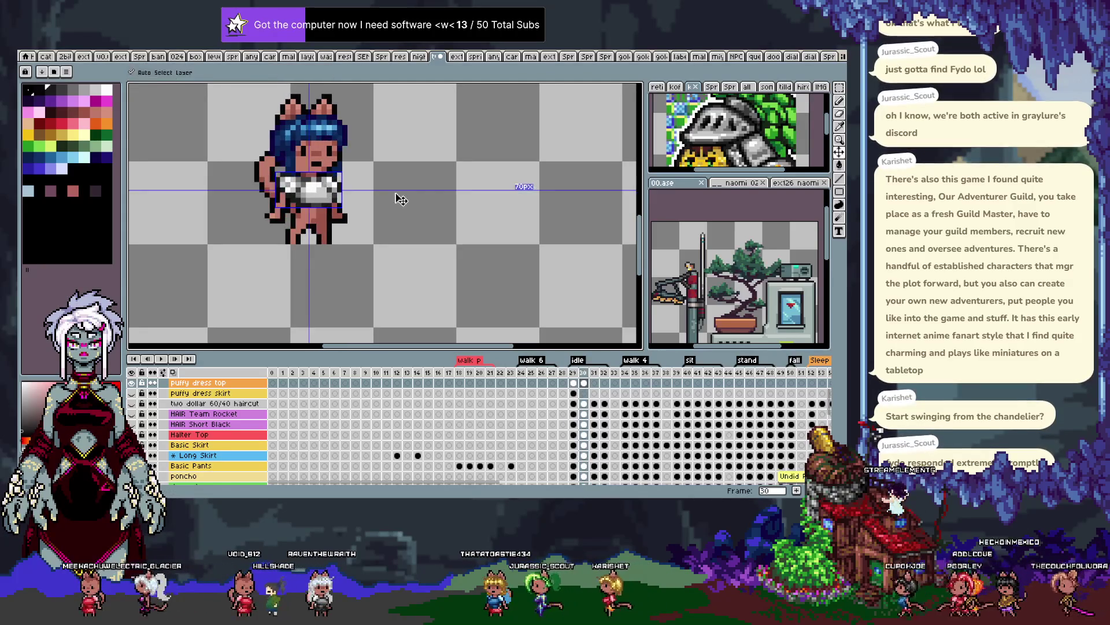
pyautogui.scroll(3, 337, 185)
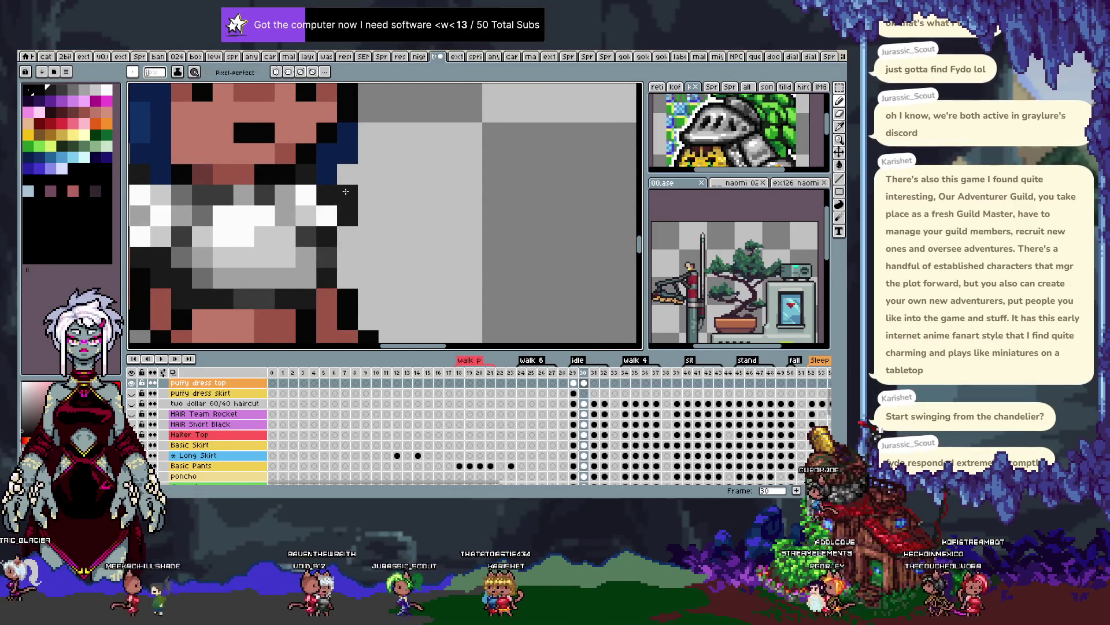
pyautogui.press('v')
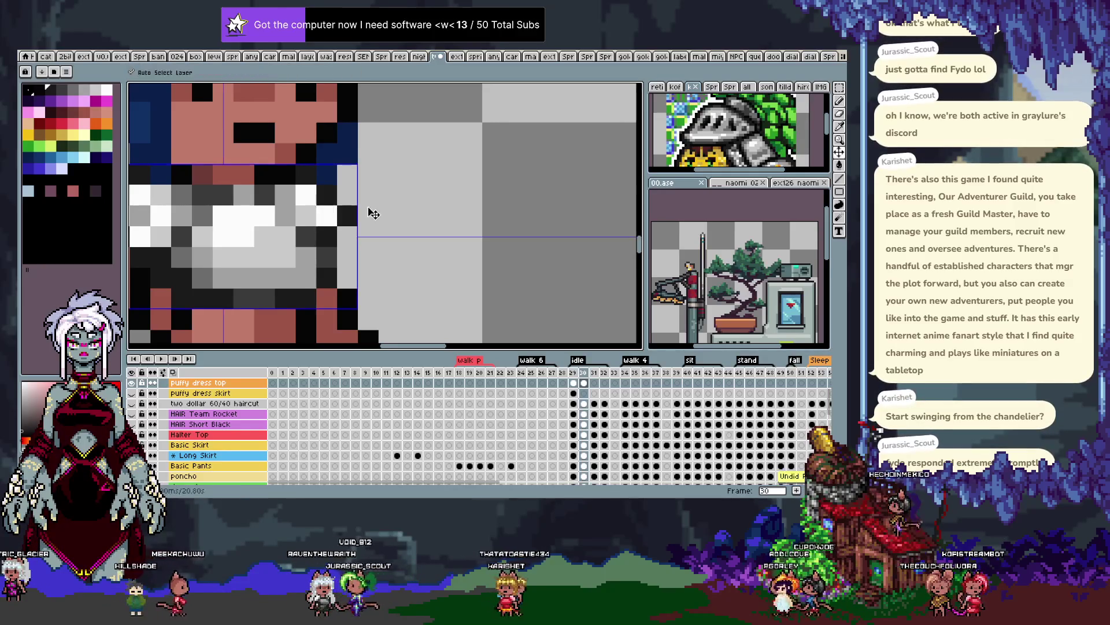
pyautogui.press('b')
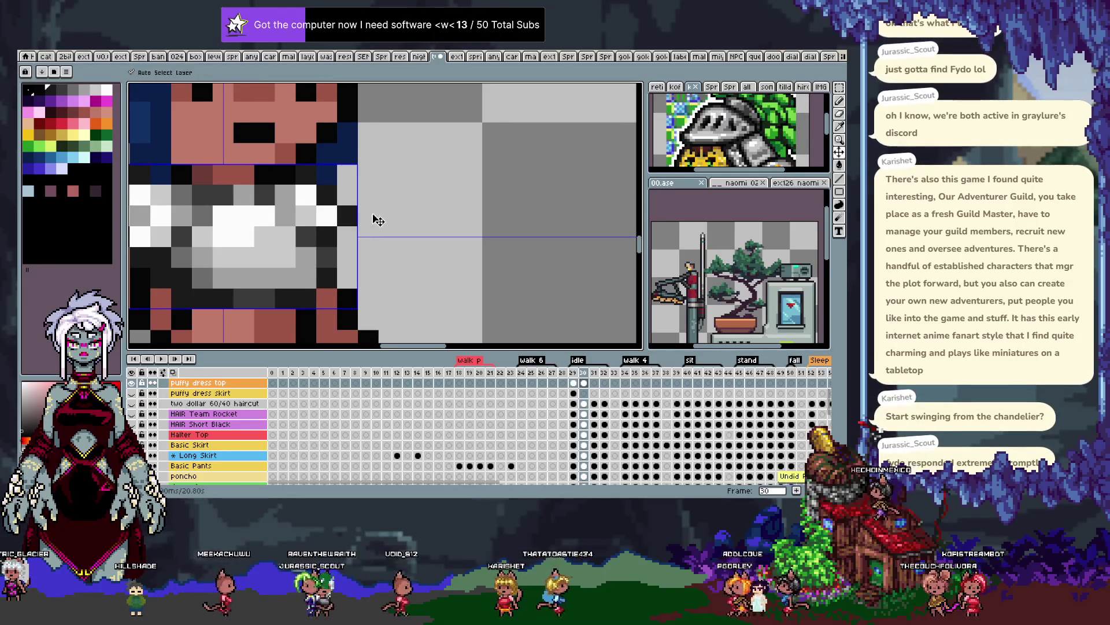
pyautogui.scroll(-3, 409, 206)
pyautogui.press('Left')
pyautogui.press('Right')
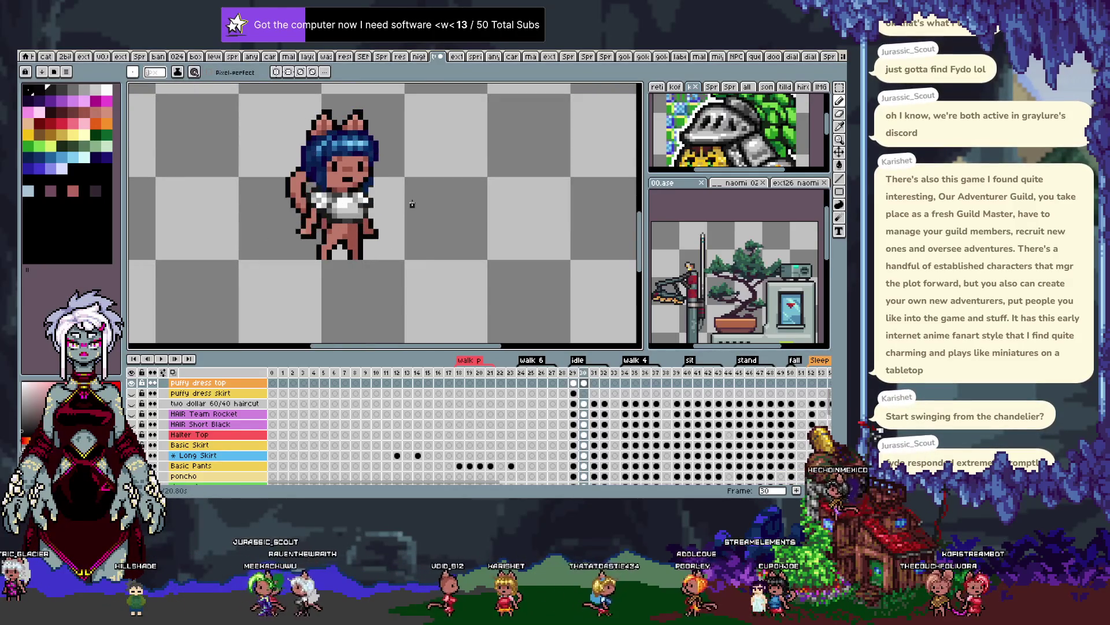
pyautogui.scroll(3, 411, 204)
pyautogui.scroll(-1, 381, 214)
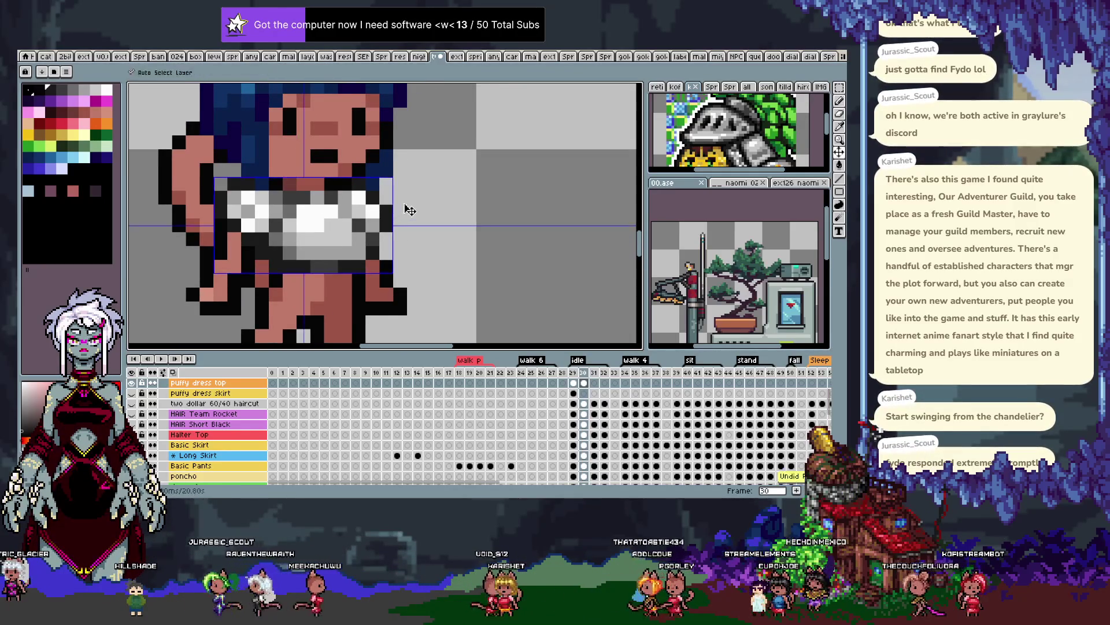
pyautogui.scroll(-1, 416, 203)
pyautogui.press('Left')
pyautogui.press('Right')
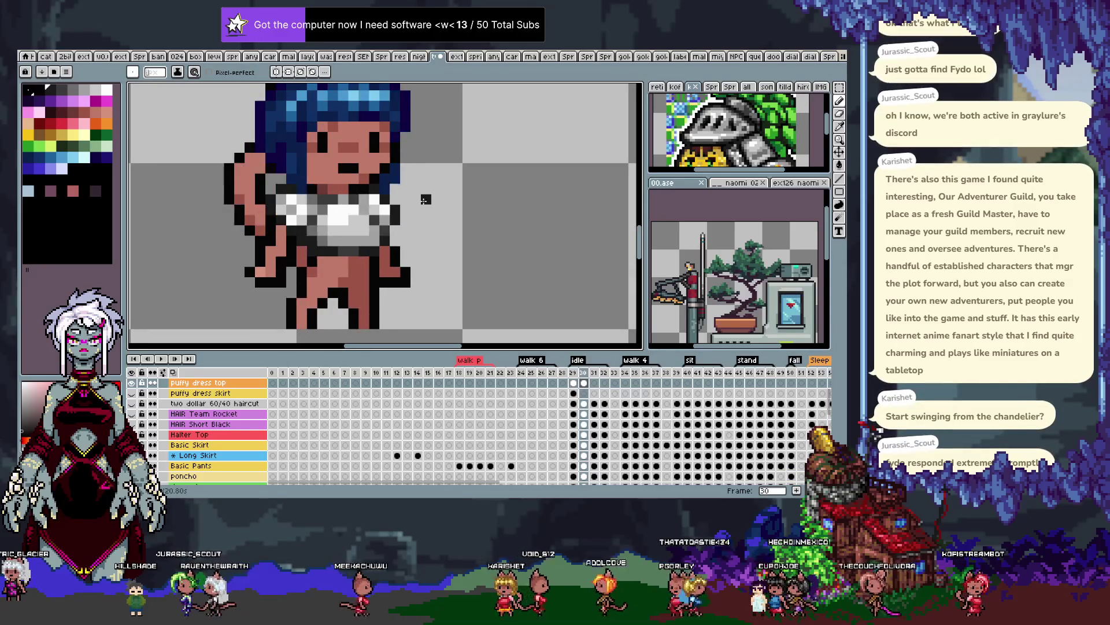
pyautogui.scroll(2, 373, 217)
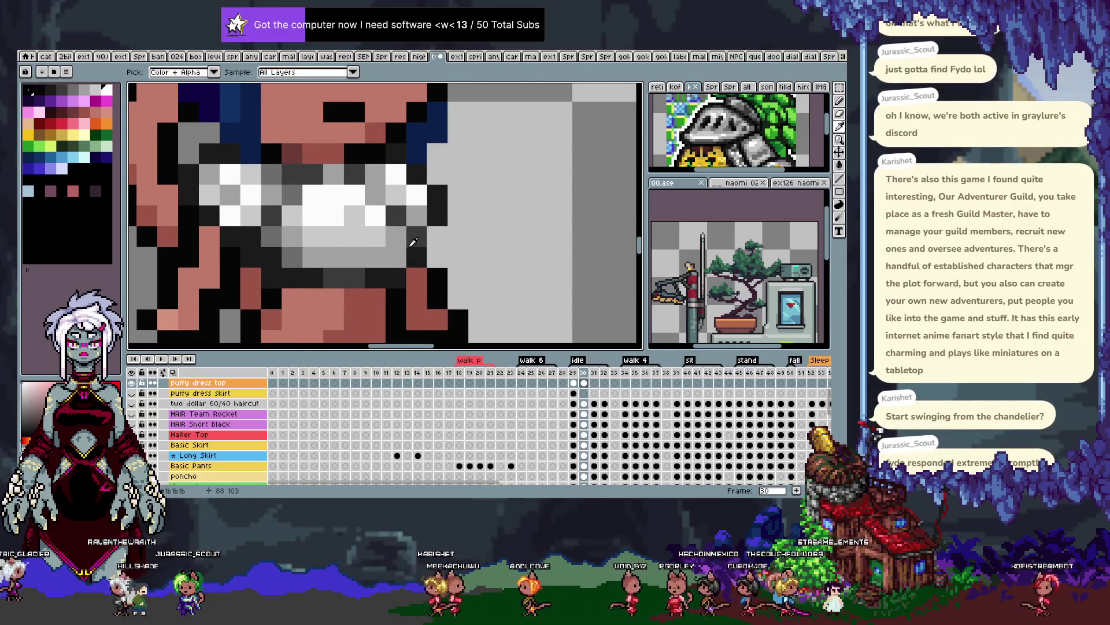
pyautogui.scroll(-2, 391, 248)
pyautogui.press('Left')
pyautogui.press('Right')
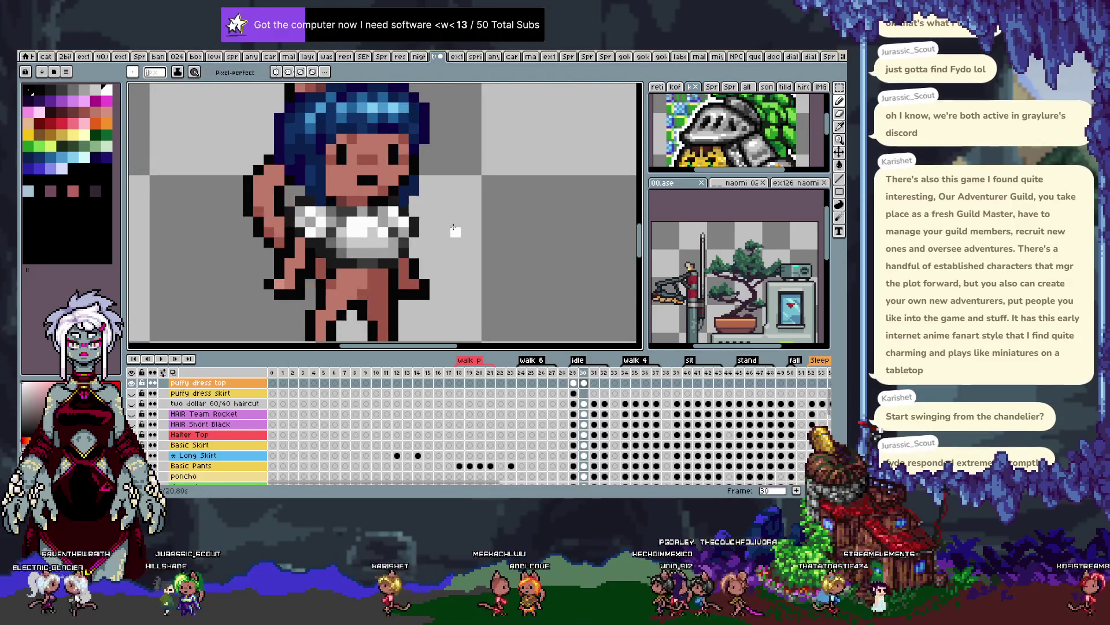
pyautogui.scroll(-2, 451, 222)
pyautogui.press('Left')
pyautogui.press('Right')
pyautogui.scroll(2, 410, 245)
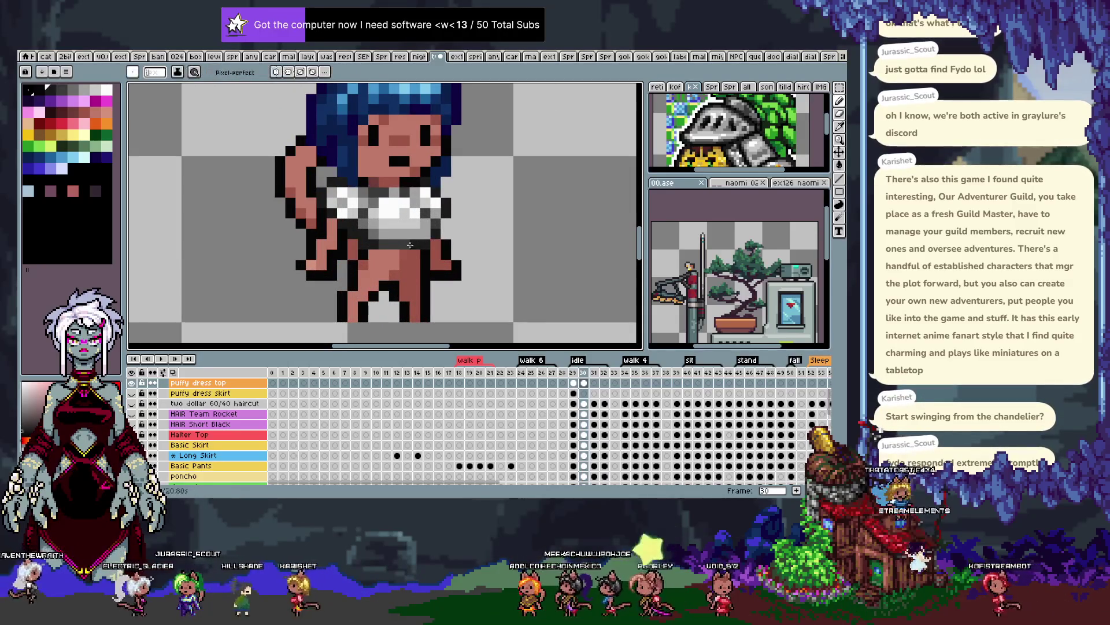
pyautogui.press('Left')
pyautogui.press('Right')
pyautogui.scroll(-2, 495, 206)
pyautogui.moveTo(496, 206); pyautogui.dragTo(492, 208)
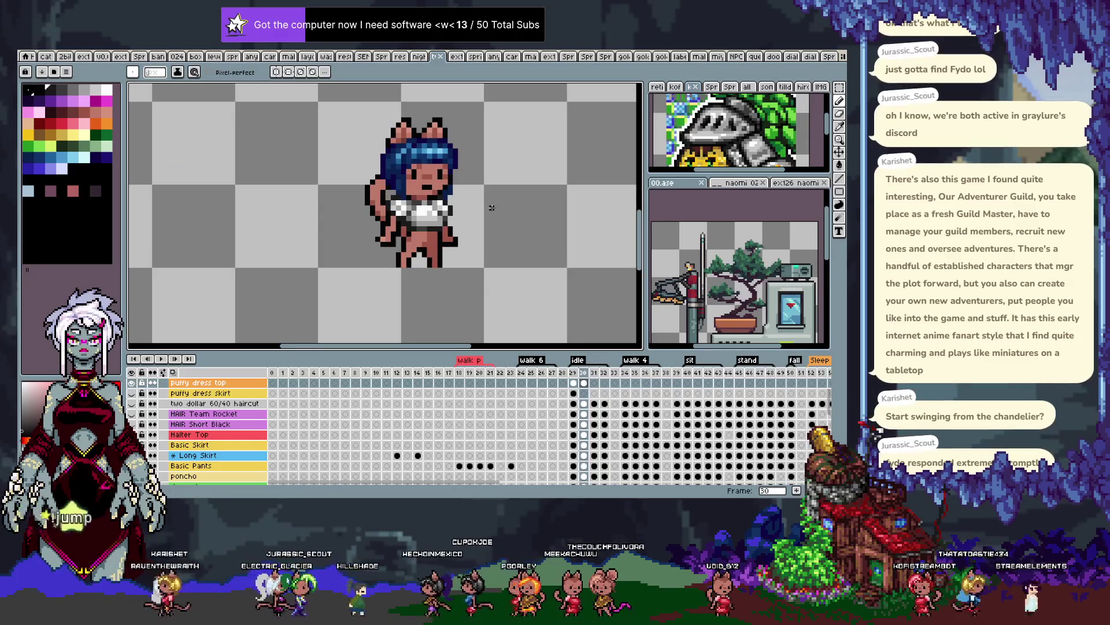
pyautogui.press('m')
pyautogui.moveTo(475, 233); pyautogui.dragTo(480, 245)
pyautogui.hotkey('ctrl', 'd')
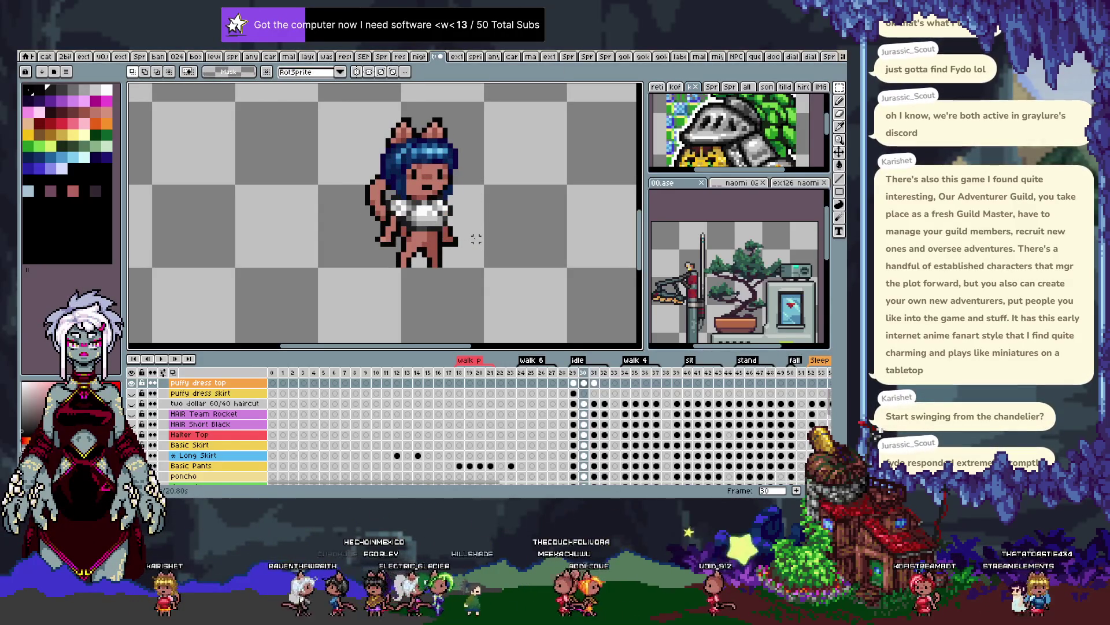
pyautogui.press('Right')
pyautogui.press('v')
pyautogui.scroll(1, 439, 205)
# Nudge the dress top one pixel right and down on frame 31, comparing neighbouring frames
pyautogui.scroll(1, 437, 204)
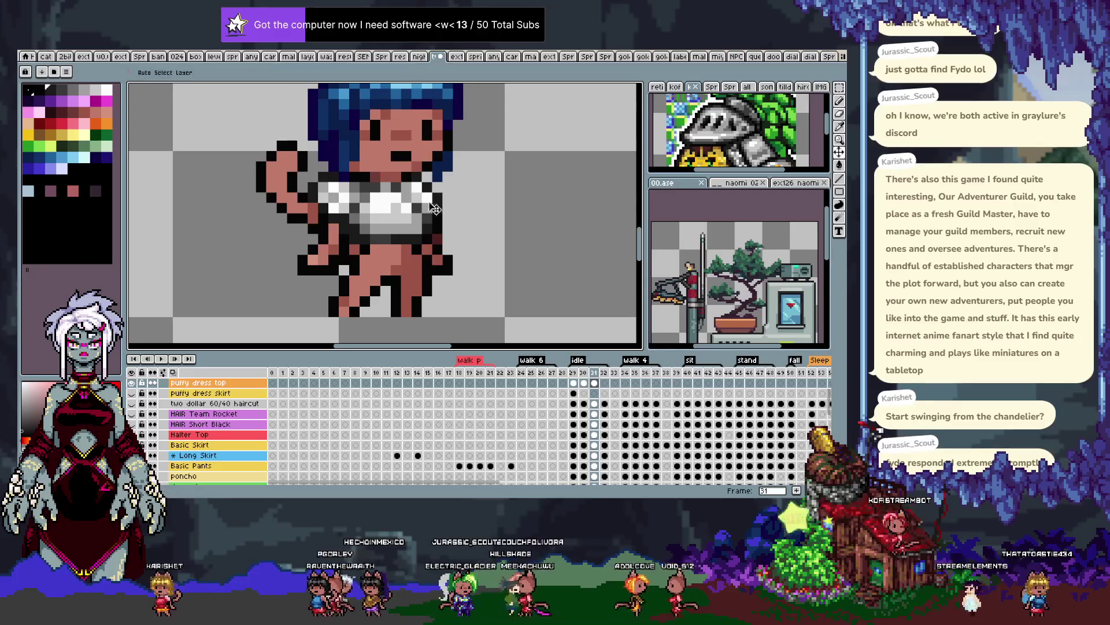
pyautogui.moveTo(438, 204); pyautogui.dragTo(439, 214)
pyautogui.scroll(-1, 477, 201)
pyautogui.press('Left')
pyautogui.press('Left')
pyautogui.press('Right')
pyautogui.press('Right')
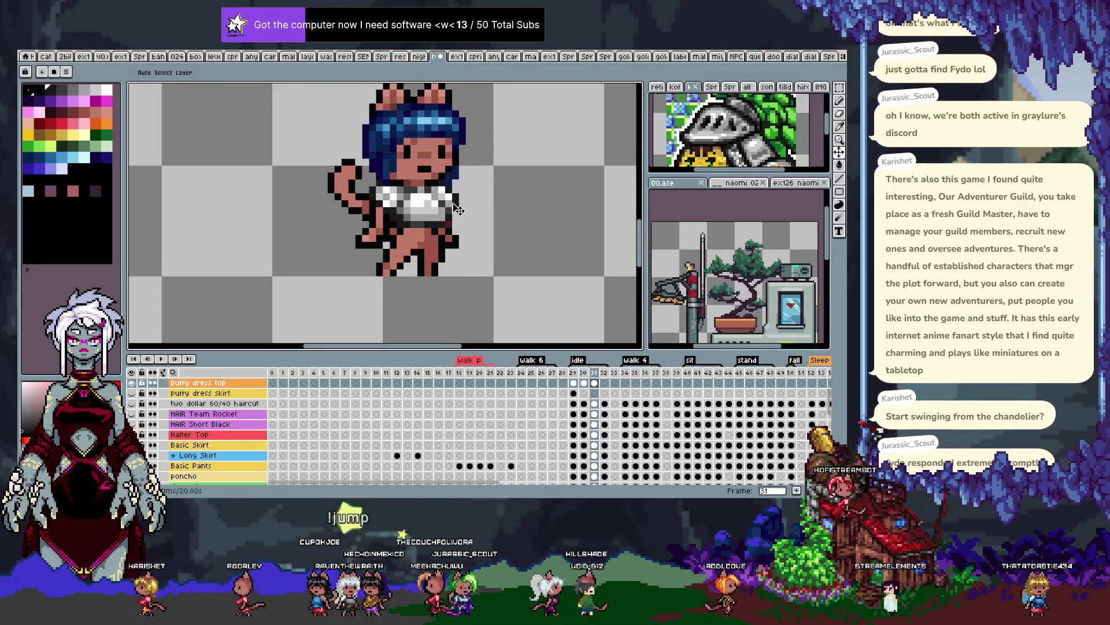
# Alternate between the pencil and eyedropper tools while inspecting frame 31
pyautogui.scroll(1, 458, 210)
pyautogui.press('b')
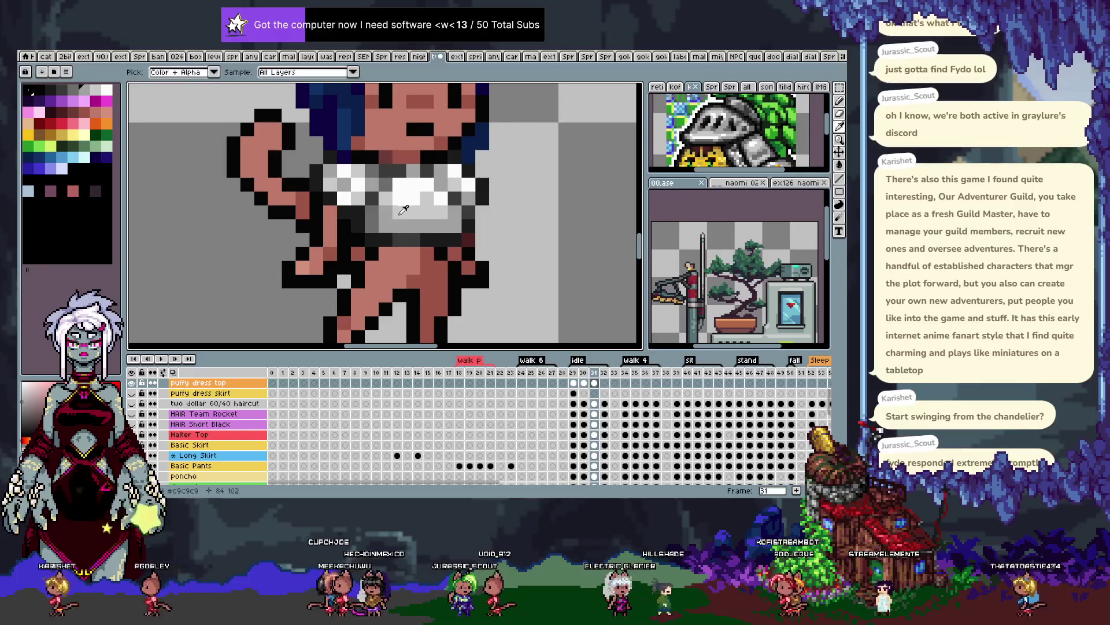
pyautogui.press('i')
pyautogui.press('b')
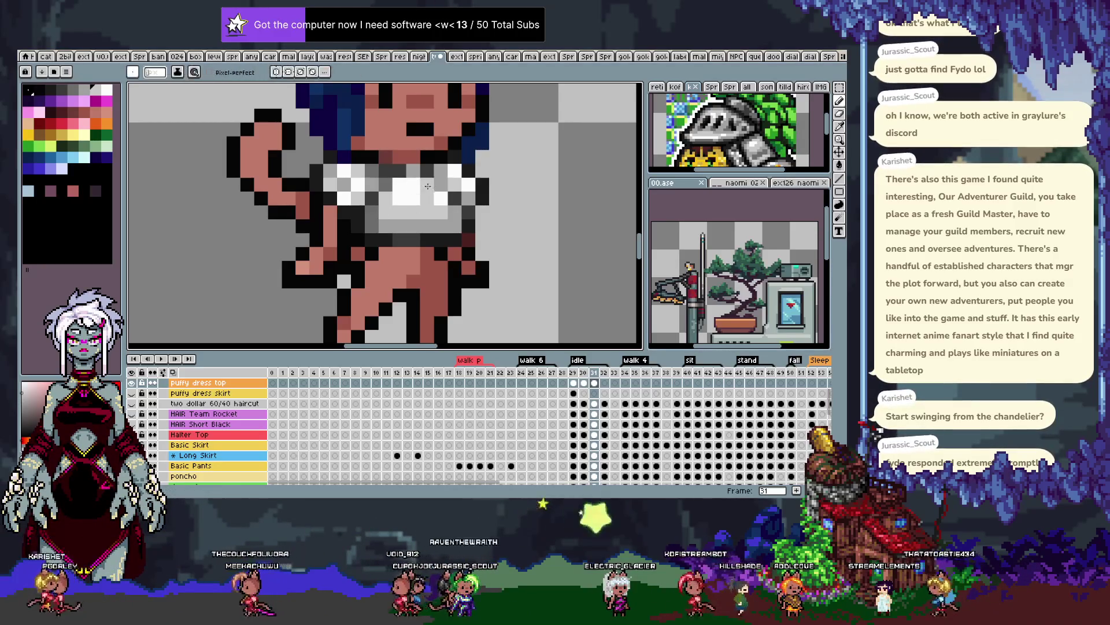
pyautogui.press('b')
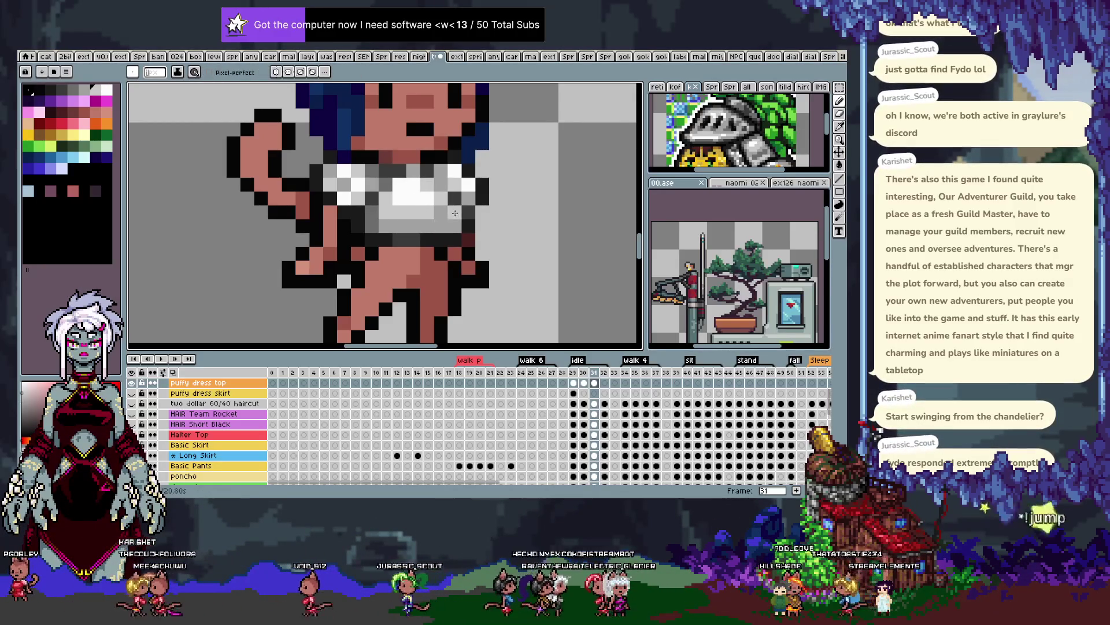
pyautogui.scroll(-3, 451, 226)
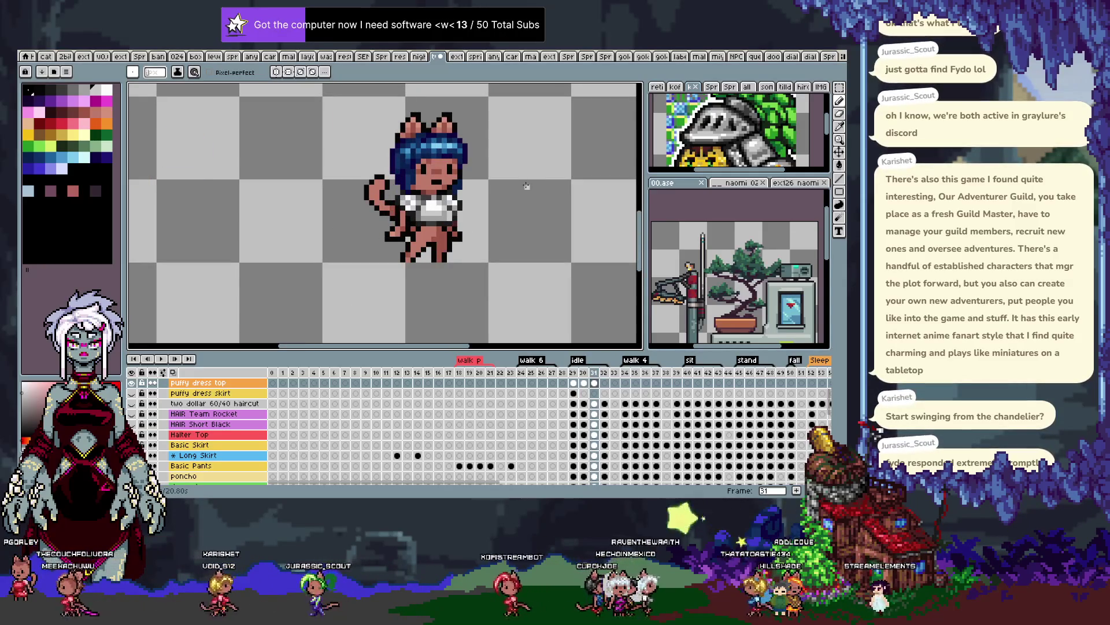
pyautogui.scroll(1, 403, 220)
pyautogui.scroll(2, 403, 221)
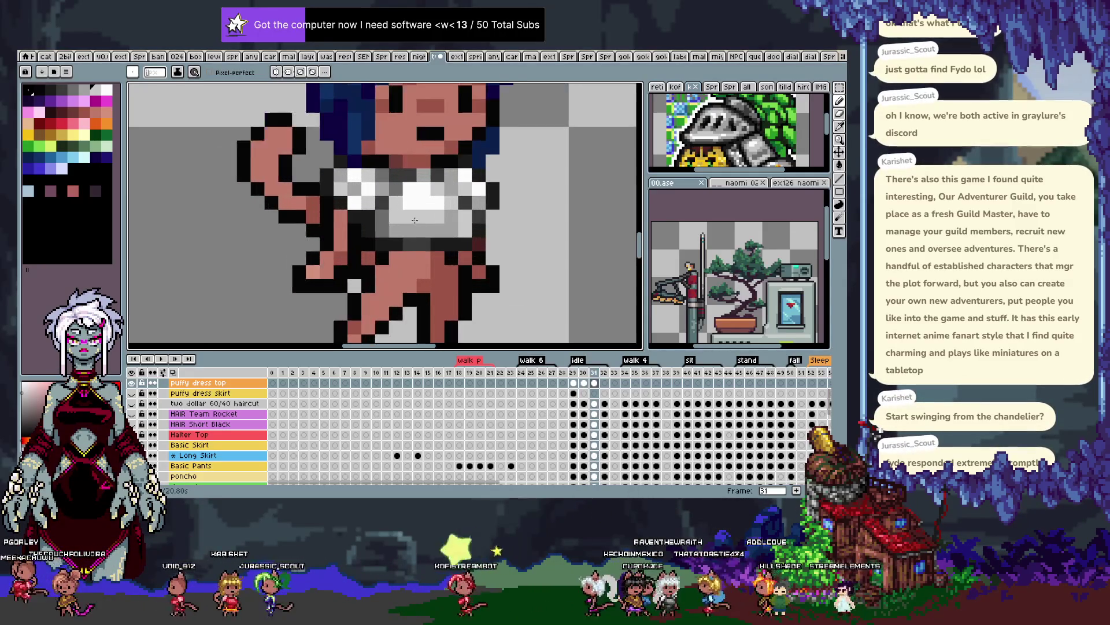
pyautogui.press('i')
pyautogui.press('b')
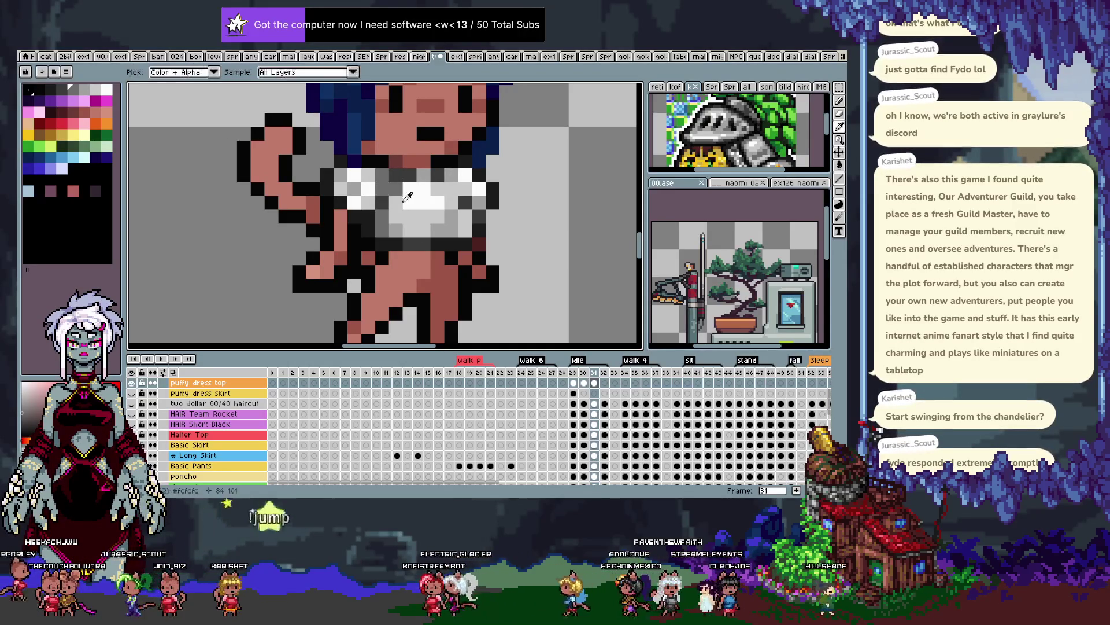
pyautogui.press('b')
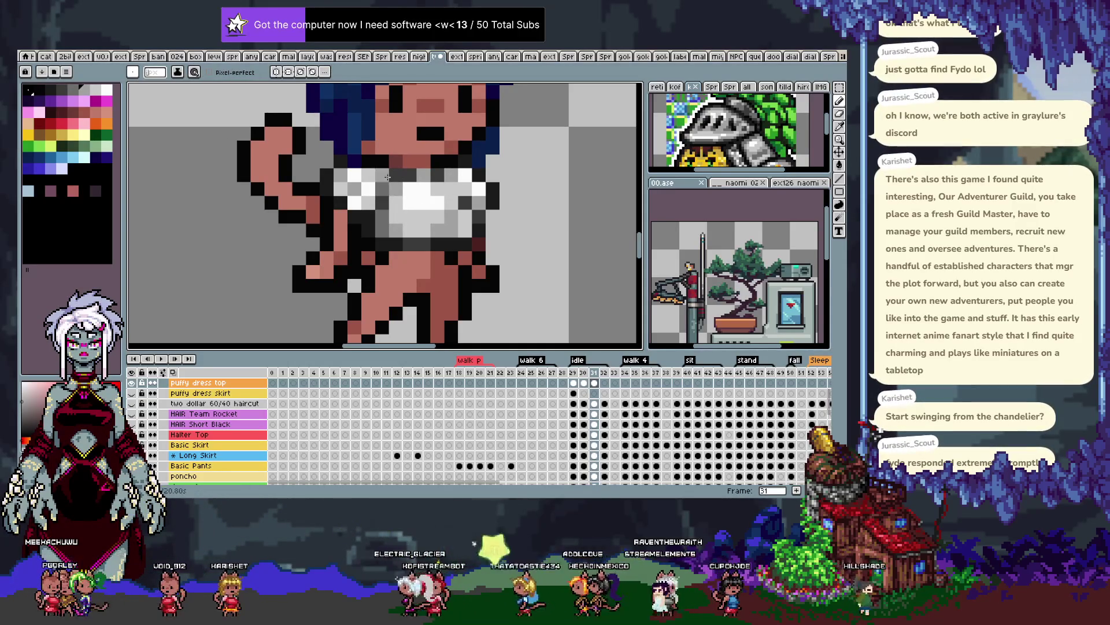
pyautogui.press('b')
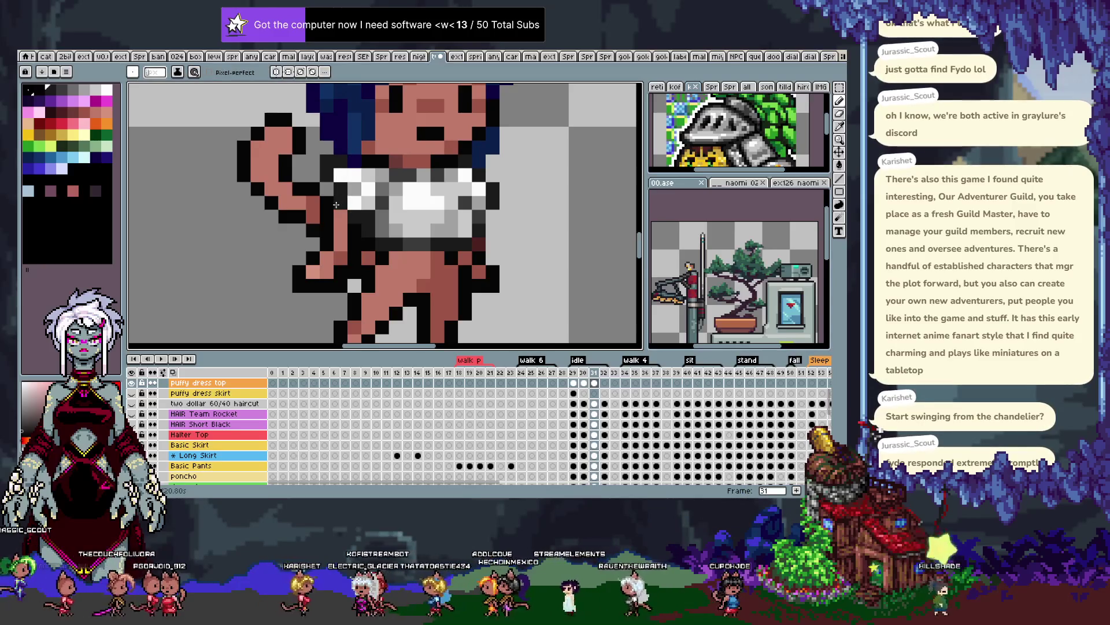
pyautogui.scroll(-1, 352, 217)
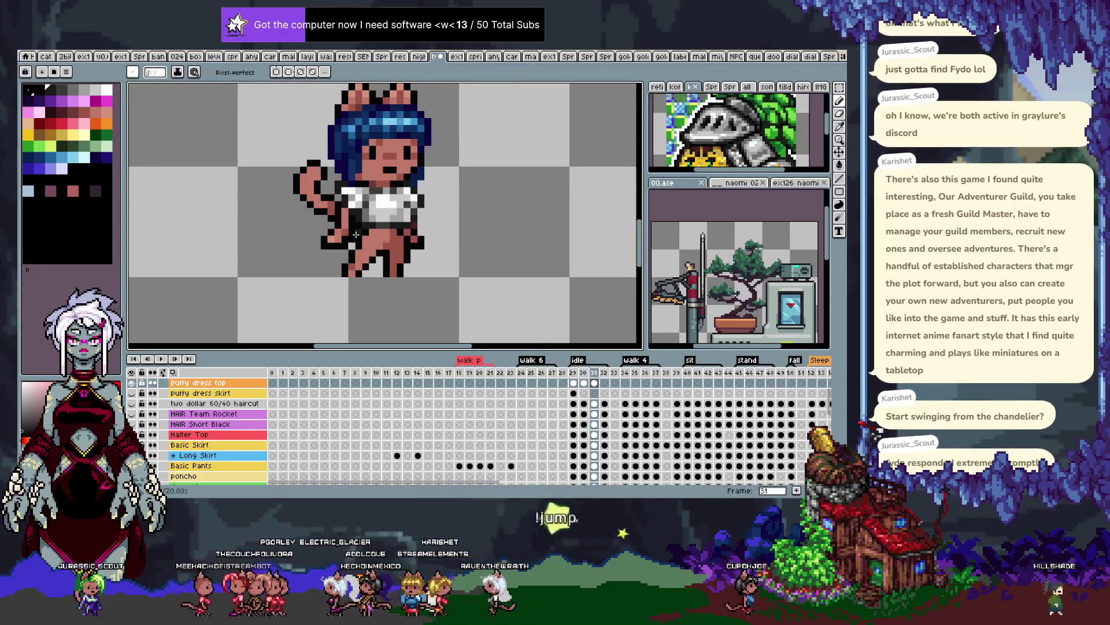
# Draw a rectangular selection around the cat's torso and legs, then clear it
pyautogui.press('m')
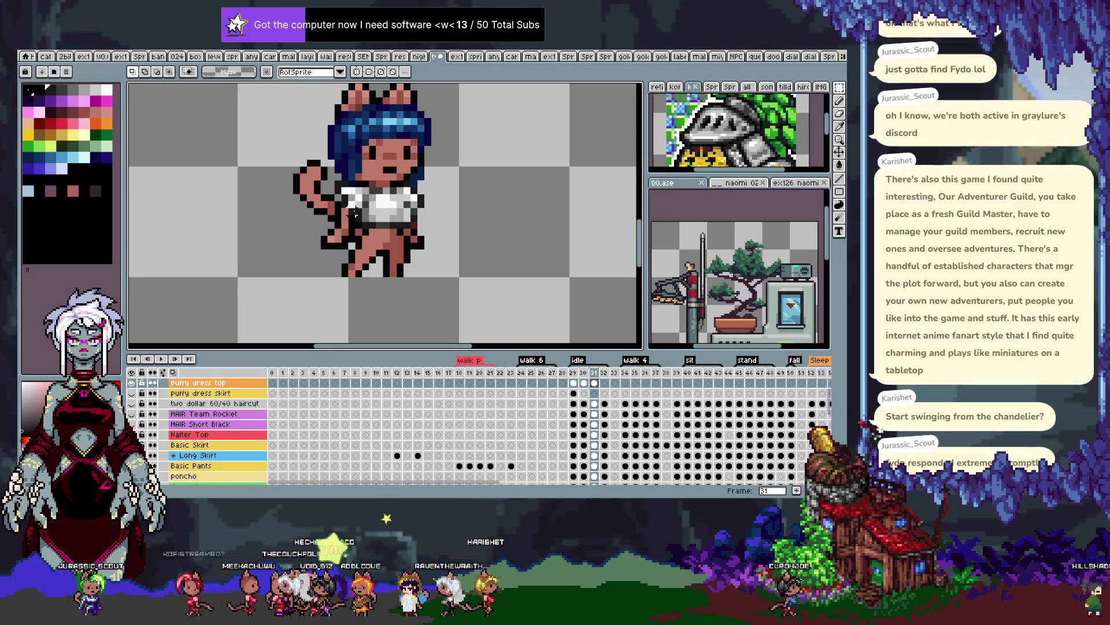
pyautogui.moveTo(291, 171); pyautogui.dragTo(438, 250)
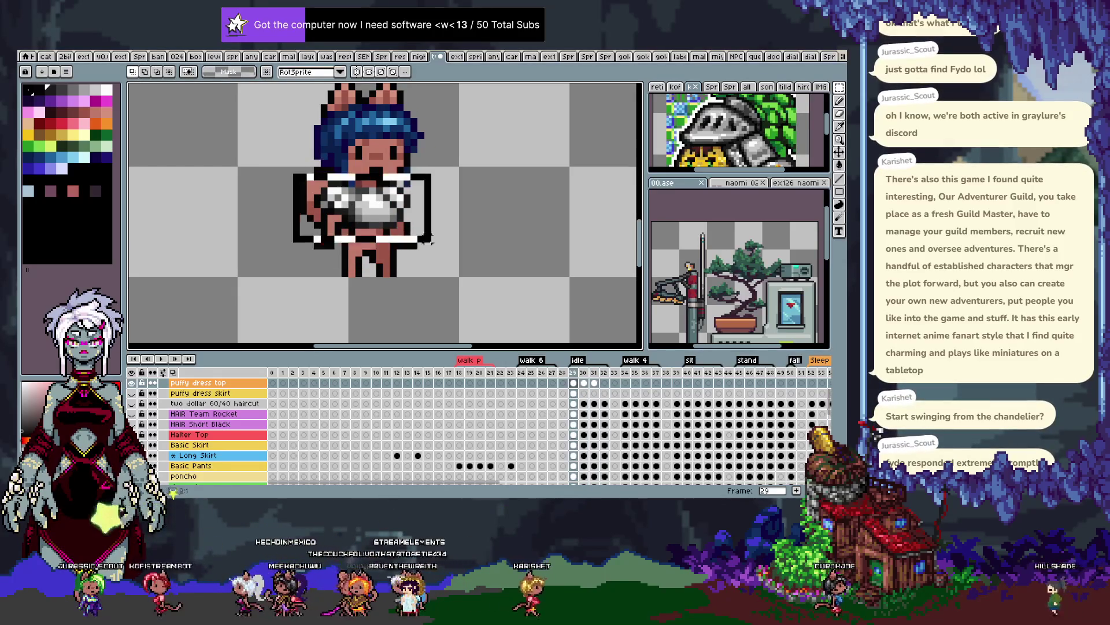
pyautogui.click(293, 241)
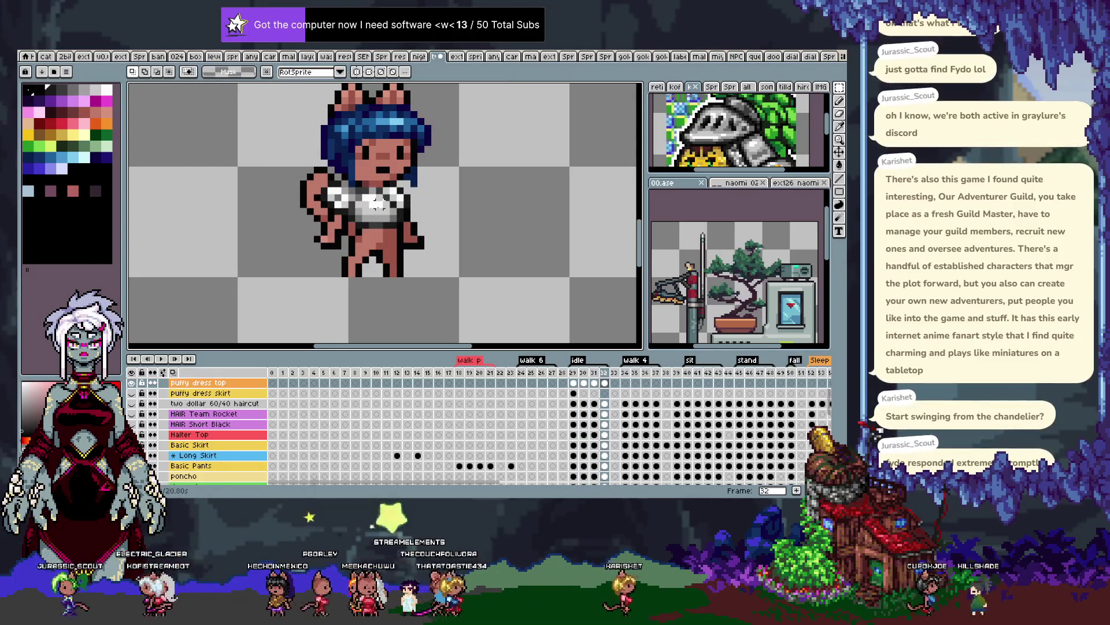
pyautogui.press('v')
pyautogui.scroll(1, 446, 218)
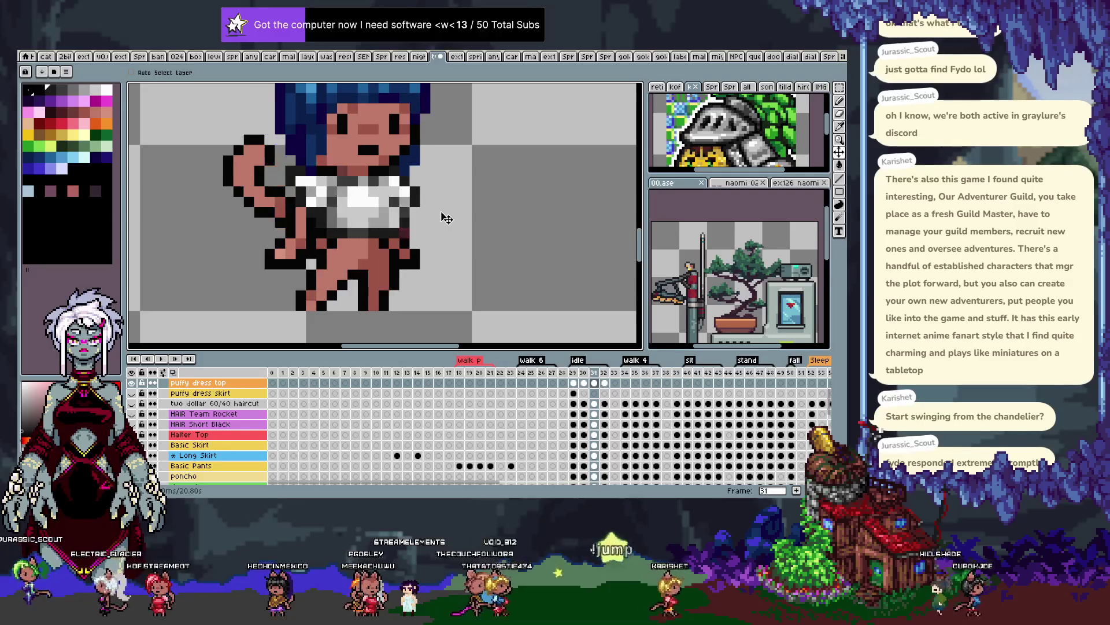
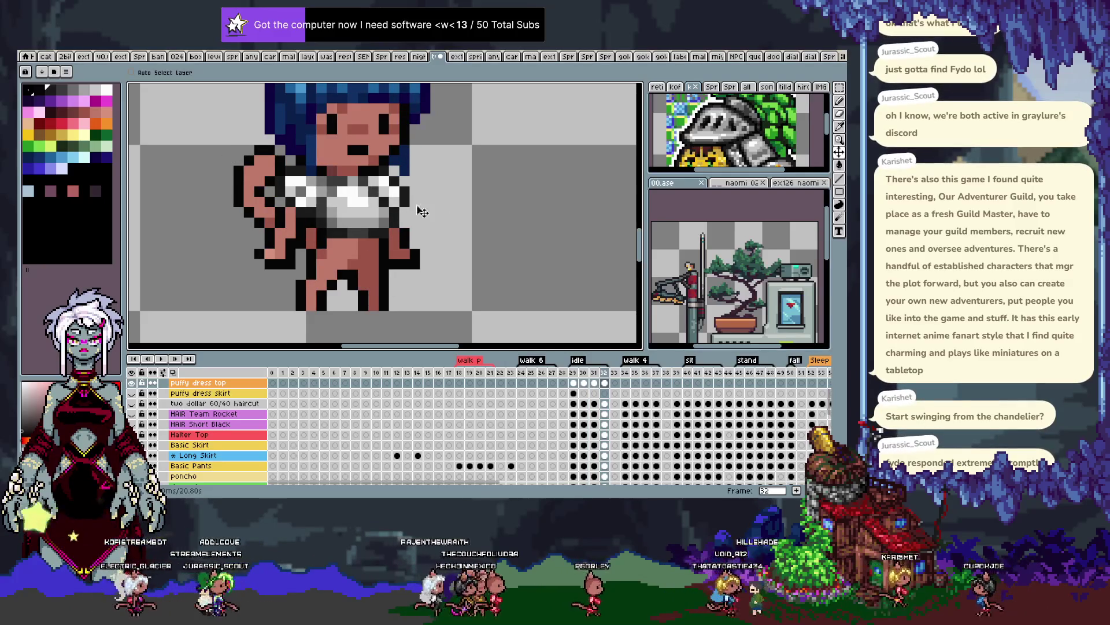
# On idle frame 32, marquee the midriff and sample a grey from the shirt shading
pyautogui.scroll(1, 367, 219)
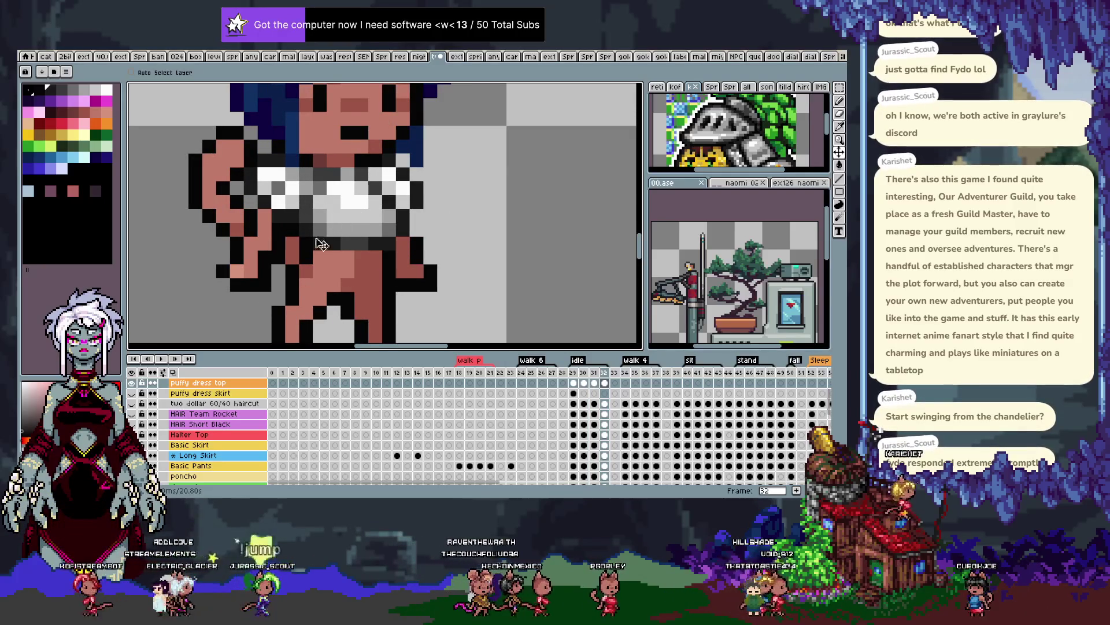
pyautogui.press('m')
pyautogui.moveTo(299, 209); pyautogui.dragTo(382, 250)
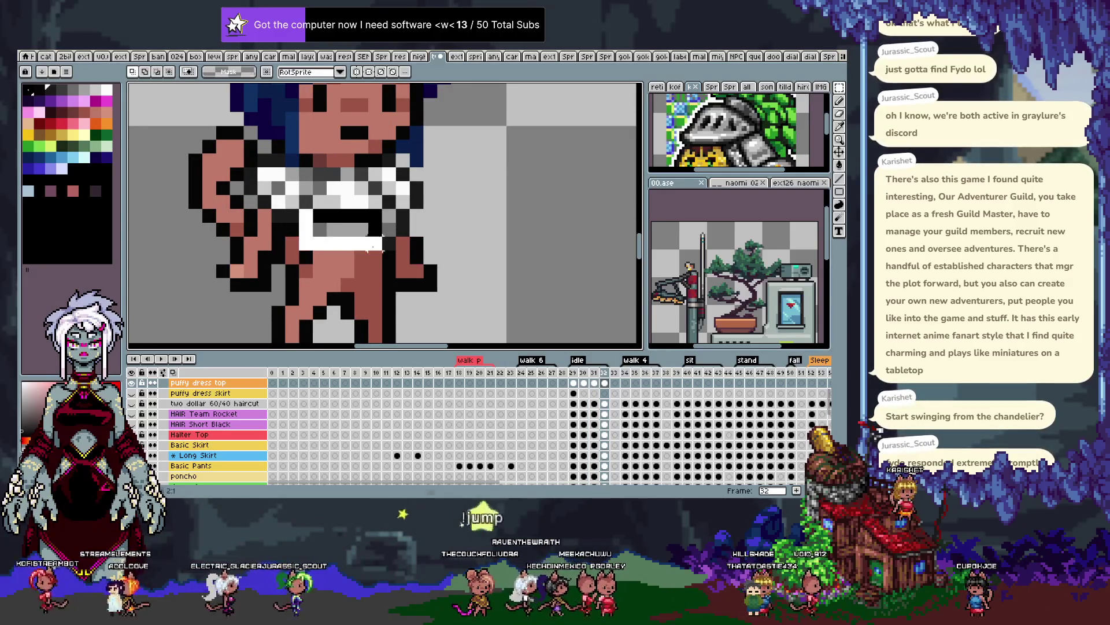
pyautogui.press('i')
pyautogui.hotkey('ctrl', 'd')
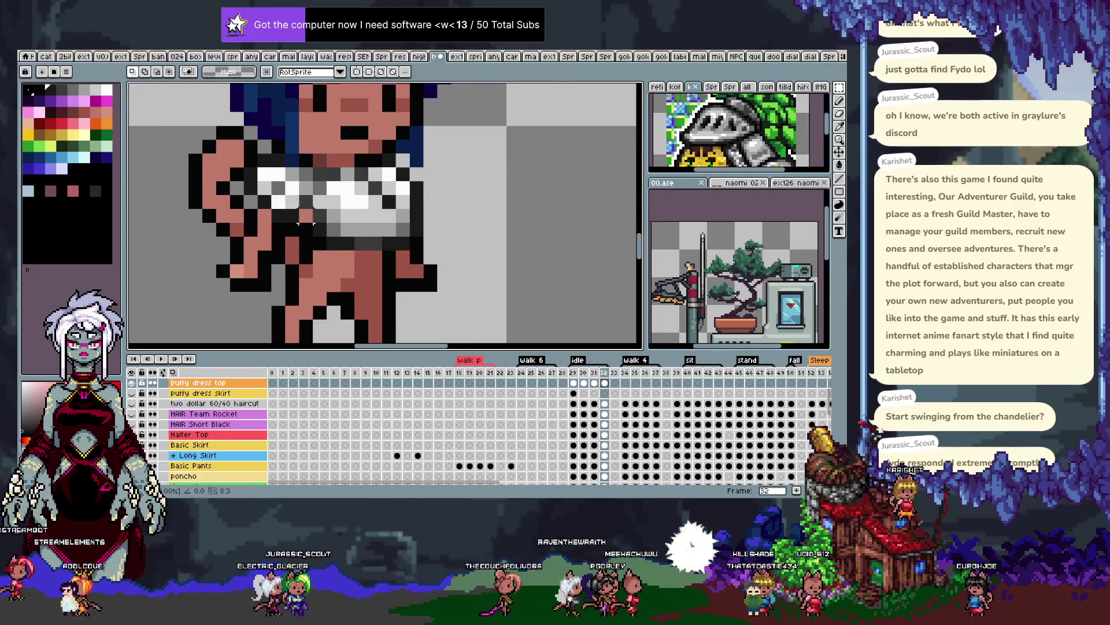
pyautogui.click(327, 209)
# Repaint the crop top's grey shading pixels along its lower edge above the midriff
pyautogui.press('b')
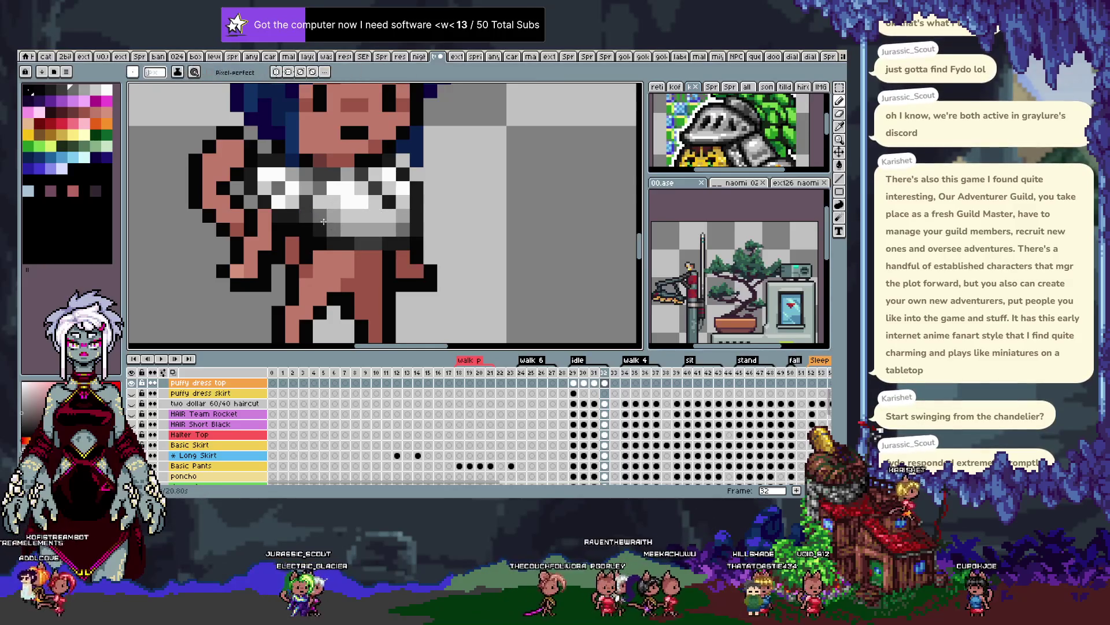
pyautogui.scroll(-3, 321, 217)
pyautogui.scroll(3, 356, 209)
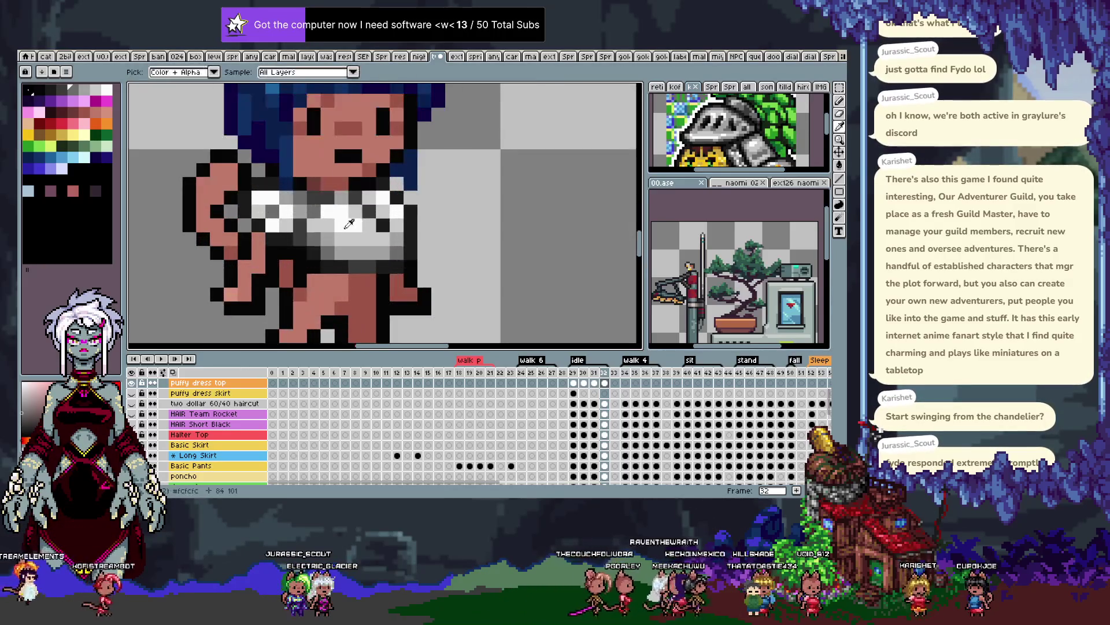
pyautogui.press('i')
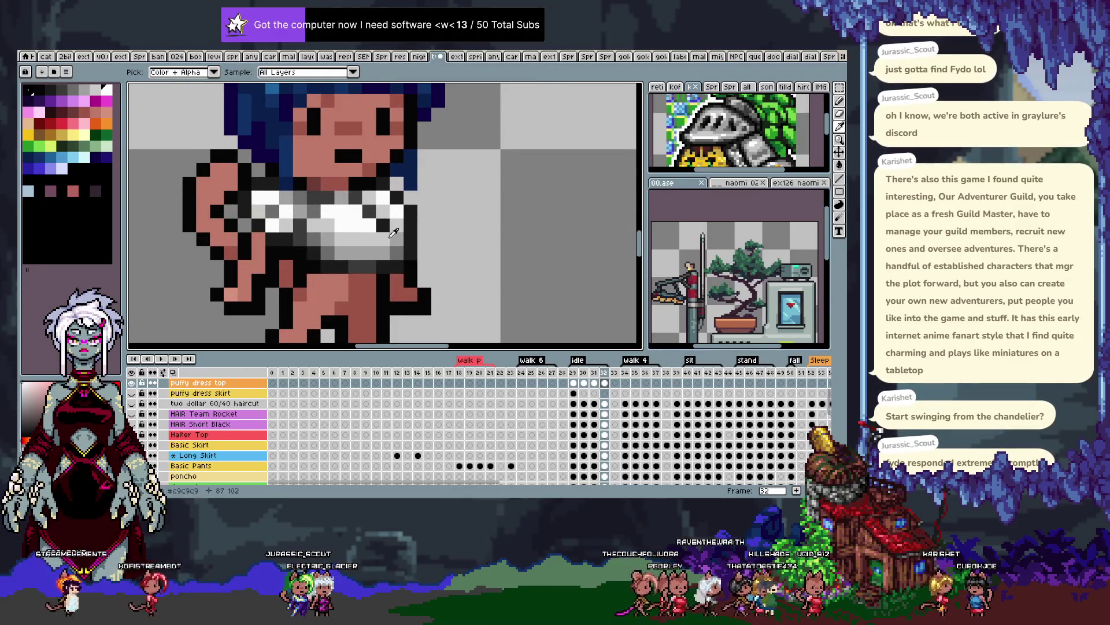
pyautogui.press('b')
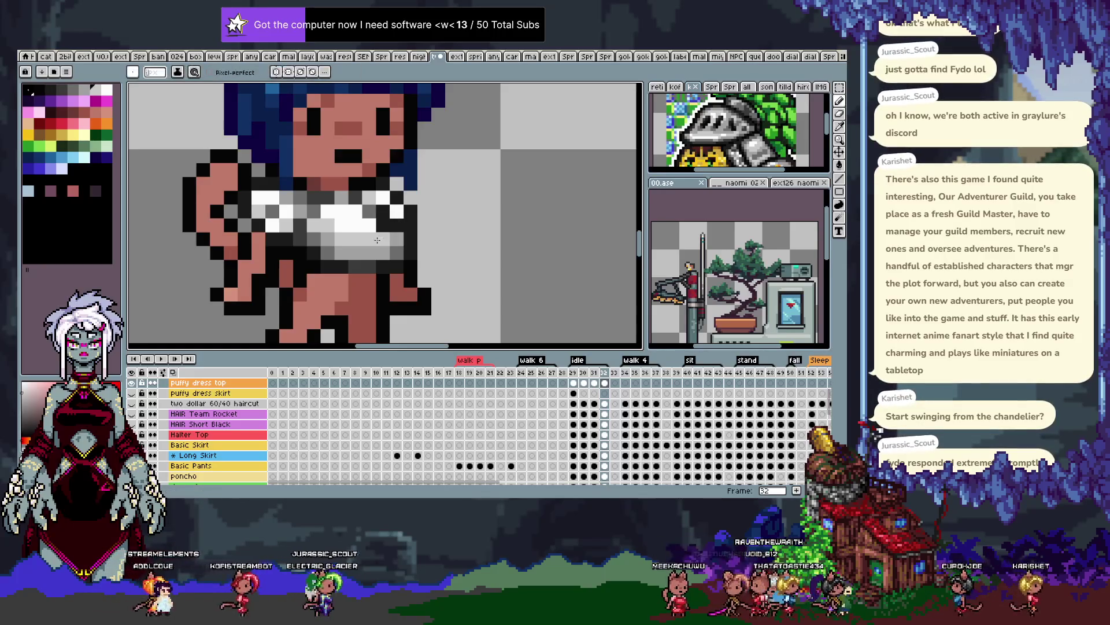
pyautogui.scroll(-2, 383, 230)
pyautogui.scroll(2, 384, 237)
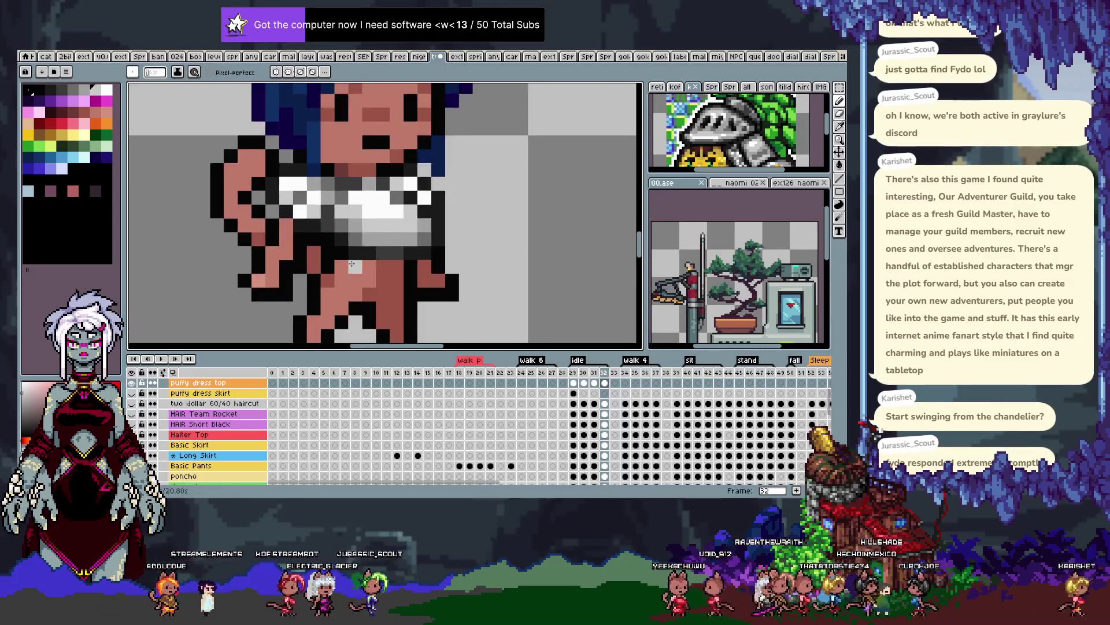
pyautogui.press('i')
pyautogui.press('b')
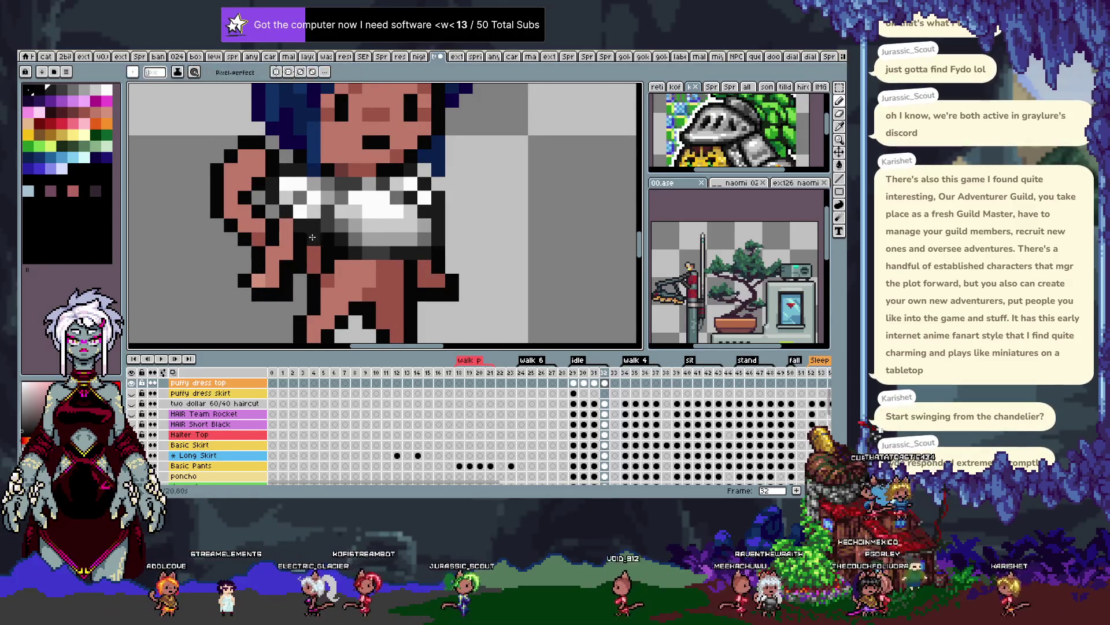
pyautogui.press('i')
pyautogui.click(345, 221)
pyautogui.press('b')
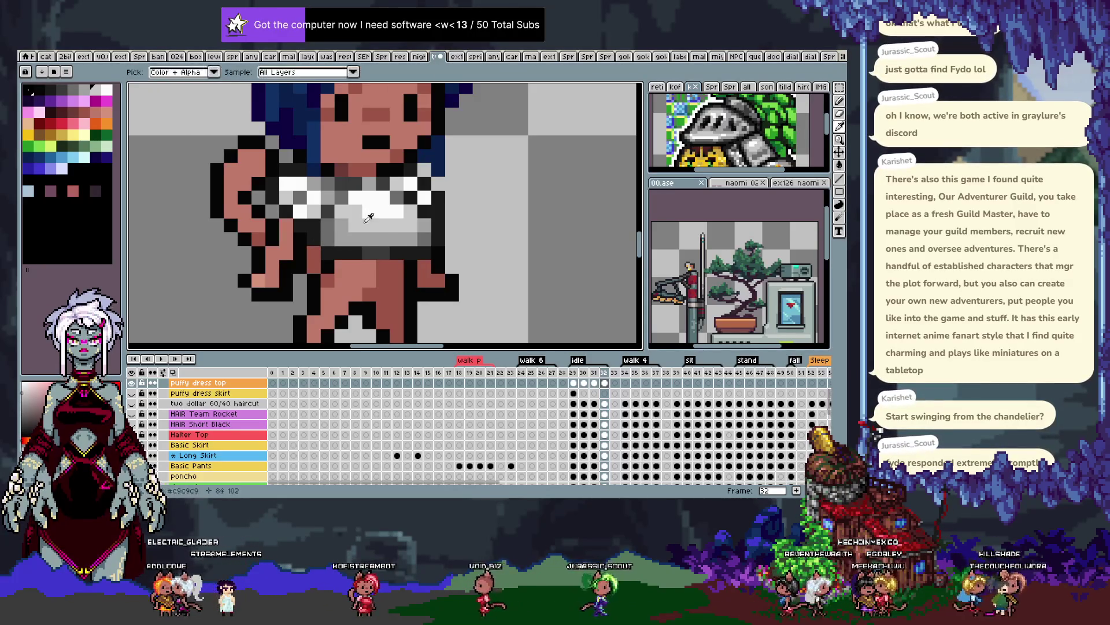
pyautogui.scroll(-3, 398, 228)
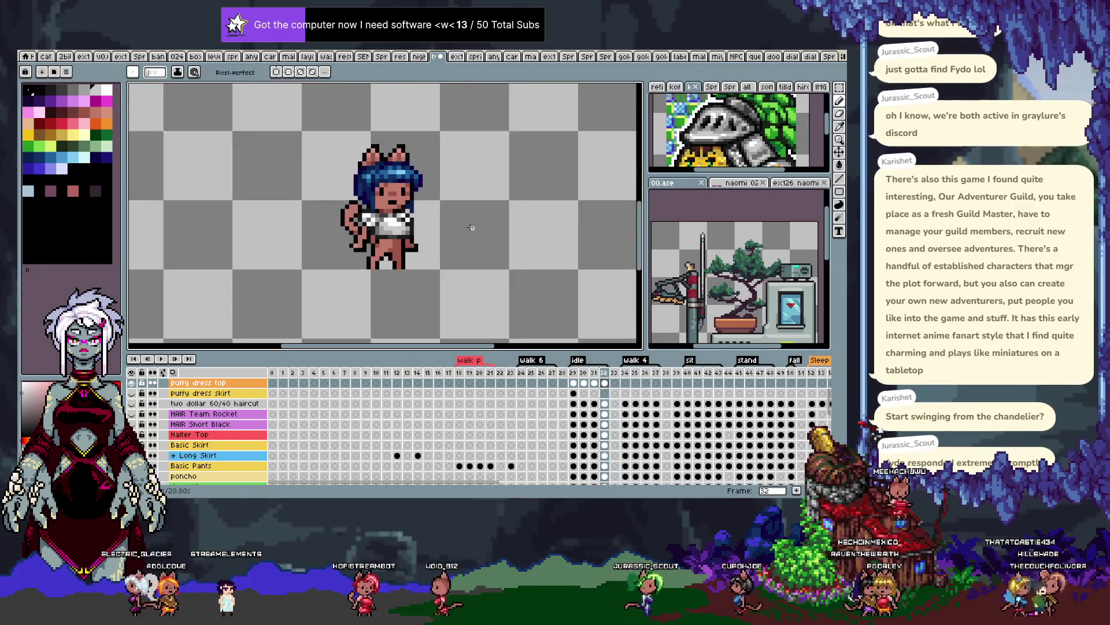
# Play and stop the idle animation, then step through frames 29–32 to review the crop top
pyautogui.press(',')
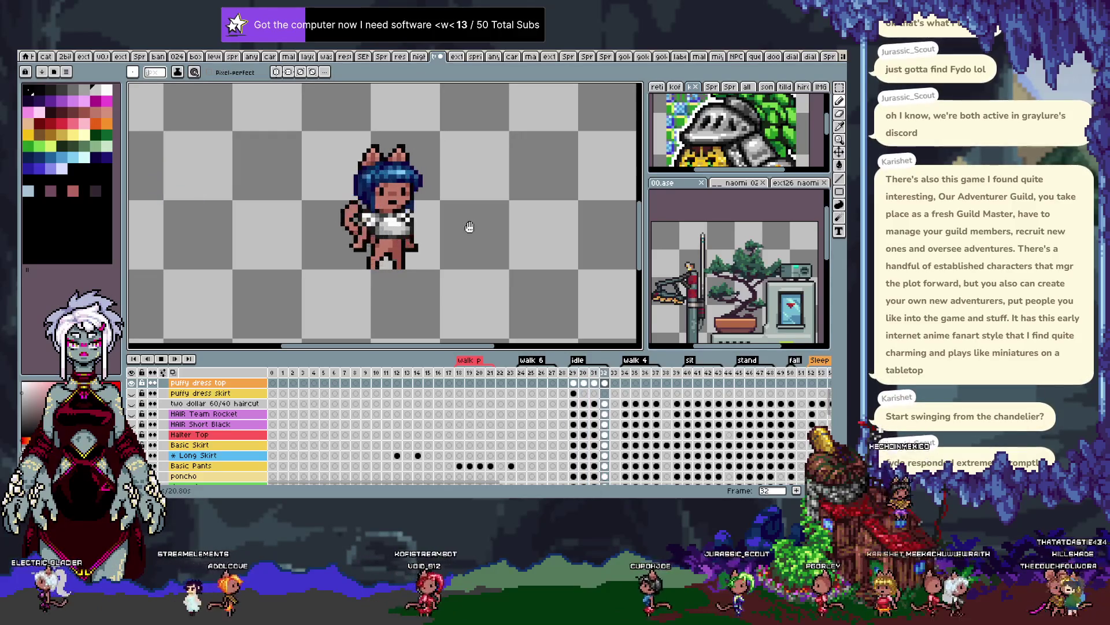
pyautogui.click(470, 227)
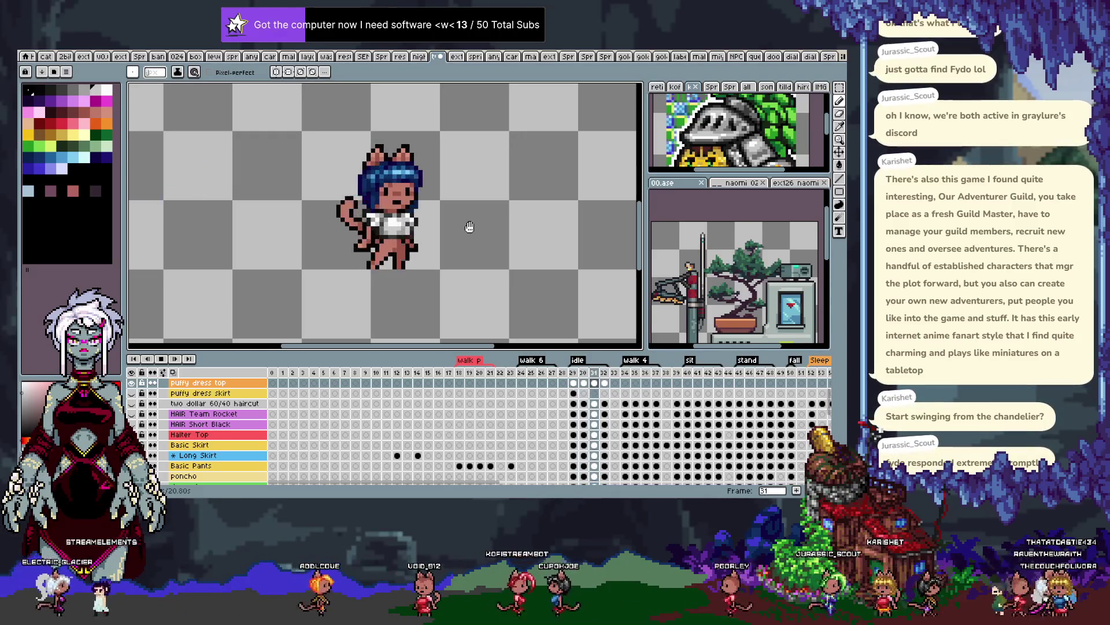
pyautogui.click(471, 228)
pyautogui.press('Right')
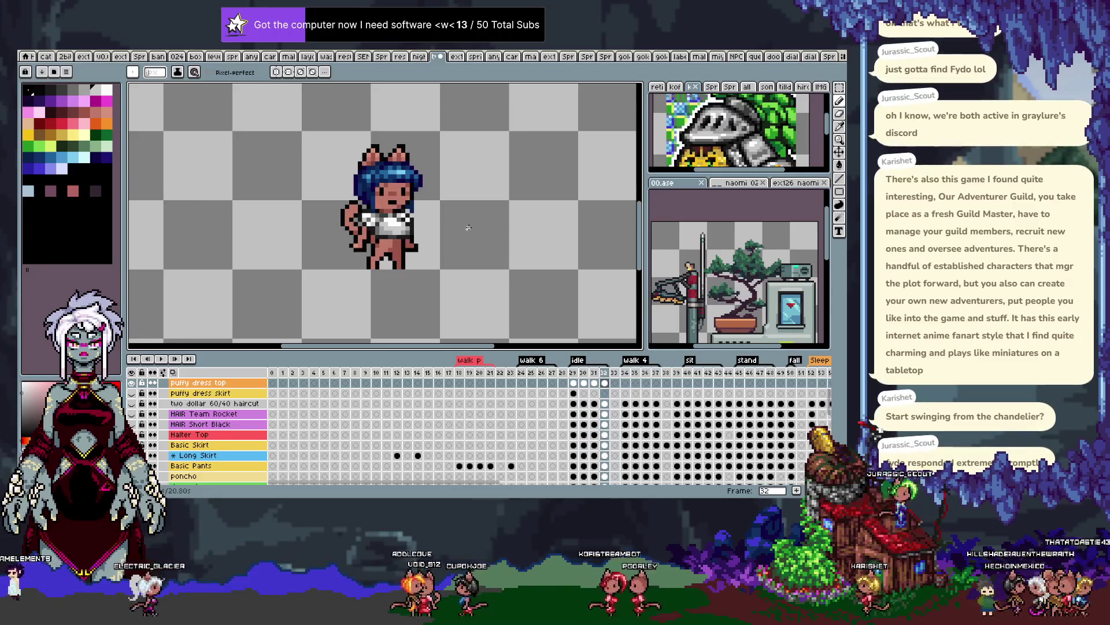
pyautogui.press('Left')
pyautogui.press('Left')
pyautogui.press('Left')
pyautogui.press('Right')
pyautogui.press('Right')
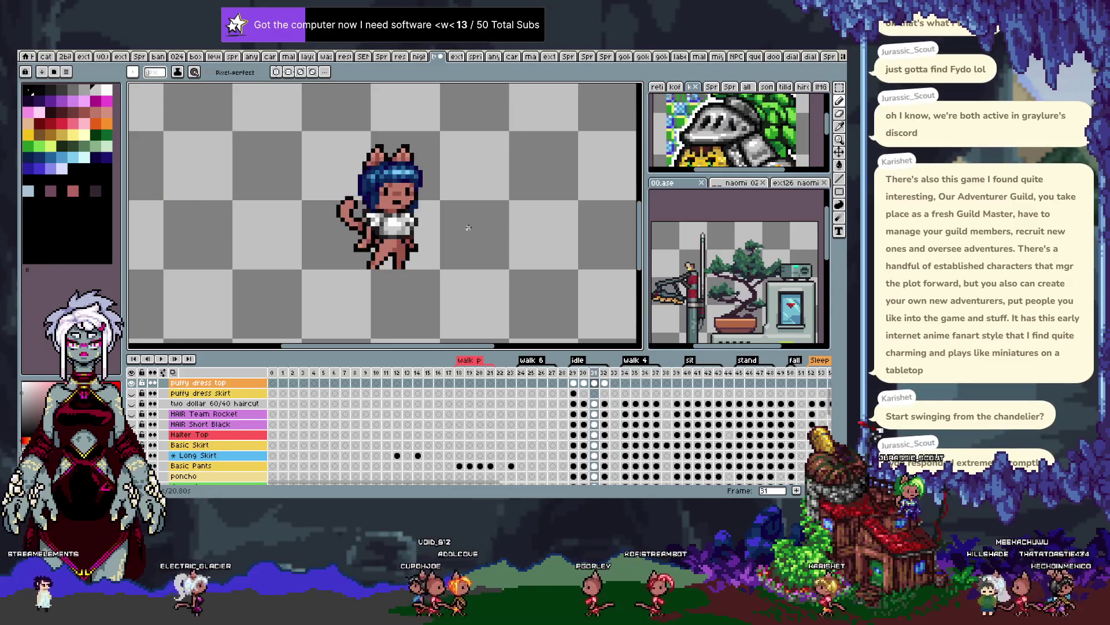
pyautogui.press('Left')
pyautogui.press('Left')
pyautogui.scroll(4, 409, 225)
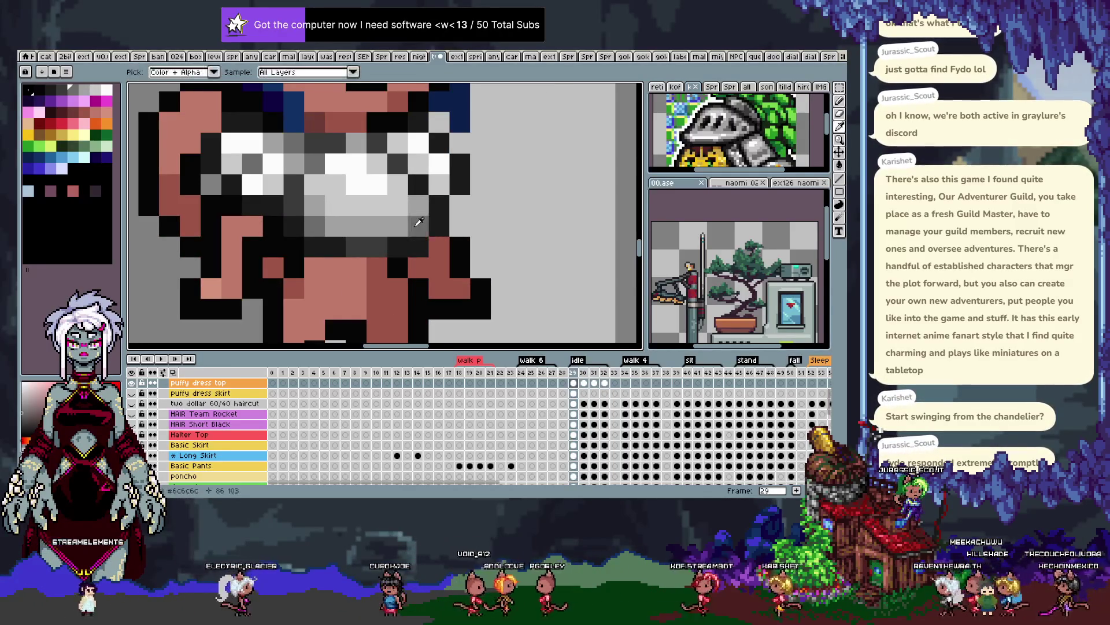
# On idle frame 30, paint a darker grey shading pixel on the crop top
pyautogui.press('Right')
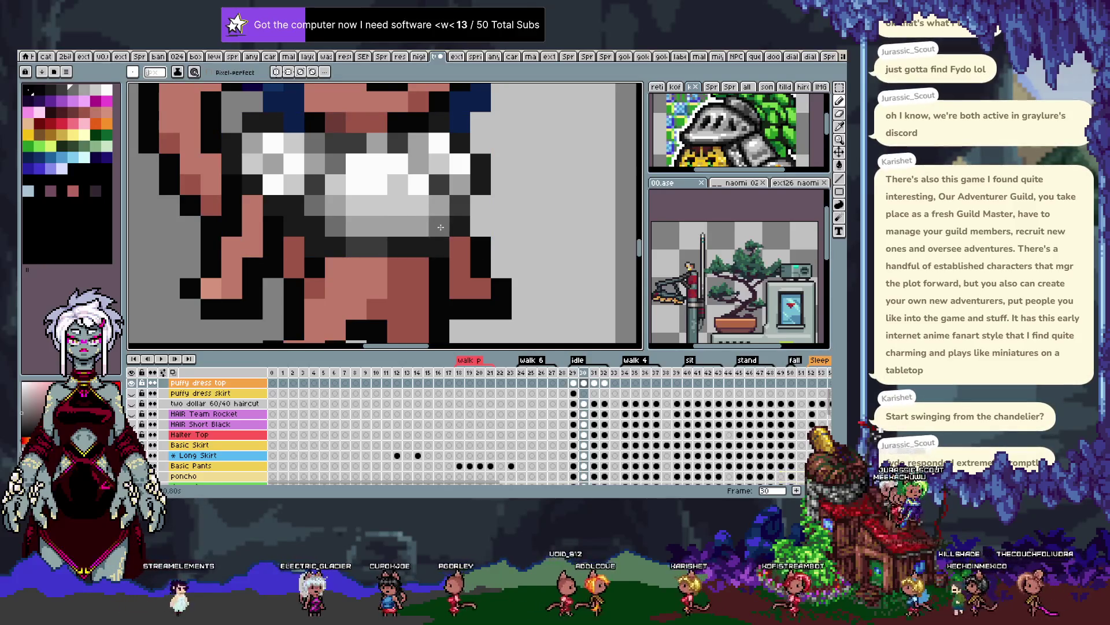
pyautogui.click(356, 234)
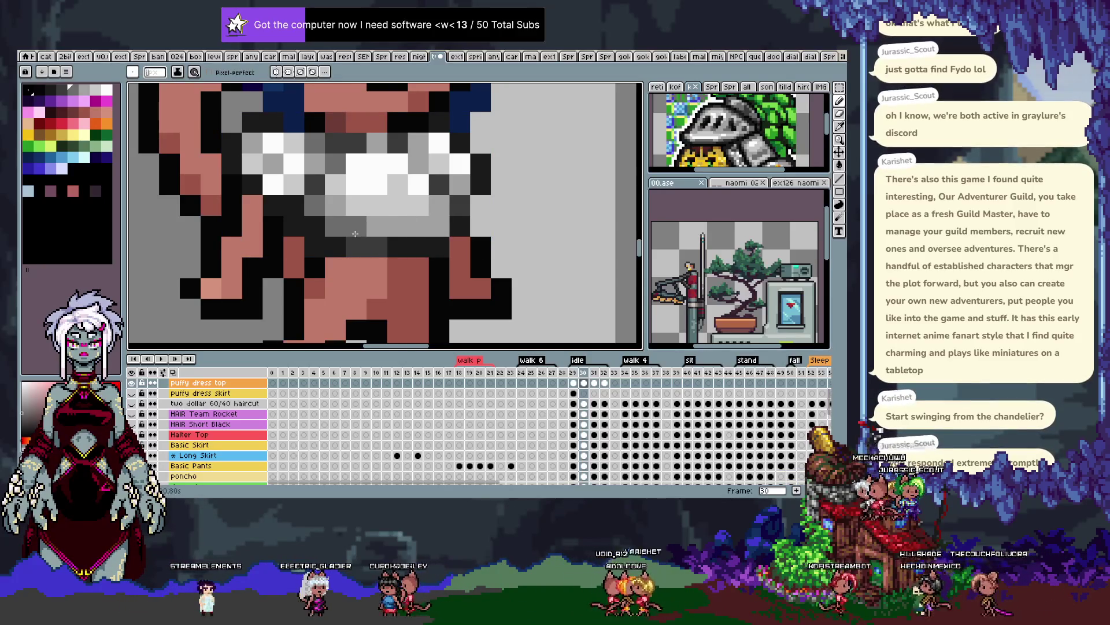
pyautogui.press('Right')
# Flip between idle frames 29–32 to compare the crop top's shading
pyautogui.press('Right')
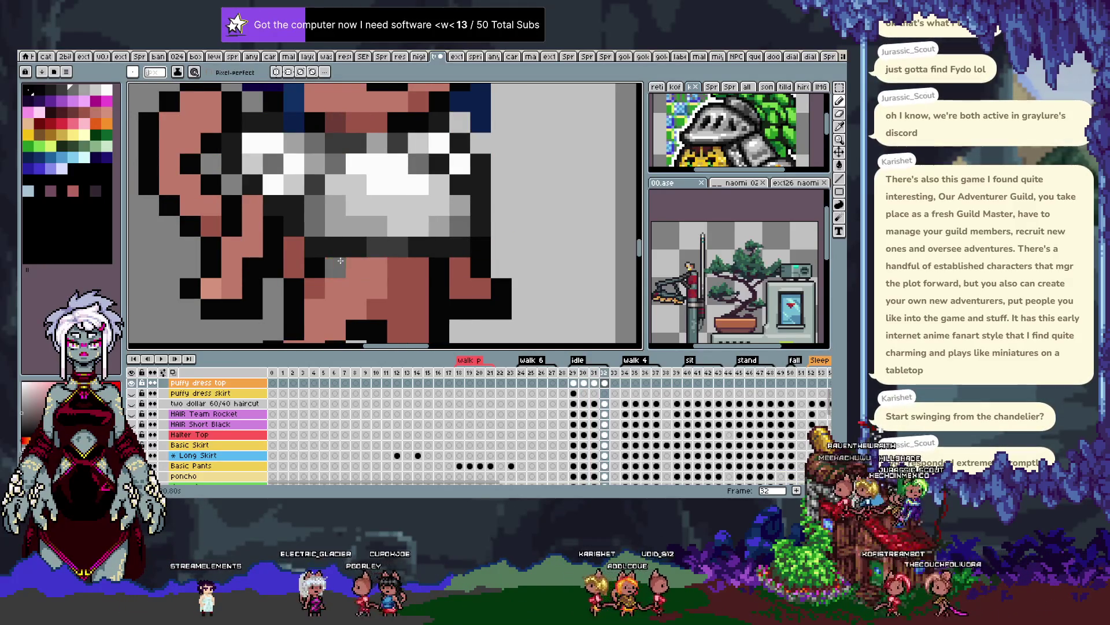
pyautogui.press('Left')
pyautogui.press('Right')
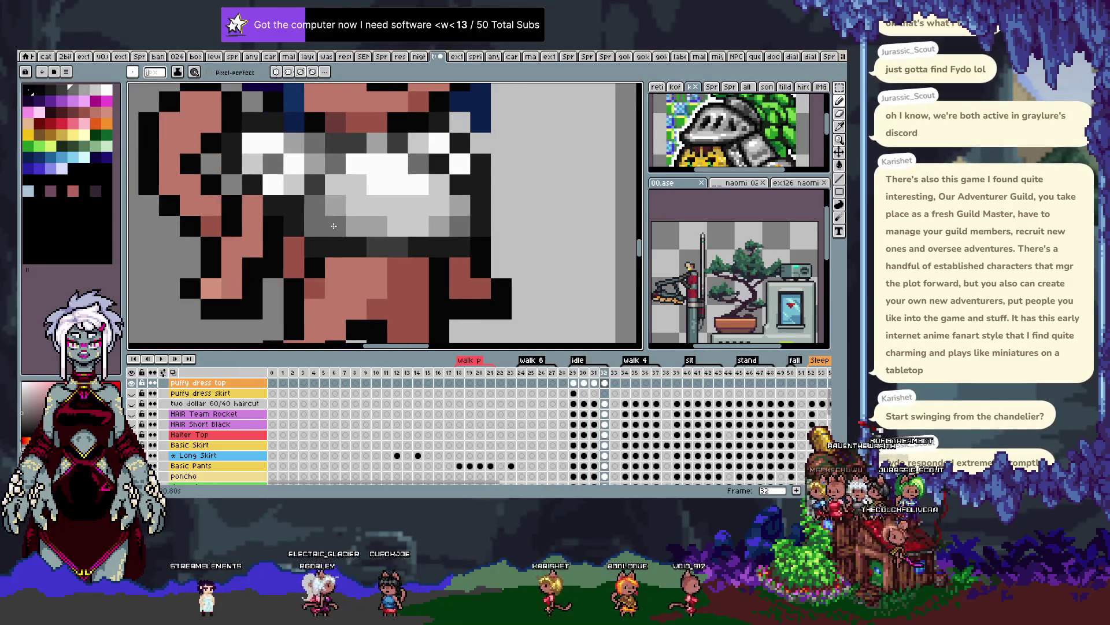
pyautogui.press('Left')
pyautogui.press('Right')
pyautogui.press('alt')
pyautogui.scroll(-2, 319, 182)
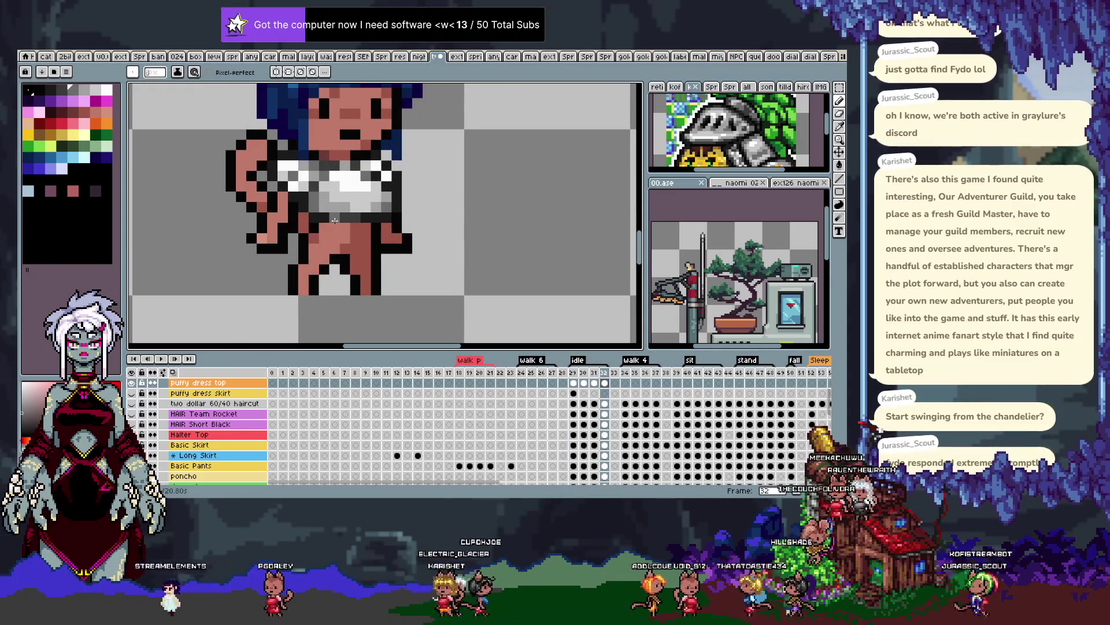
pyautogui.press('Left')
pyautogui.press('Left')
pyautogui.press('Left')
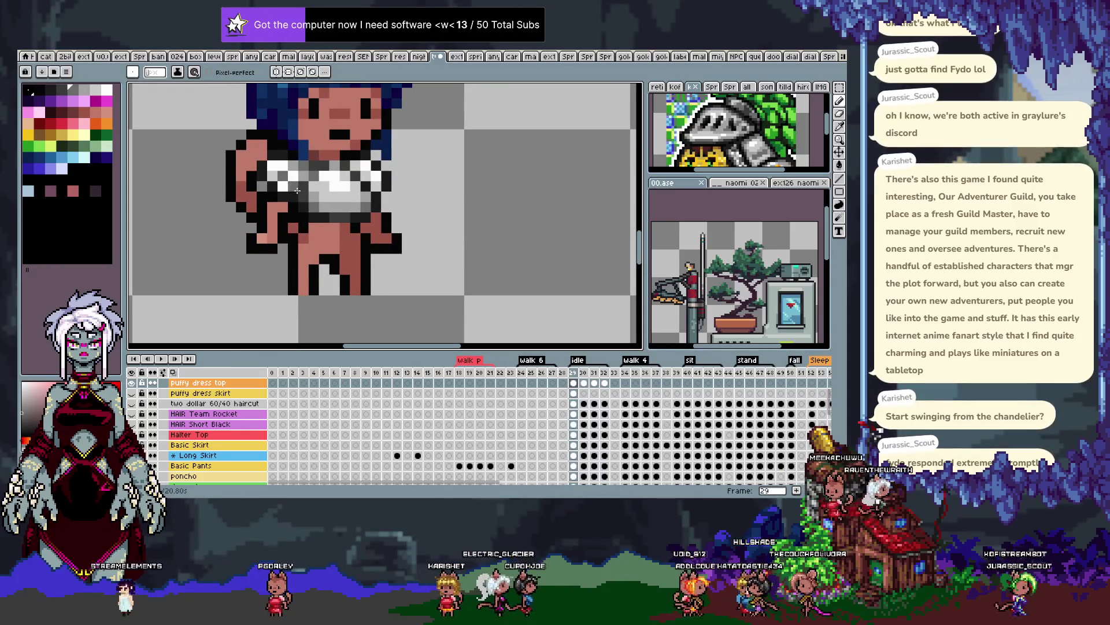
pyautogui.press('Right')
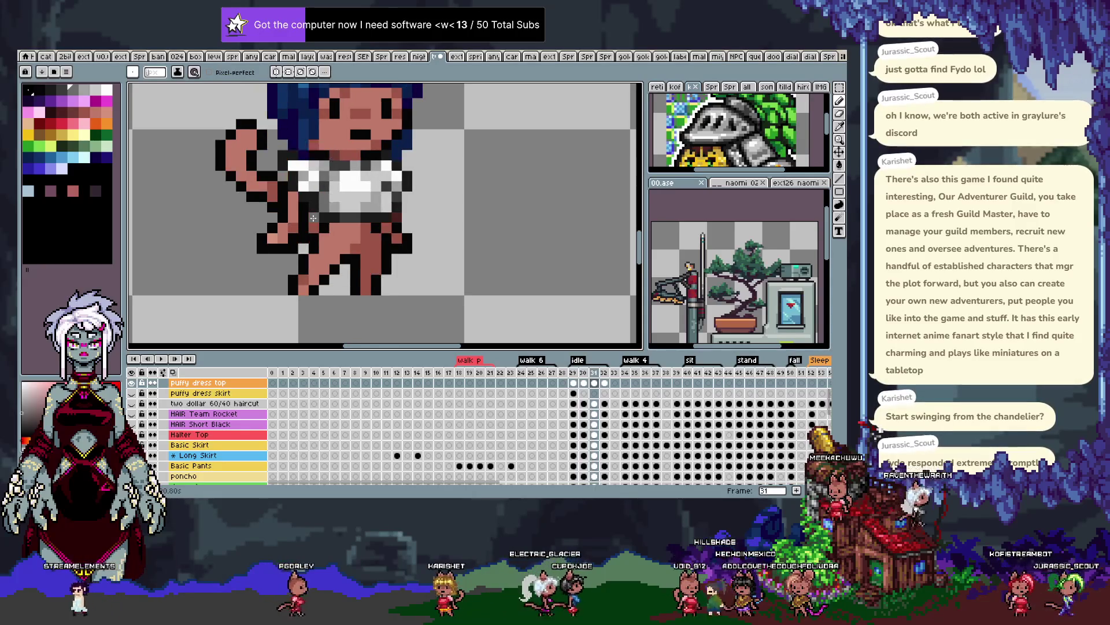
pyautogui.scroll(-3, 305, 219)
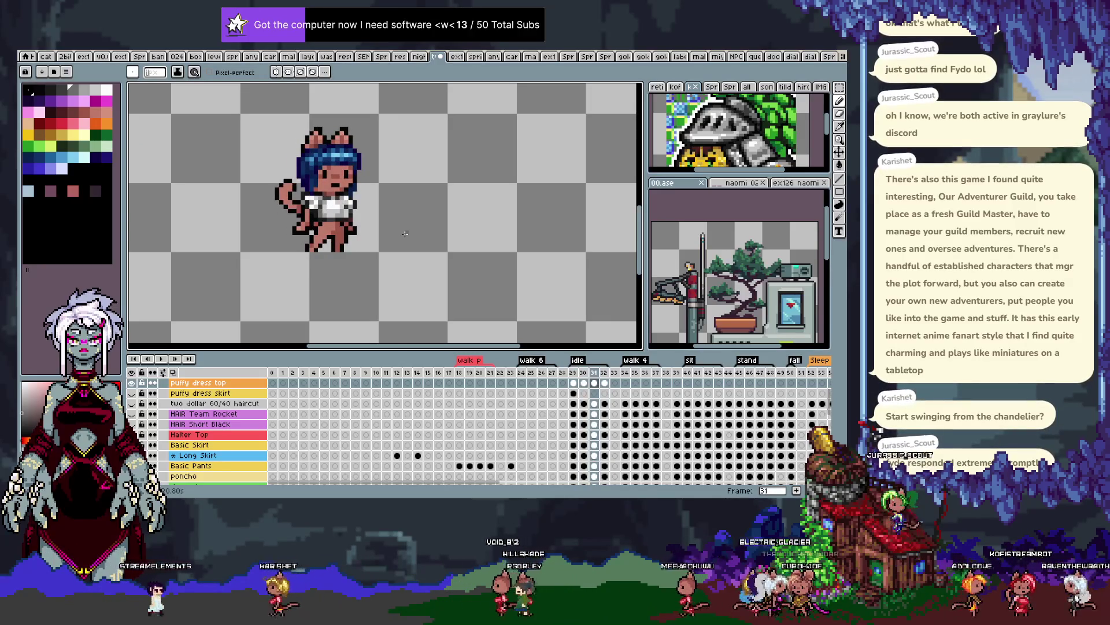
pyautogui.scroll(3, 329, 206)
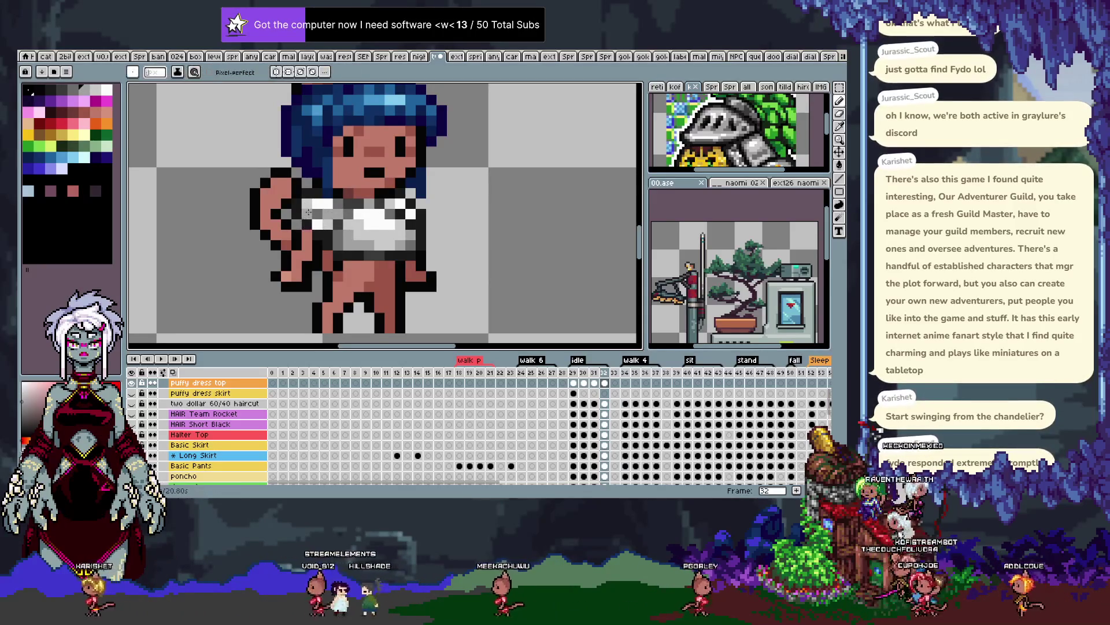
# Outline the crop top's upper-left edge in dark pixels and replay the idle loop to check
pyautogui.scroll(-3, 360, 232)
pyautogui.scroll(2, 360, 232)
pyautogui.scroll(3, 340, 216)
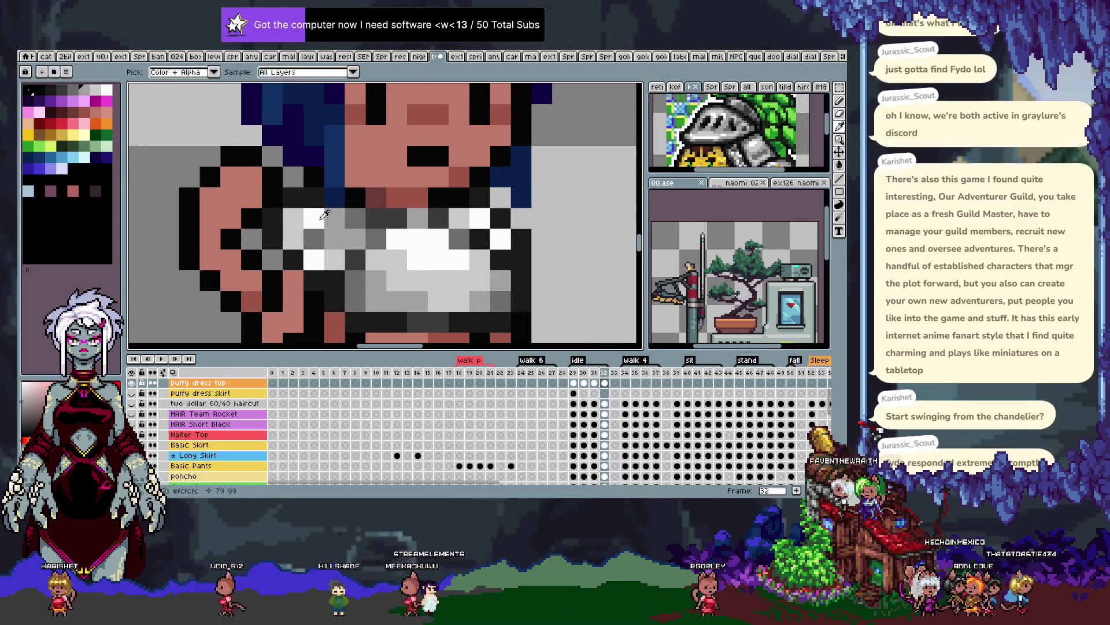
pyautogui.press('Return')
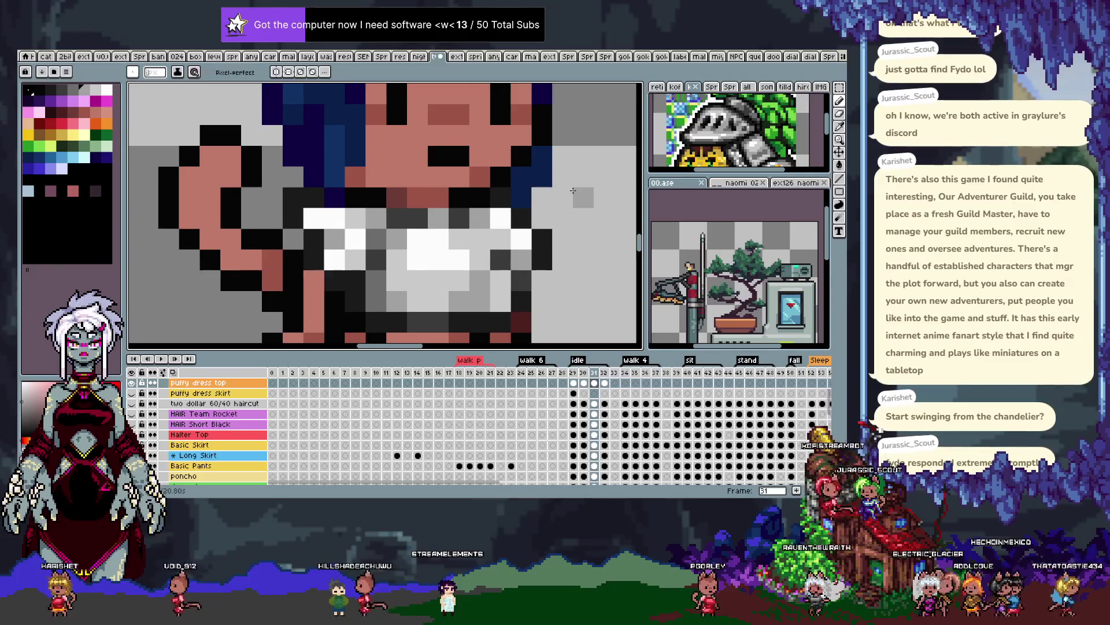
pyautogui.scroll(-3, 578, 214)
pyautogui.moveTo(578, 214); pyautogui.dragTo(512, 224)
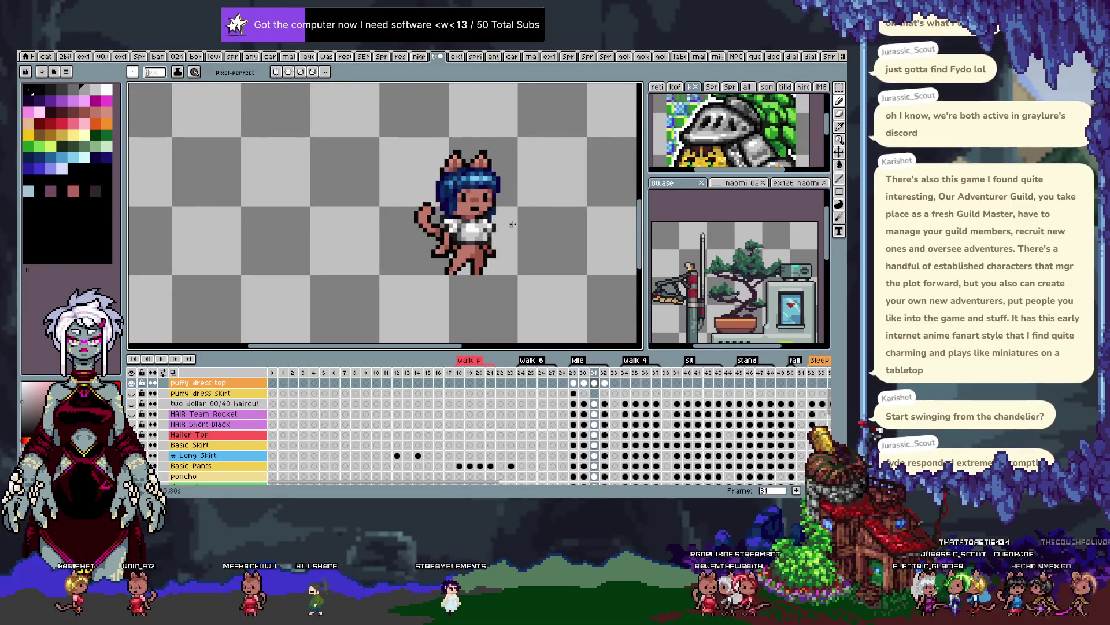
pyautogui.scroll(4, 467, 214)
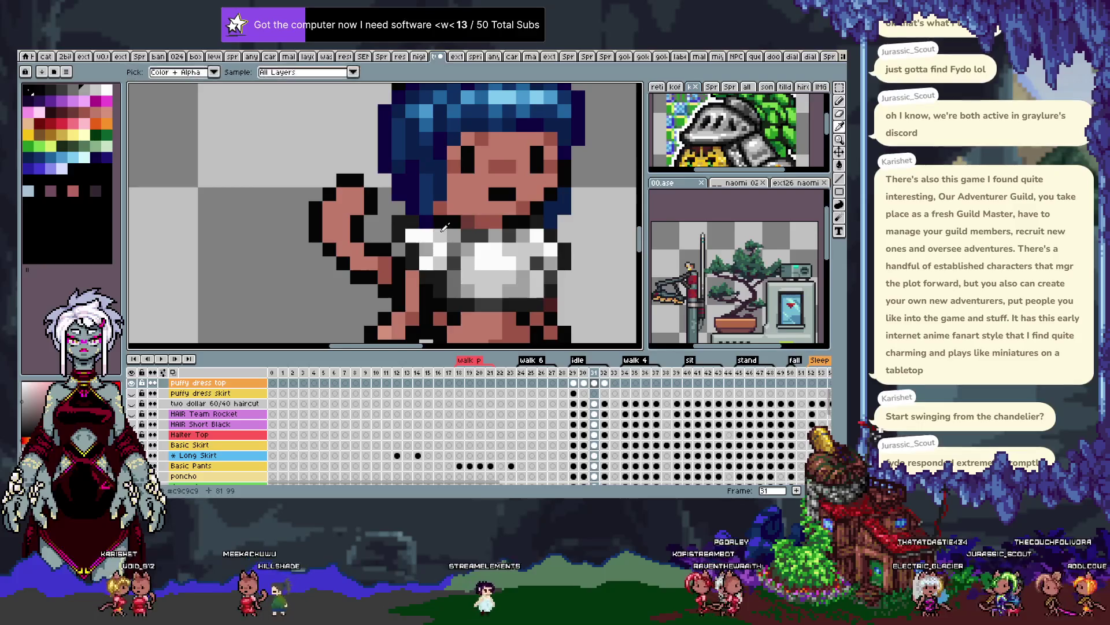
pyautogui.moveTo(440, 231); pyautogui.dragTo(411, 229)
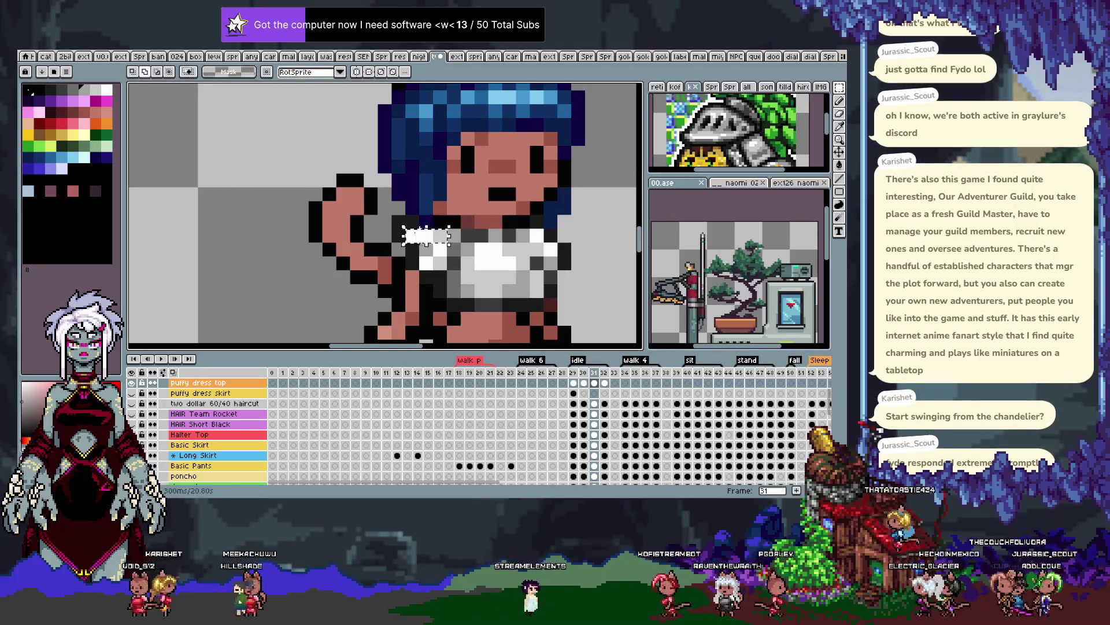
pyautogui.scroll(-3, 426, 235)
pyautogui.press('Return')
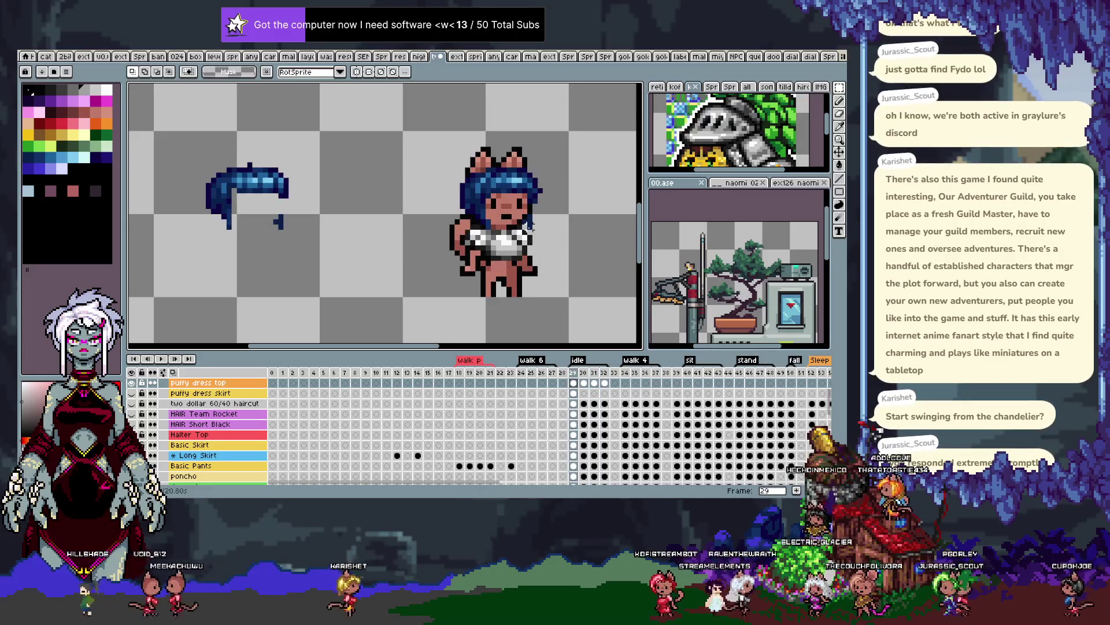
pyautogui.scroll(4, 486, 232)
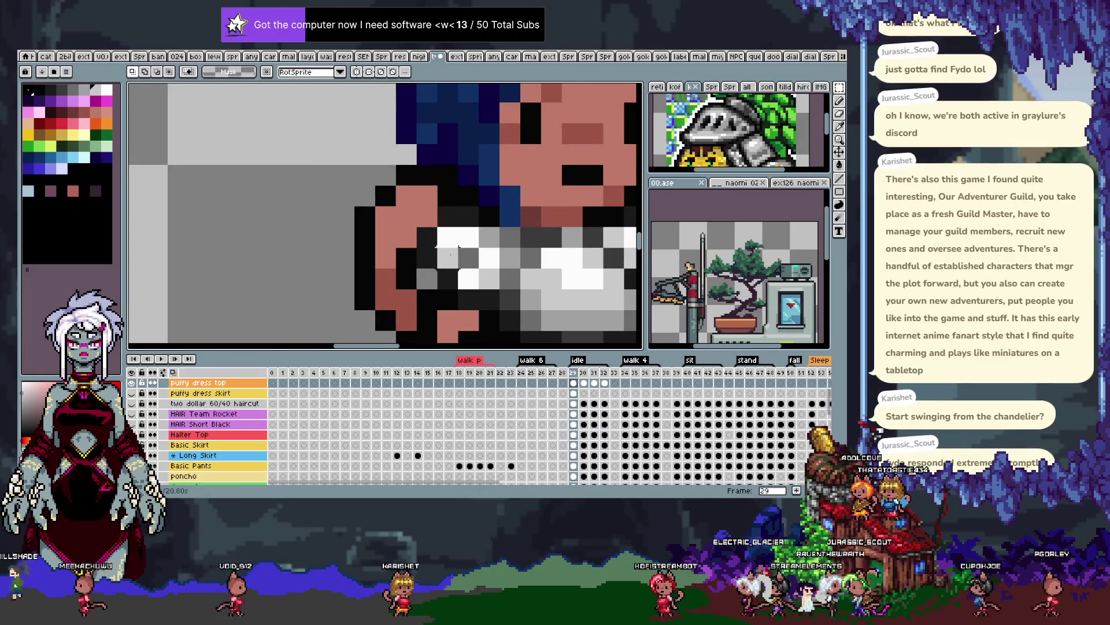
pyautogui.press('b')
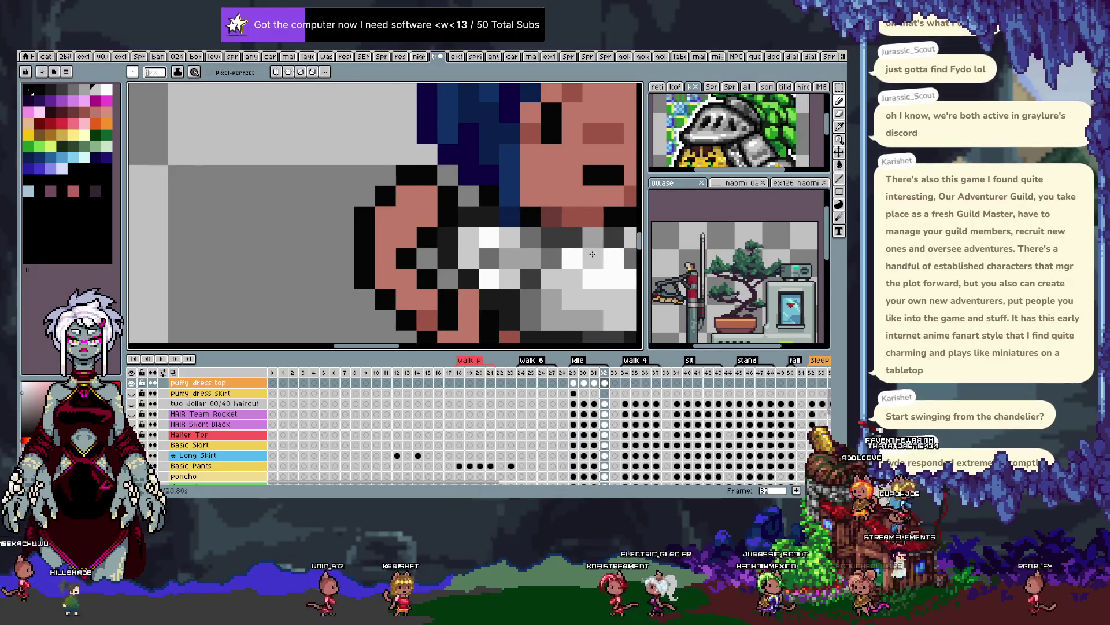
pyautogui.scroll(-5, 578, 254)
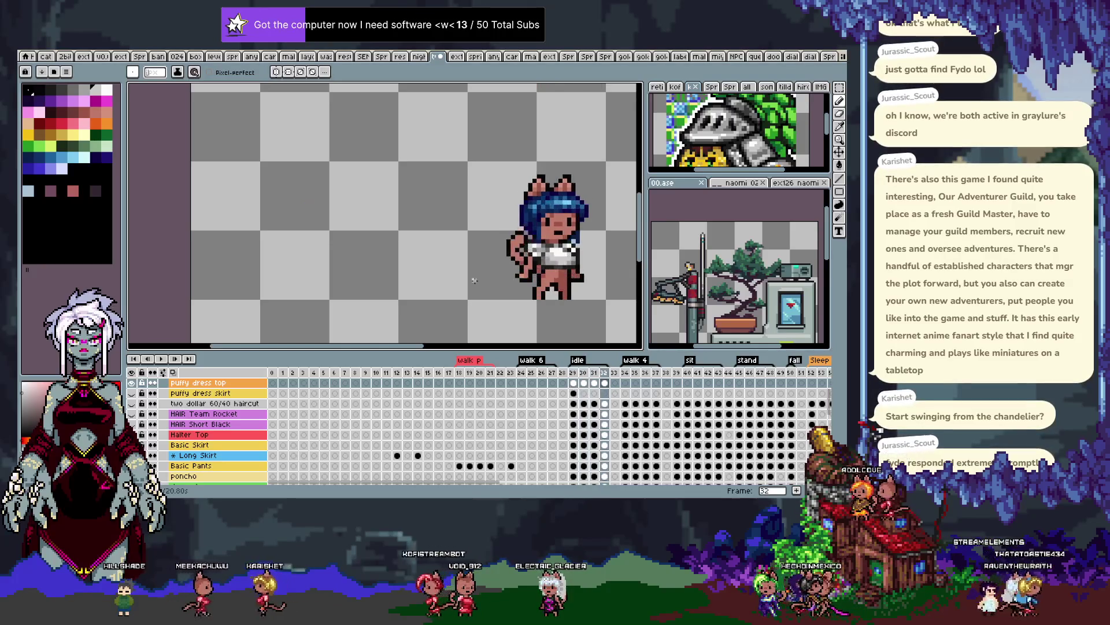
pyautogui.press('Return')
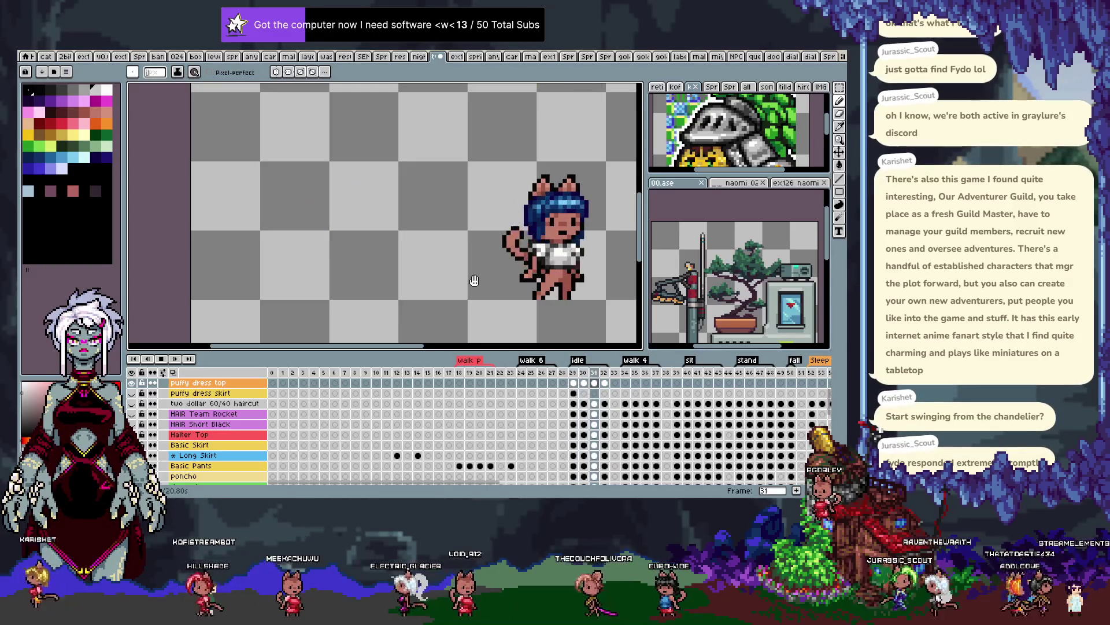
pyautogui.press('ctrl')
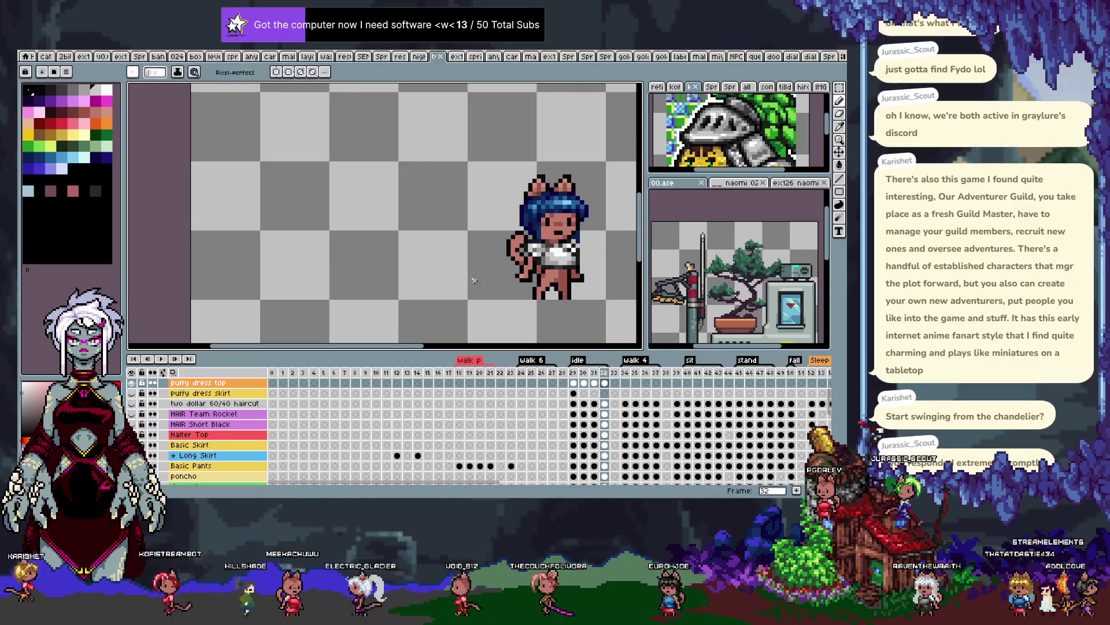
# Cancel the Save As dialog, then marquee-select the crop top on idle frame 29
pyautogui.hotkey('ctrl', 'shift', 's')
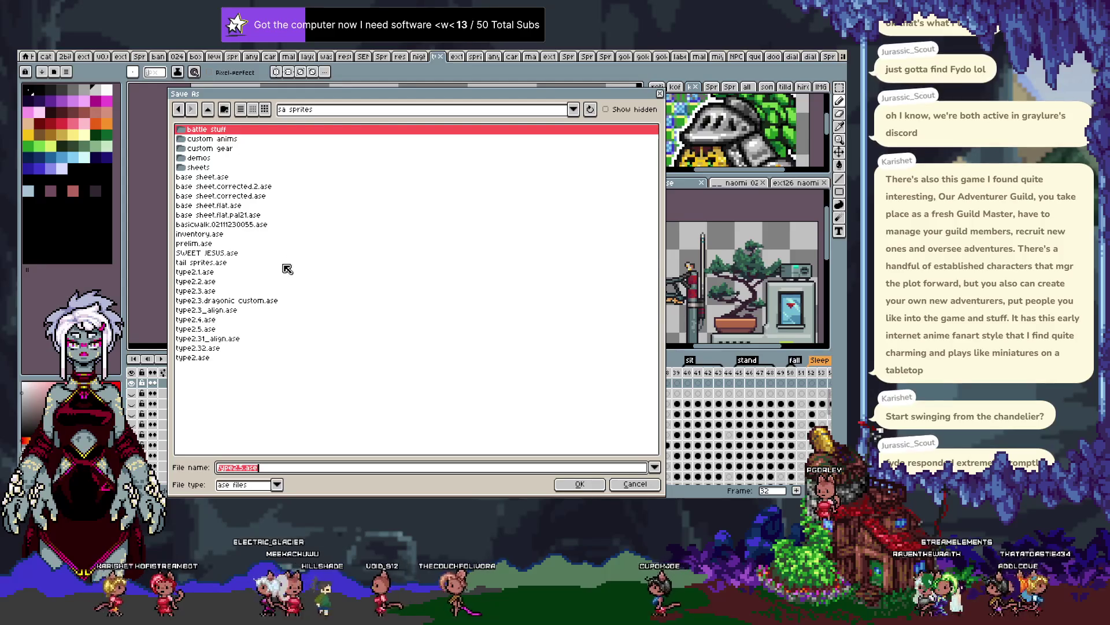
pyautogui.press('Escape')
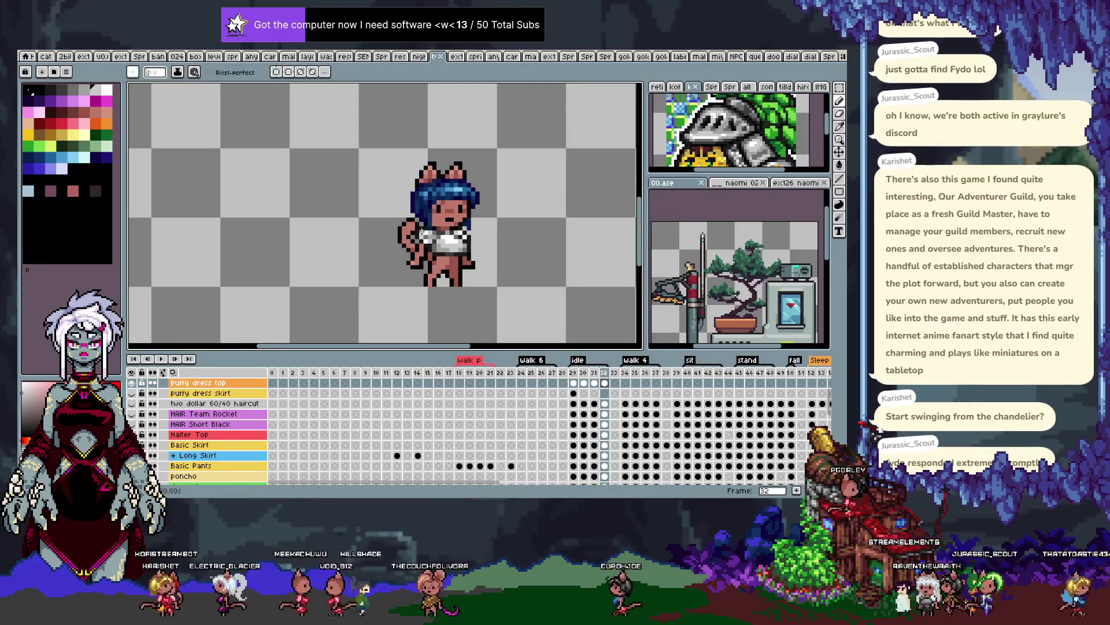
pyautogui.press('Left')
pyautogui.press('Left')
pyautogui.press('Left')
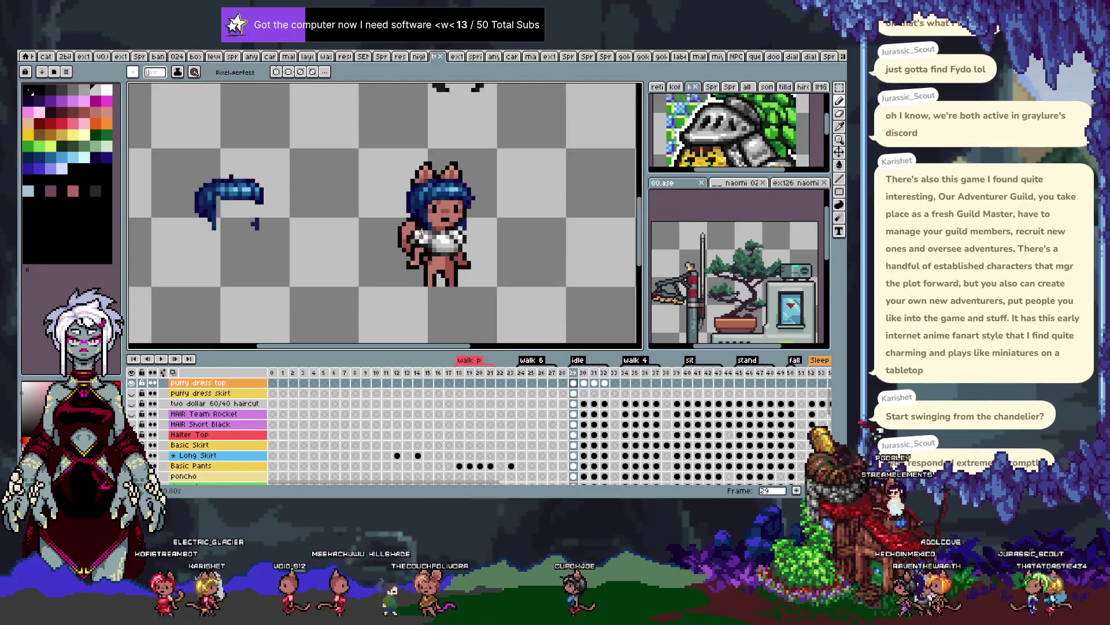
pyautogui.press('m')
pyautogui.moveTo(400, 199); pyautogui.dragTo(517, 270)
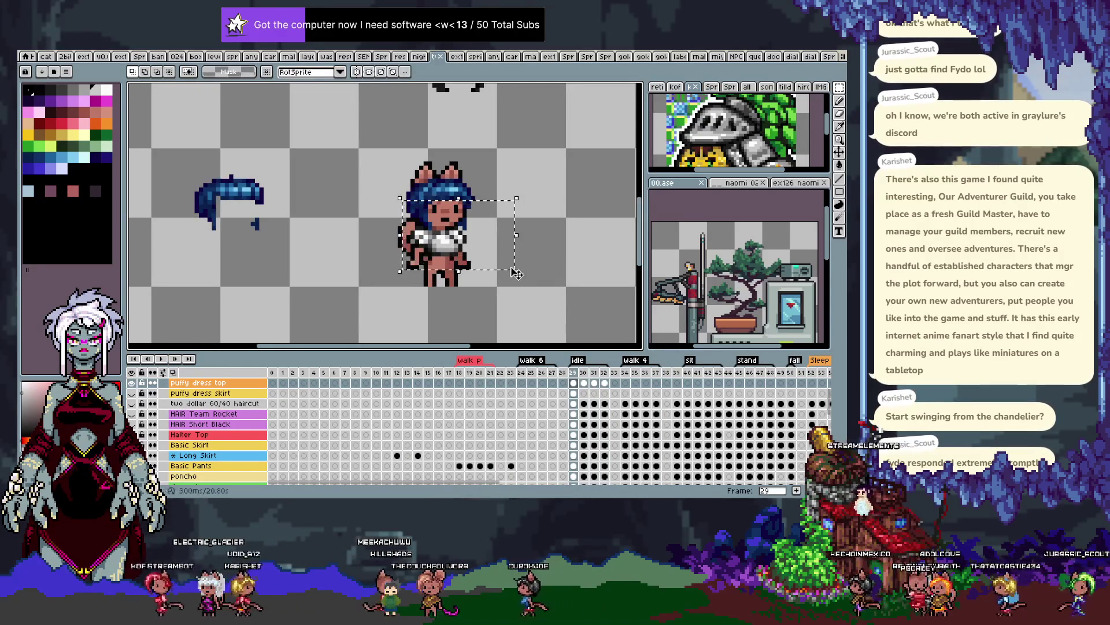
# Paste the crop top into walk frame 34 and place it beside the walking character
pyautogui.press('Right')
pyautogui.press('Right')
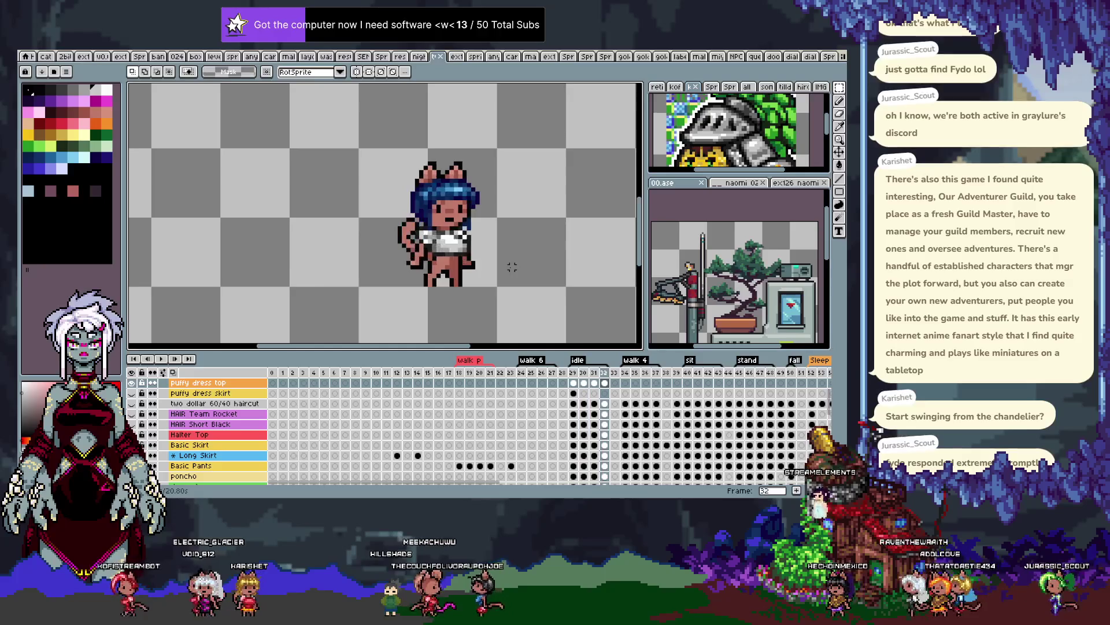
pyautogui.press('Right')
pyautogui.press('Right')
pyautogui.press('Right')
pyautogui.moveTo(516, 273); pyautogui.dragTo(620, 273)
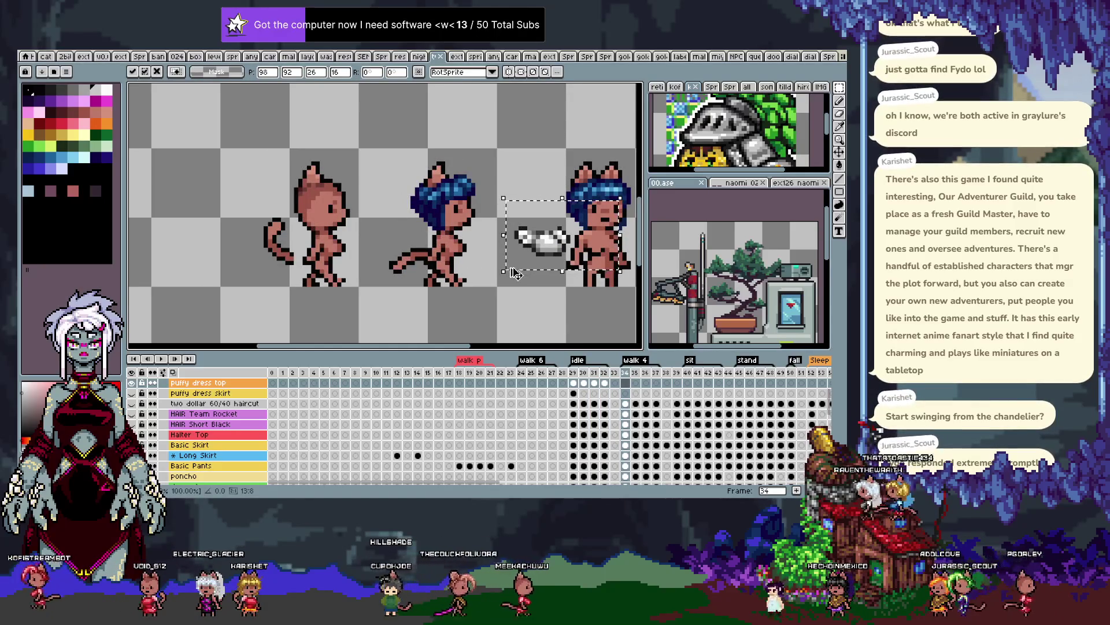
pyautogui.hotkey('ctrl', 'z')
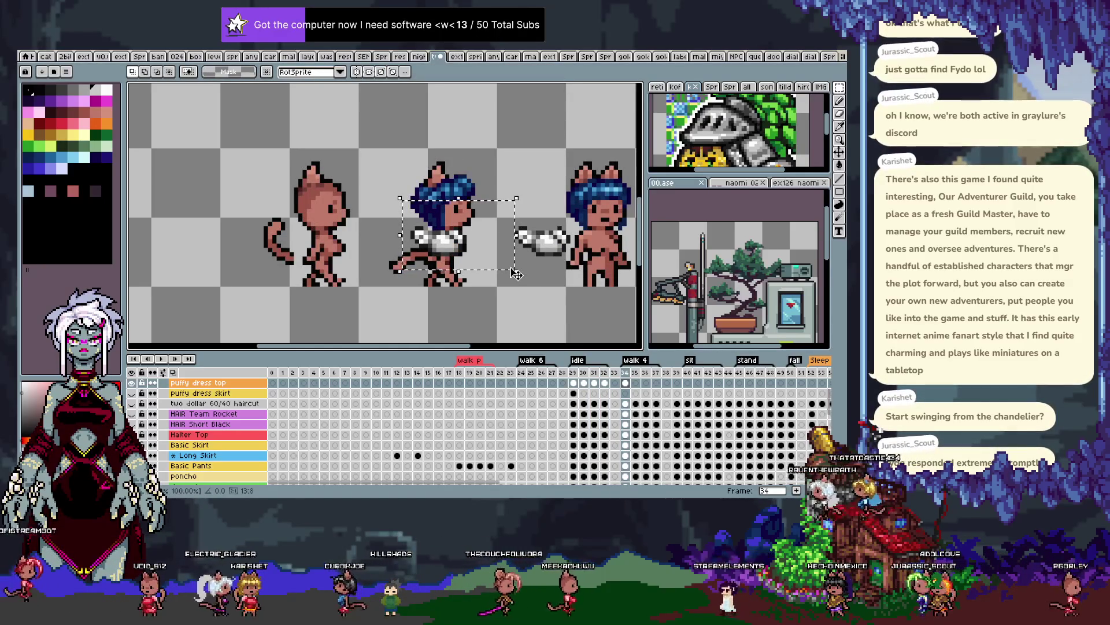
pyautogui.hotkey('ctrl', 'y')
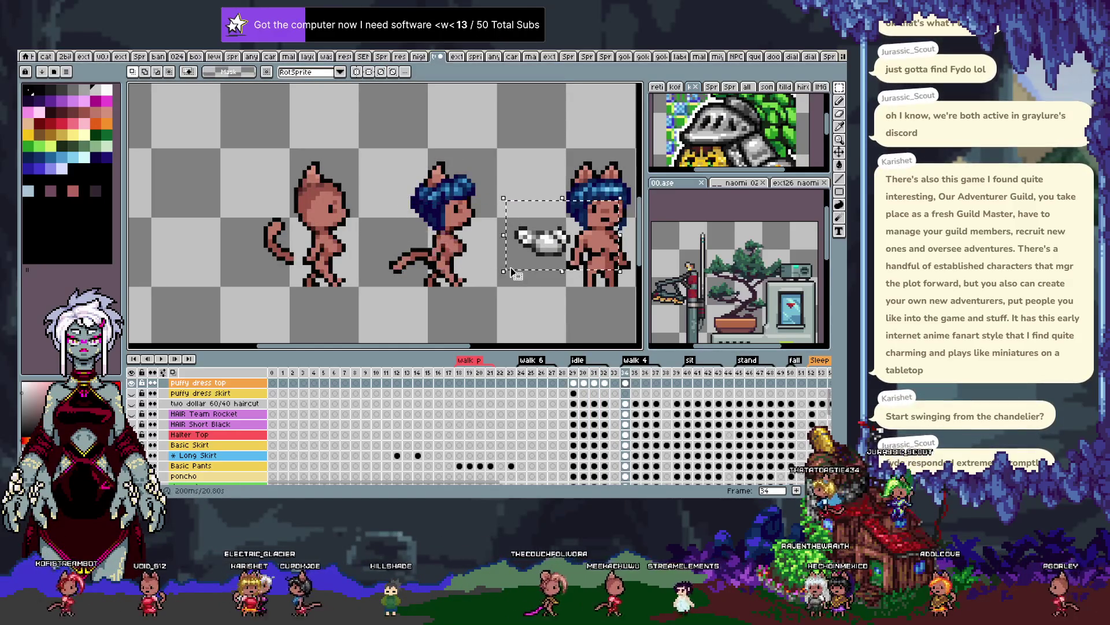
pyautogui.scroll(1, 511, 271)
pyautogui.press('b')
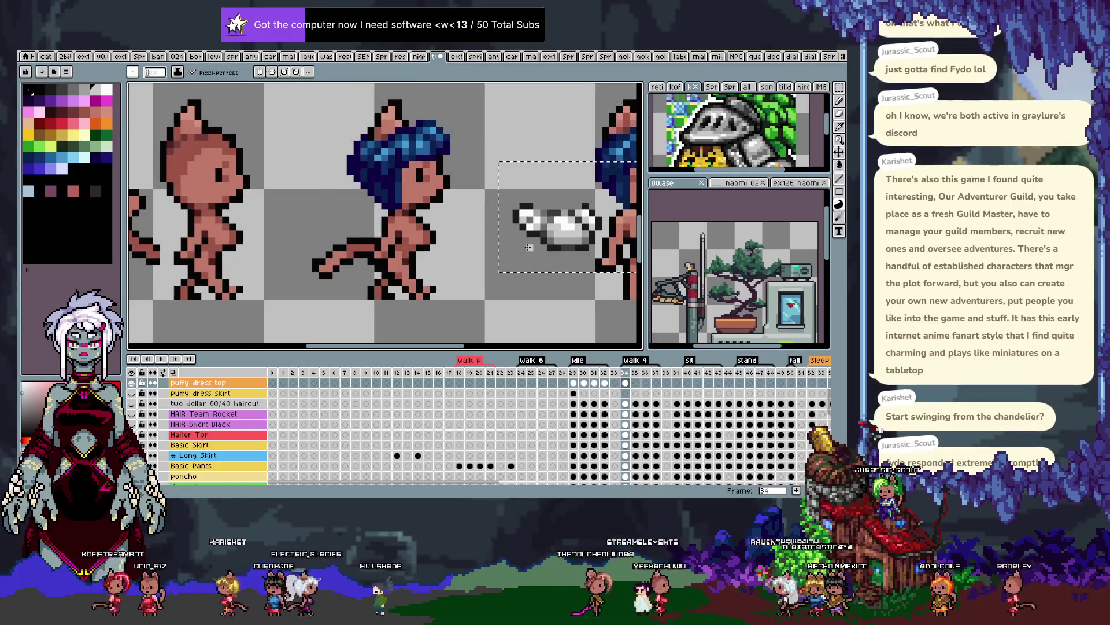
pyautogui.press('Return')
pyautogui.press('Return')
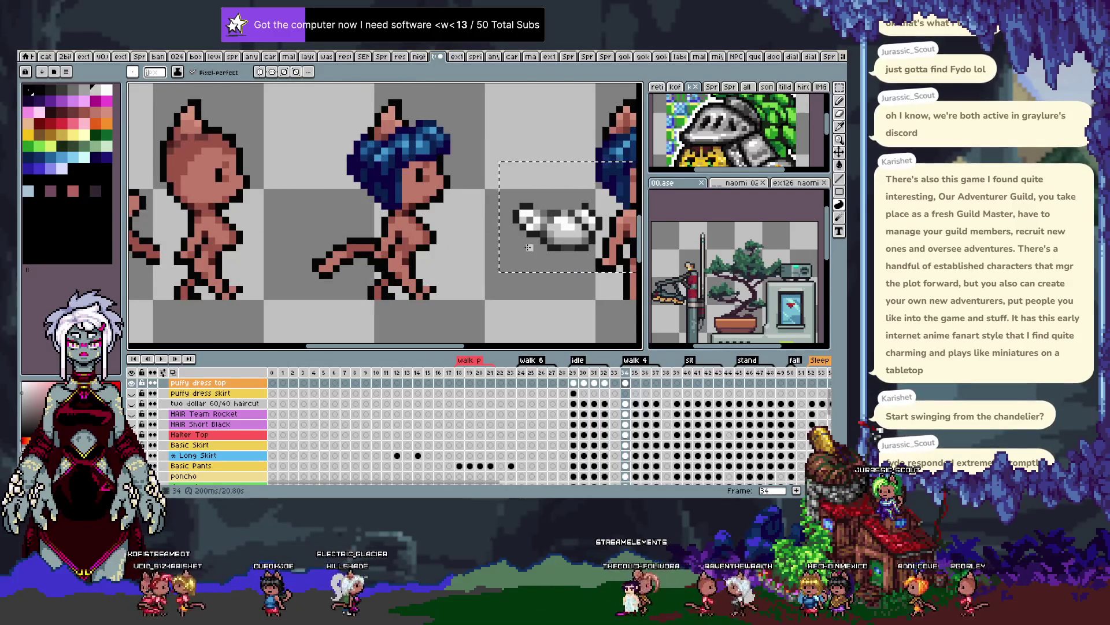
pyautogui.press('Left')
pyautogui.press('Left')
pyautogui.press('Left')
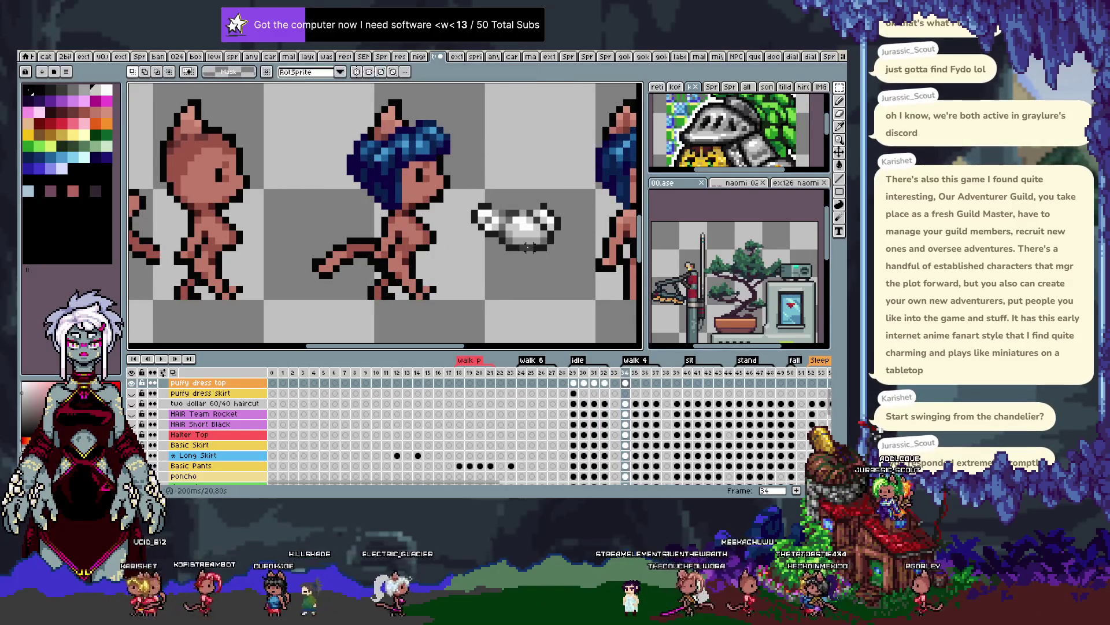
pyautogui.press('i')
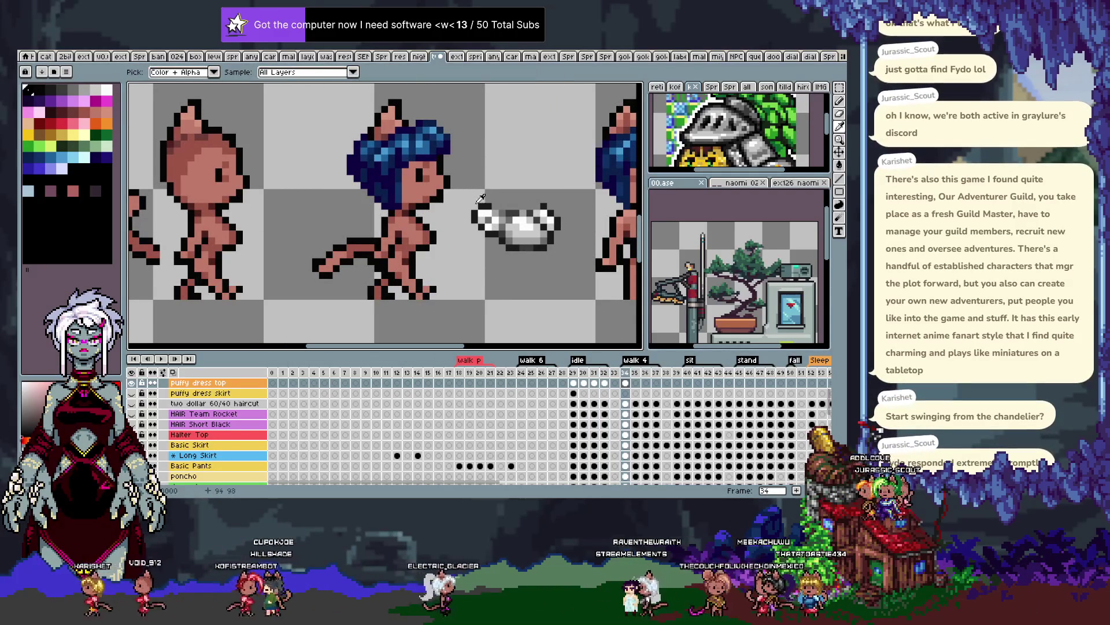
pyautogui.press('b')
pyautogui.hscroll(2, 373, 209)
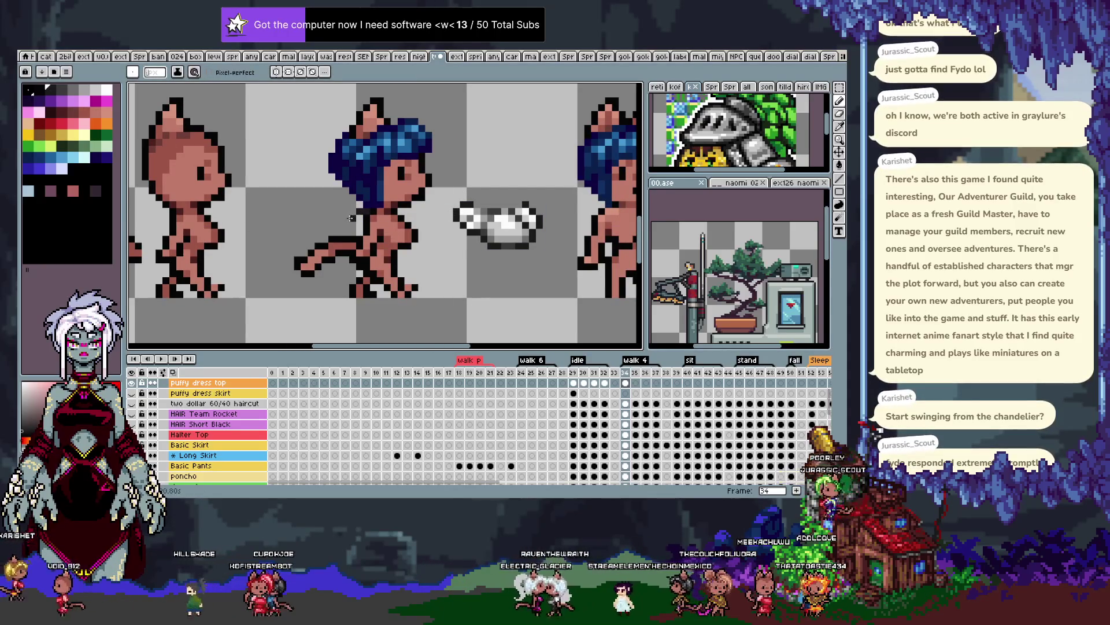
# Fill the walking character's chest on frame 34 with light grey
pyautogui.hotkey('ctrl', 'z')
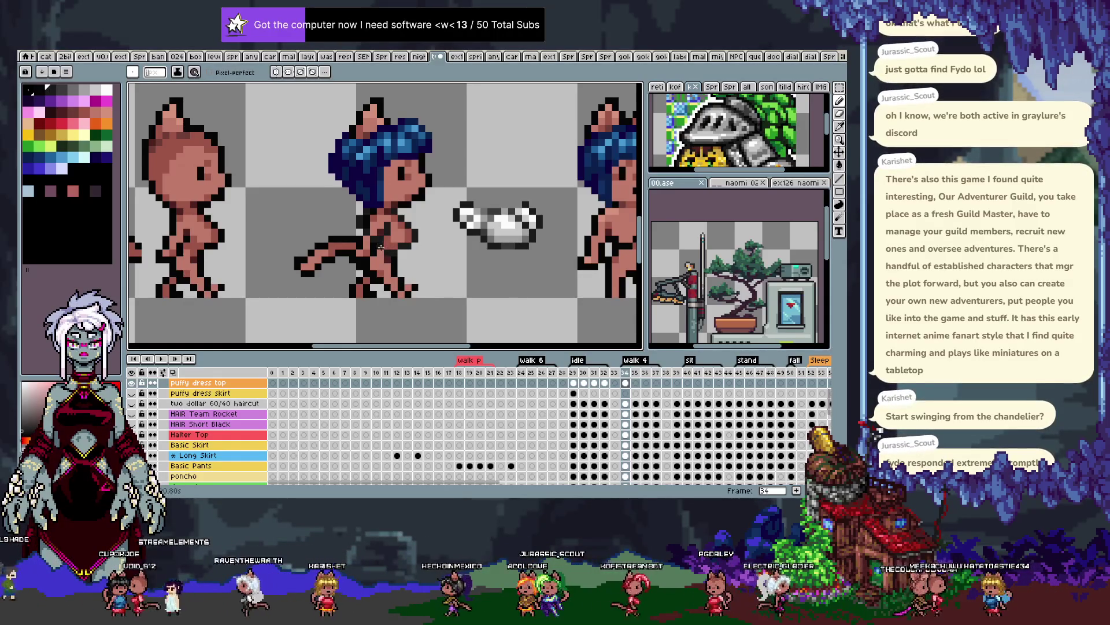
pyautogui.press('i')
pyautogui.press('b')
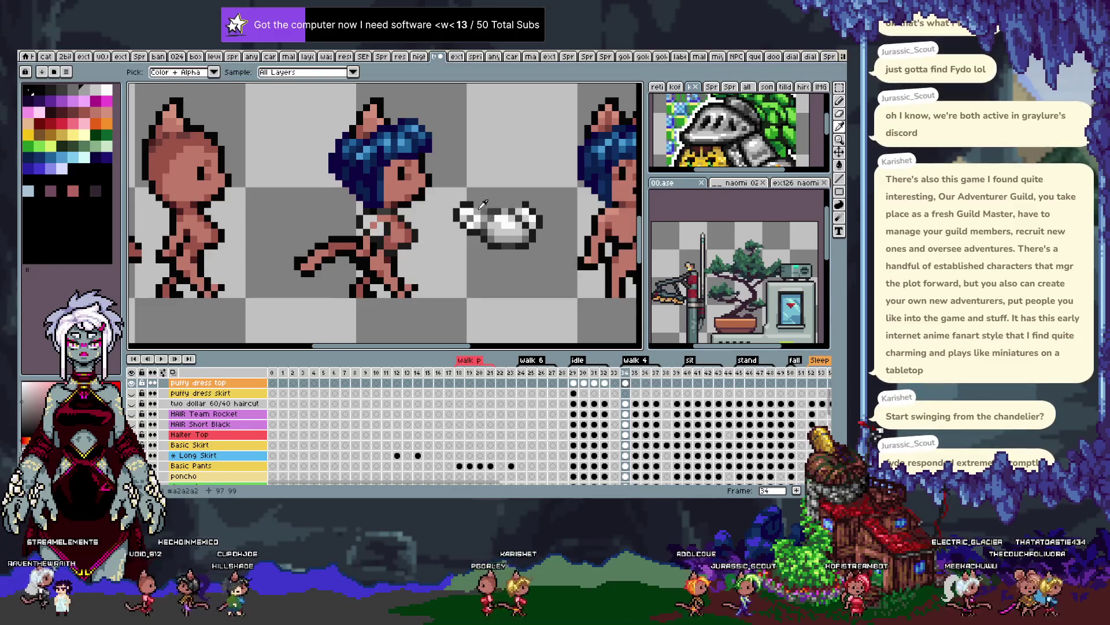
pyautogui.press('g')
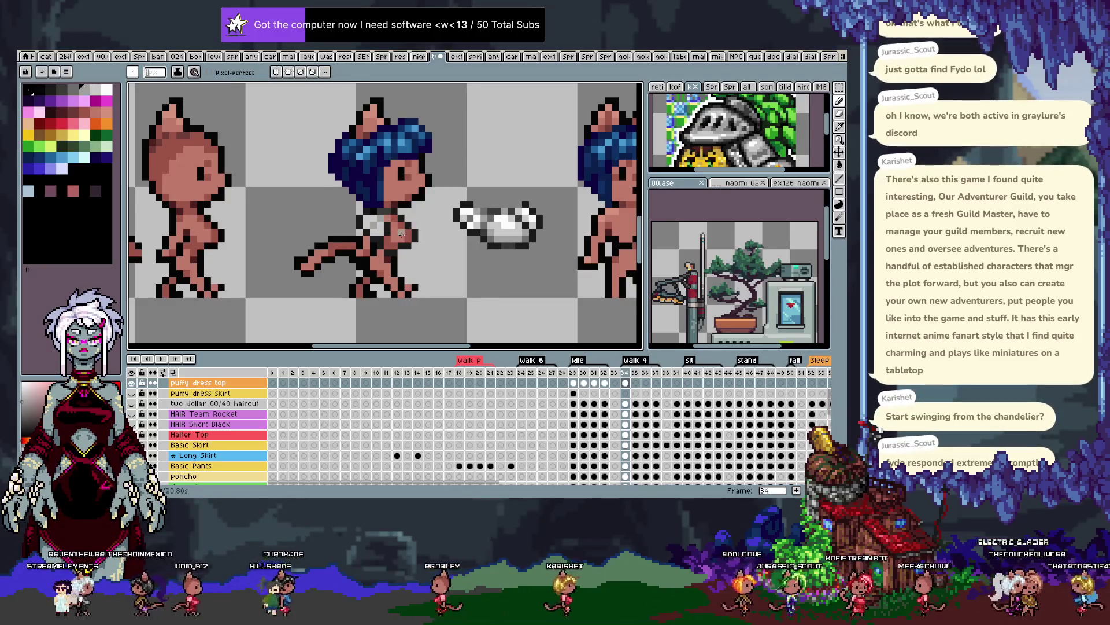
pyautogui.click(385, 224)
# Shade the walking character's top with the sampled near-white shirt colour and greys
pyautogui.press('i')
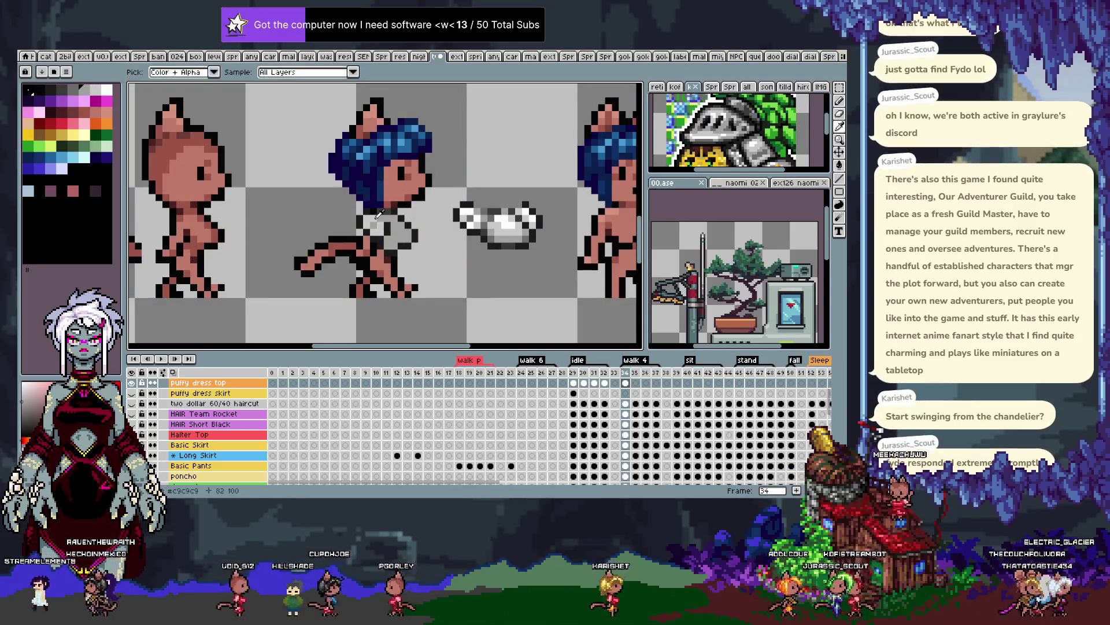
pyautogui.click(492, 222)
pyautogui.press('b')
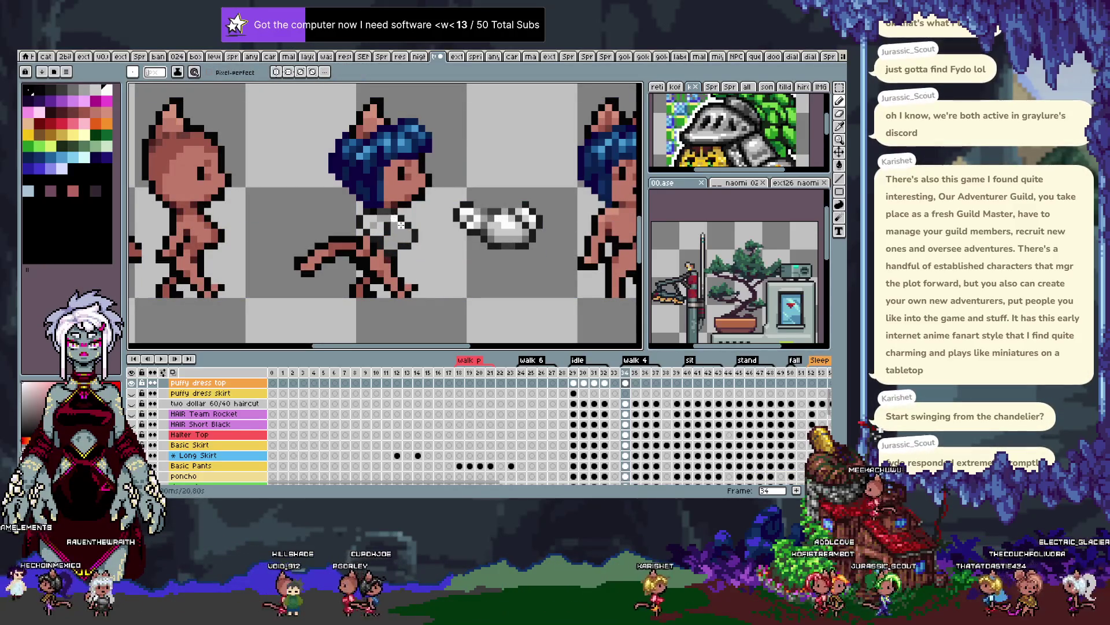
pyautogui.press('i')
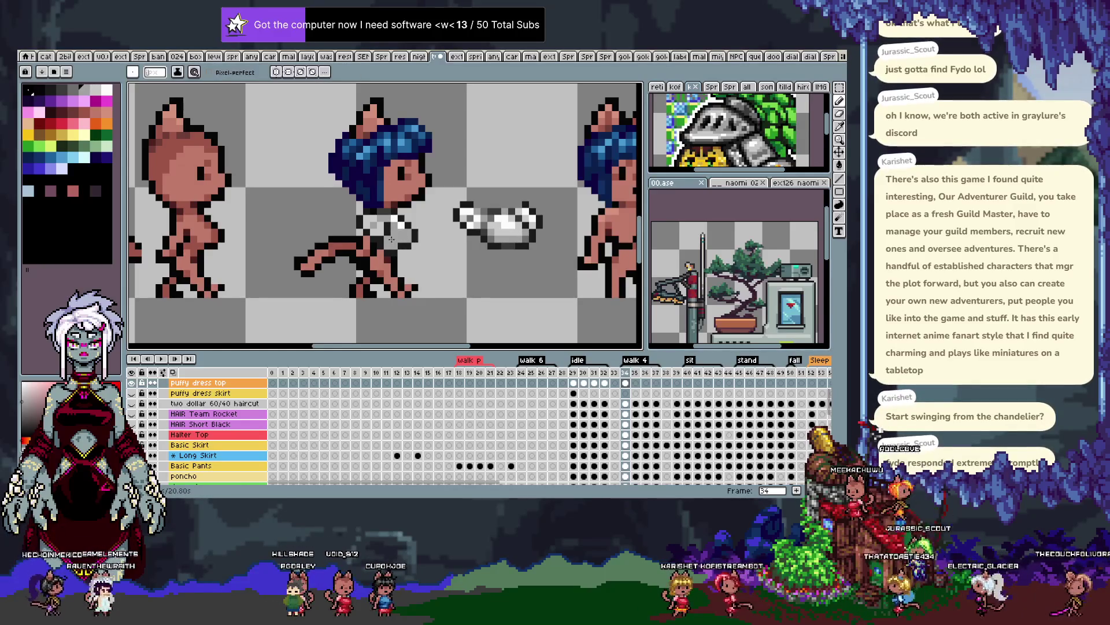
pyautogui.press('b')
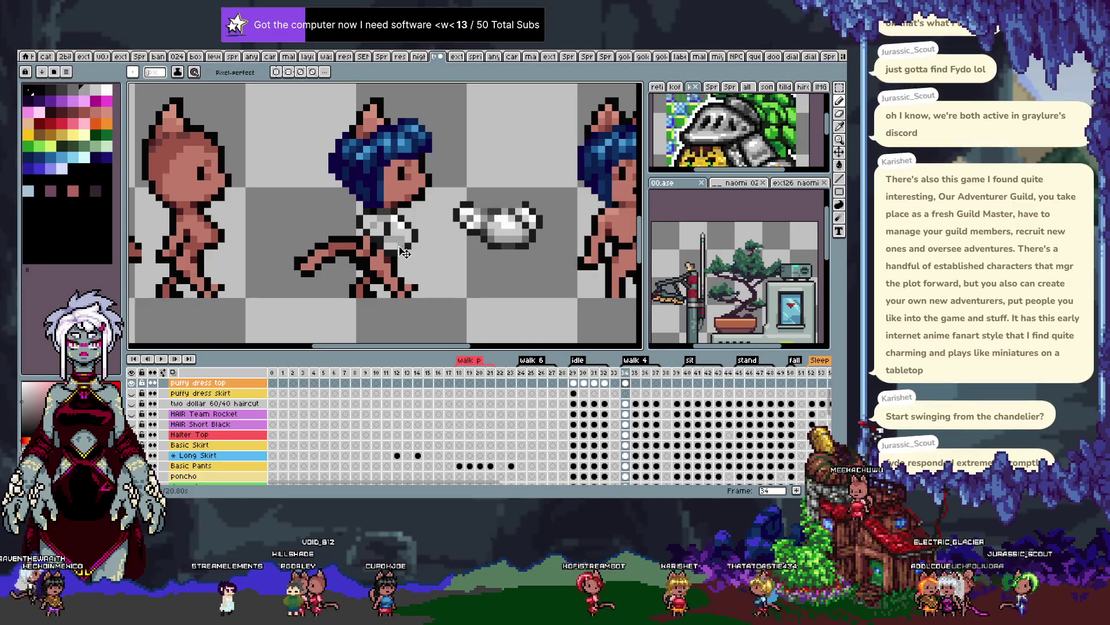
pyautogui.hotkey('ctrl', 'z')
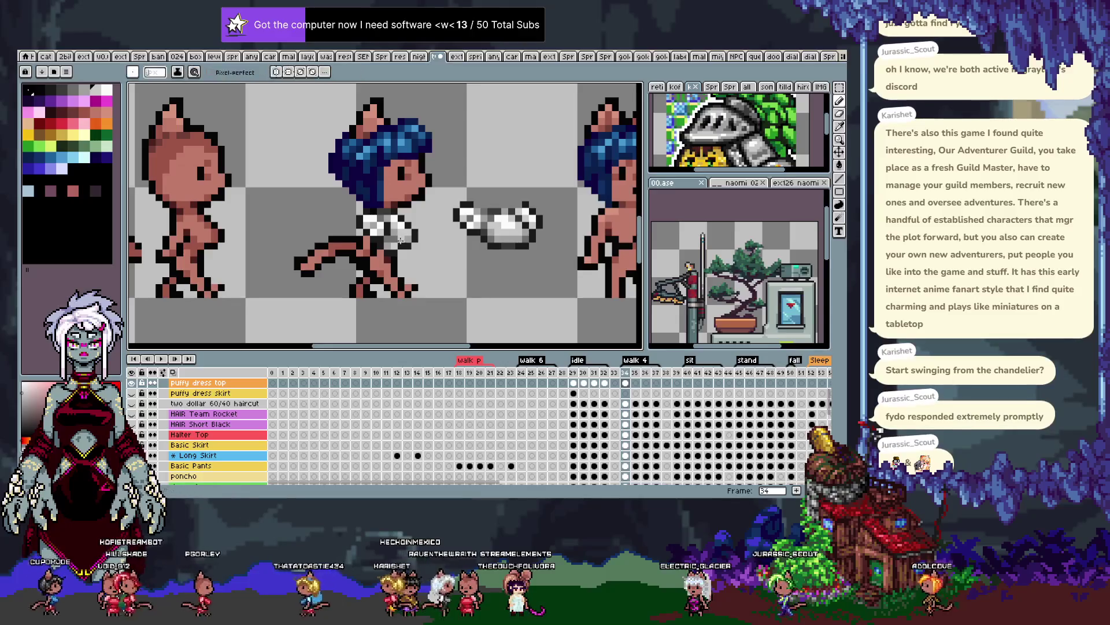
pyautogui.press('i')
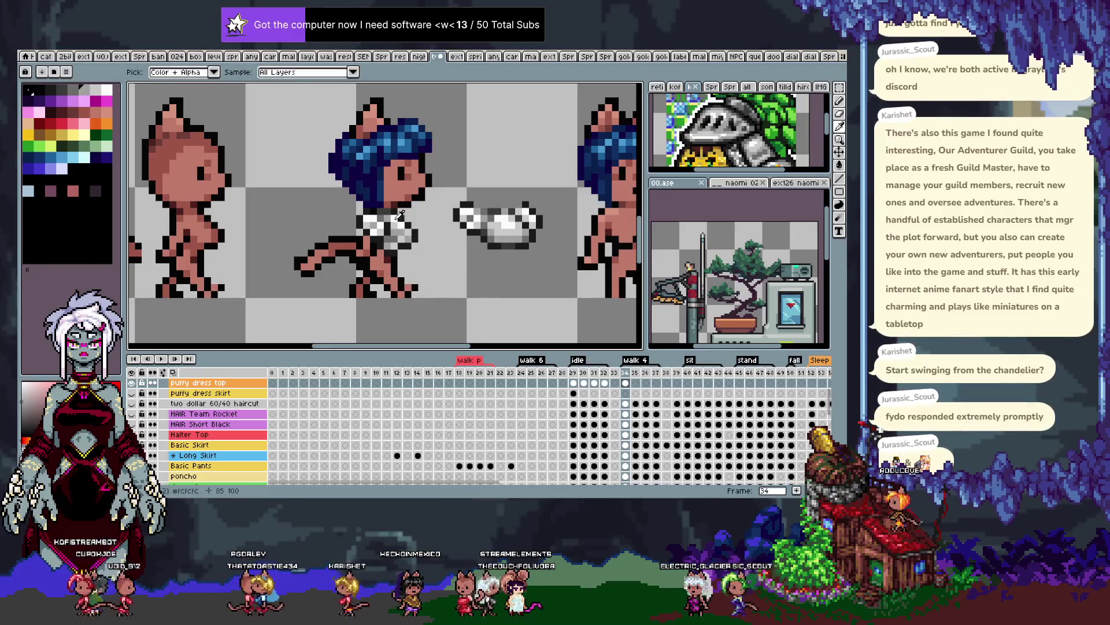
pyautogui.press('b')
pyautogui.moveTo(408, 253); pyautogui.dragTo(383, 273)
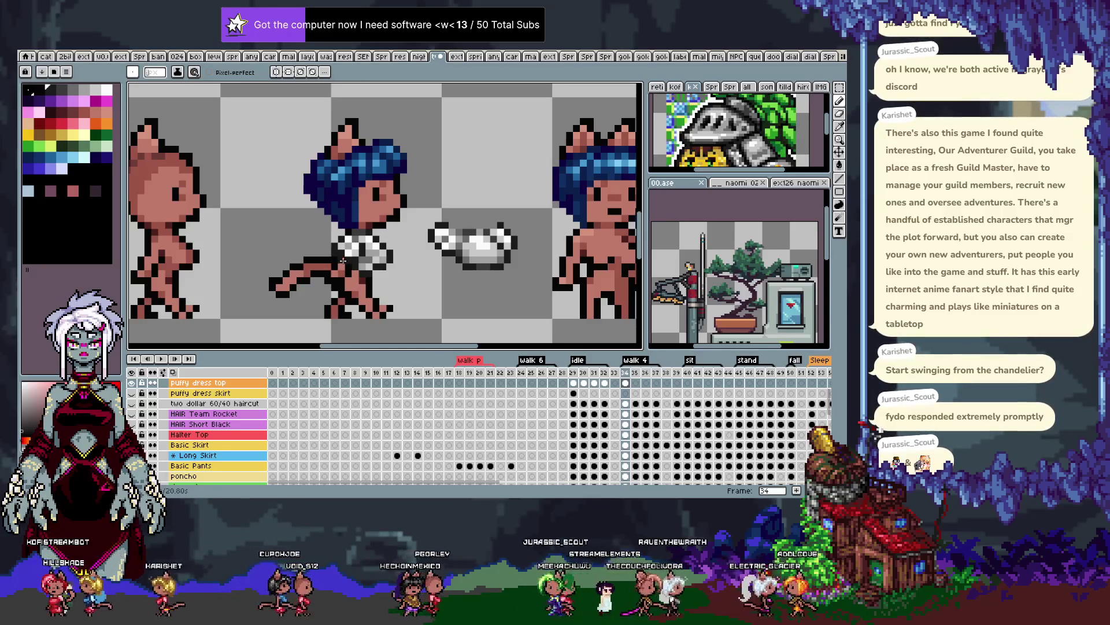
pyautogui.press('i')
pyautogui.press('b')
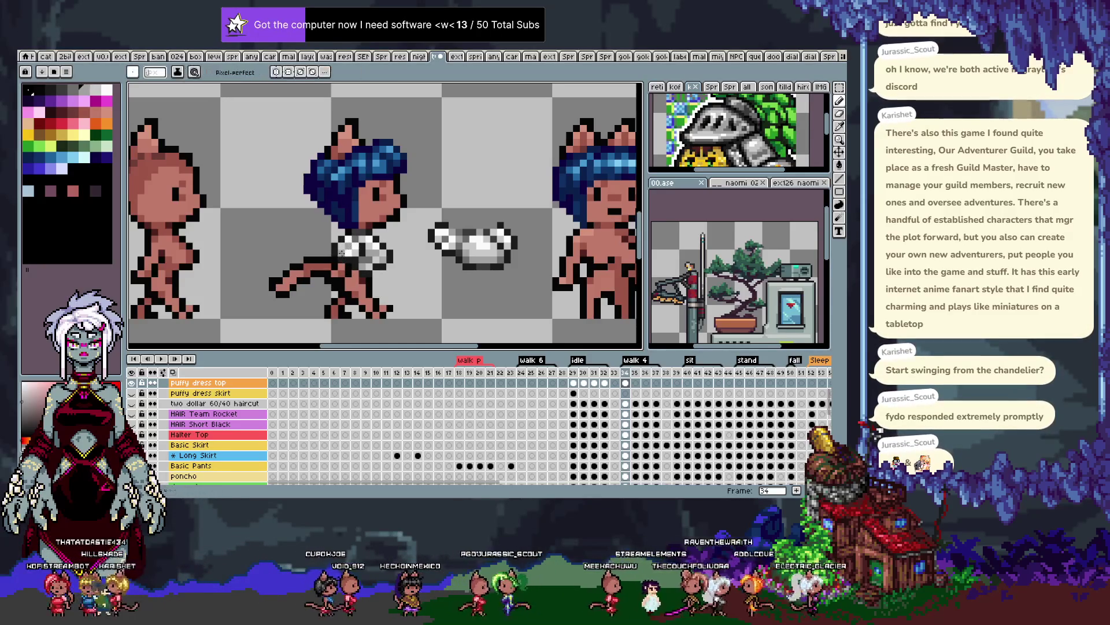
pyautogui.keyDown('alt'); pyautogui.click(342, 254); pyautogui.keyUp('alt')
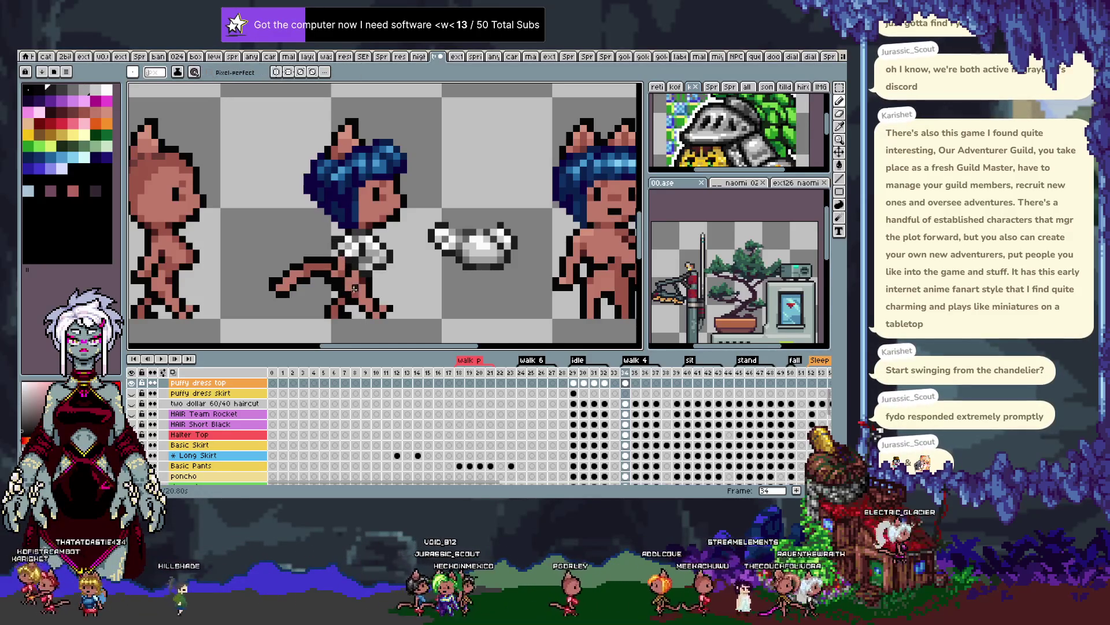
pyautogui.press('ctrl')
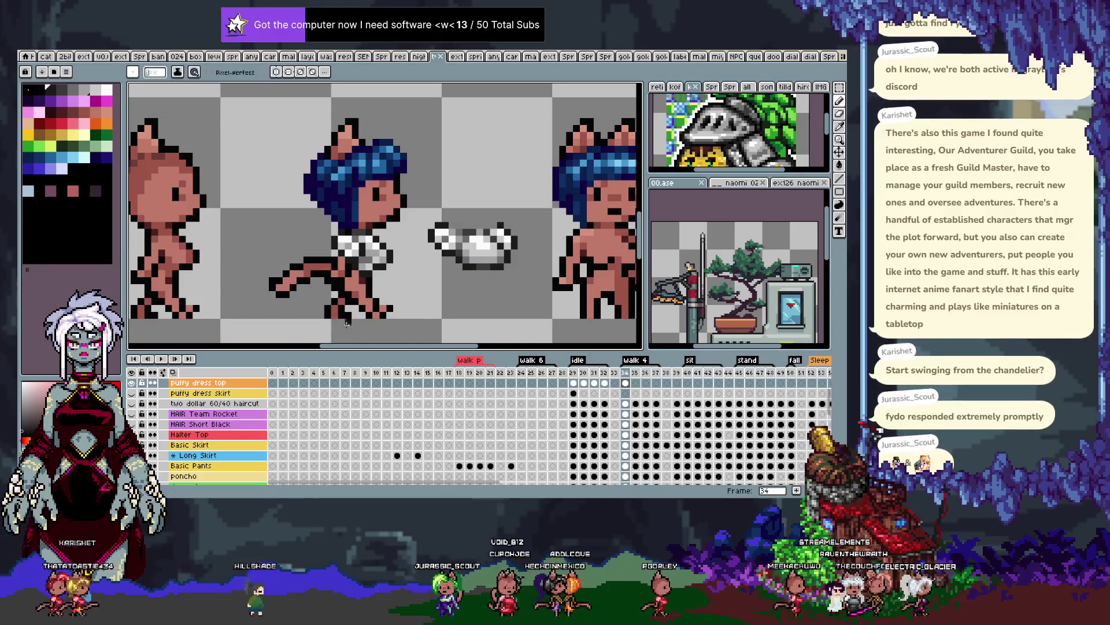
pyautogui.hotkey('ctrl', 'z')
pyautogui.press('alt')
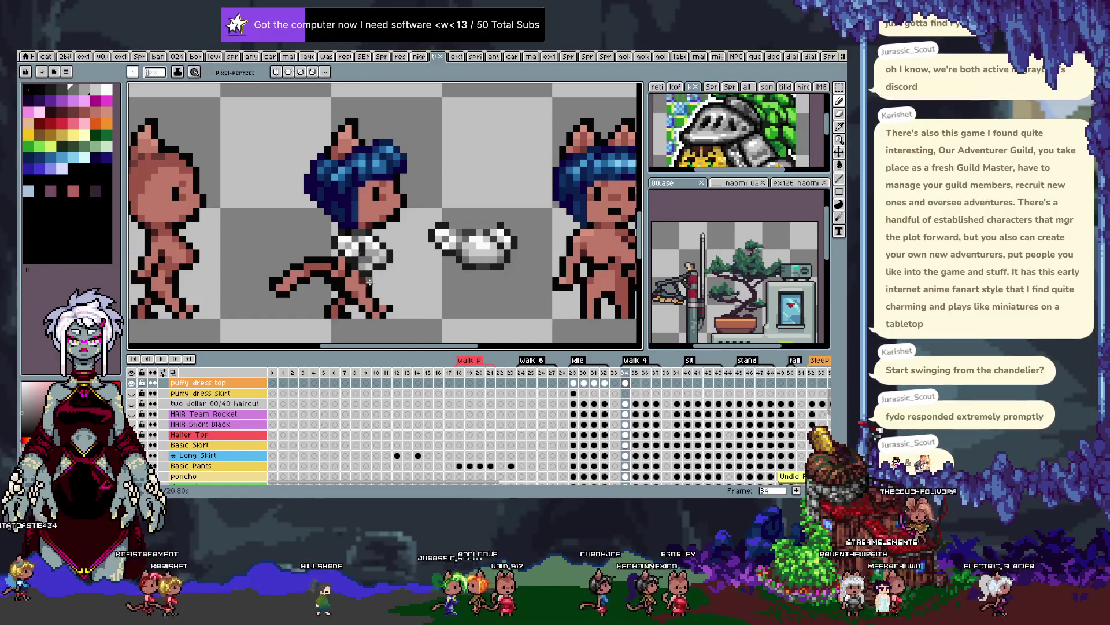
pyautogui.keyDown('alt'); pyautogui.click(359, 265); pyautogui.keyUp('alt')
pyautogui.rightClick(402, 236)
pyautogui.press('Escape')
pyautogui.scroll(-2, 403, 232)
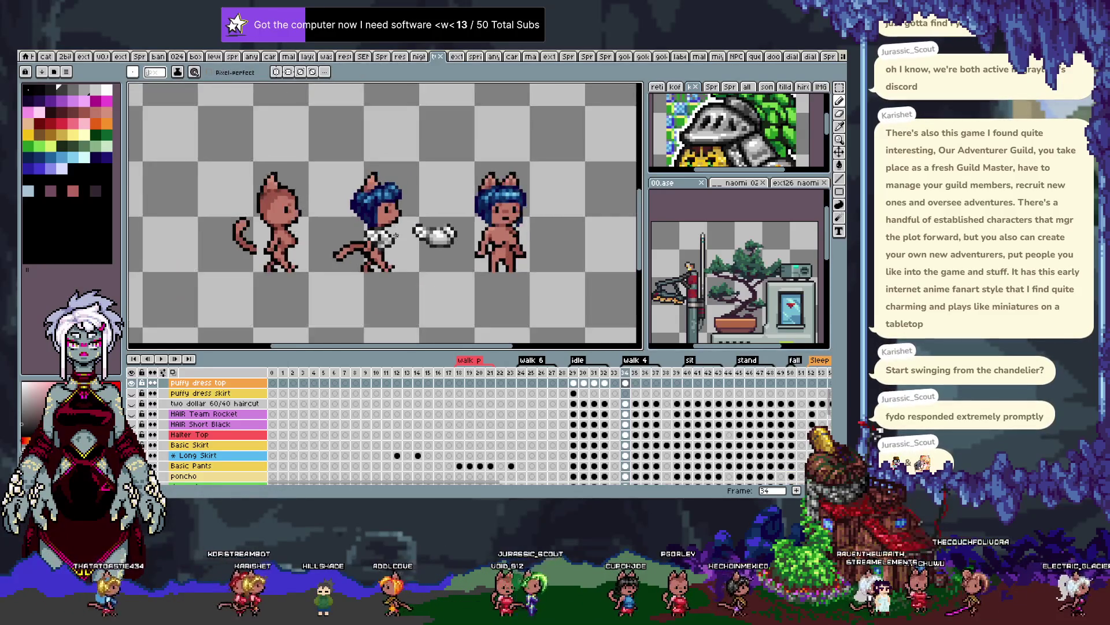
pyautogui.scroll(2, 395, 239)
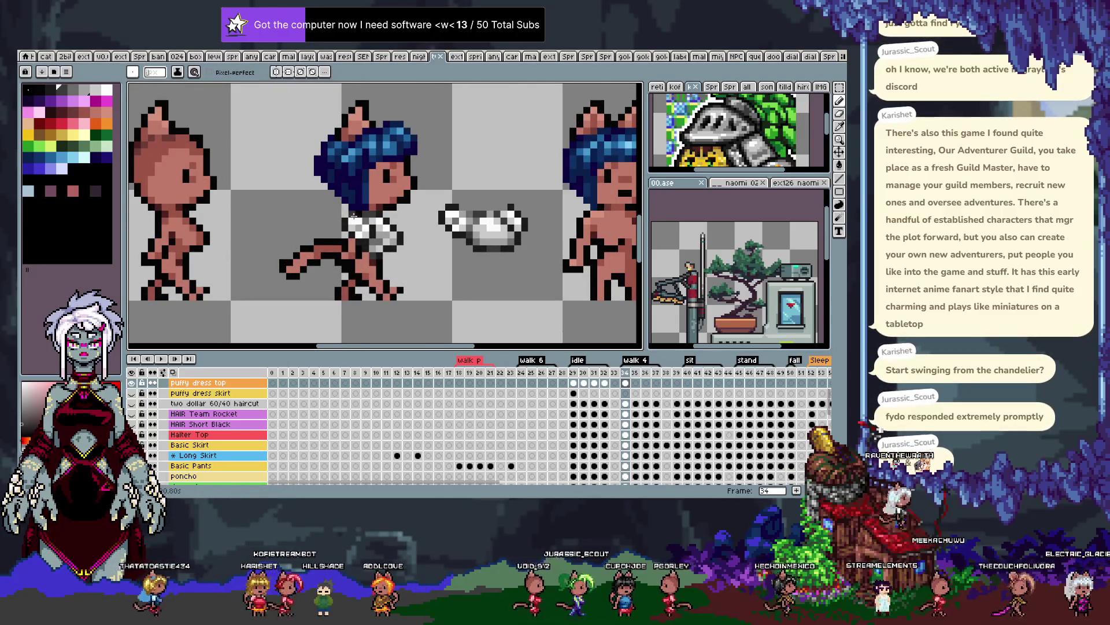
pyautogui.press('m')
pyautogui.moveTo(319, 195); pyautogui.dragTo(412, 274)
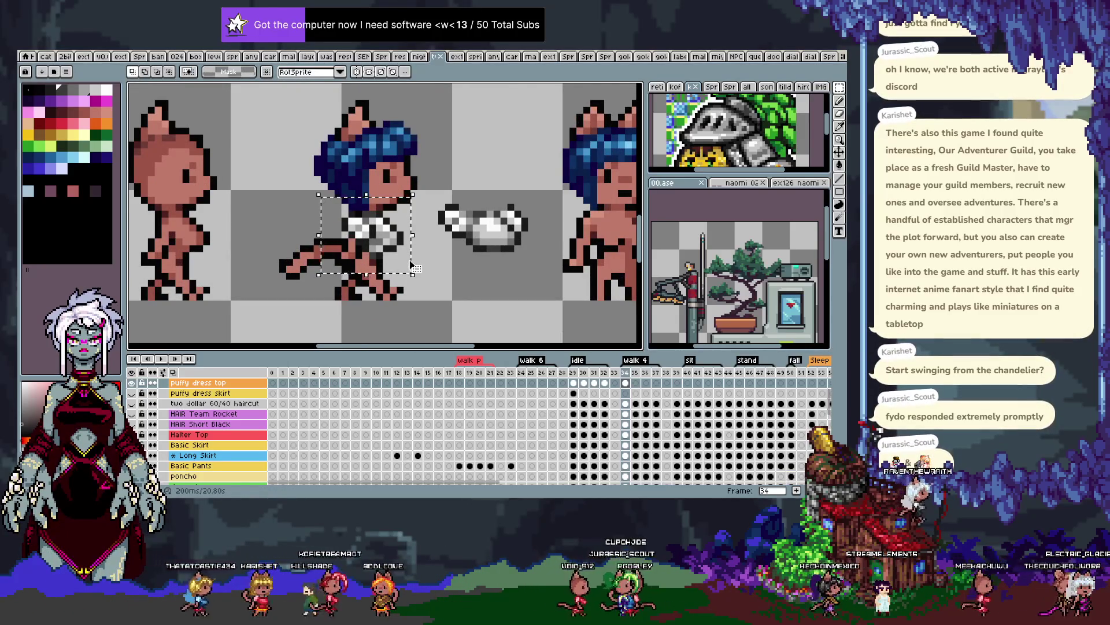
# Paste the copied top into walk frame 35 and nudge it onto the torso
pyautogui.press('.')
pyautogui.press(',')
pyautogui.hotkey('ctrl', 'c')
pyautogui.press('.')
pyautogui.hotkey('ctrl', 'v')
pyautogui.press('Return')
# Compare frames 34 and 35, then sample a colour from the top for touch-ups
pyautogui.press(',')
pyautogui.press('.')
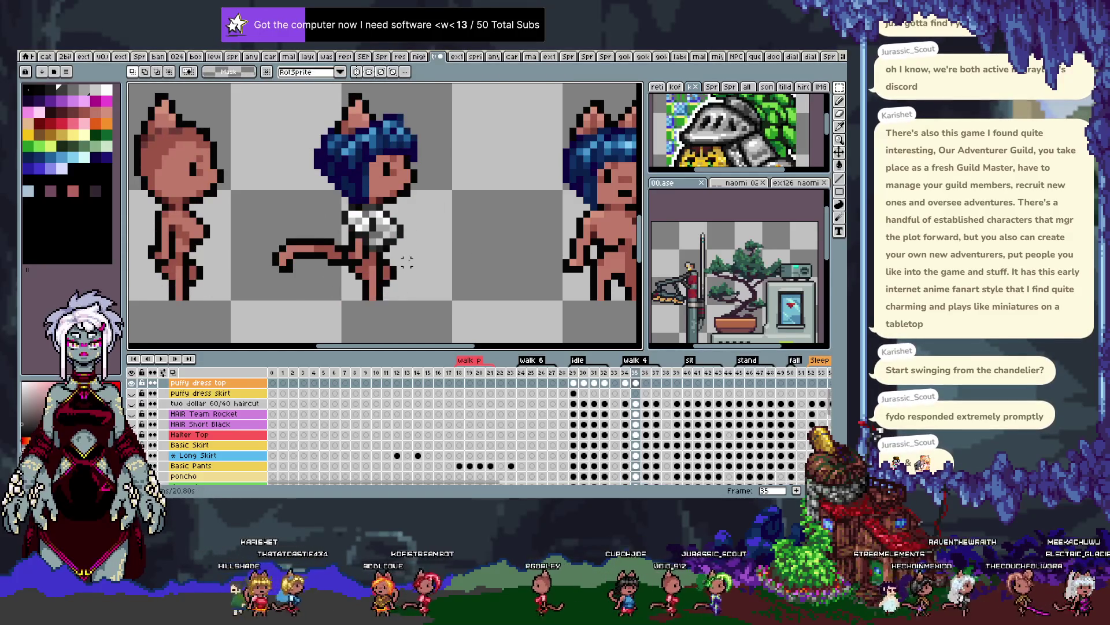
pyautogui.press(',')
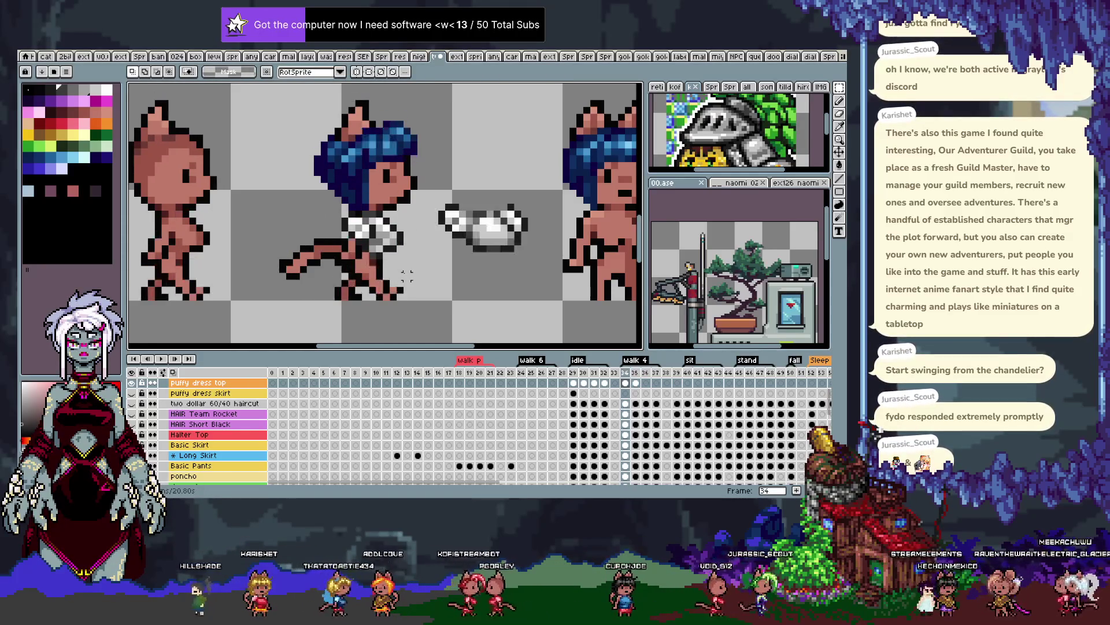
pyautogui.press('.')
pyautogui.press('b')
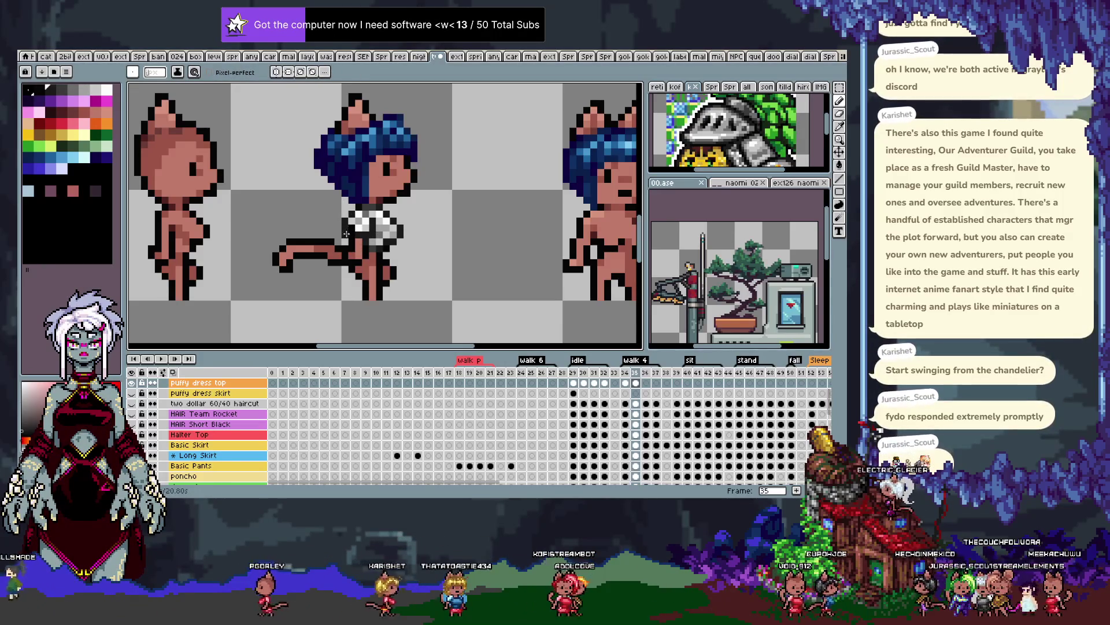
pyautogui.press('alt')
pyautogui.keyDown('alt'); pyautogui.click(364, 227); pyautogui.keyUp('alt')
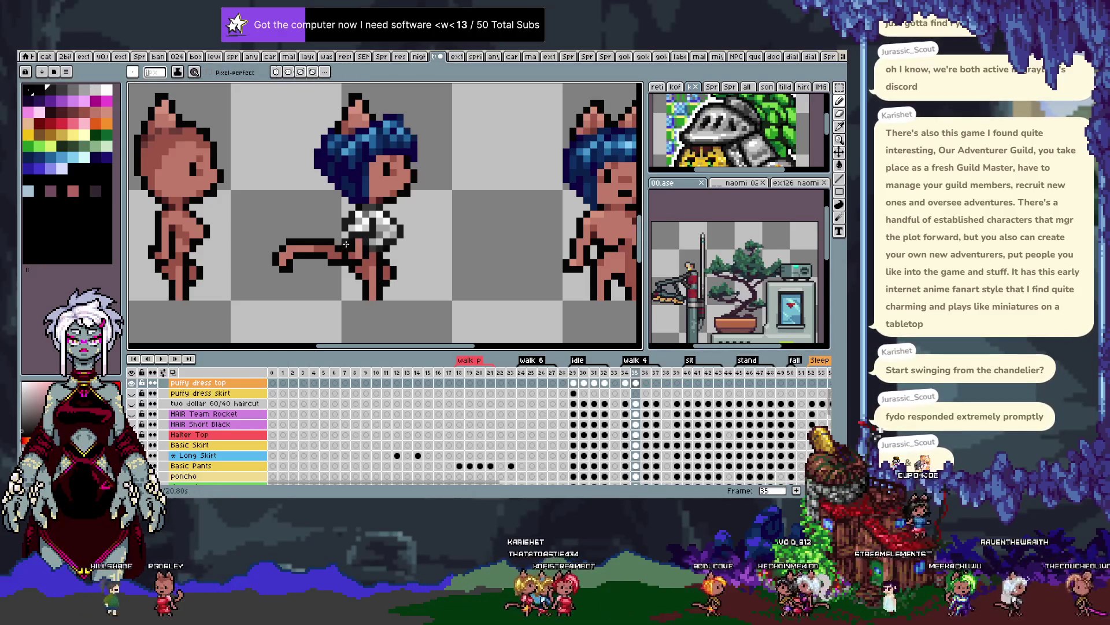
pyautogui.press('alt')
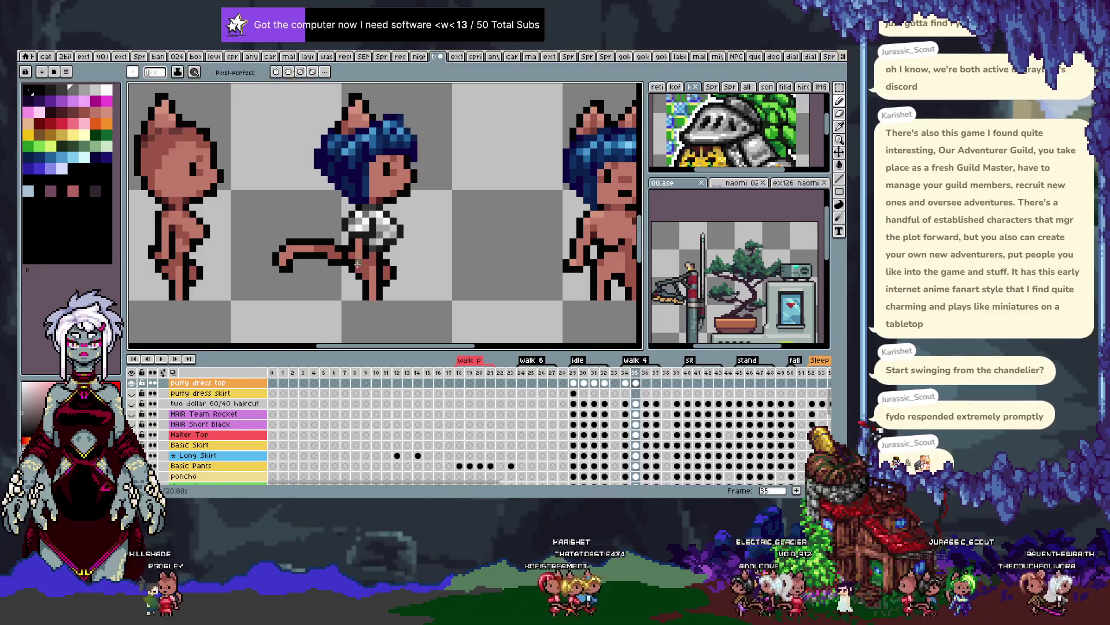
# Flip between frames 34 and 35 and sample the top's shading greys
pyautogui.press('Left')
pyautogui.press('Right')
pyautogui.press('Left')
pyautogui.press('Right')
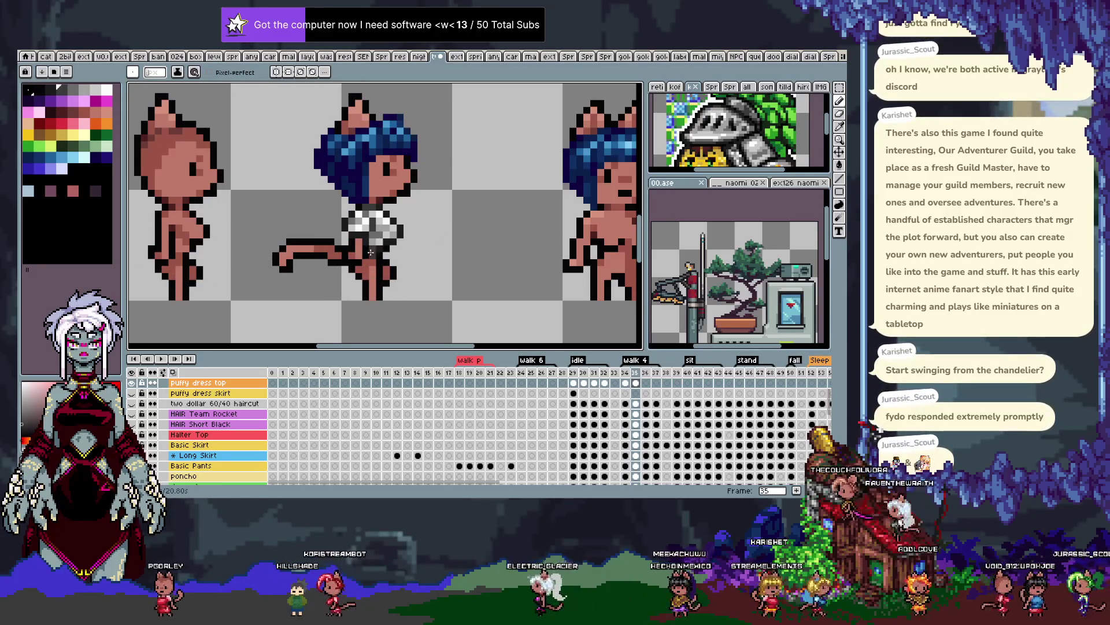
pyautogui.press(',')
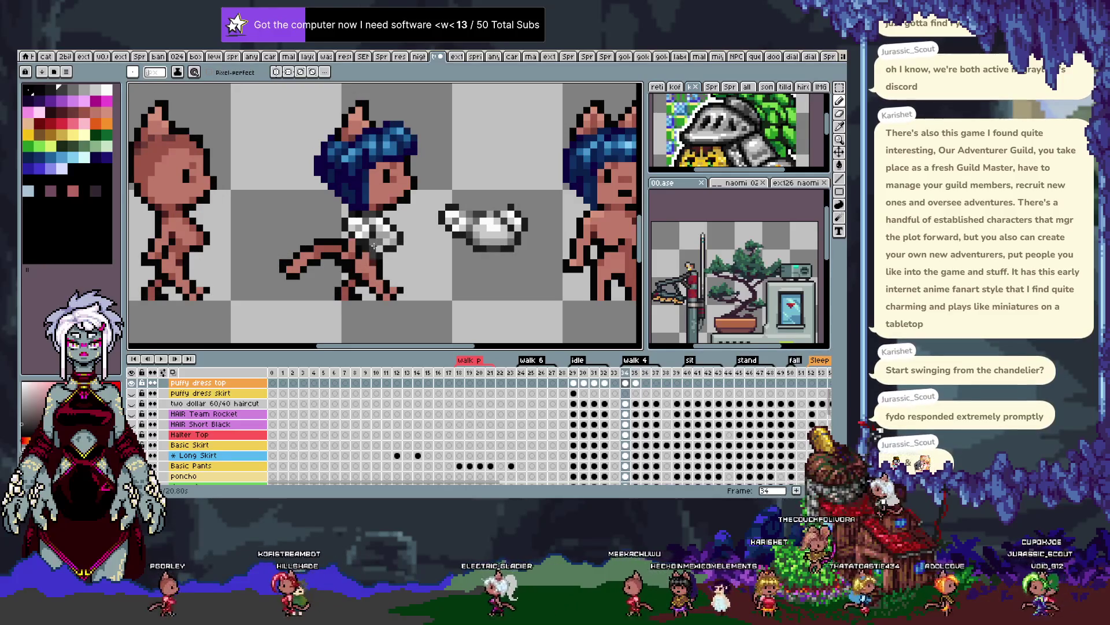
pyautogui.press('.')
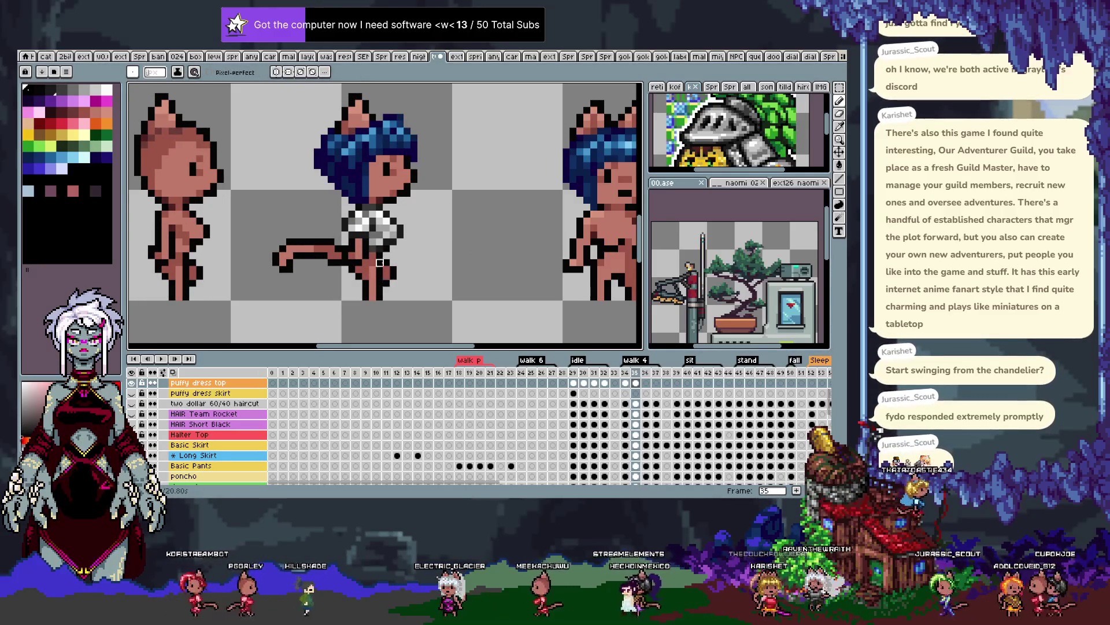
pyautogui.press('alt')
pyautogui.keyDown('alt'); pyautogui.click(379, 230); pyautogui.keyUp('alt')
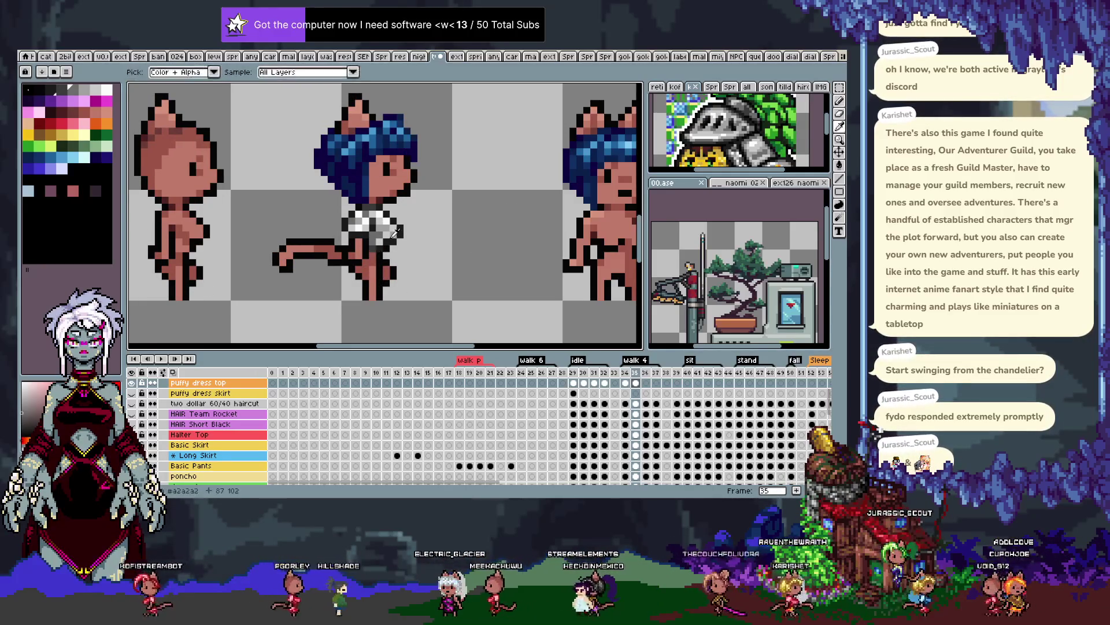
pyautogui.keyDown('alt'); pyautogui.click(385, 231); pyautogui.keyUp('alt')
pyautogui.keyDown('alt'); pyautogui.click(374, 216); pyautogui.keyUp('alt')
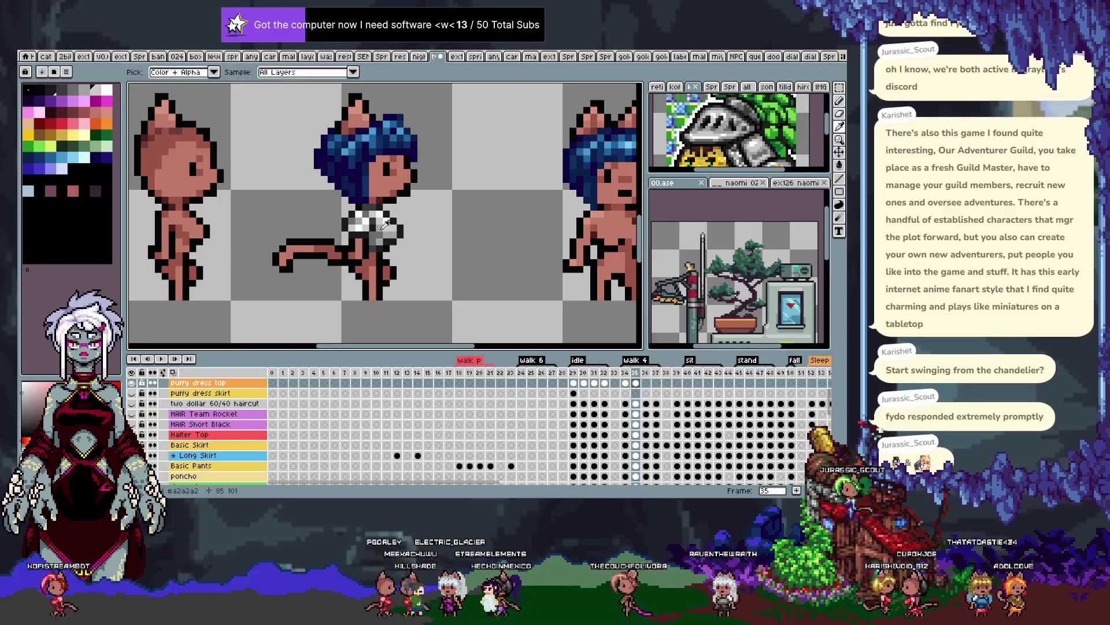
pyautogui.keyDown('alt'); pyautogui.click(391, 232); pyautogui.keyUp('alt')
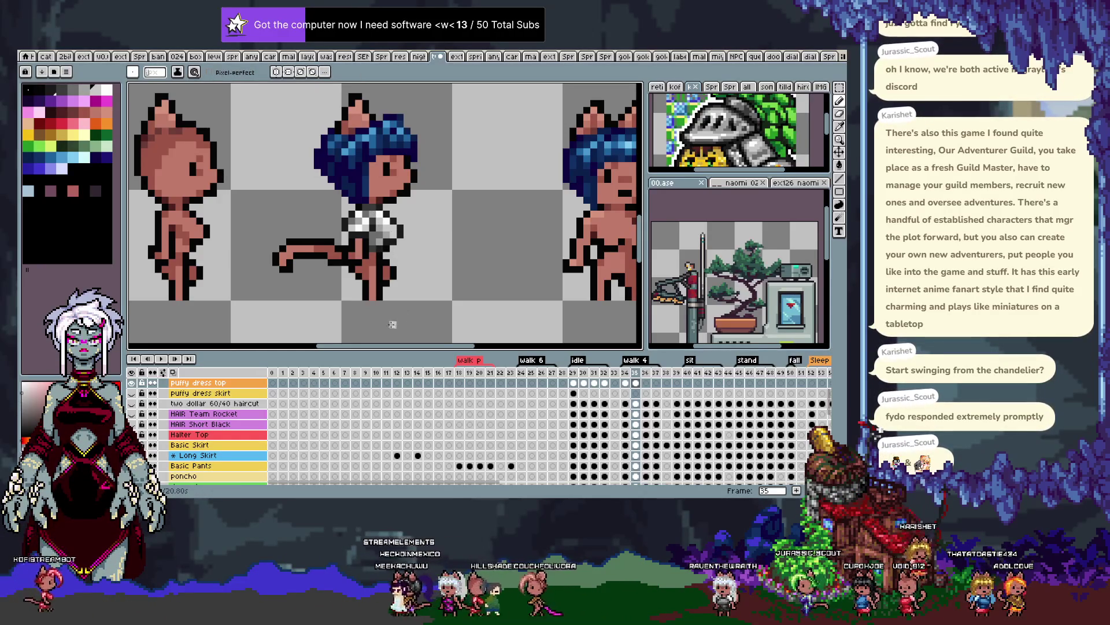
# Recheck against frame 34, sample the top's white and grey, then select frame 35's torso and legs
pyautogui.press(',')
pyautogui.press('.')
pyautogui.press(',')
pyautogui.press('.')
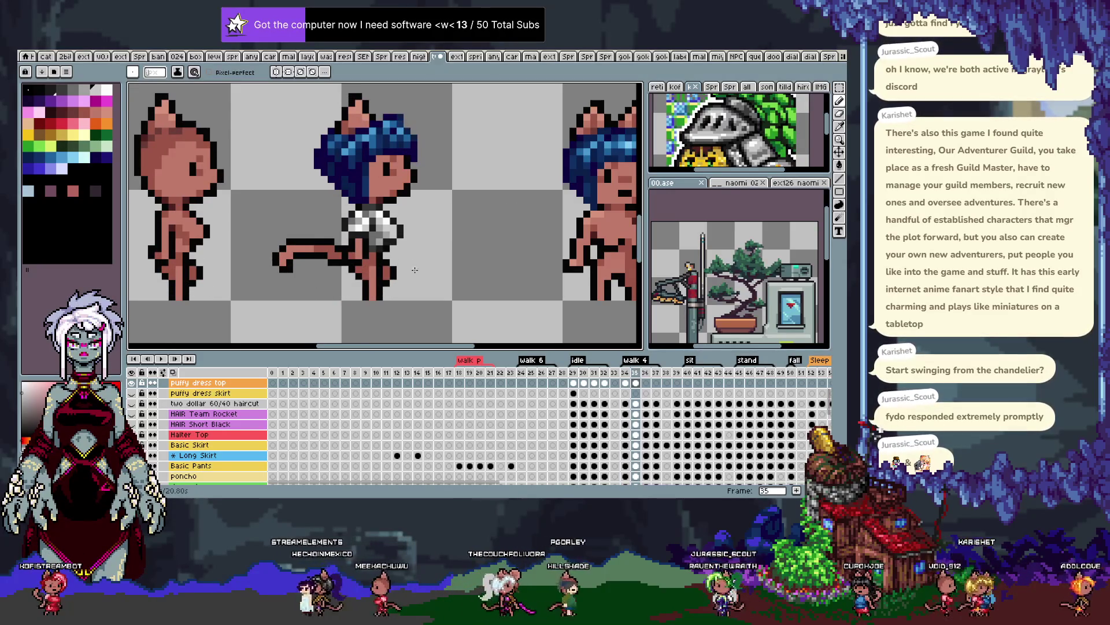
pyautogui.press('alt')
pyautogui.keyDown('alt'); pyautogui.click(392, 245); pyautogui.keyUp('alt')
pyautogui.keyDown('alt'); pyautogui.click(386, 249); pyautogui.keyUp('alt')
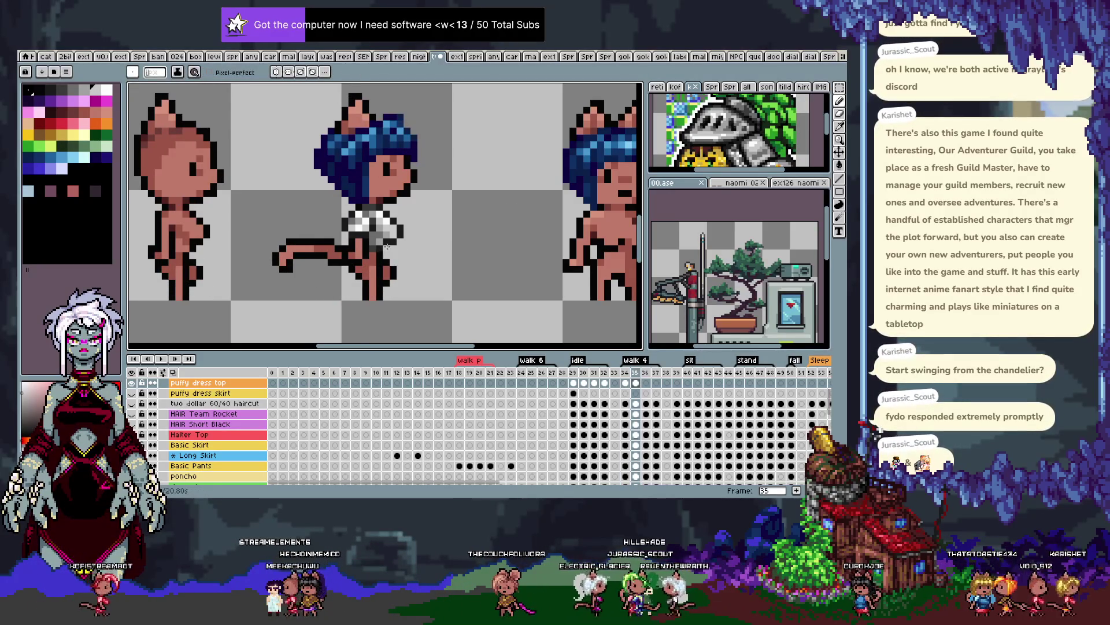
pyautogui.keyDown('alt'); pyautogui.click(394, 277); pyautogui.keyUp('alt')
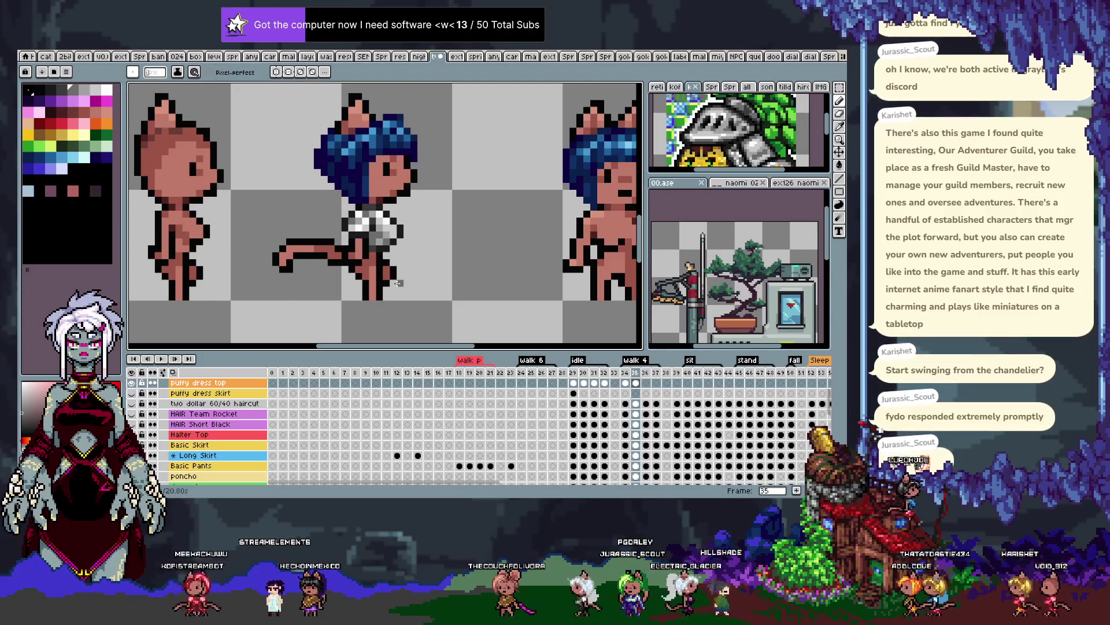
pyautogui.press('Left')
pyautogui.press('Right')
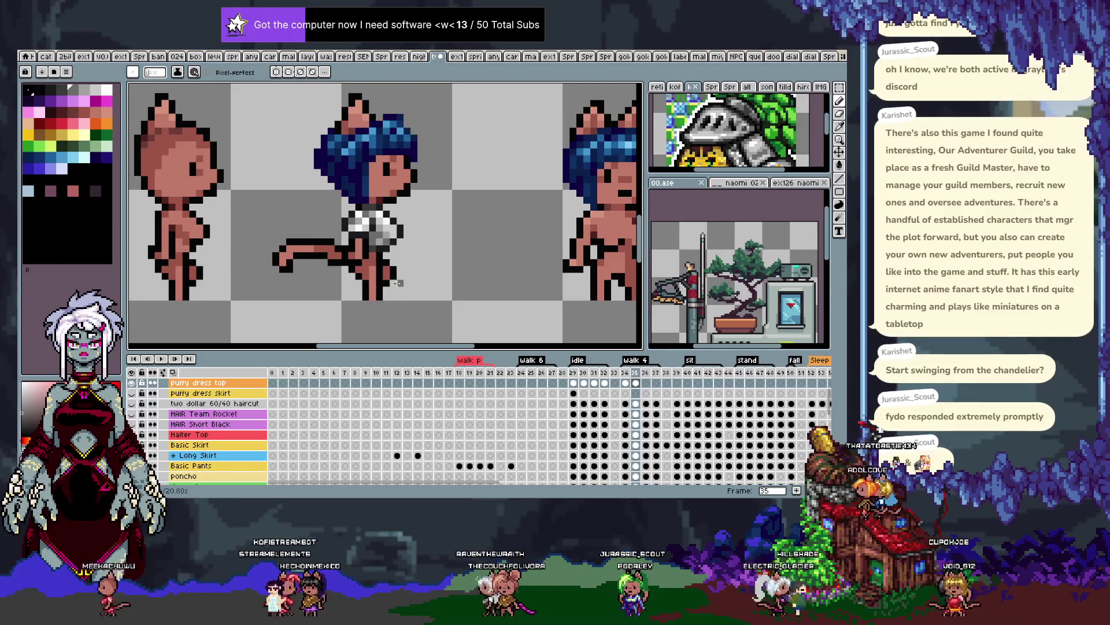
pyautogui.press('m')
pyautogui.moveTo(326, 181); pyautogui.dragTo(427, 288)
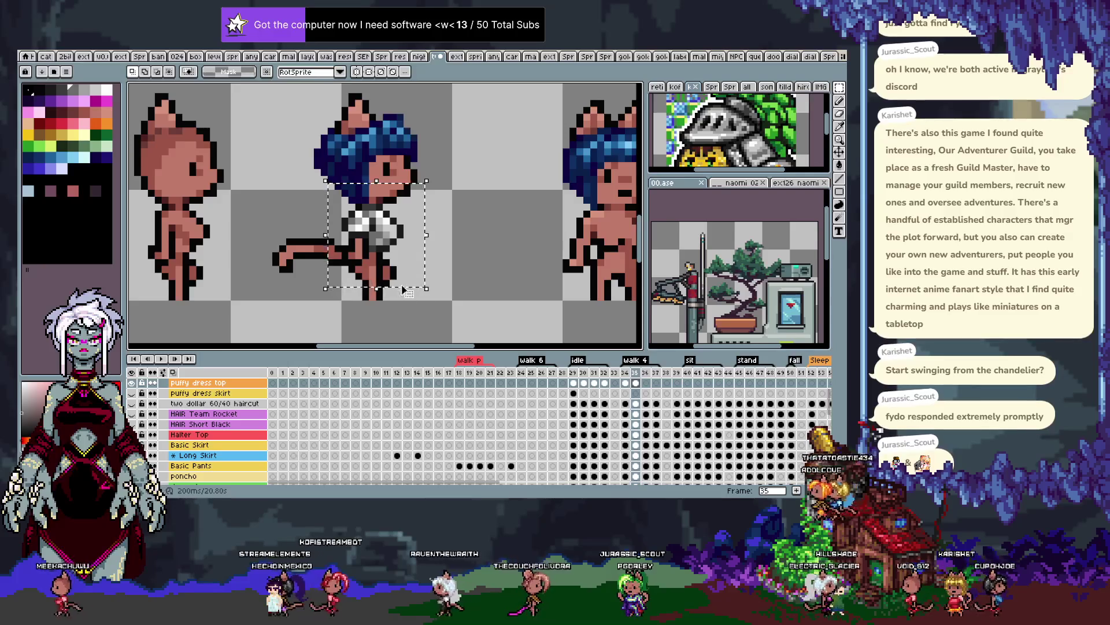
# Move on to walk frame 36, clear the selection and return to the pencil
pyautogui.press('Right')
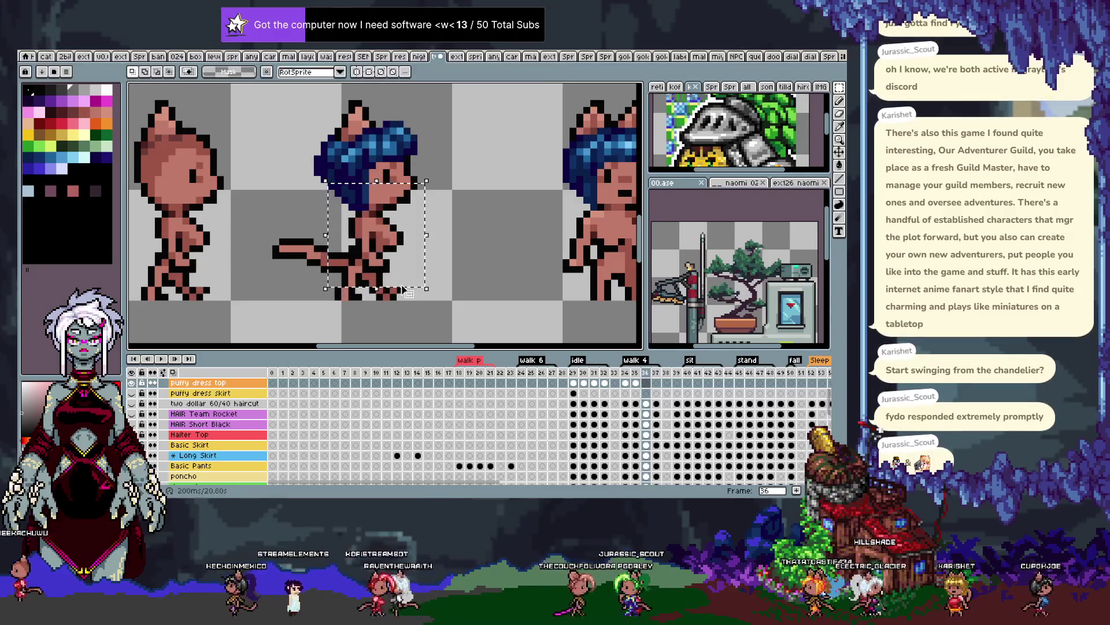
pyautogui.press('Left')
pyautogui.press('Left')
pyautogui.press('Right')
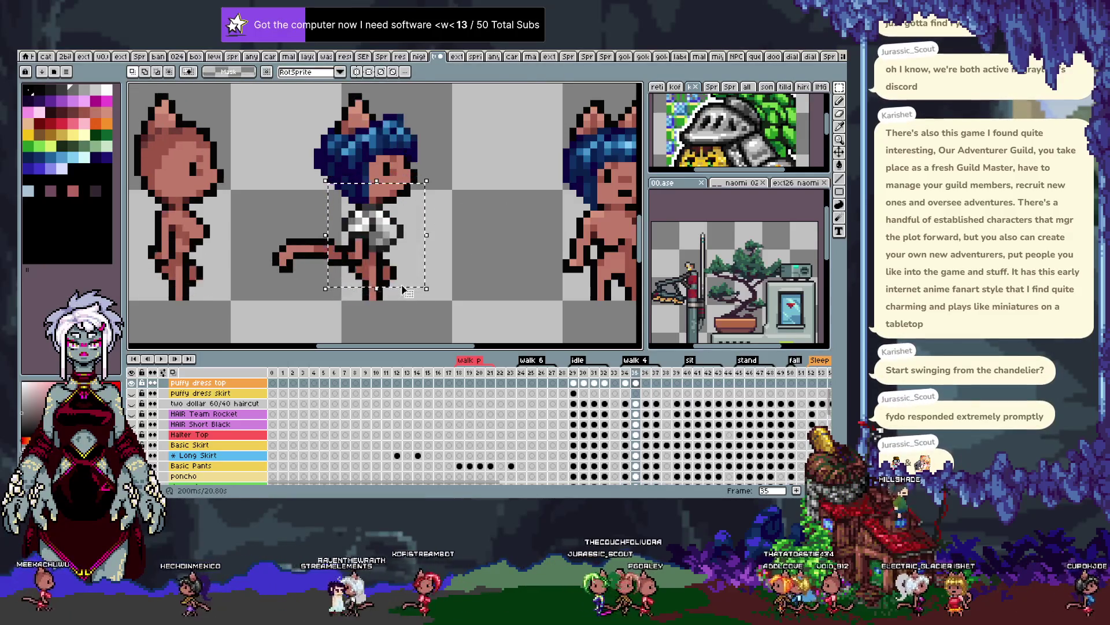
pyautogui.hotkey('ctrl', 'd')
pyautogui.press('Right')
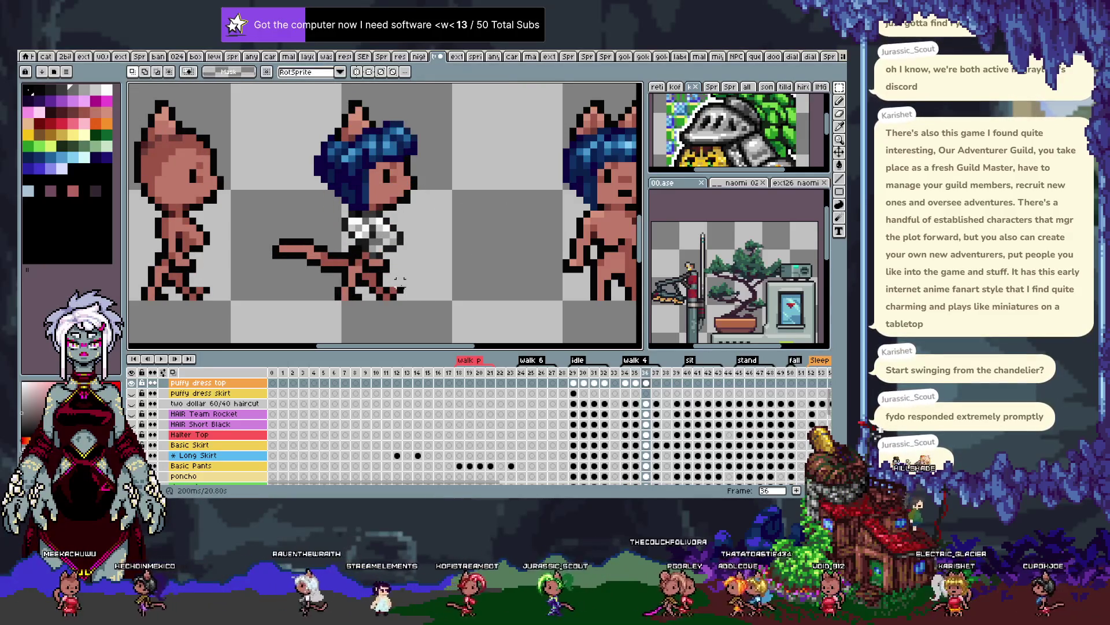
pyautogui.press('b')
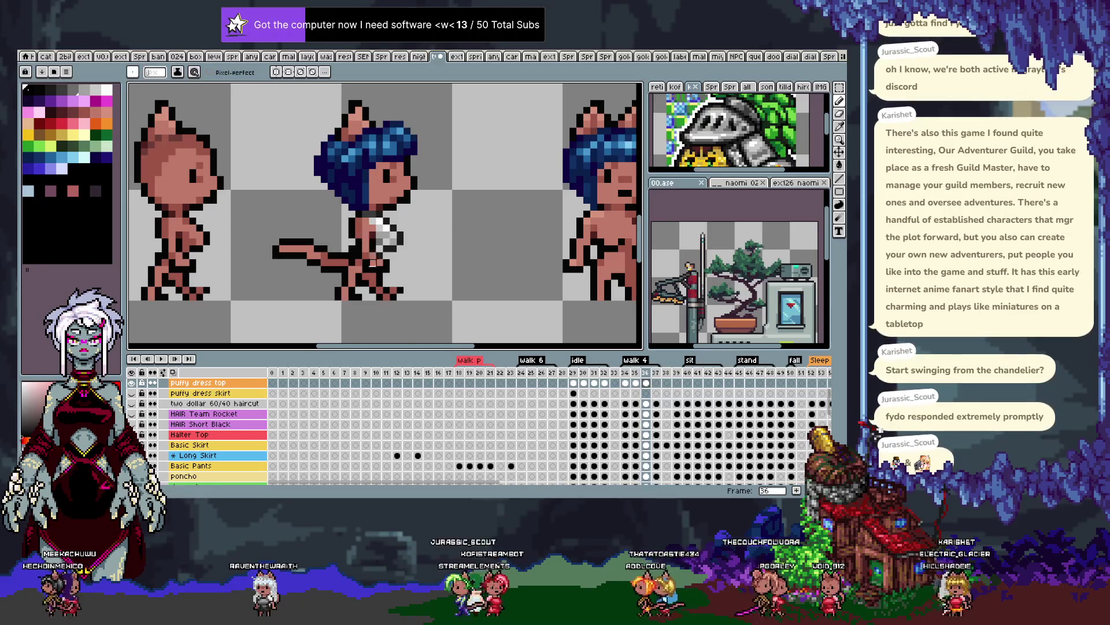
# Shade the frame 36 crop top with sampled grey and dark collar colours, then preview the animation
pyautogui.keyDown('alt'); pyautogui.click(375, 213); pyautogui.keyUp('alt')
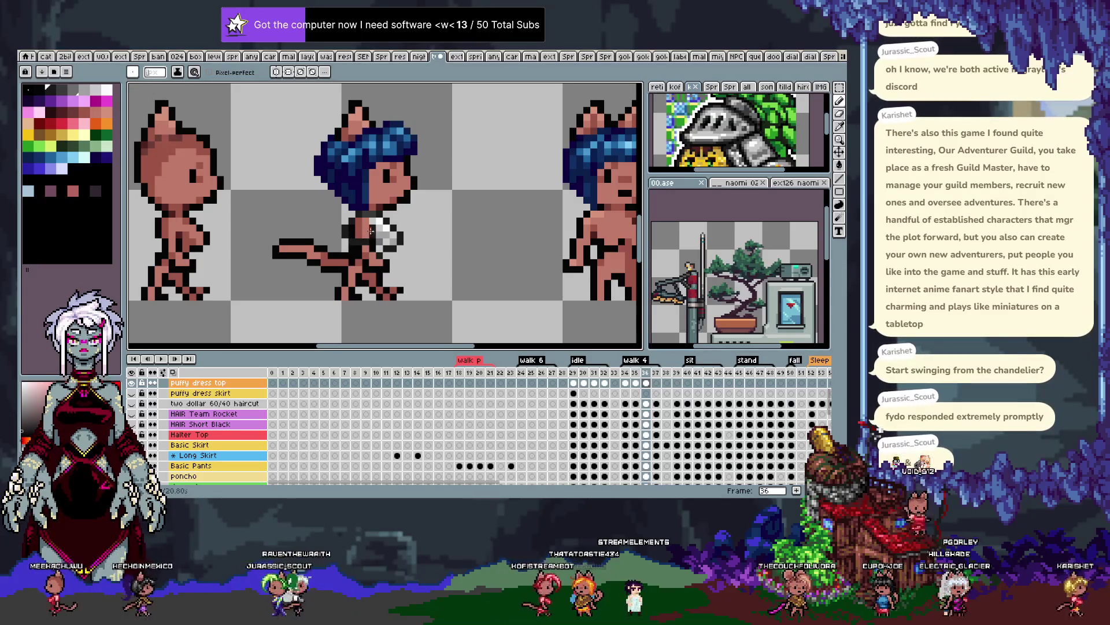
pyautogui.keyDown('alt'); pyautogui.click(359, 228); pyautogui.keyUp('alt')
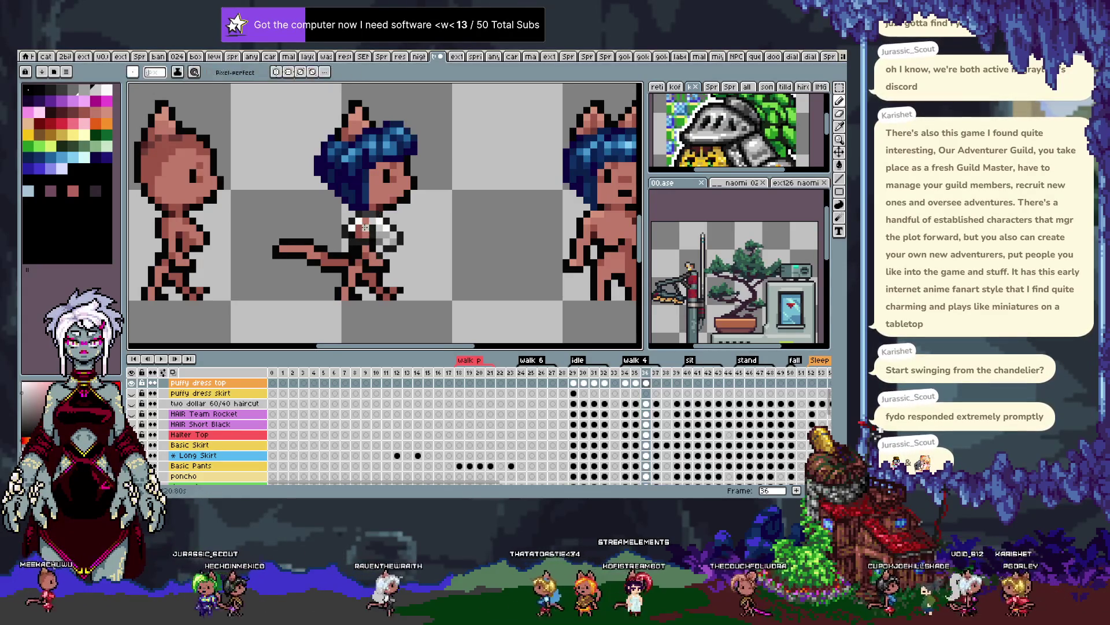
pyautogui.press('alt')
pyautogui.keyDown('alt'); pyautogui.click(384, 233); pyautogui.keyUp('alt')
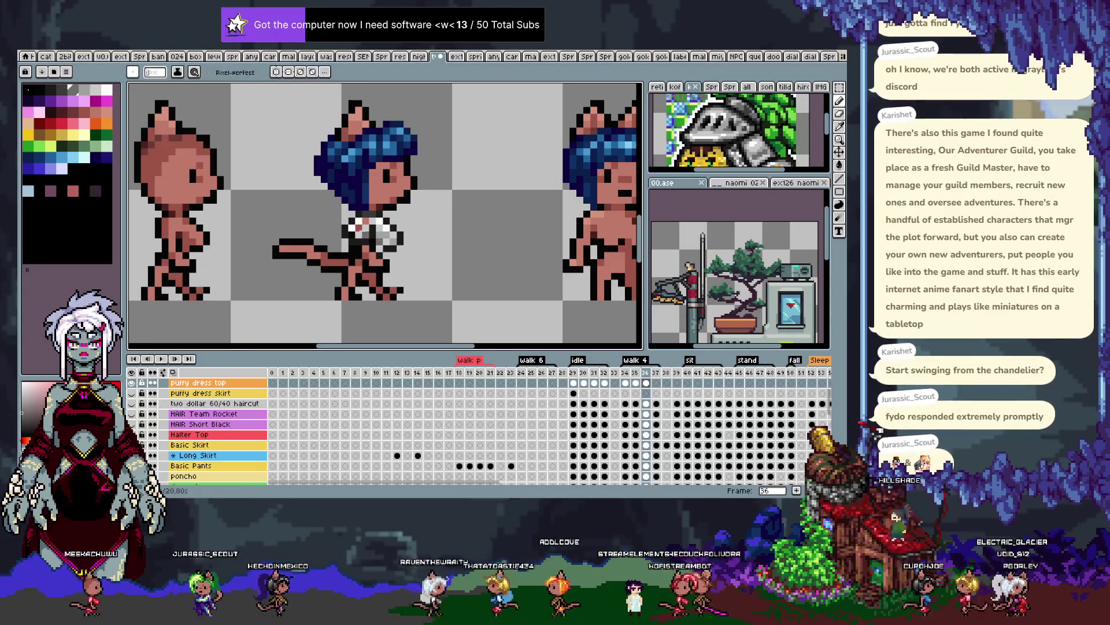
pyautogui.press('Return')
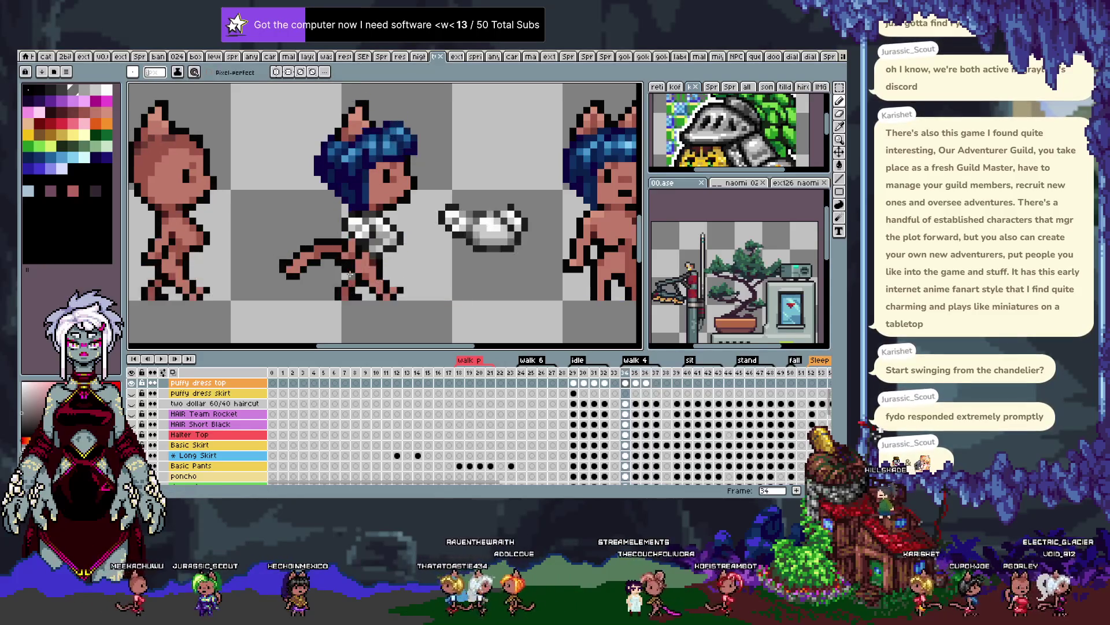
pyautogui.press('Return')
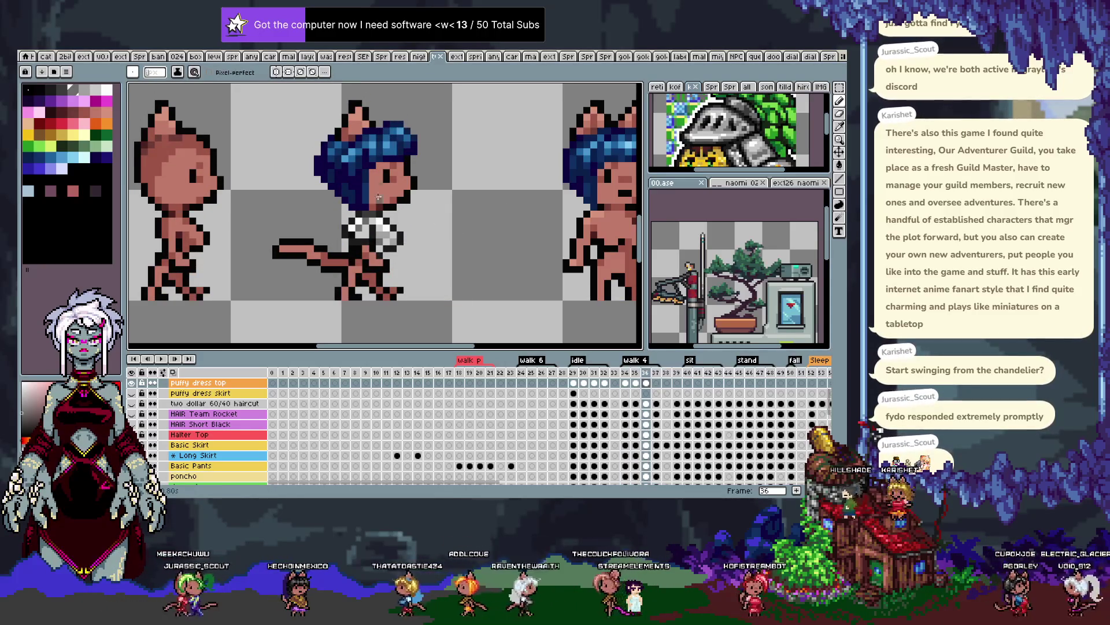
# Touch up the top with the crop-top white and the dark outline colour
pyautogui.press('alt')
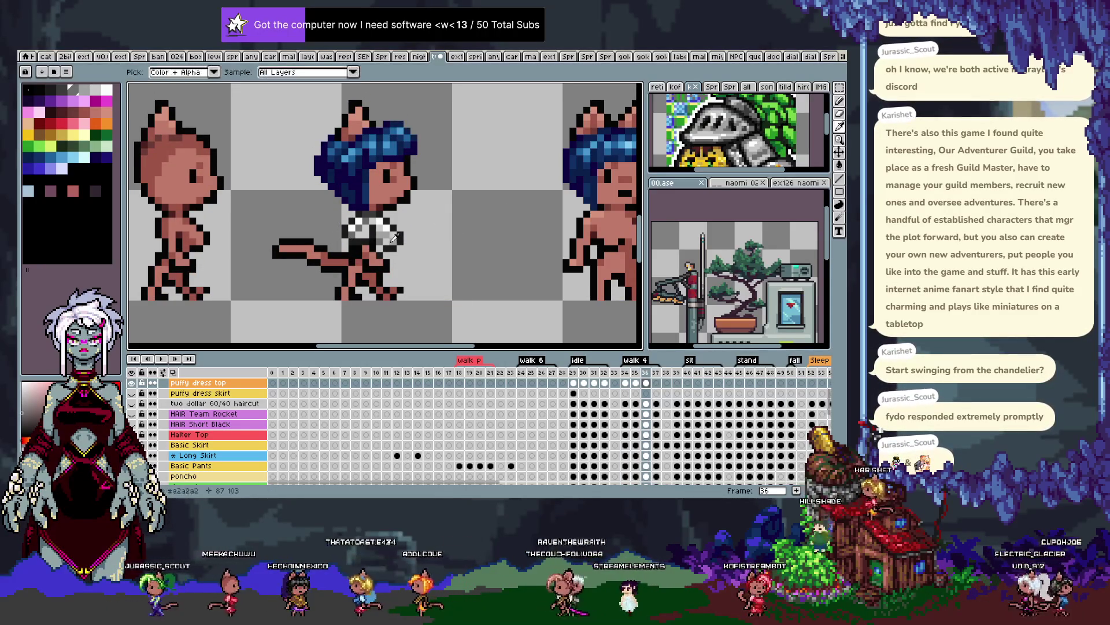
pyautogui.keyDown('alt'); pyautogui.click(392, 221); pyautogui.keyUp('alt')
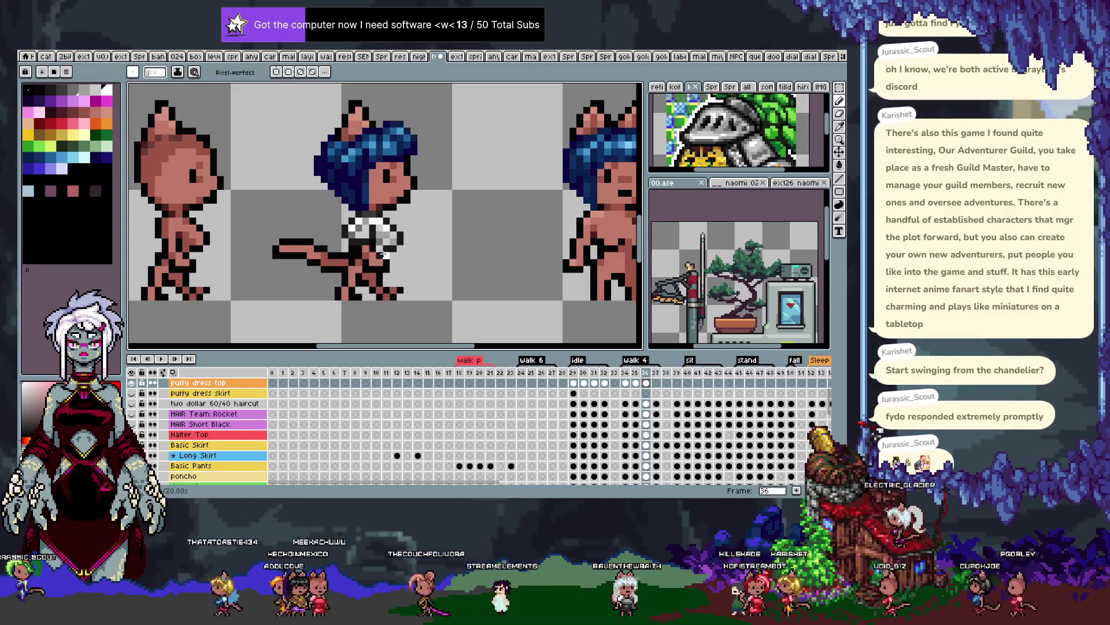
pyautogui.press('alt')
pyautogui.keyDown('alt'); pyautogui.click(379, 233); pyautogui.keyUp('alt')
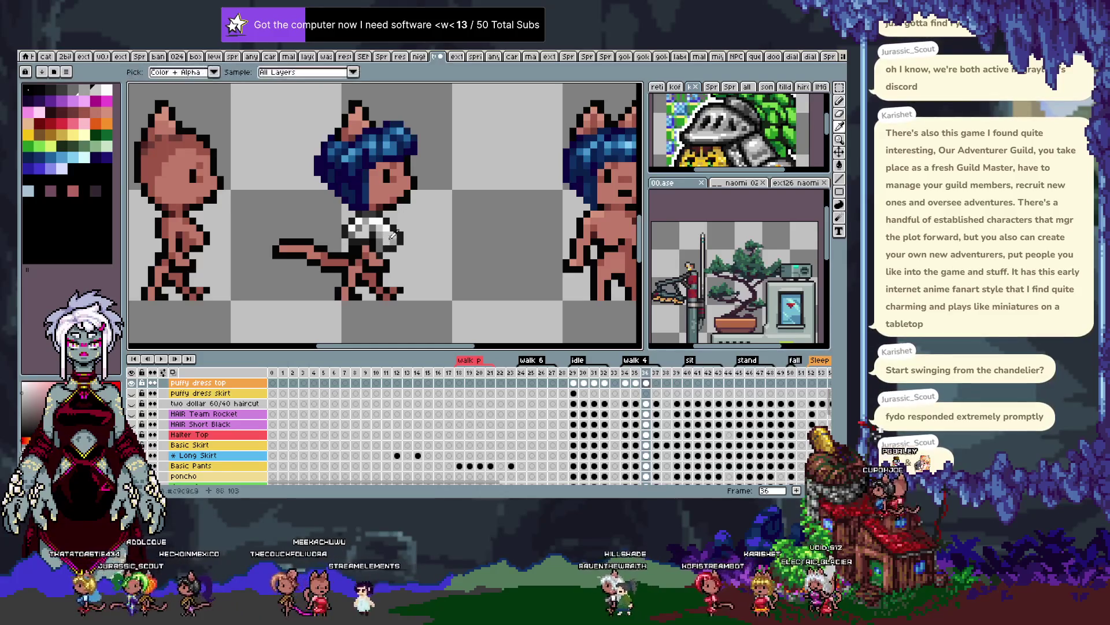
pyautogui.press('alt')
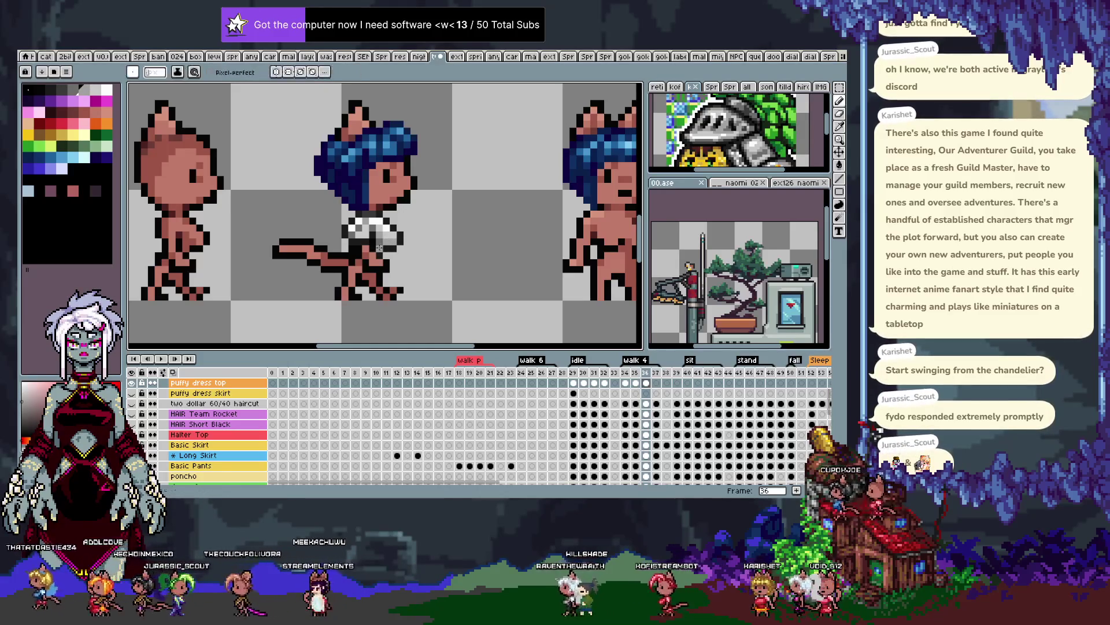
# Compare frames 34–36, then marquee-select the cat-girl's torso and lower body on frame 35
pyautogui.press('Left')
pyautogui.press('Left')
pyautogui.press('Right')
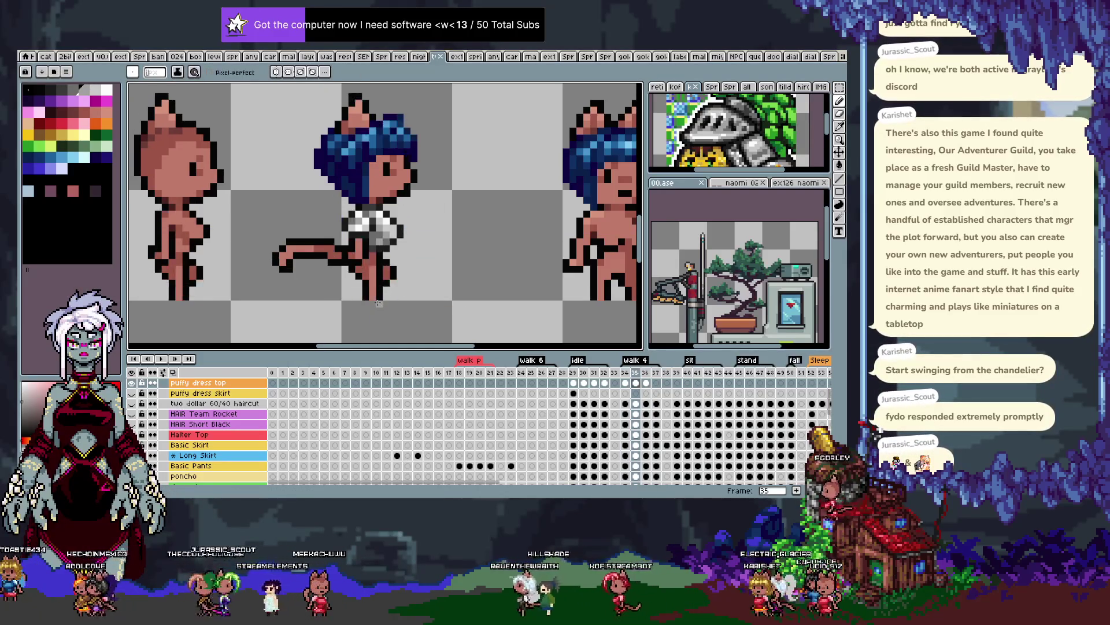
pyautogui.press('Right')
pyautogui.press('Left')
pyautogui.press('Left')
pyautogui.press('Right')
pyautogui.press('Left')
pyautogui.press('Right')
pyautogui.press('m')
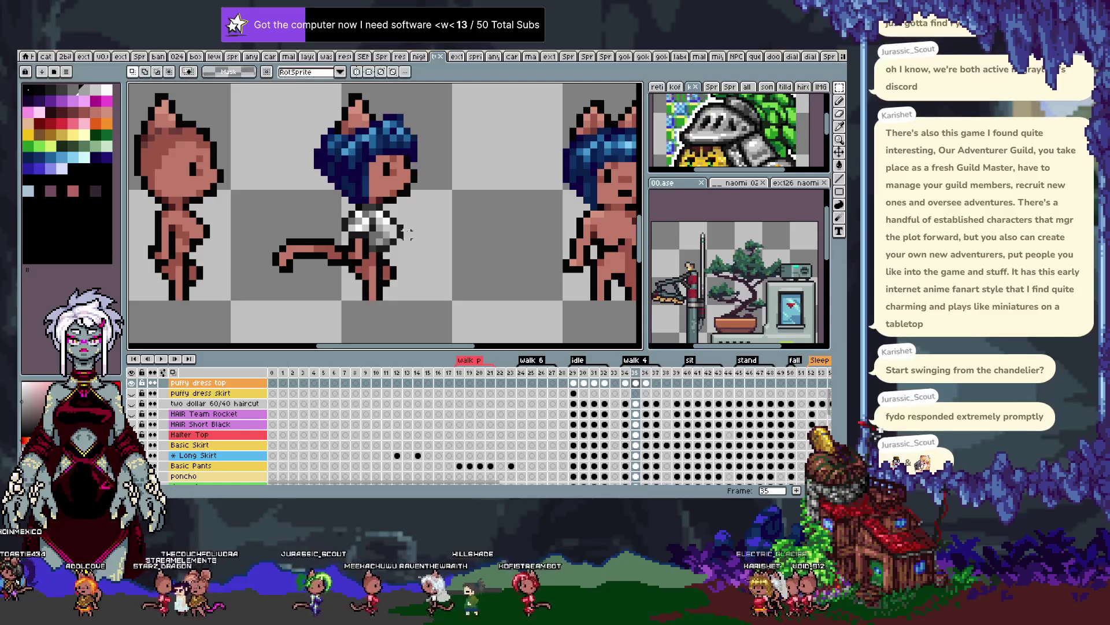
pyautogui.moveTo(322, 198); pyautogui.dragTo(443, 304)
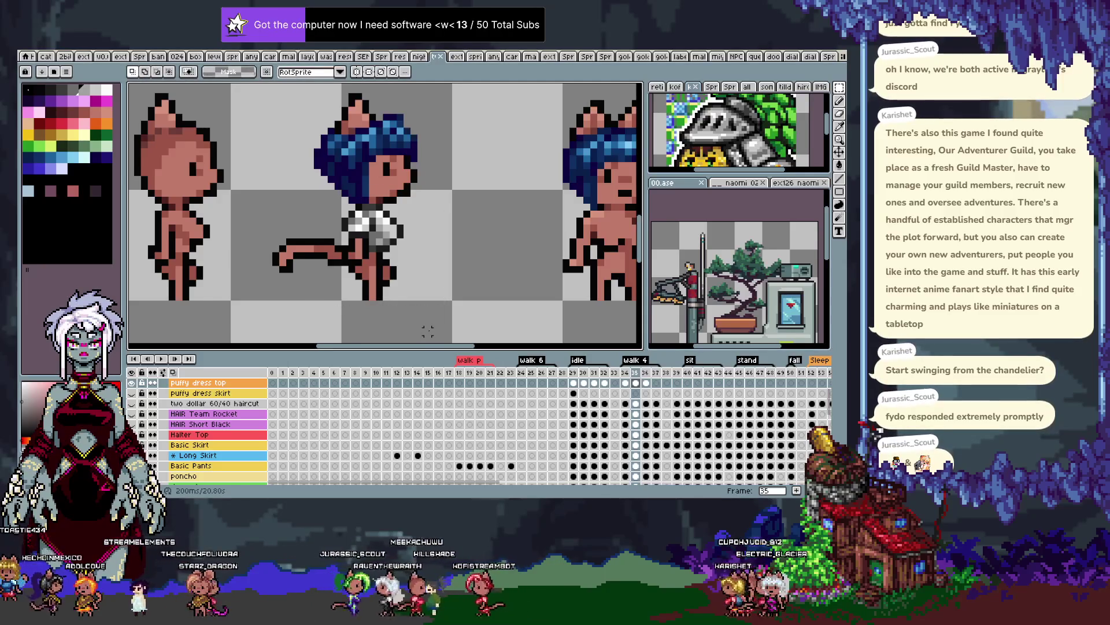
# Carry the selected crop top onto walk frame 37, commit it, and touch up shading with sampled colours
pyautogui.press('Right')
pyautogui.press('Right')
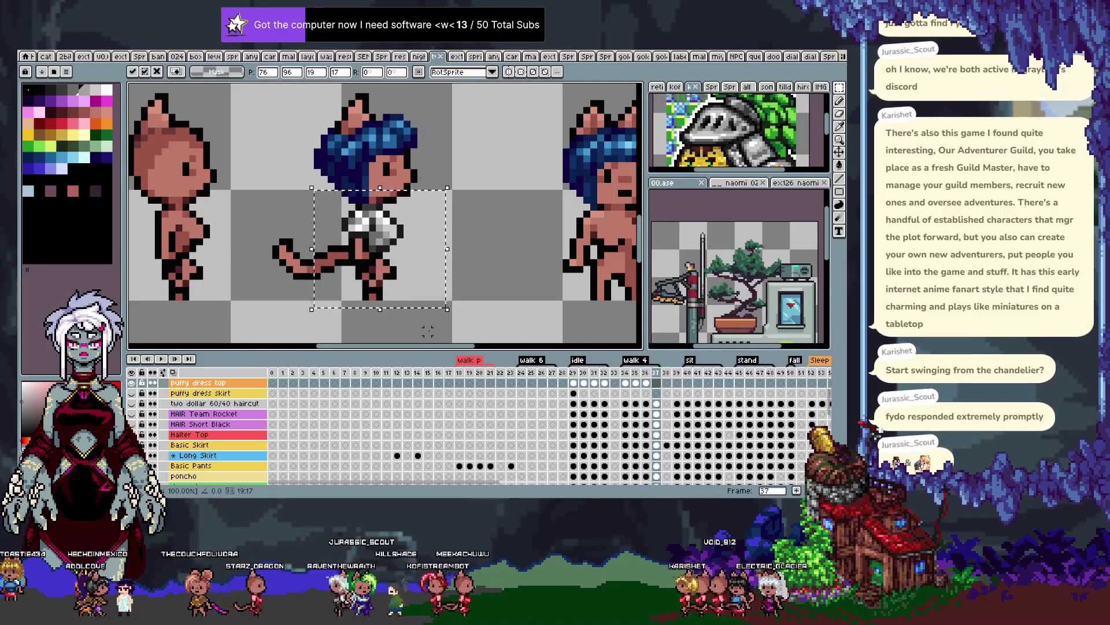
pyautogui.hotkey('ctrl', 'd')
pyautogui.press('b')
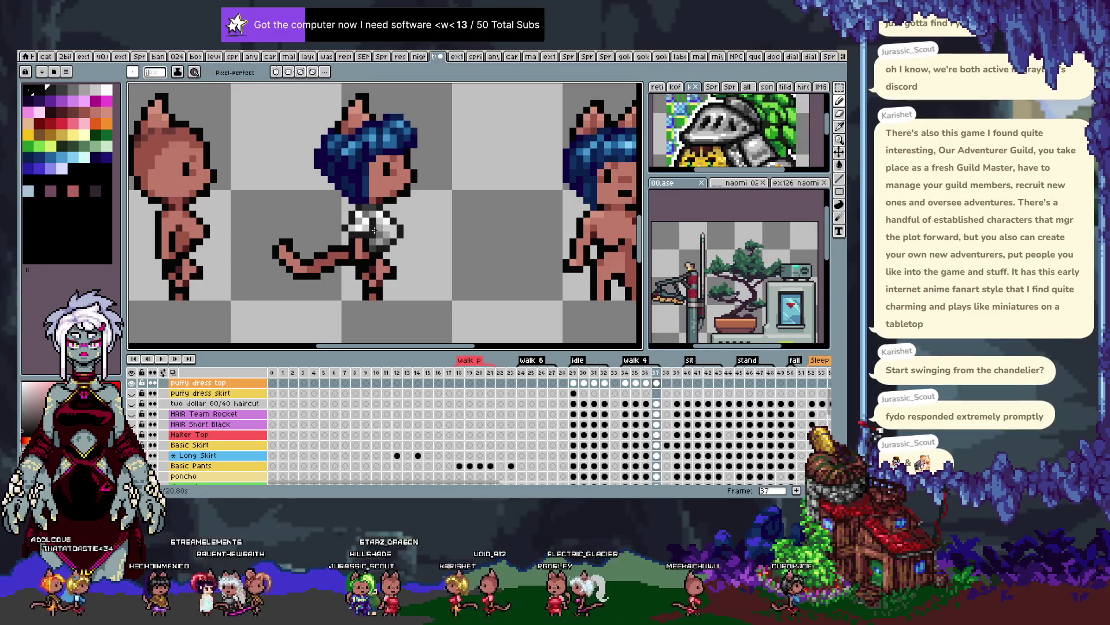
pyautogui.press('i')
pyautogui.press('b')
pyautogui.press('b')
pyautogui.press('i')
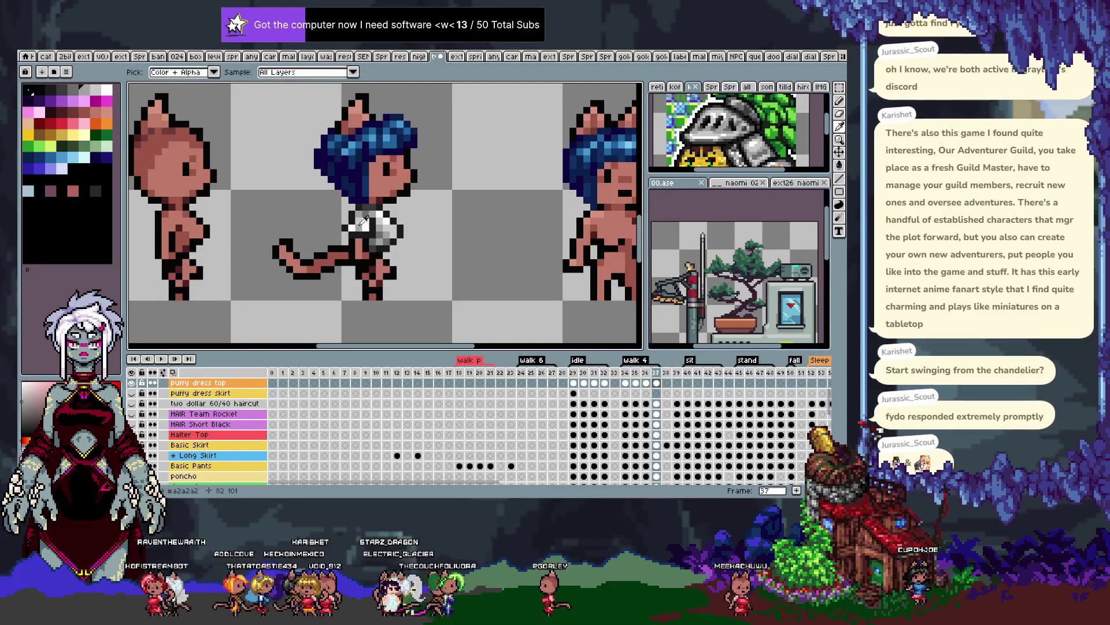
pyautogui.press('b')
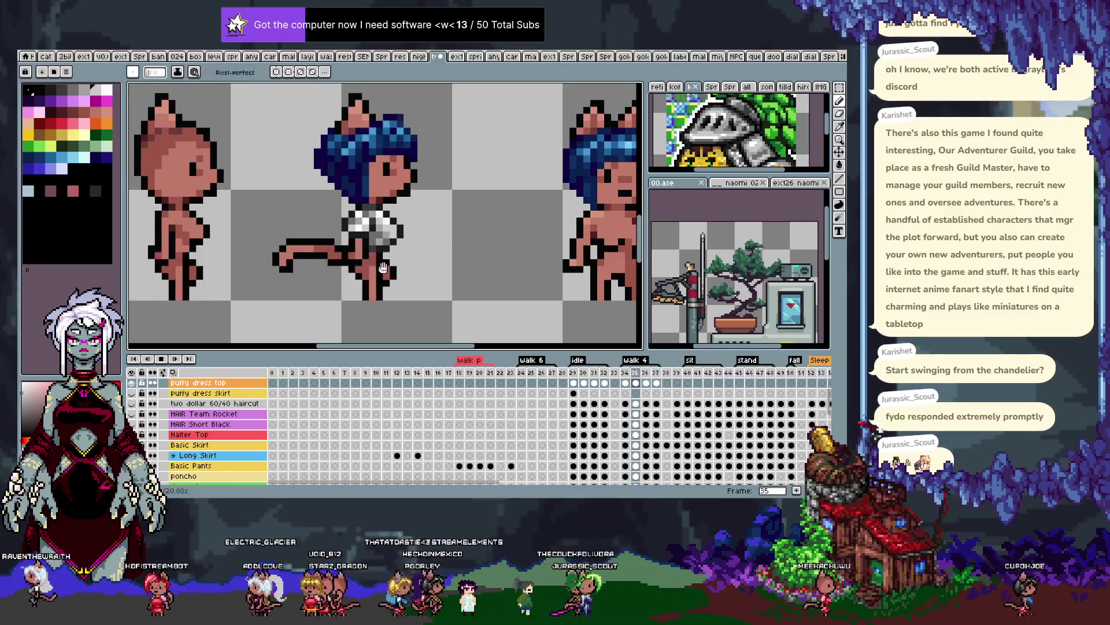
pyautogui.scroll(-3, 448, 230)
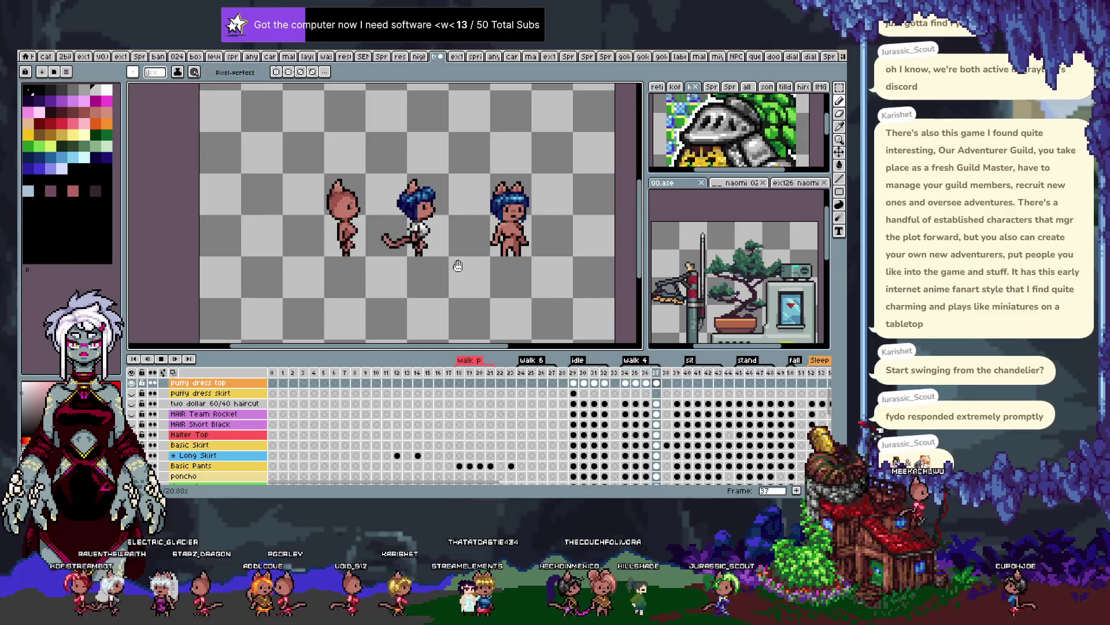
# Stop playback and step through walk frames 35 to 37 to check the top
pyautogui.press('Return')
pyautogui.scroll(1, 471, 226)
pyautogui.scroll(3, 471, 226)
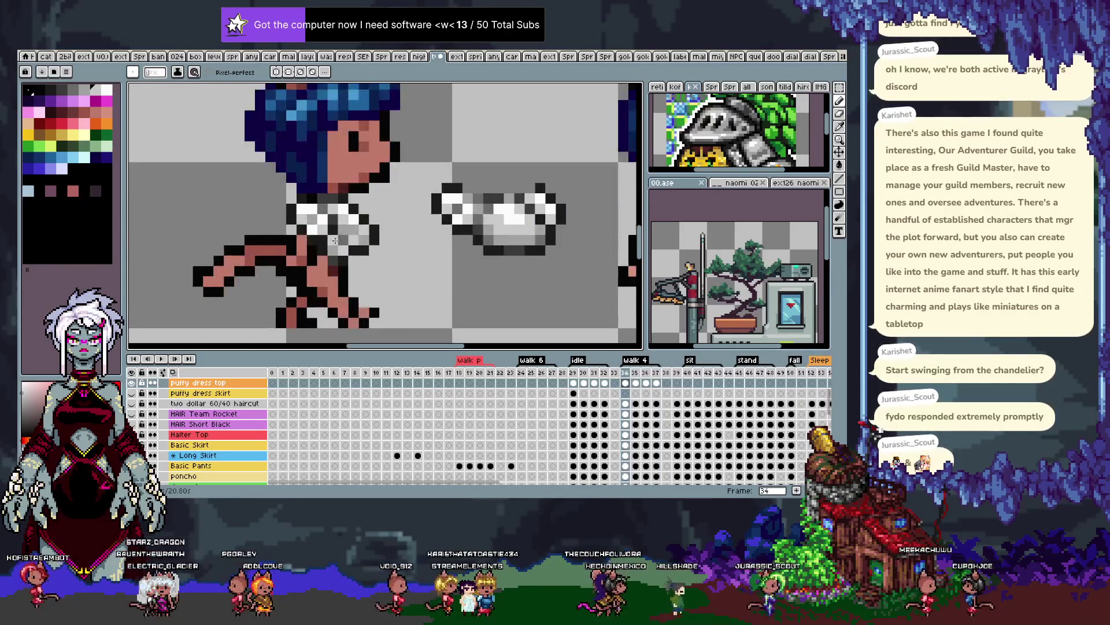
pyautogui.press('i')
pyautogui.press('b')
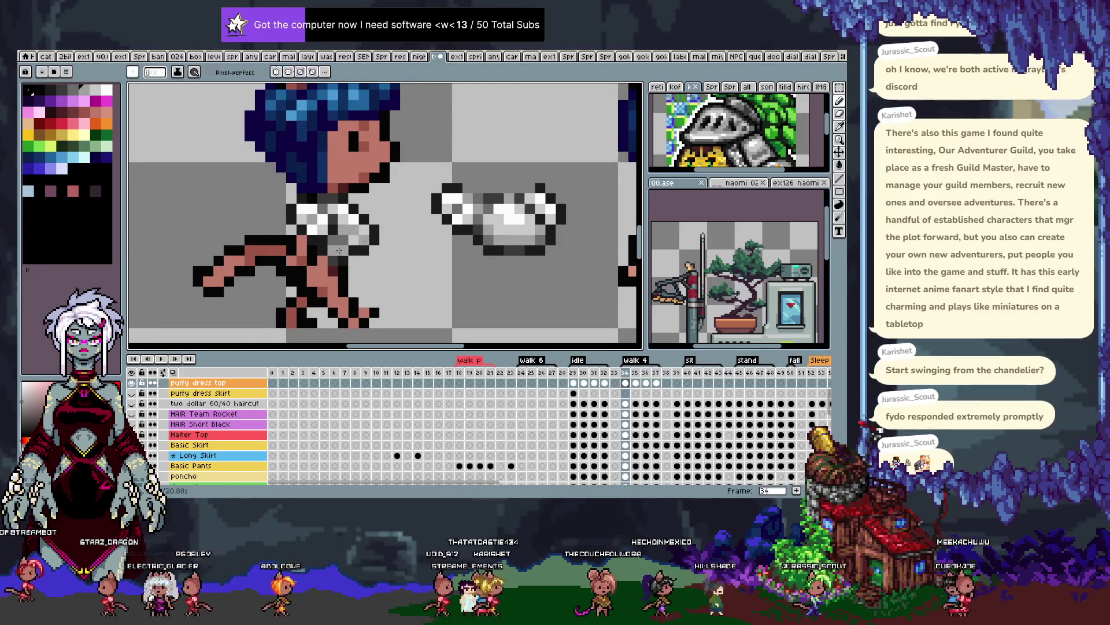
pyautogui.press('Right')
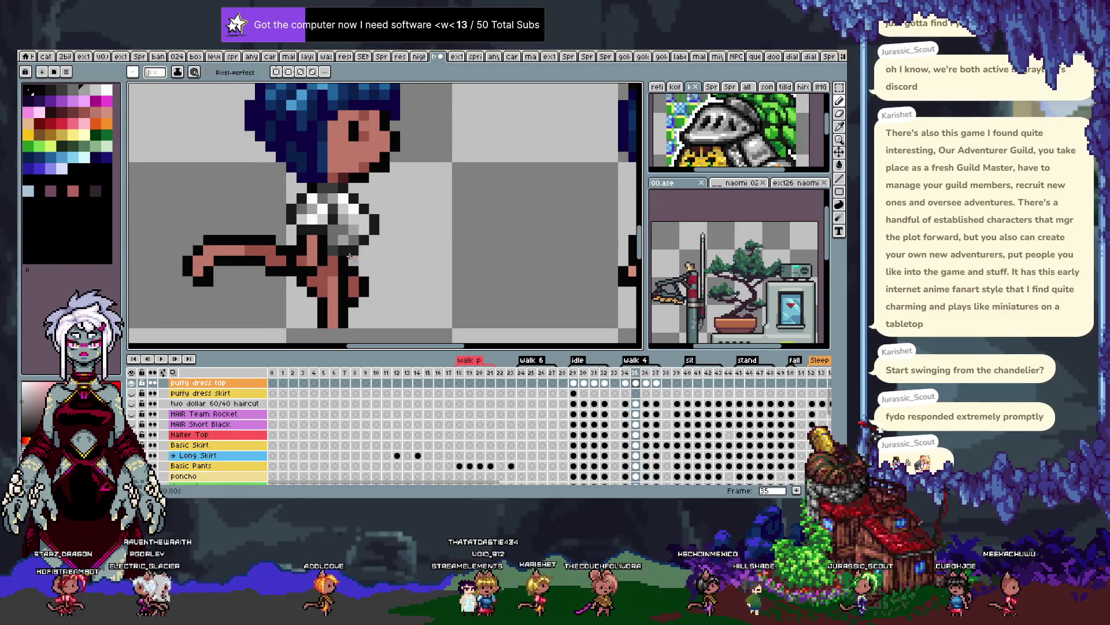
pyautogui.press('Right')
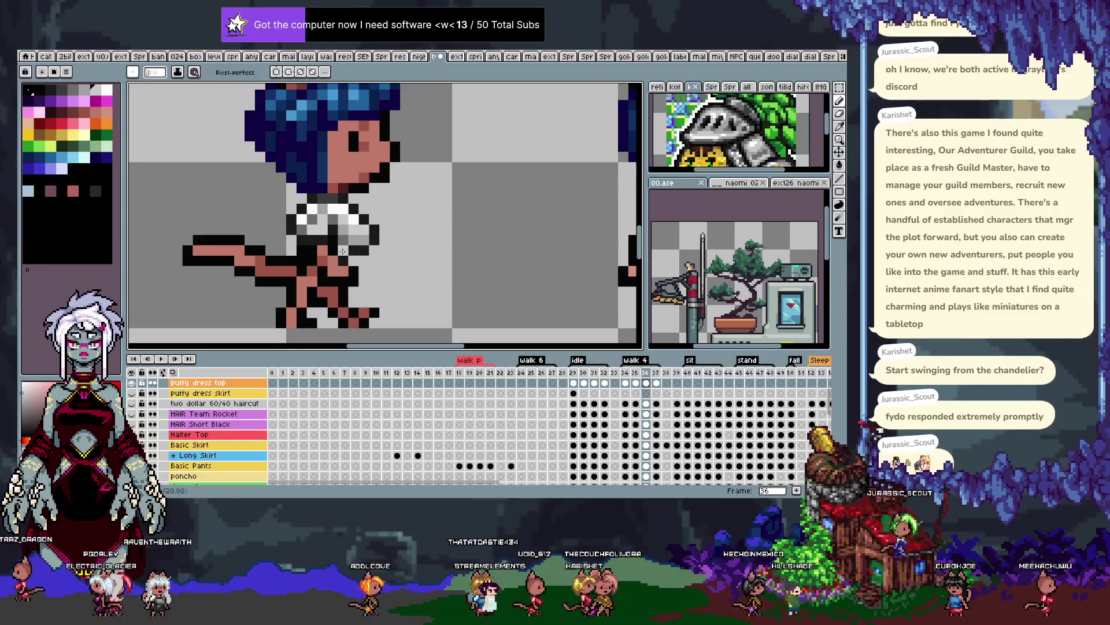
pyautogui.press('Right')
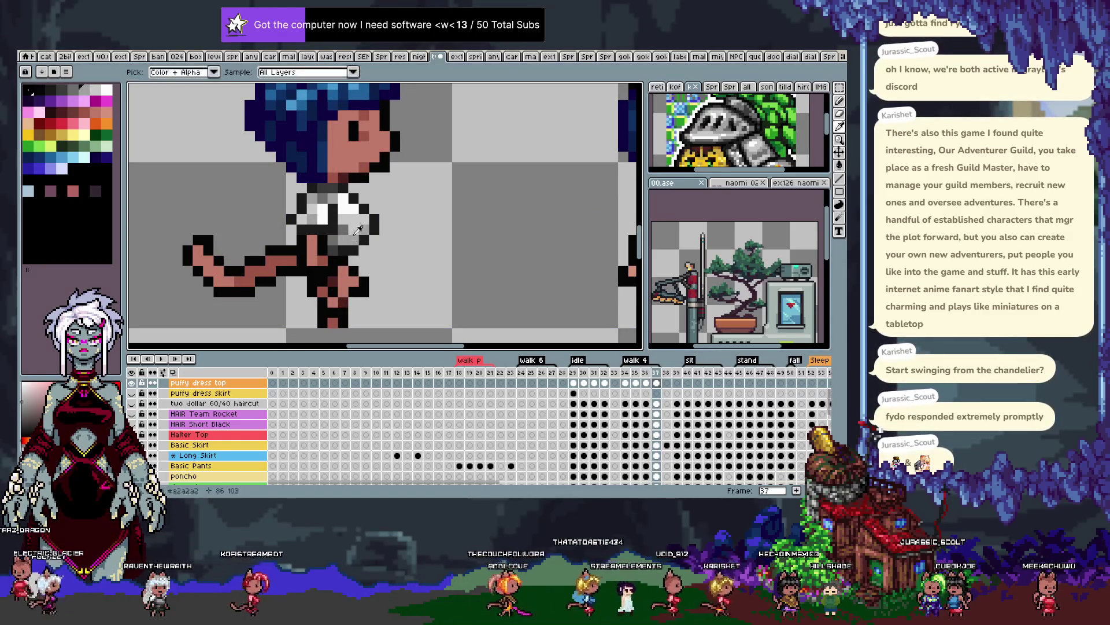
# Pick a shirt shade and recolour shading pixels on the crop top and skirt of frame 37
pyautogui.press('alt')
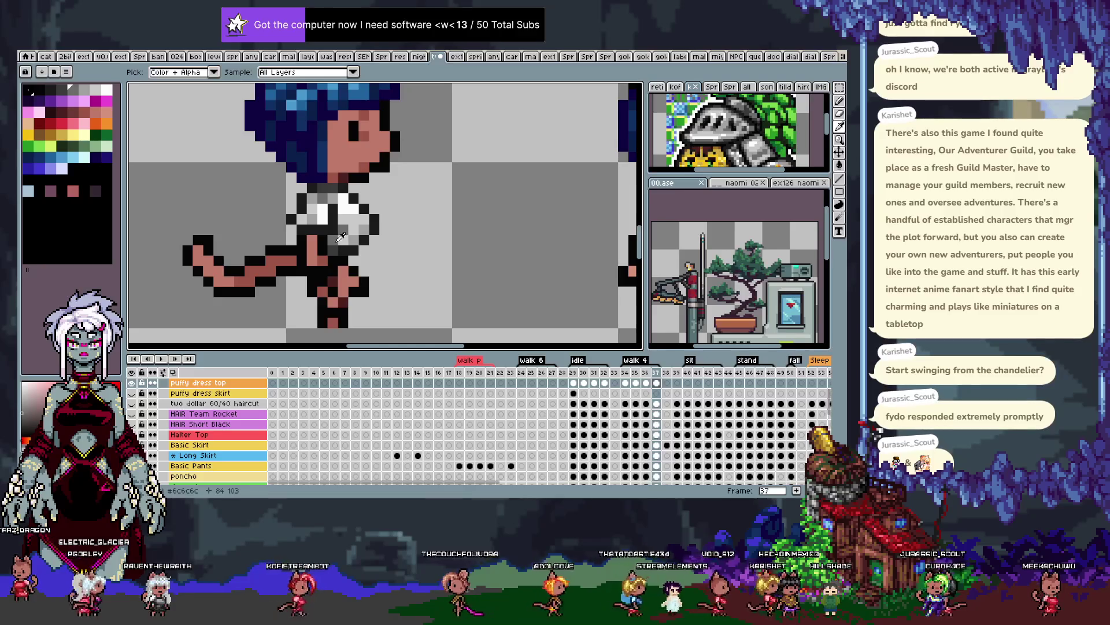
pyautogui.keyDown('alt'); pyautogui.click(340, 237); pyautogui.keyUp('alt')
pyautogui.keyDown('alt'); pyautogui.click(366, 233); pyautogui.keyUp('alt')
pyautogui.click(340, 237)
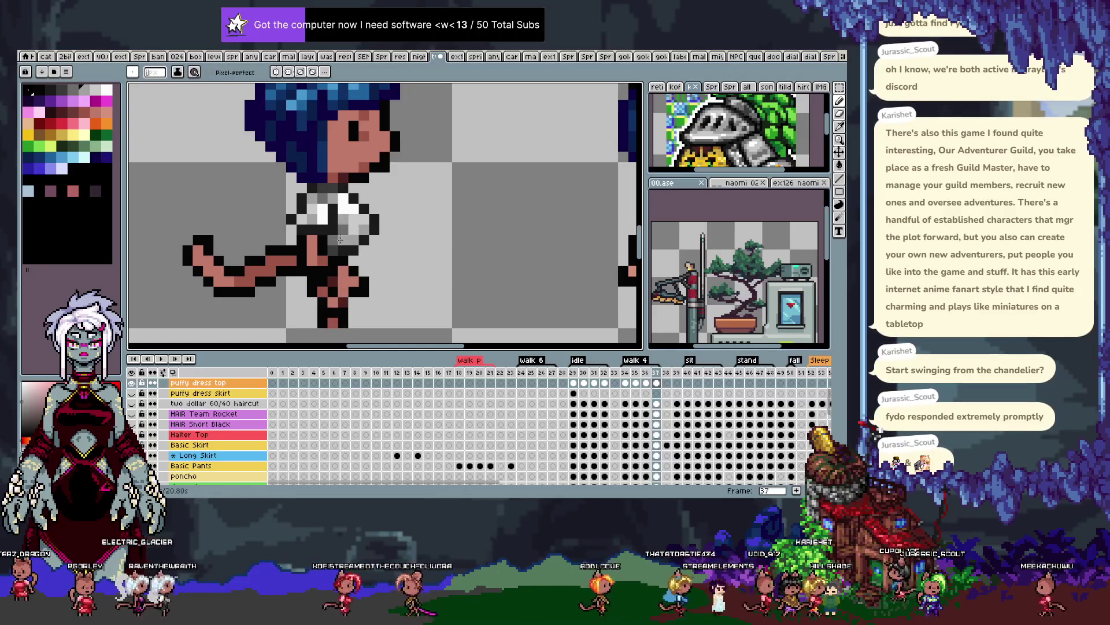
pyautogui.keyDown('alt'); pyautogui.click(341, 254); pyautogui.keyUp('alt')
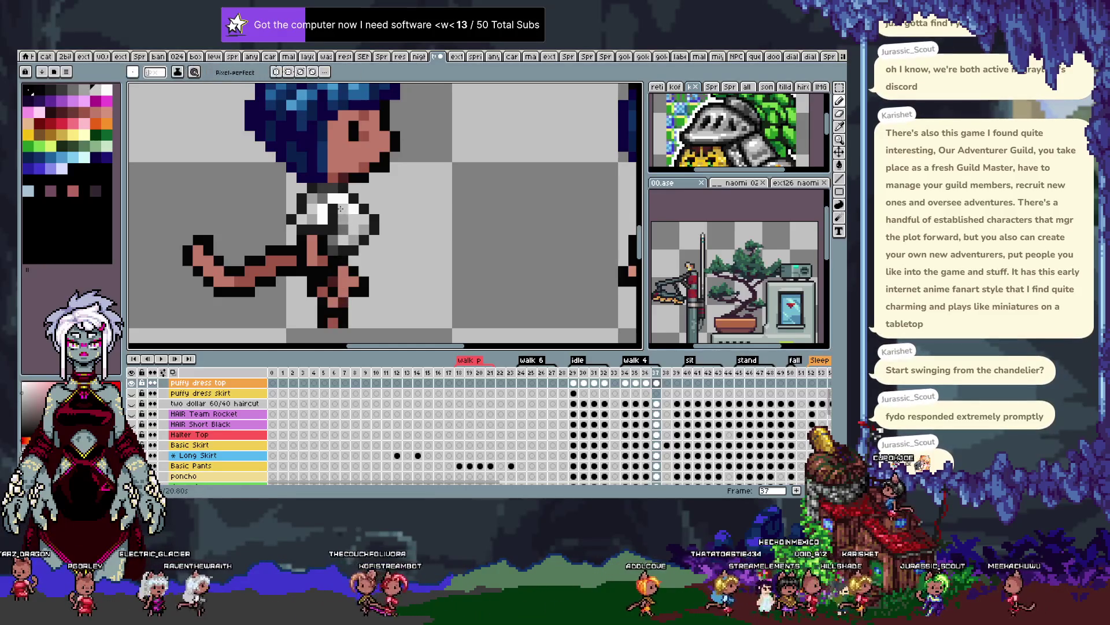
pyautogui.click(346, 282)
# Flip between frames 35 and 36, then play and stop the walk animation to review it
pyautogui.press(',')
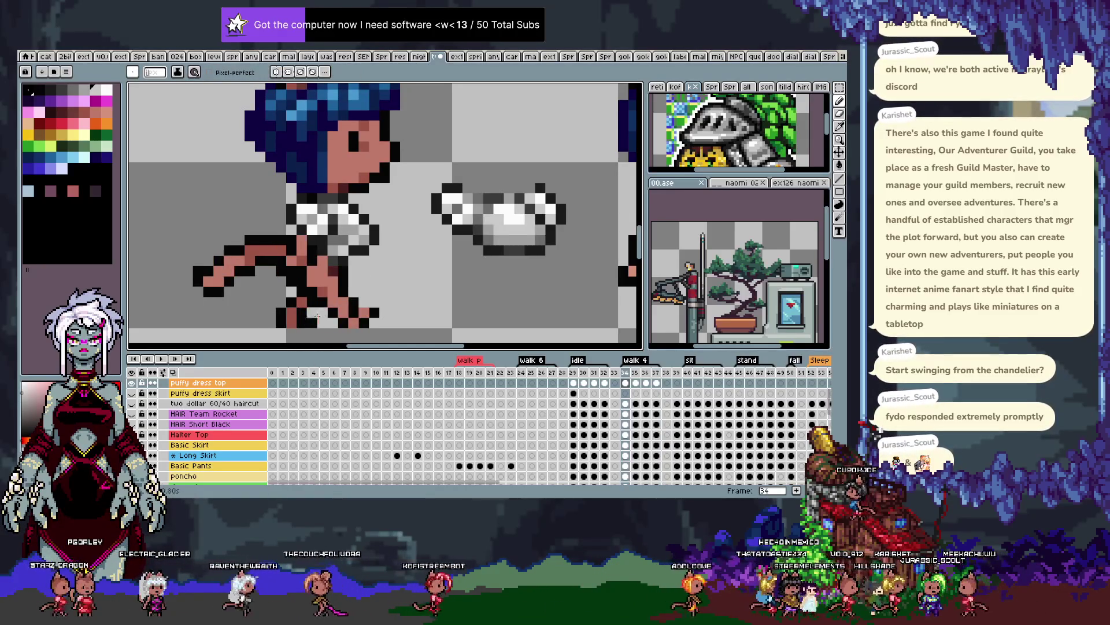
pyautogui.press(',')
pyautogui.press('.')
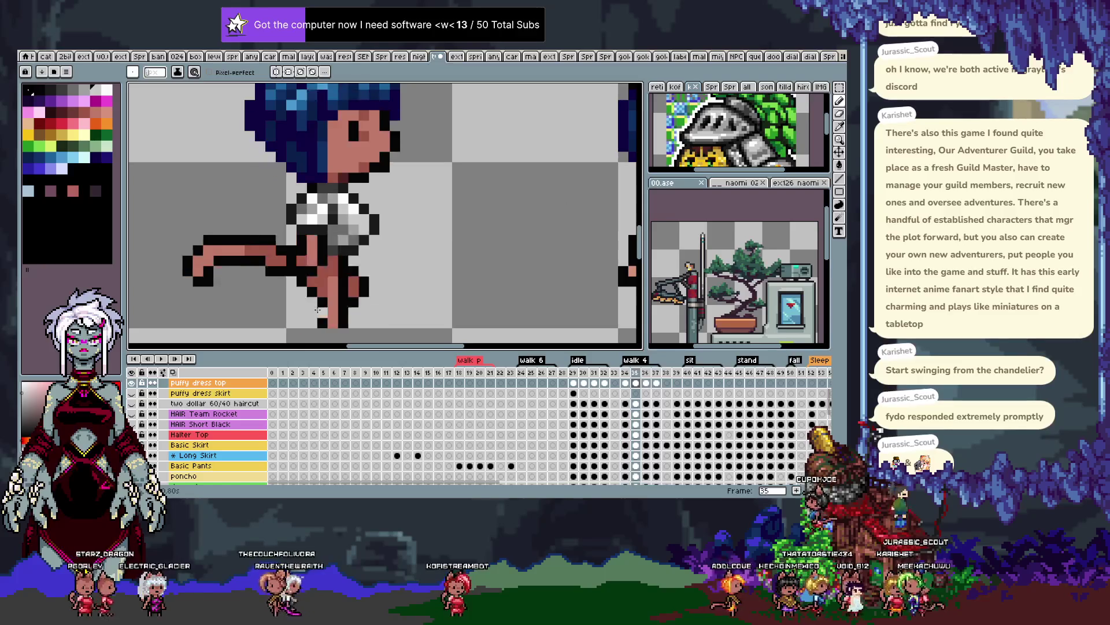
pyautogui.scroll(-3, 334, 264)
pyautogui.press('Return')
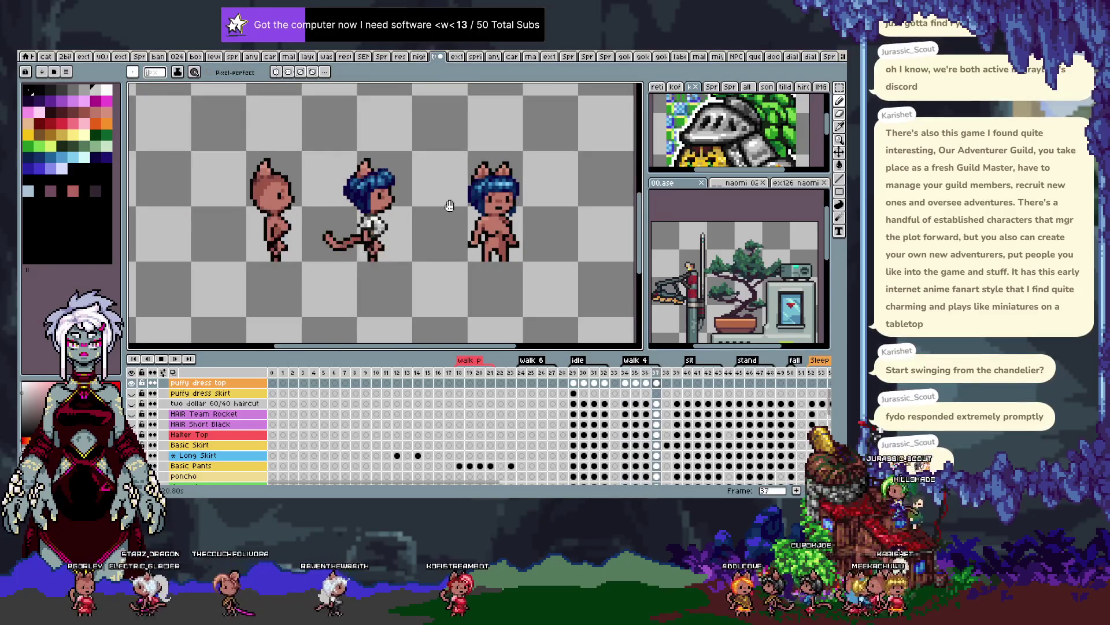
pyautogui.press('Return')
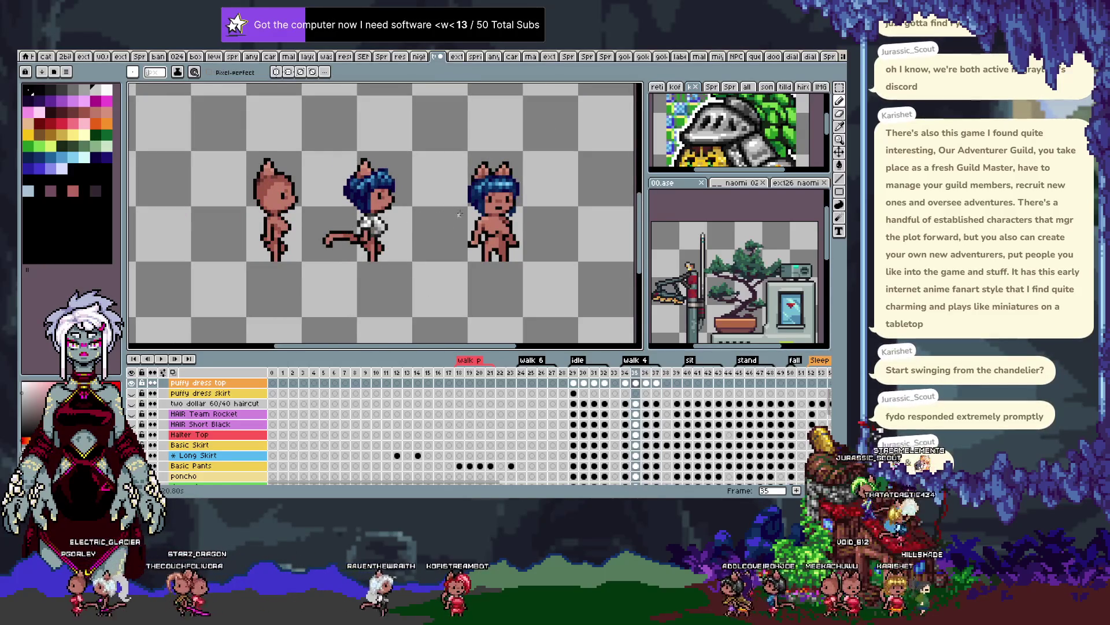
pyautogui.scroll(2, 455, 207)
pyautogui.scroll(1, 406, 211)
# Go back to frame 34 and pick a light grey from the crop top
pyautogui.press('Right')
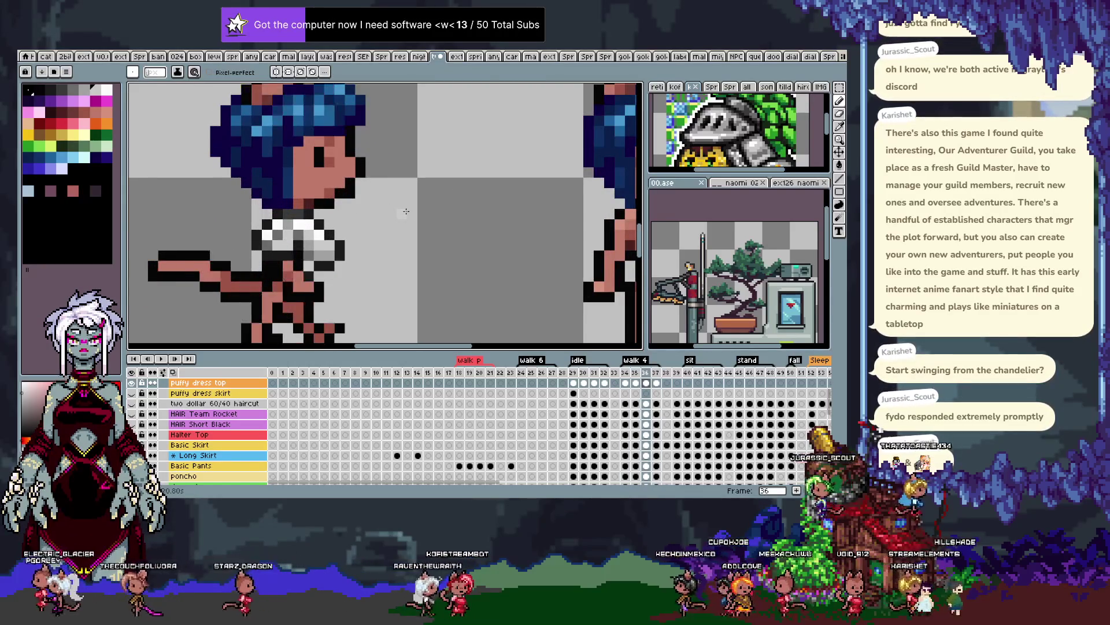
pyautogui.press('Right')
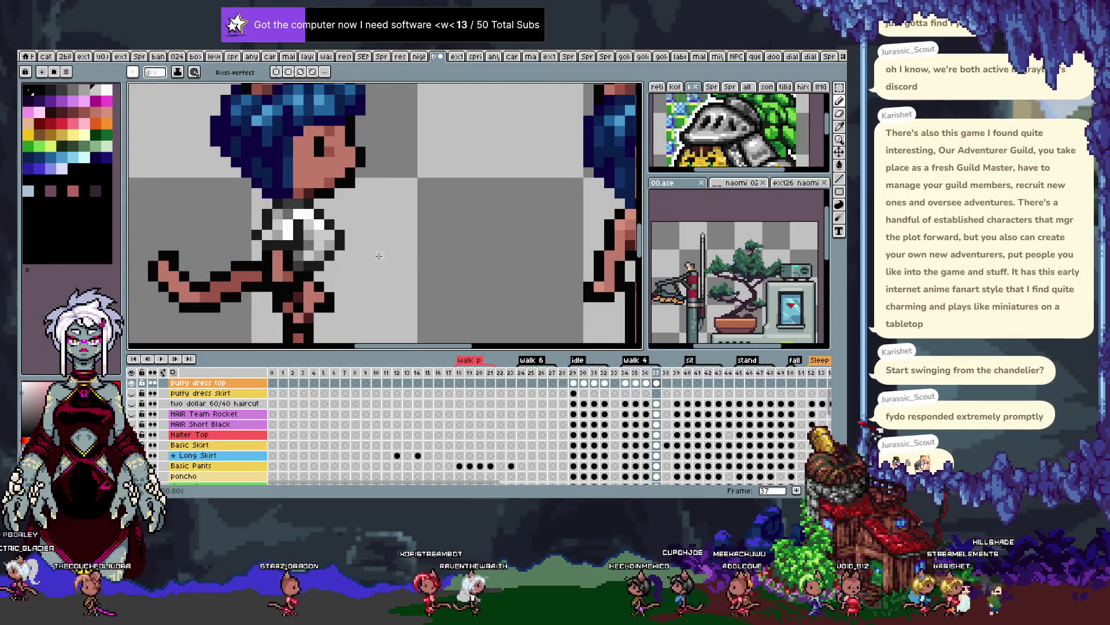
pyautogui.press('Left')
pyautogui.press('Left')
pyautogui.press('Left')
pyautogui.press('alt')
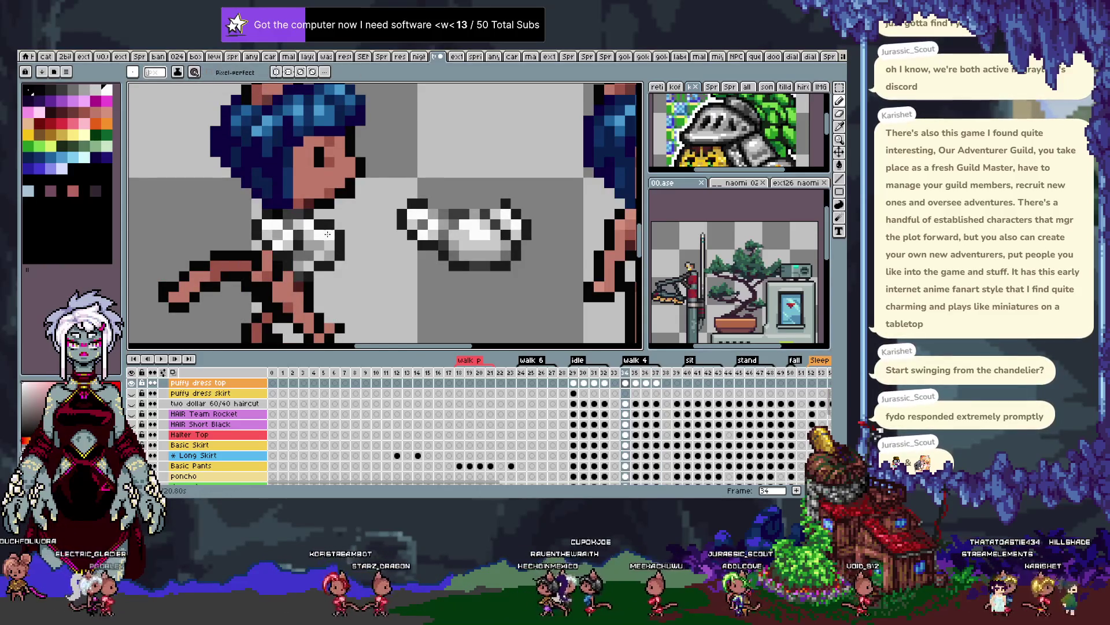
pyautogui.press('ctrl')
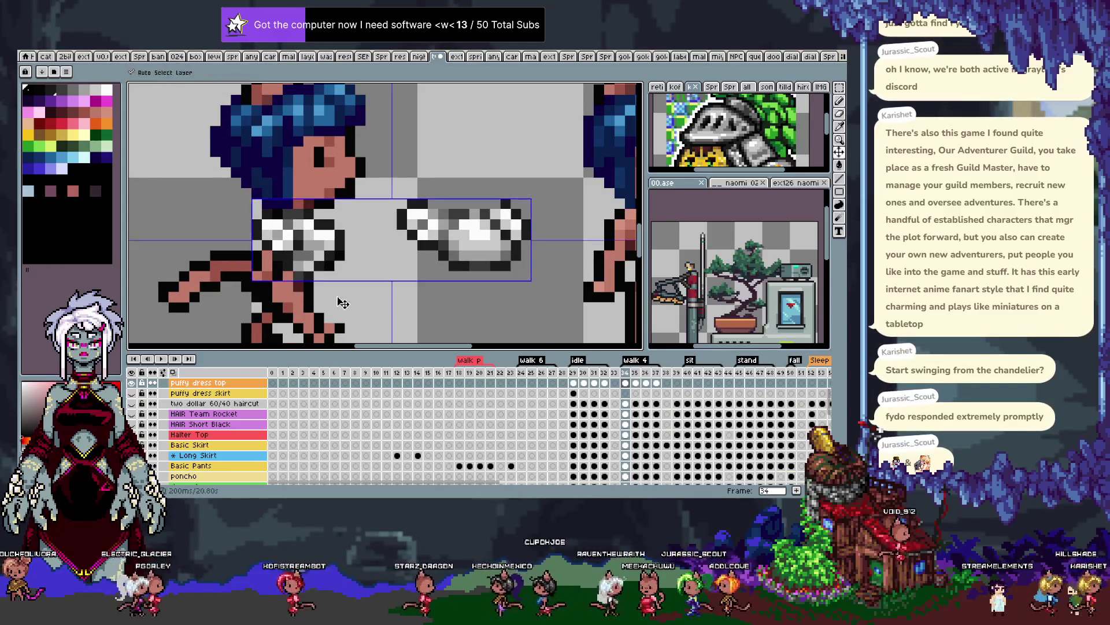
pyautogui.press('alt')
pyautogui.keyDown('alt'); pyautogui.click(315, 265); pyautogui.keyUp('alt')
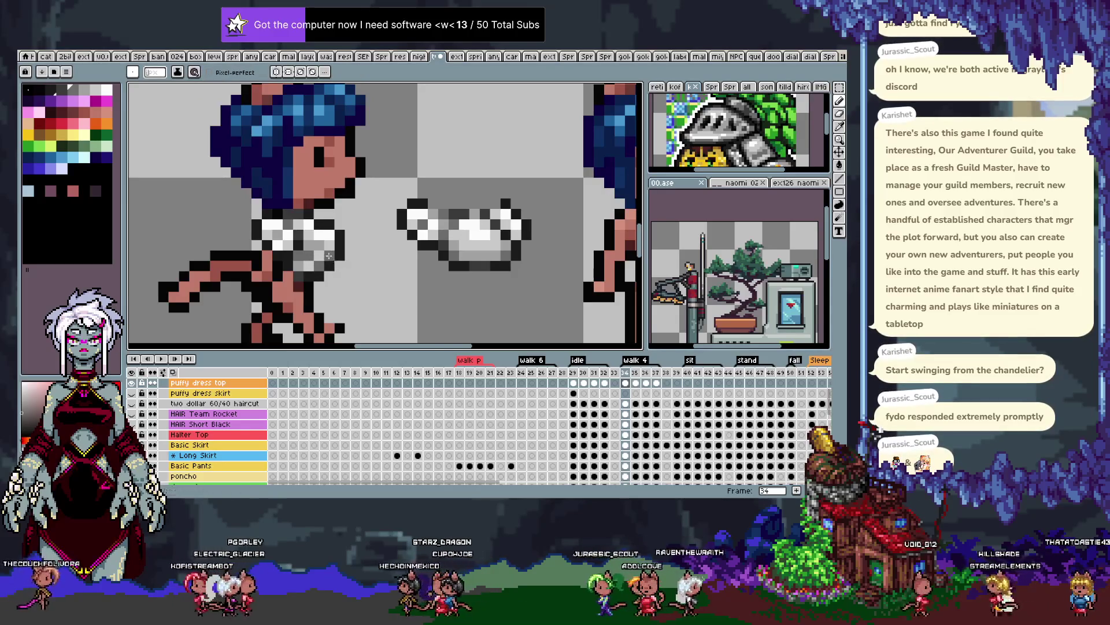
# Step forward two walk frames and sample the crop top's grey shade for shading
pyautogui.press('Right')
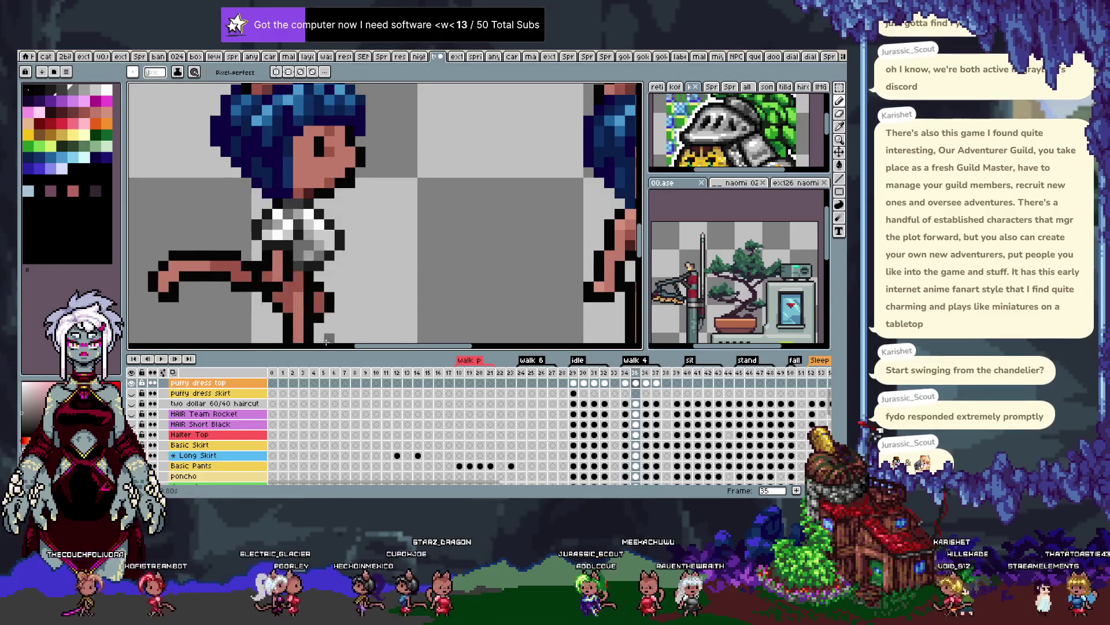
pyautogui.press('Right')
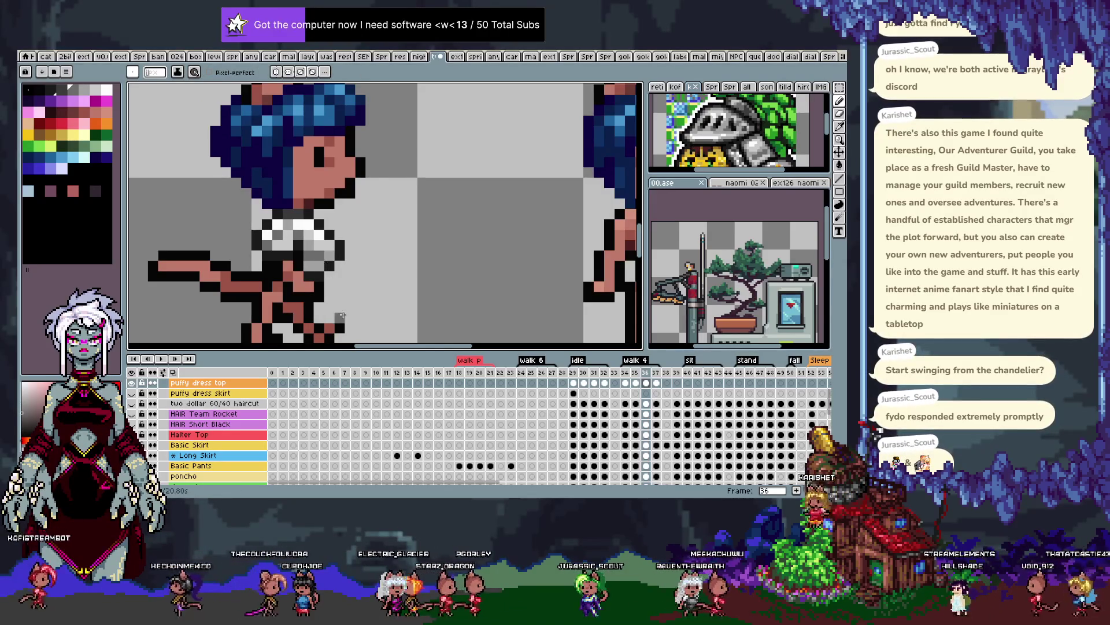
pyautogui.press('alt')
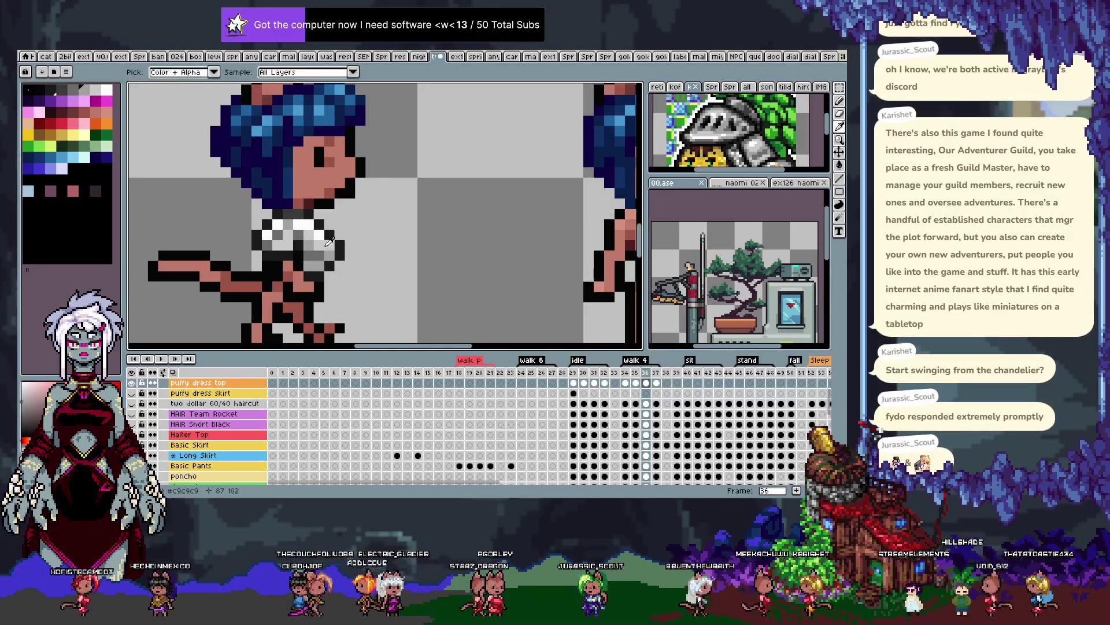
pyautogui.click(327, 257)
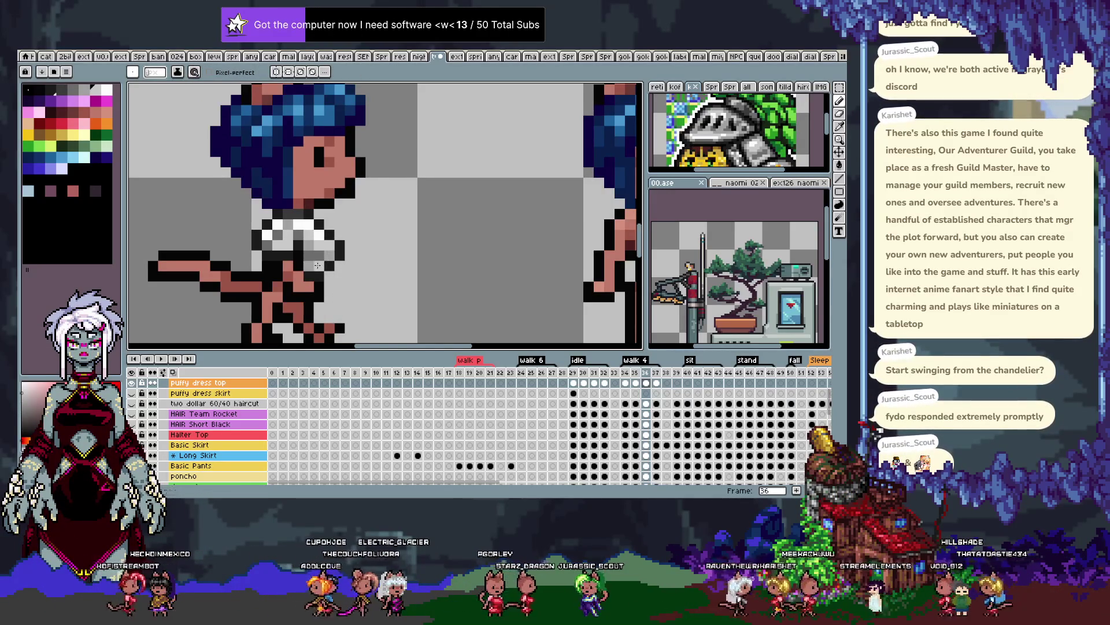
pyautogui.scroll(-3, 321, 278)
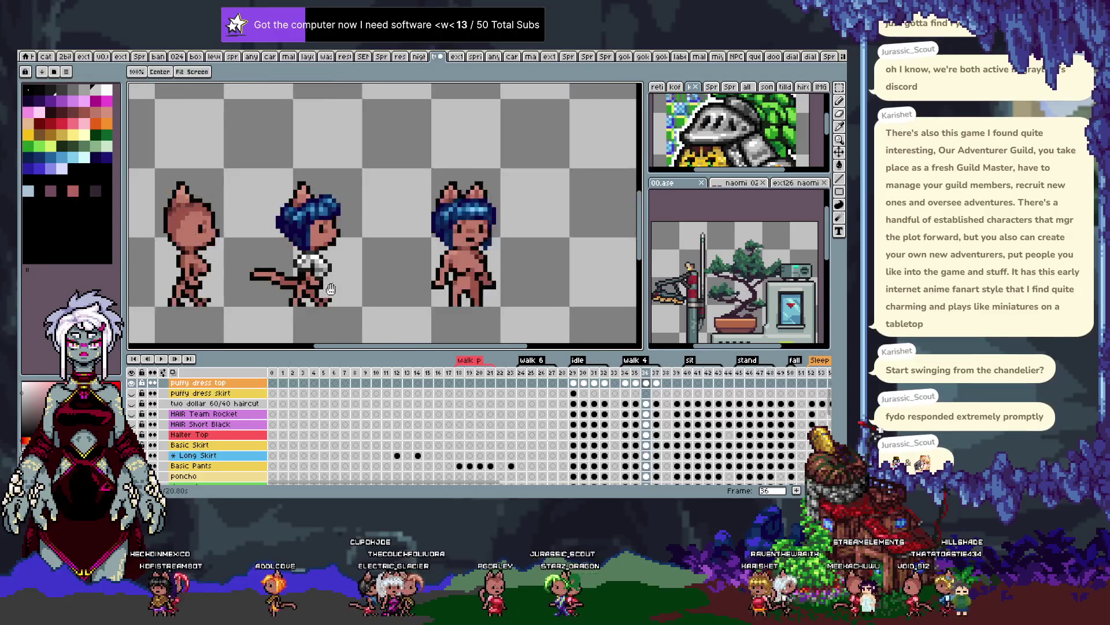
pyautogui.scroll(2, 342, 248)
pyautogui.scroll(1, 346, 225)
pyautogui.press('alt')
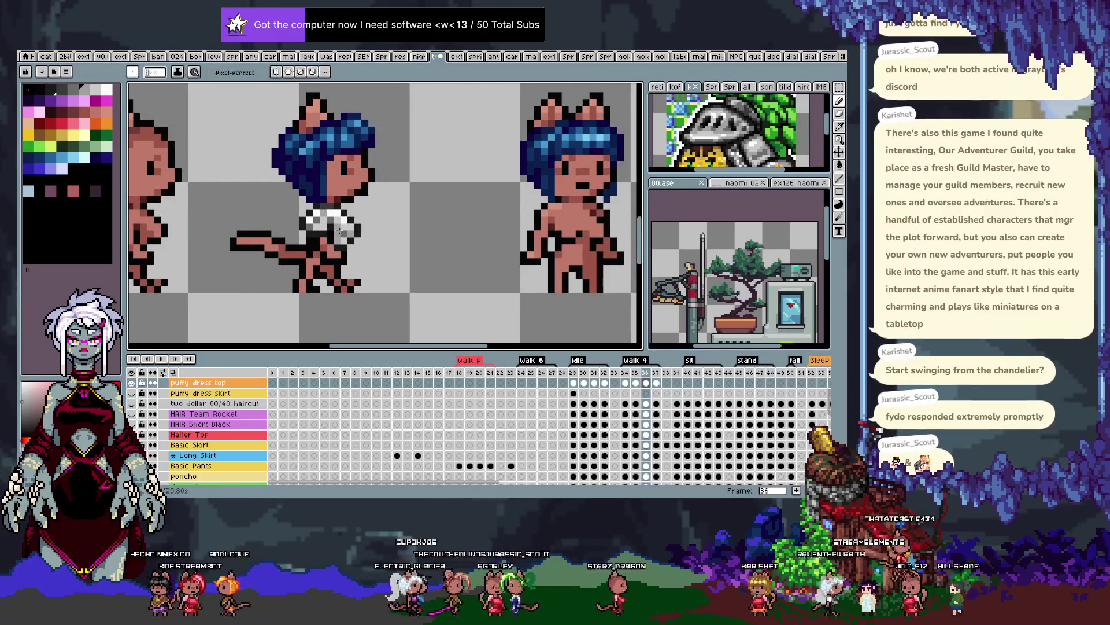
pyautogui.scroll(-2, 344, 221)
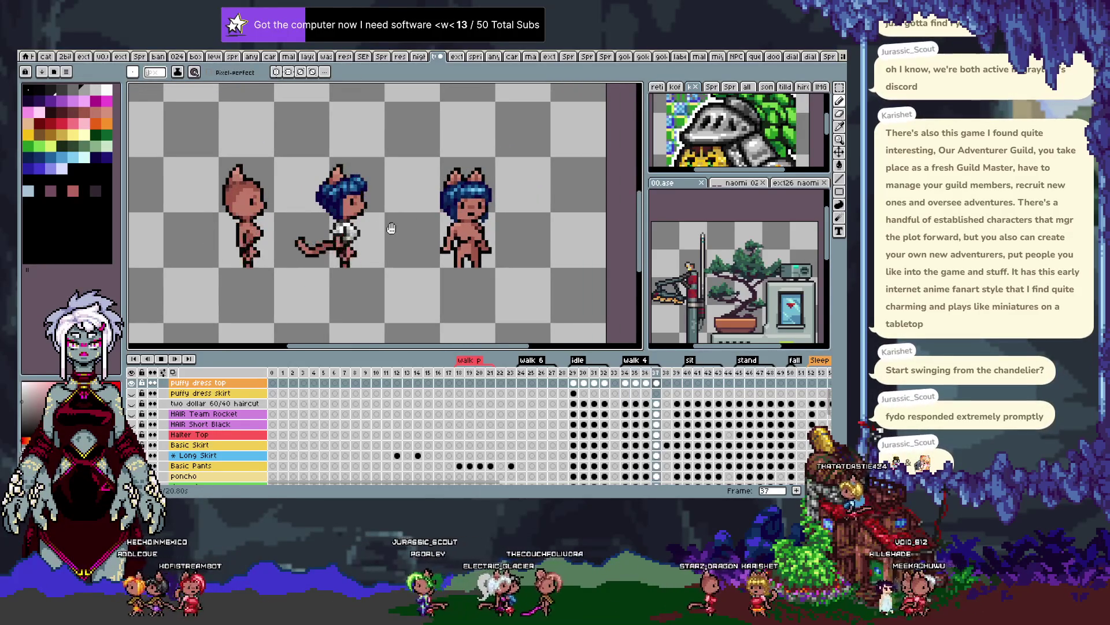
pyautogui.press('Return')
pyautogui.press('Right')
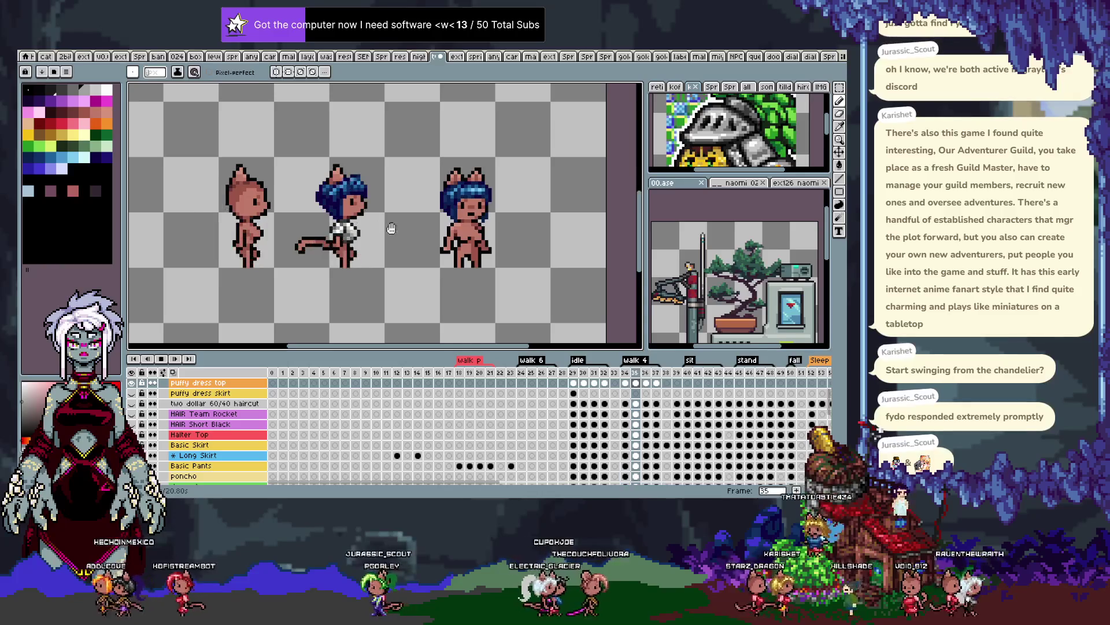
pyautogui.press('Right')
pyautogui.press('Right')
pyautogui.press('Left')
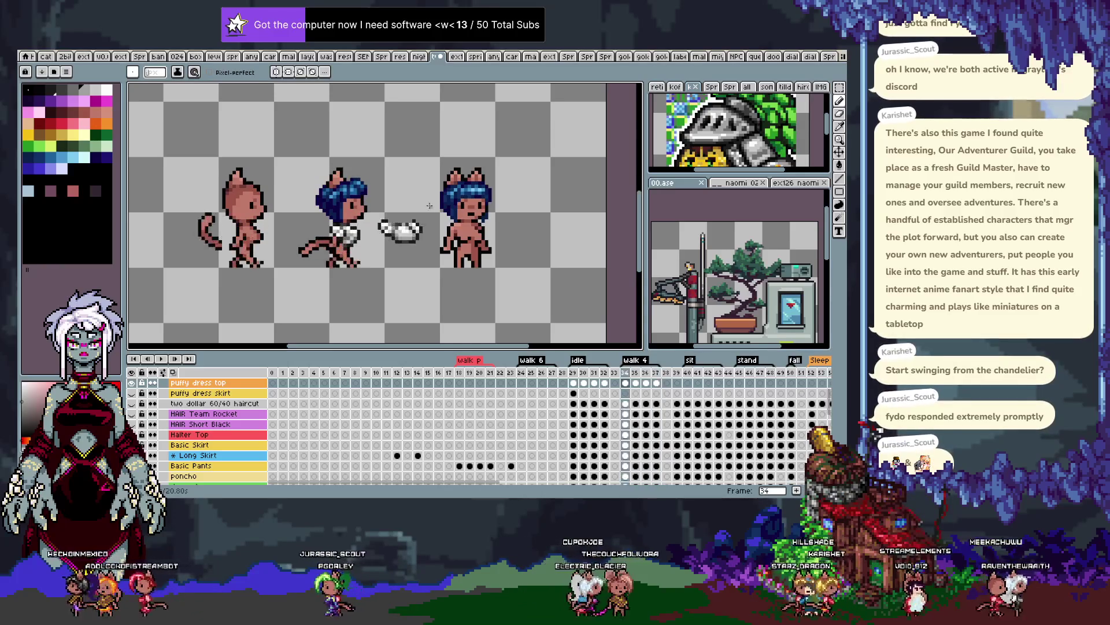
pyautogui.press('Left')
pyautogui.scroll(2, 375, 203)
pyautogui.press('i')
pyautogui.press('Right')
pyautogui.press('Left')
pyautogui.press('b')
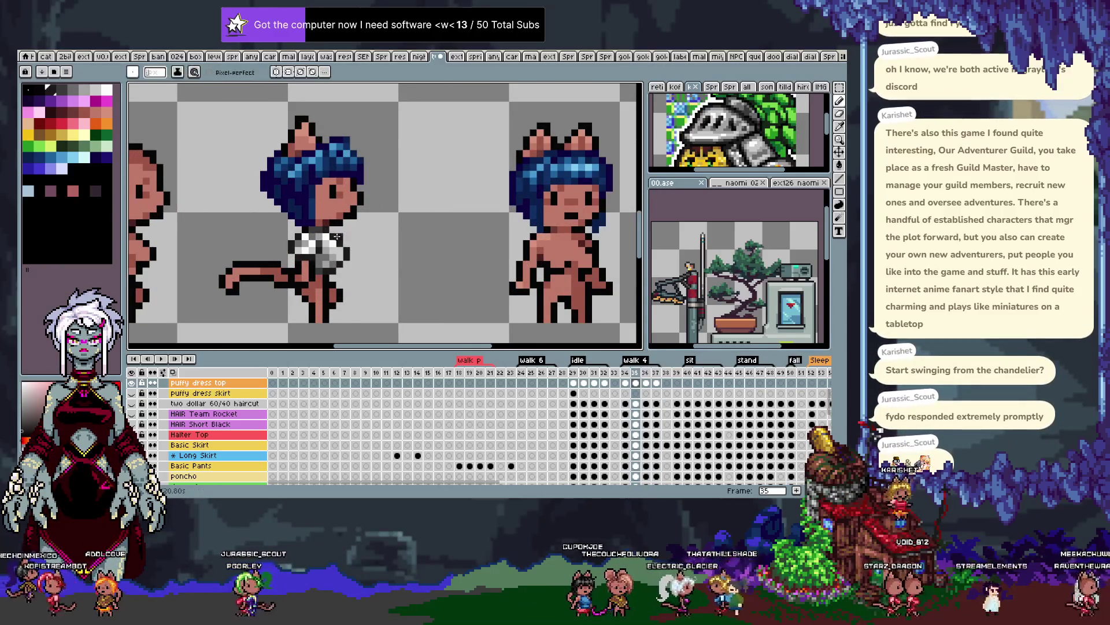
pyautogui.press('Right')
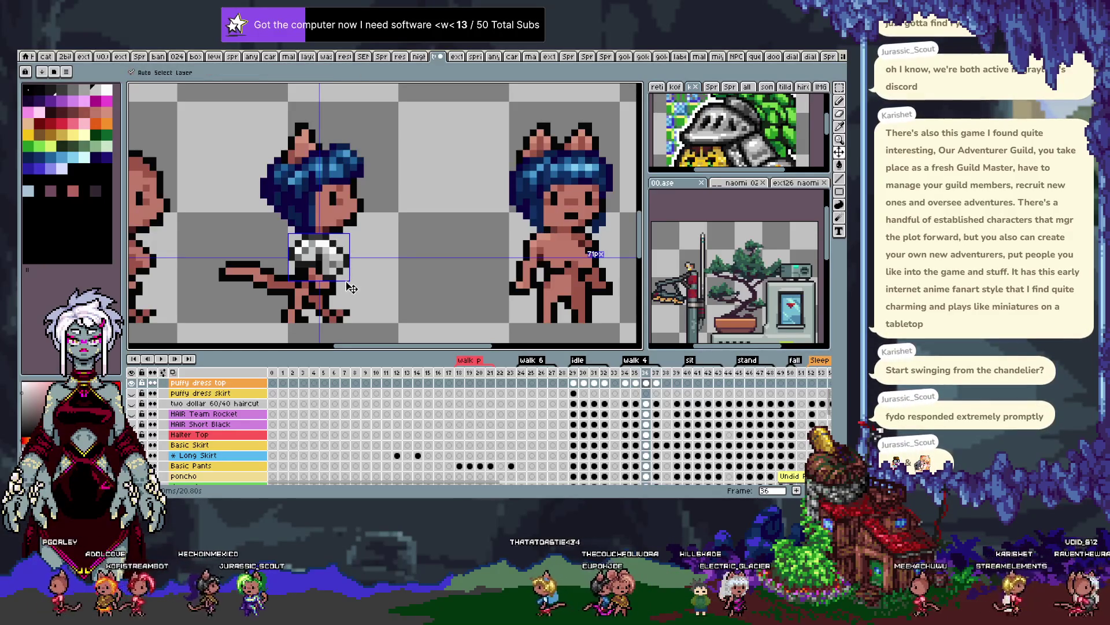
pyautogui.press('z')
pyautogui.press('Right')
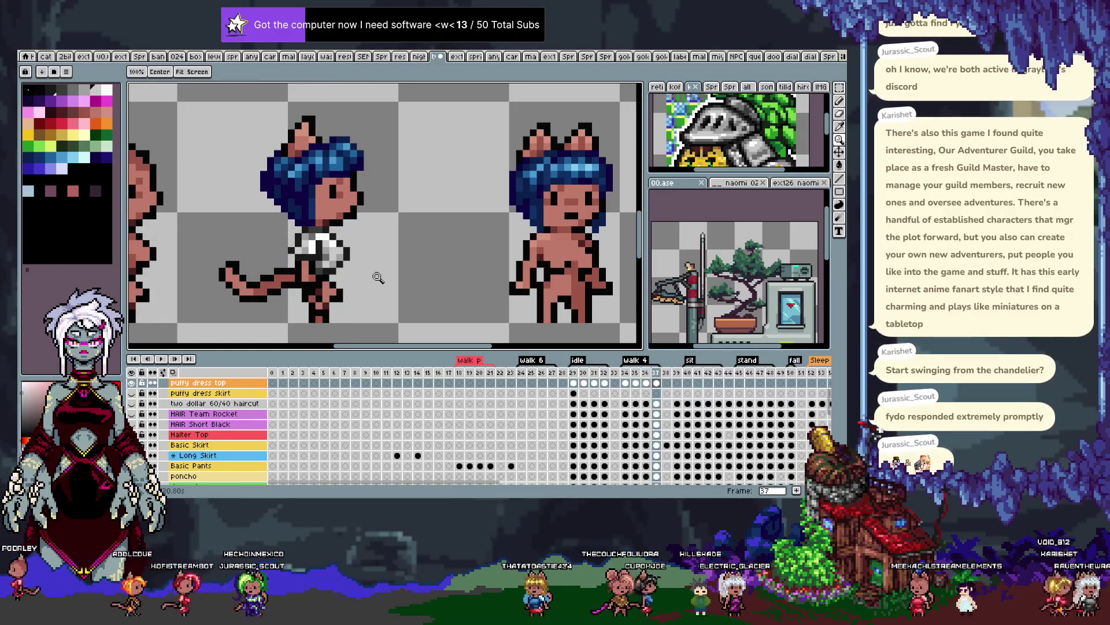
pyautogui.press('Right')
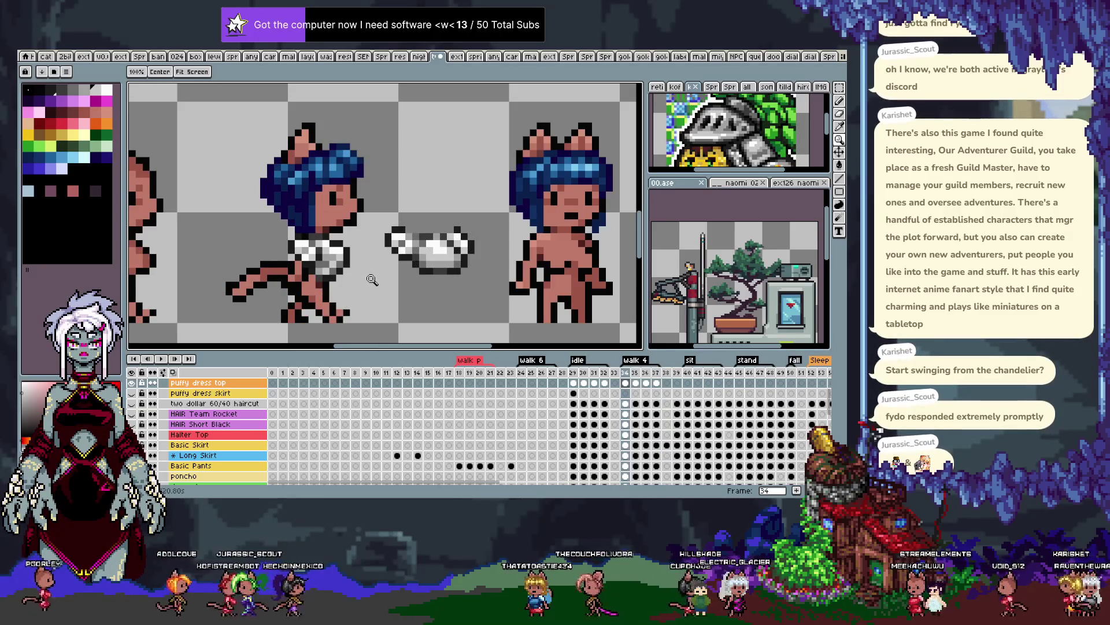
pyautogui.press('Right')
pyautogui.press('Right')
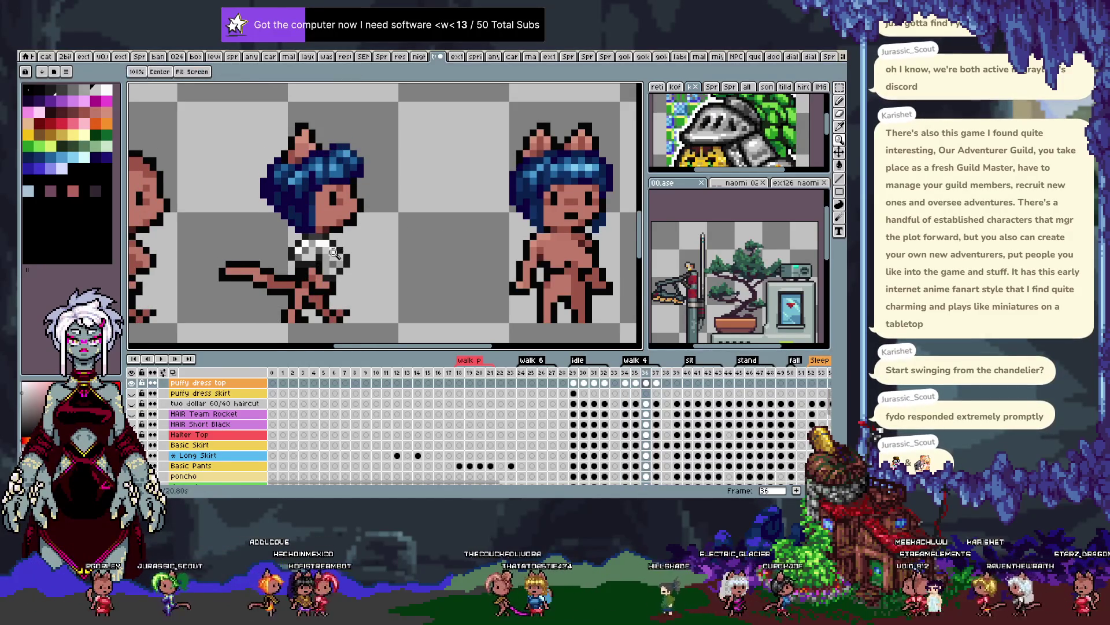
pyautogui.click(335, 258)
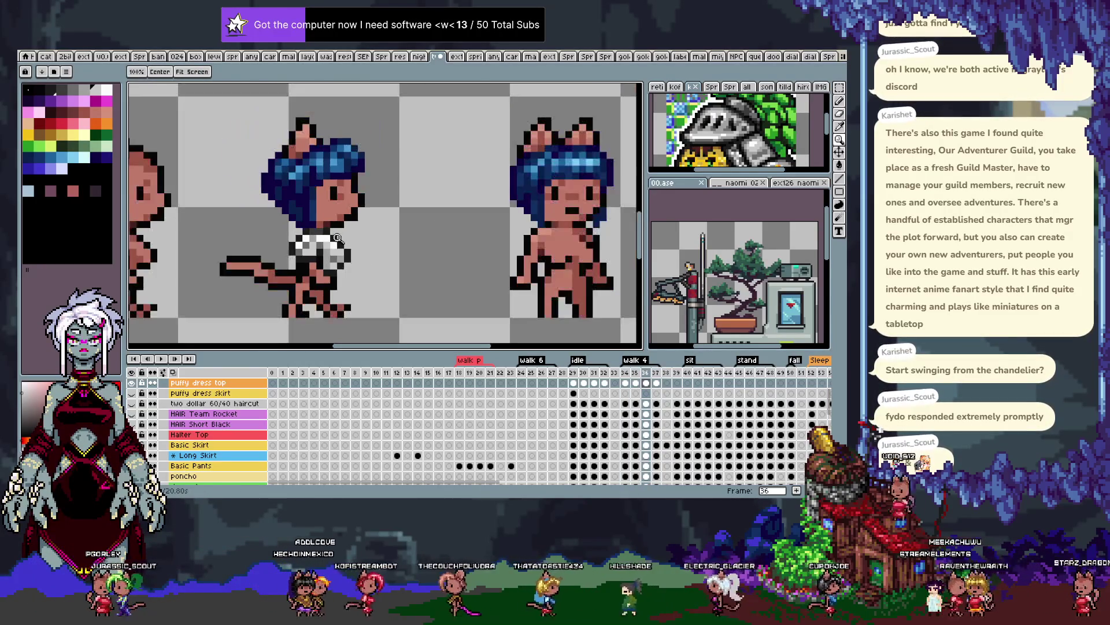
# Zoom out around the sprite and pick a grey shade from the crop top for frame 36
pyautogui.rightClick(337, 248)
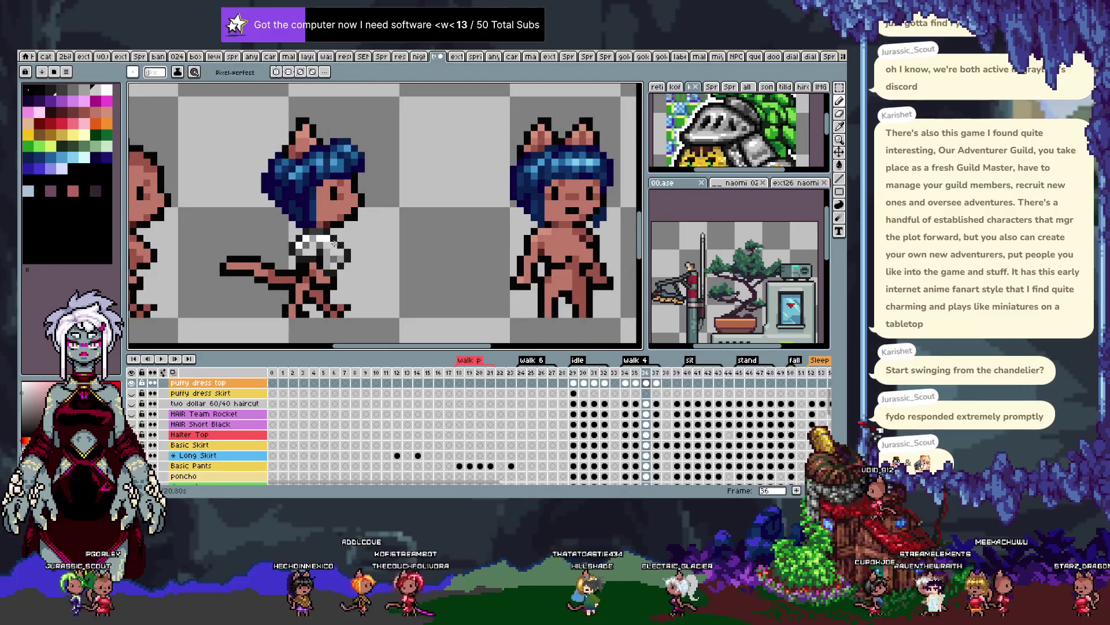
pyautogui.press('alt')
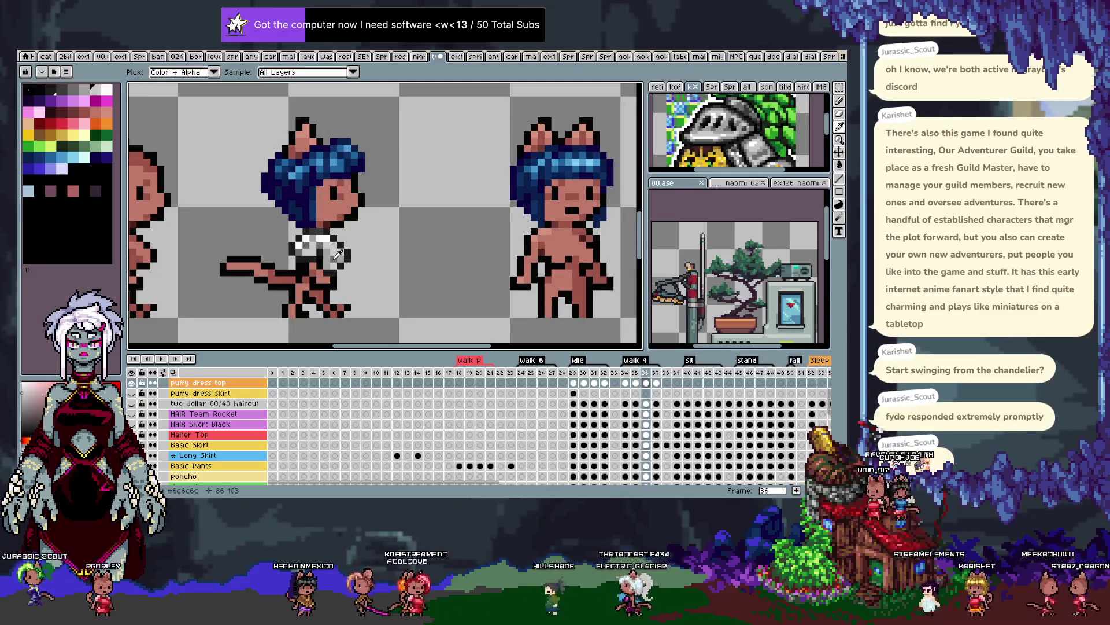
pyautogui.keyDown('alt'); pyautogui.click(334, 257); pyautogui.keyUp('alt')
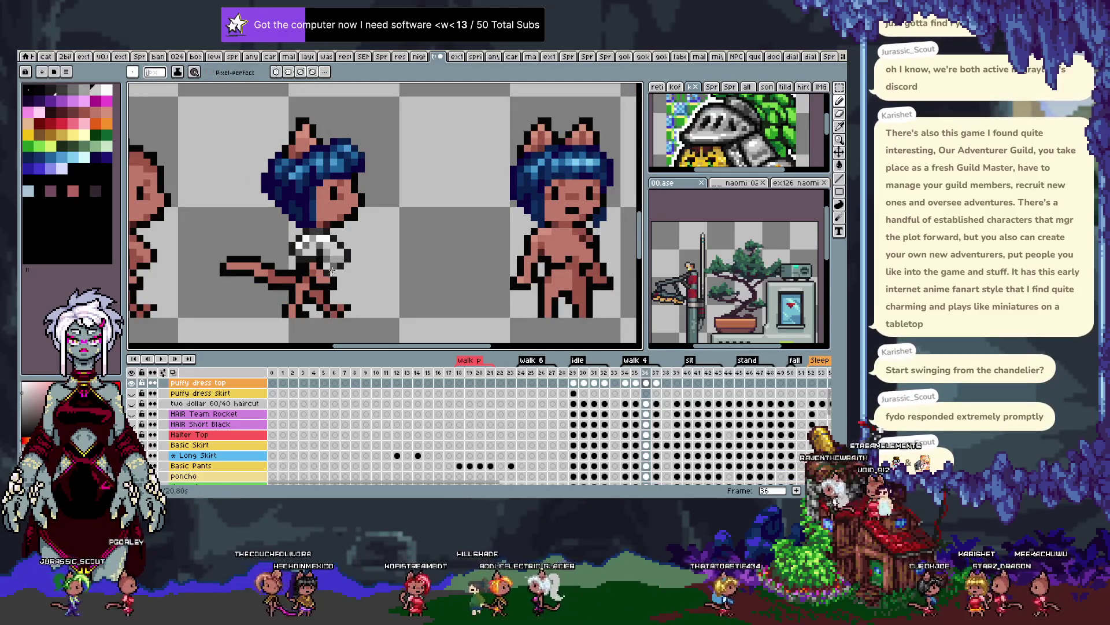
pyautogui.press('.')
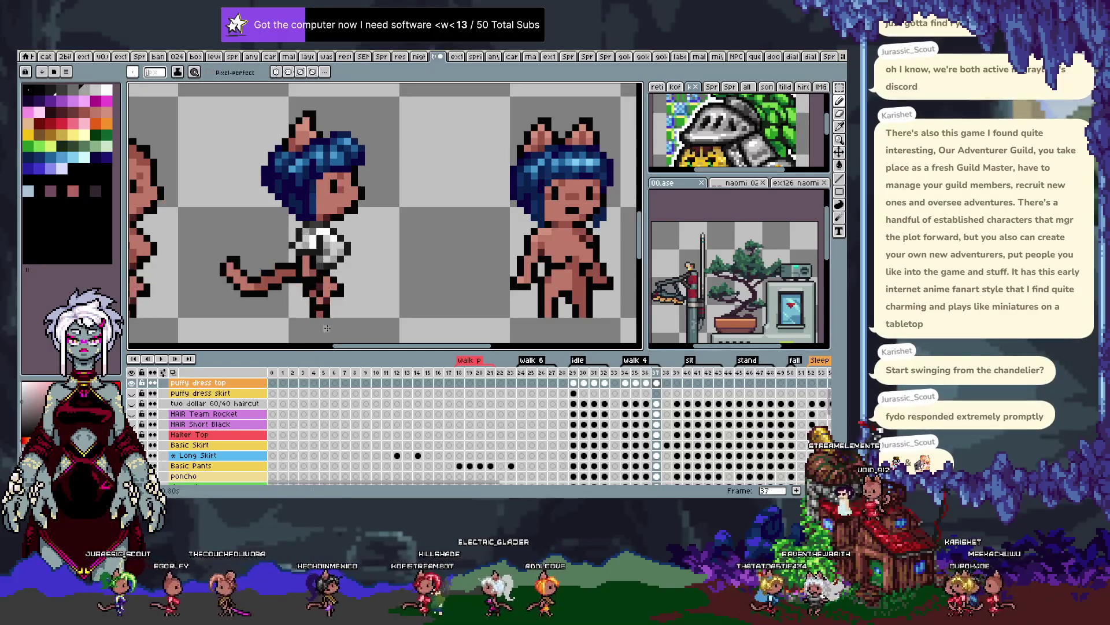
pyautogui.press('.')
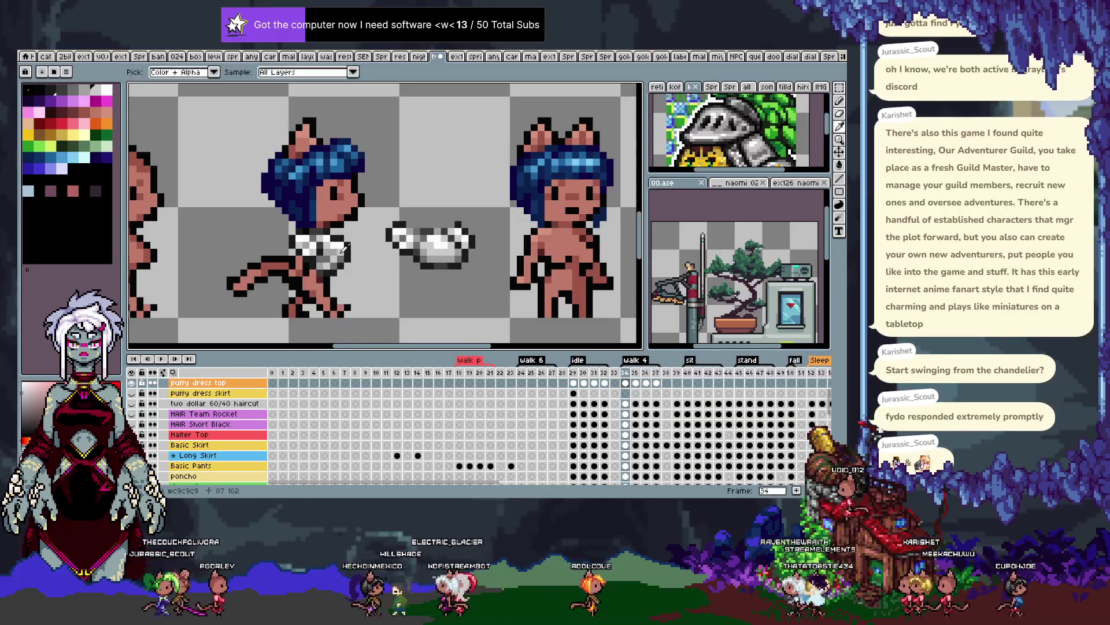
pyautogui.press('alt')
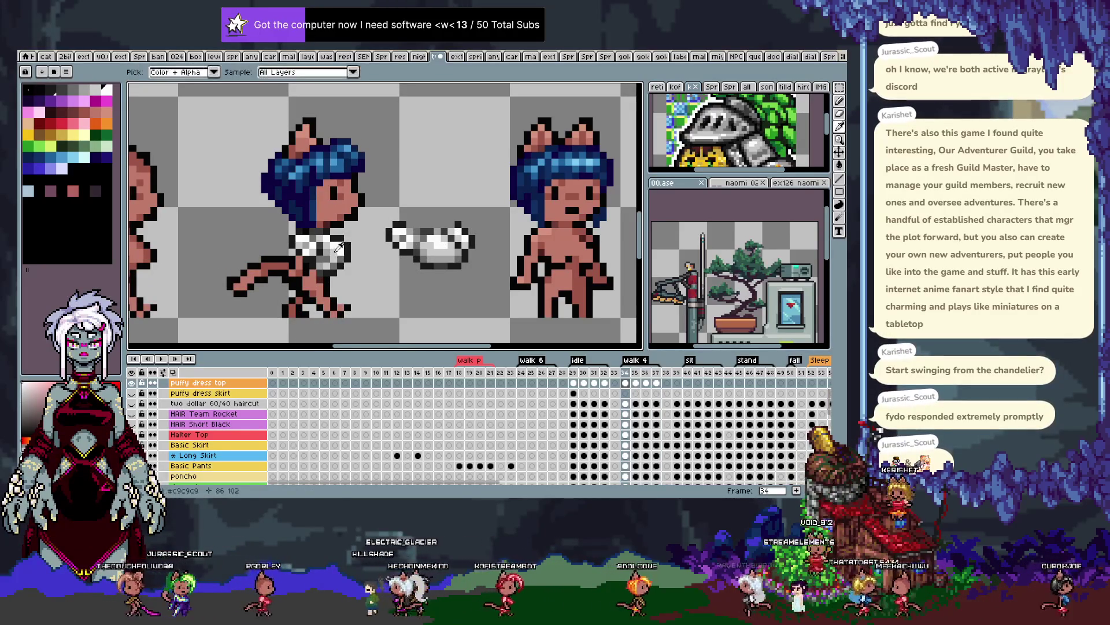
pyautogui.press('alt')
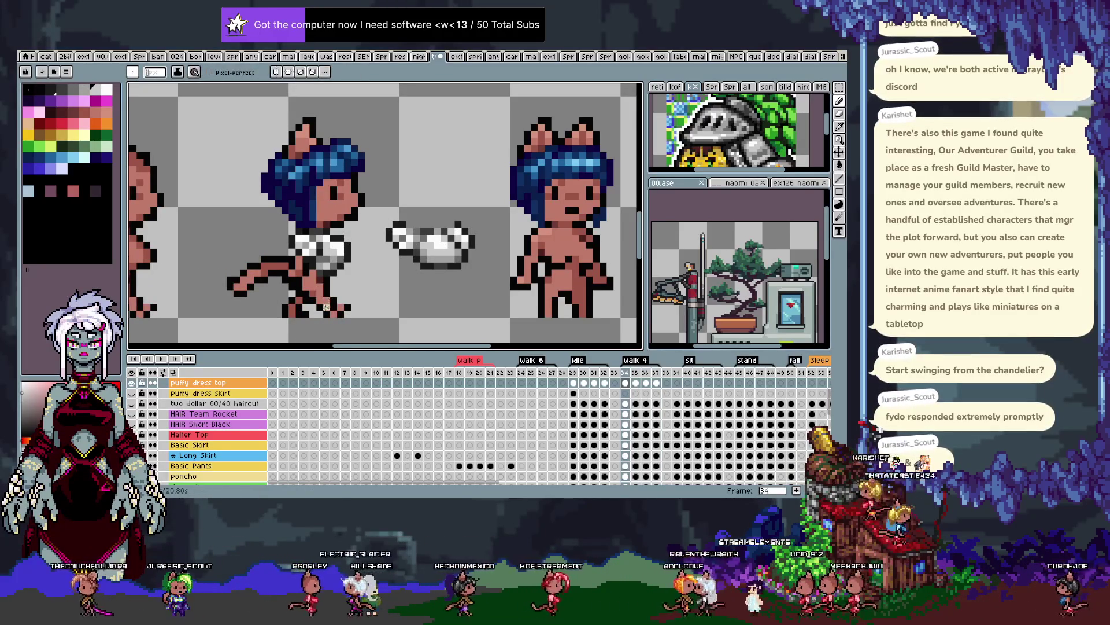
# Flip between frames 36 and 37 to compare the grey-shaded top, settling on frame 36
pyautogui.press('.')
pyautogui.press('.')
pyautogui.press('.')
pyautogui.press(',')
pyautogui.press('.')
pyautogui.press(',')
pyautogui.press('.')
pyautogui.press(',')
pyautogui.press('.')
pyautogui.press(',')
pyautogui.press('alt')
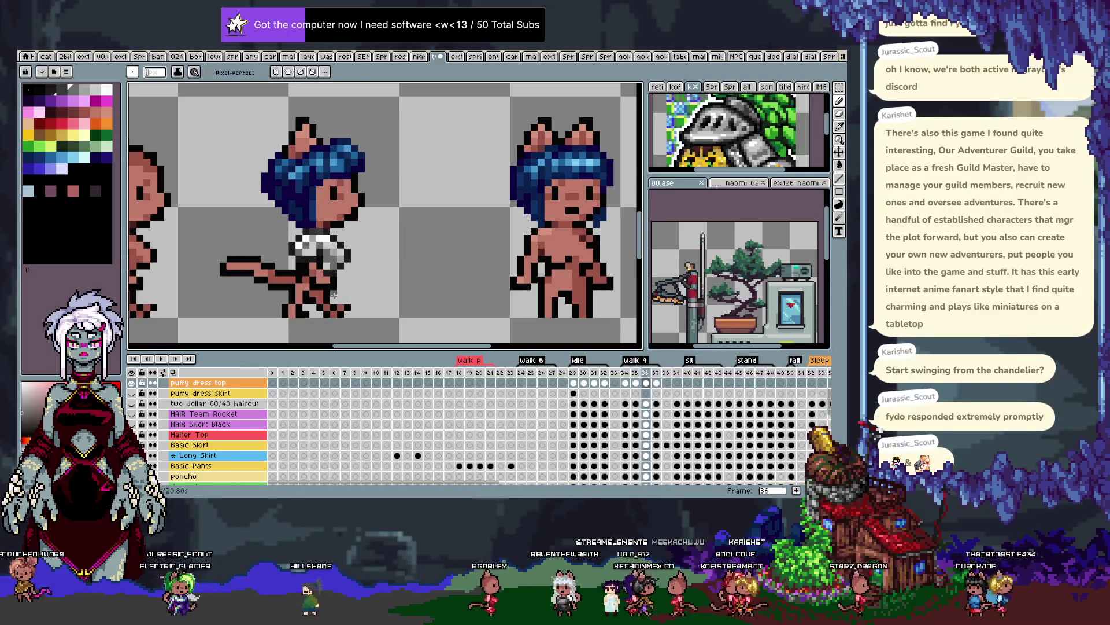
pyautogui.scroll(-2, 410, 226)
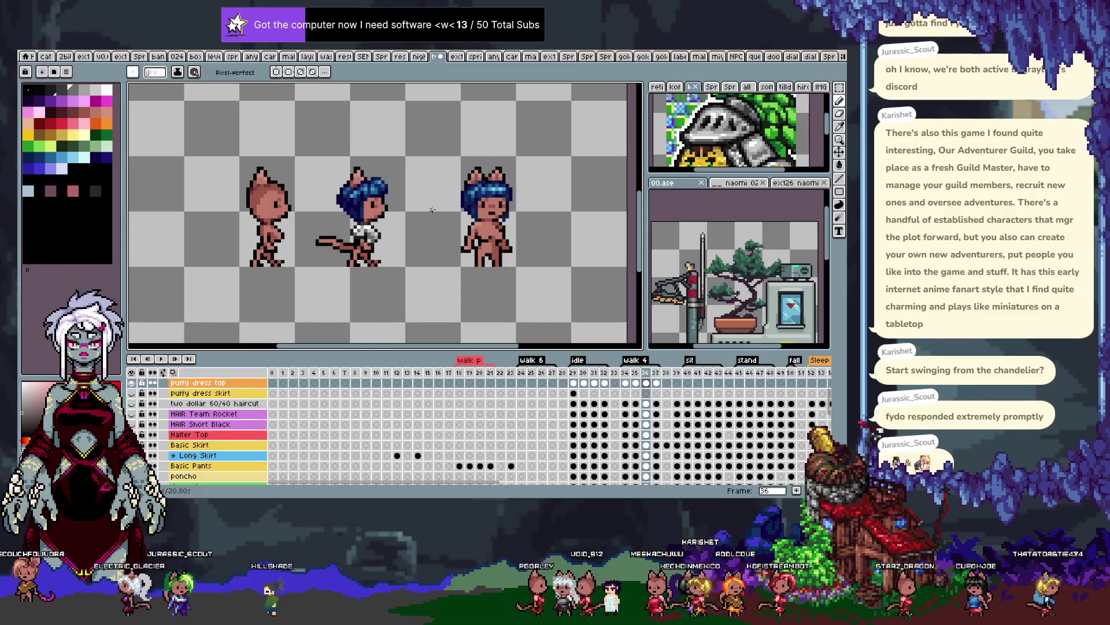
# Play the walk cycle to review the shaded crop top, then switch to the rectangular marquee
pyautogui.press('alt')
pyautogui.press('alt')
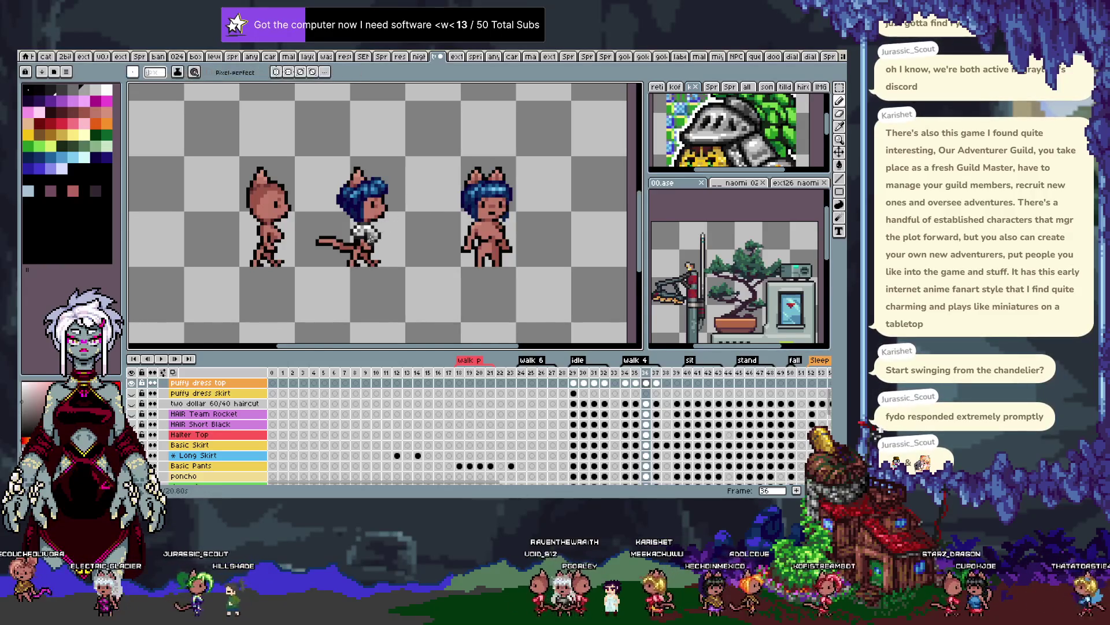
pyautogui.press('Return')
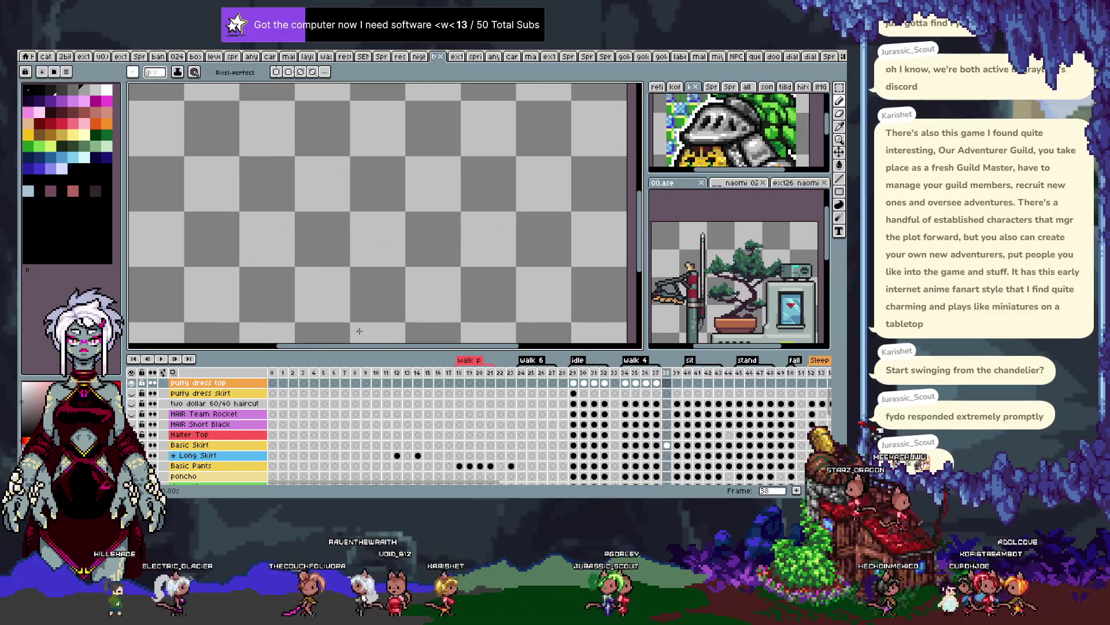
pyautogui.press('m')
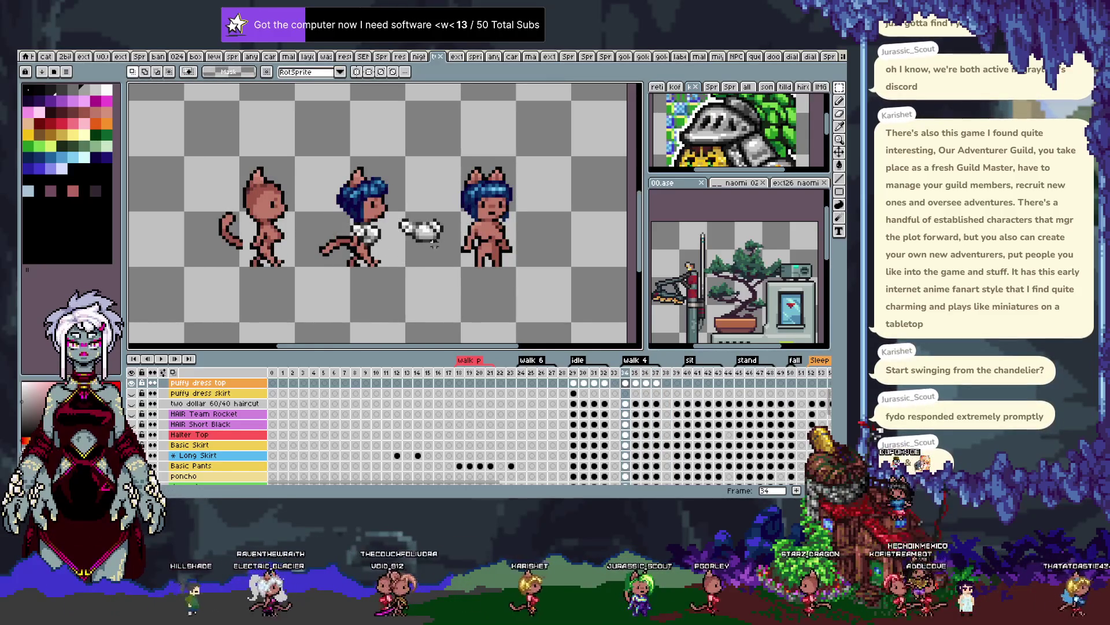
# Select the loose white top beside the sprite and clear it from frame 43
pyautogui.moveTo(440, 259); pyautogui.dragTo(448, 265)
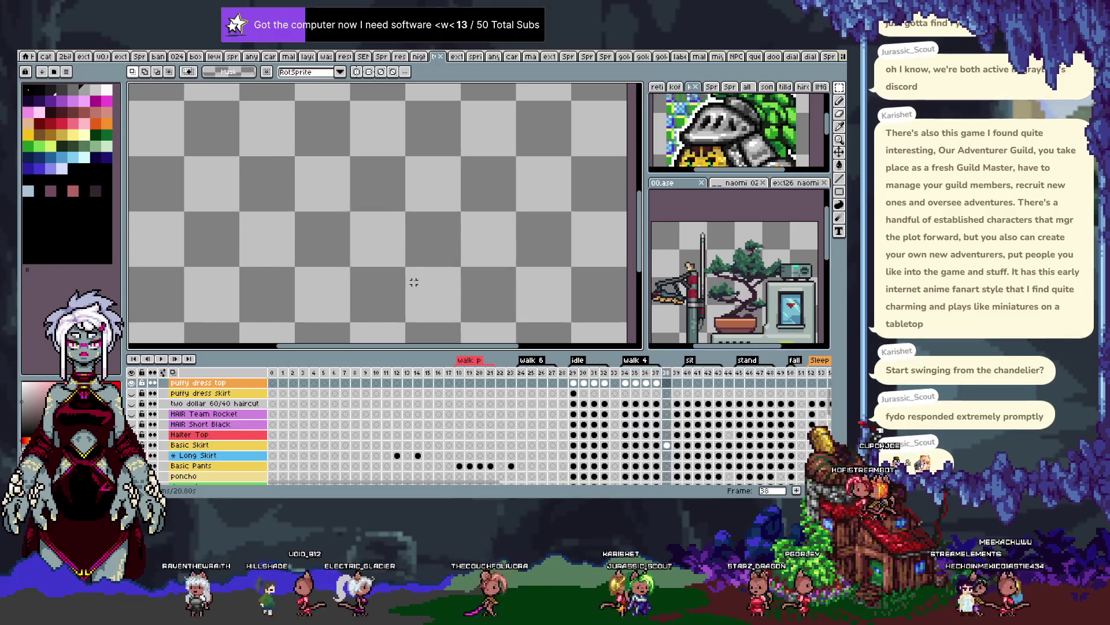
pyautogui.press('Return')
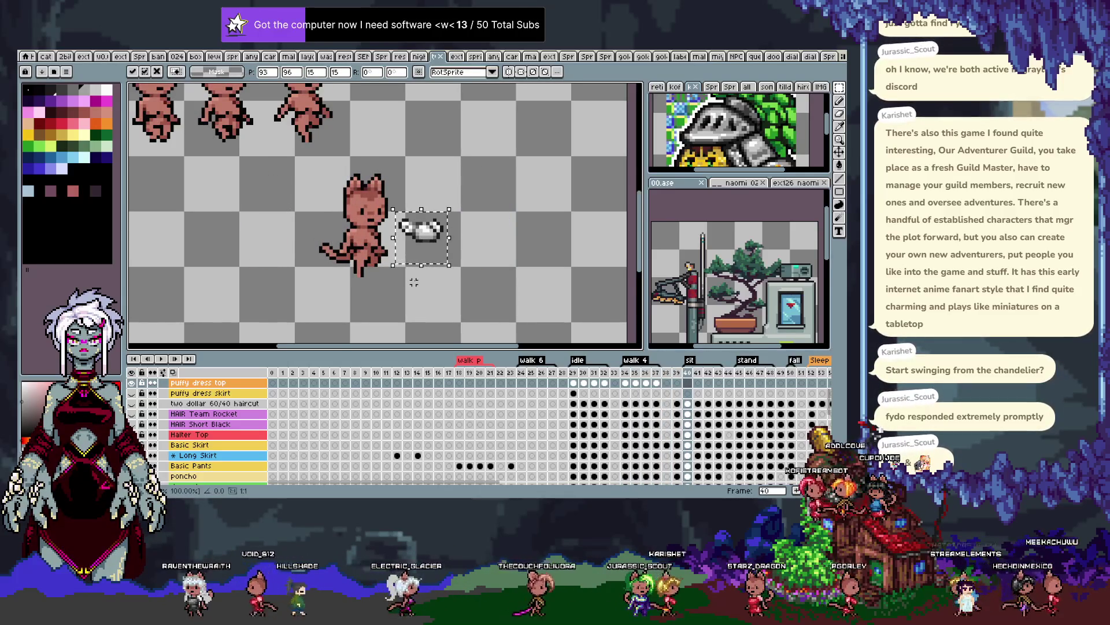
pyautogui.press('.')
pyautogui.press('.')
pyautogui.press('.')
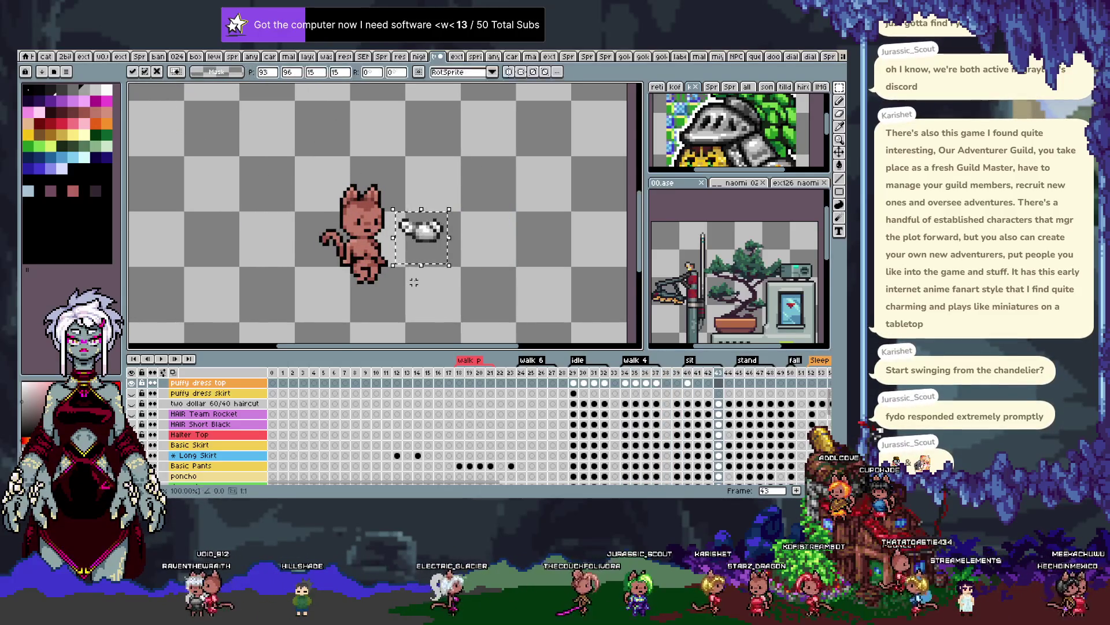
pyautogui.press('Delete')
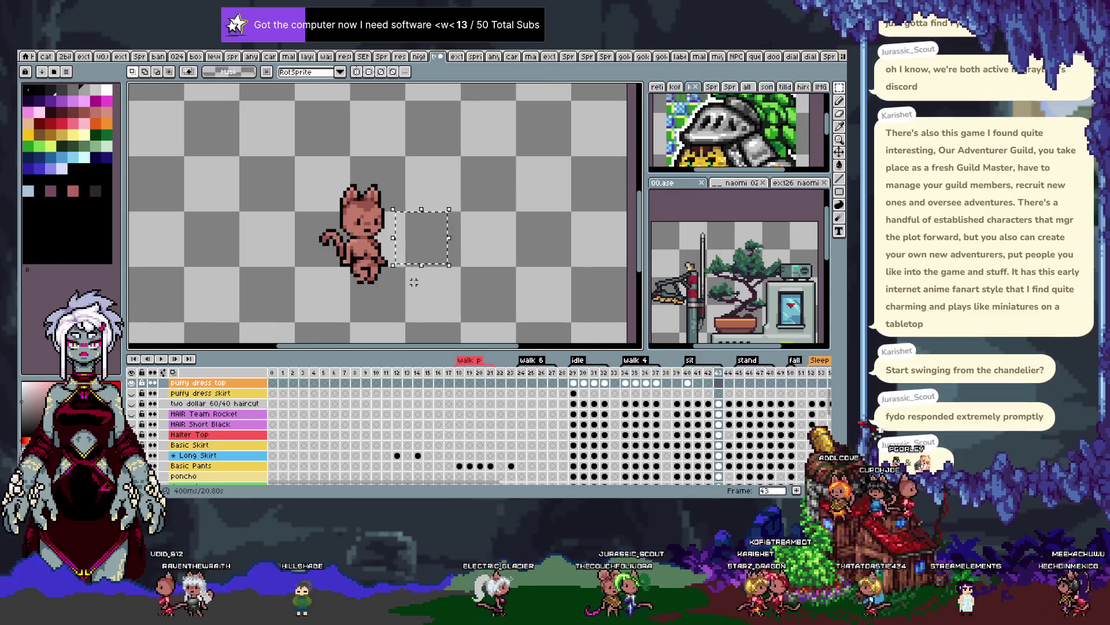
# Paste the top onto frame 39, nudge it 4 px left, commit, and compare frames
pyautogui.press(',')
pyautogui.press(',')
pyautogui.press(',')
pyautogui.press(',')
pyautogui.hotkey('ctrl', 'v')
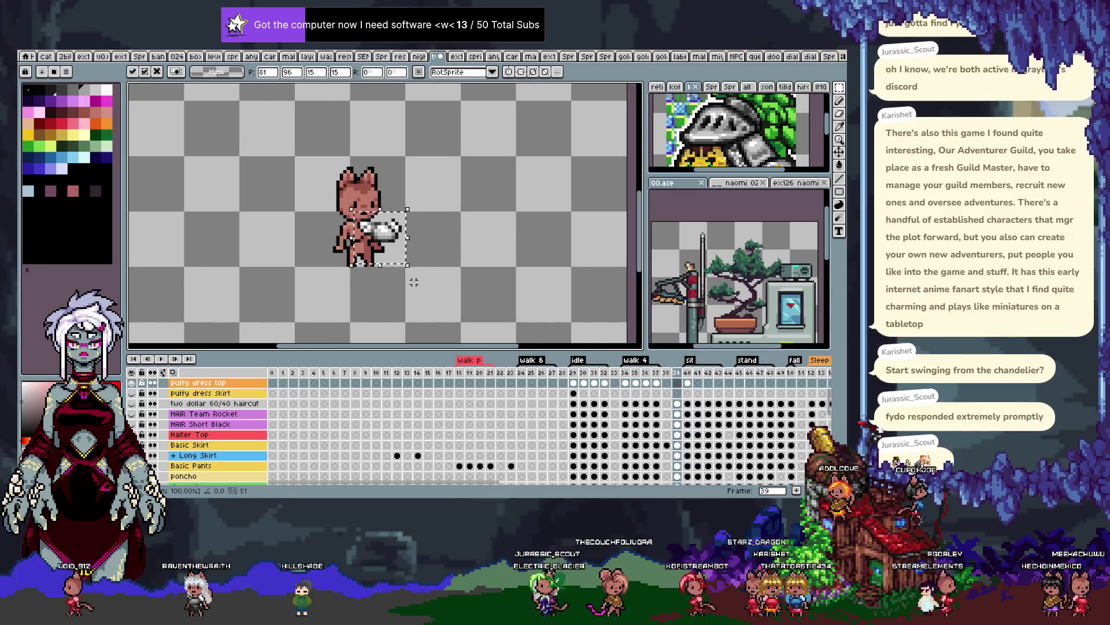
pyautogui.press('Left')
pyautogui.press('Left')
pyautogui.press('Left')
pyautogui.press('Left')
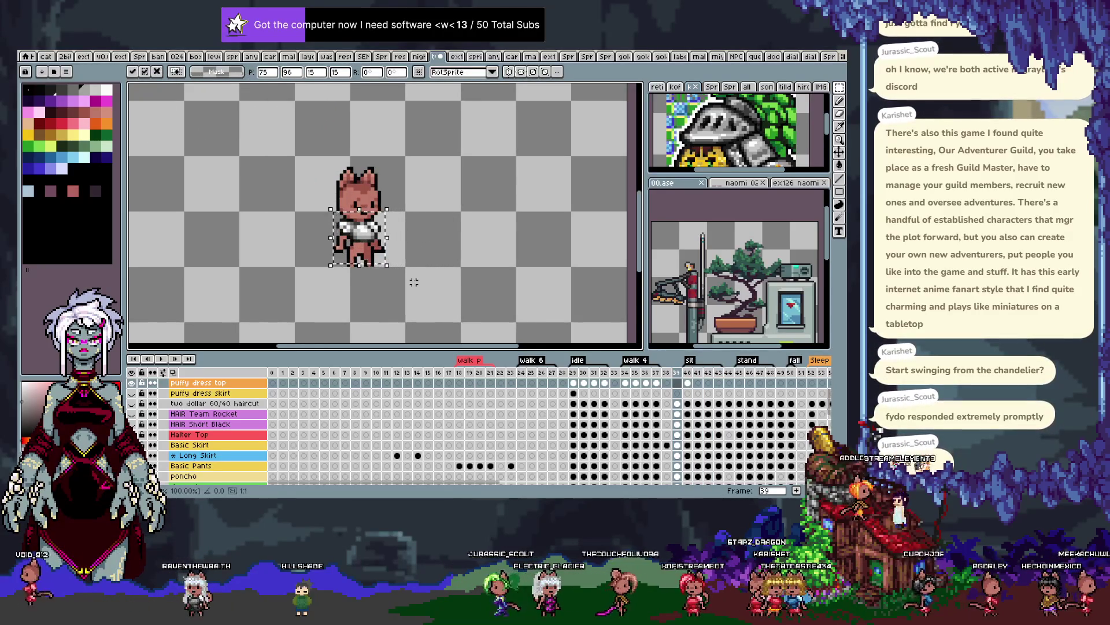
pyautogui.press('Return')
pyautogui.press('.')
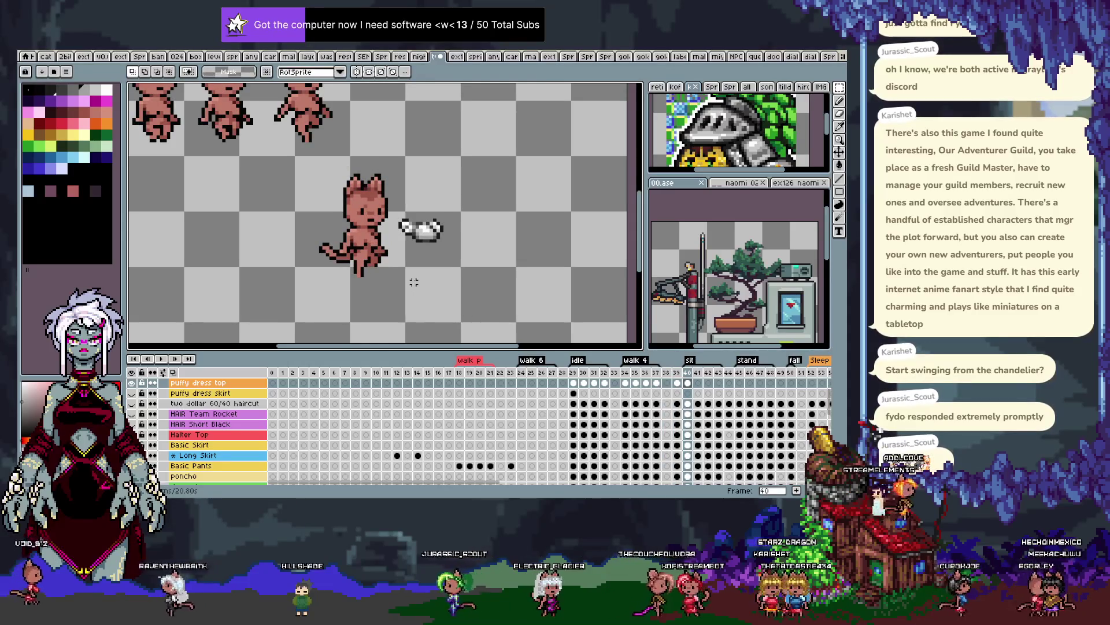
pyautogui.press(',')
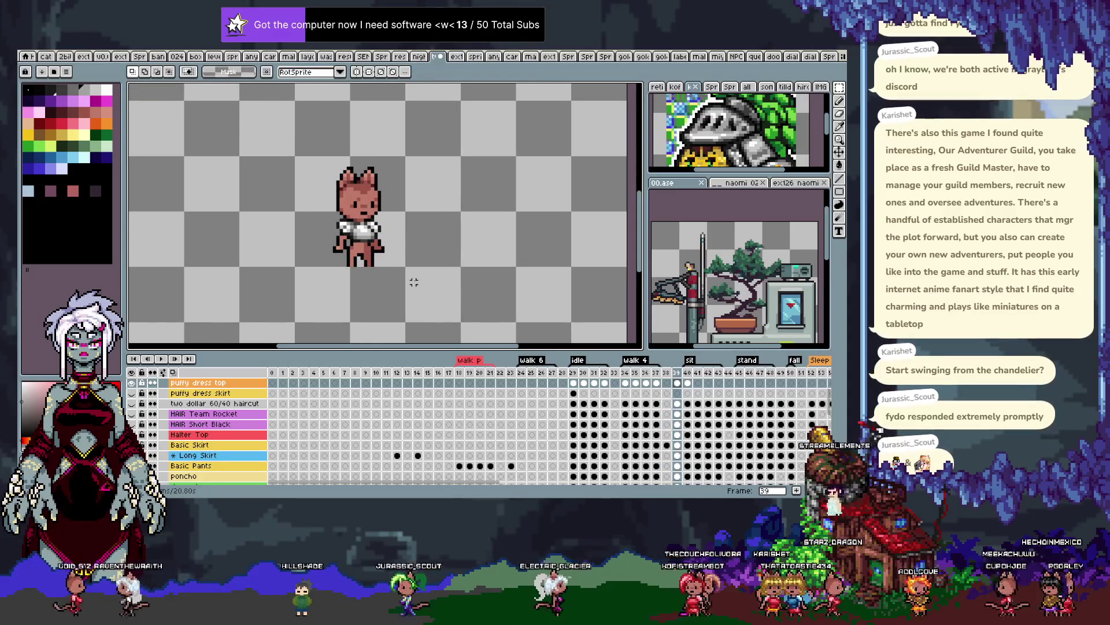
pyautogui.press('.')
pyautogui.press(',')
# Paste the crop top onto sitting frame 40, commit it, and zoom in
pyautogui.press('.')
pyautogui.hotkey('ctrl', 'v')
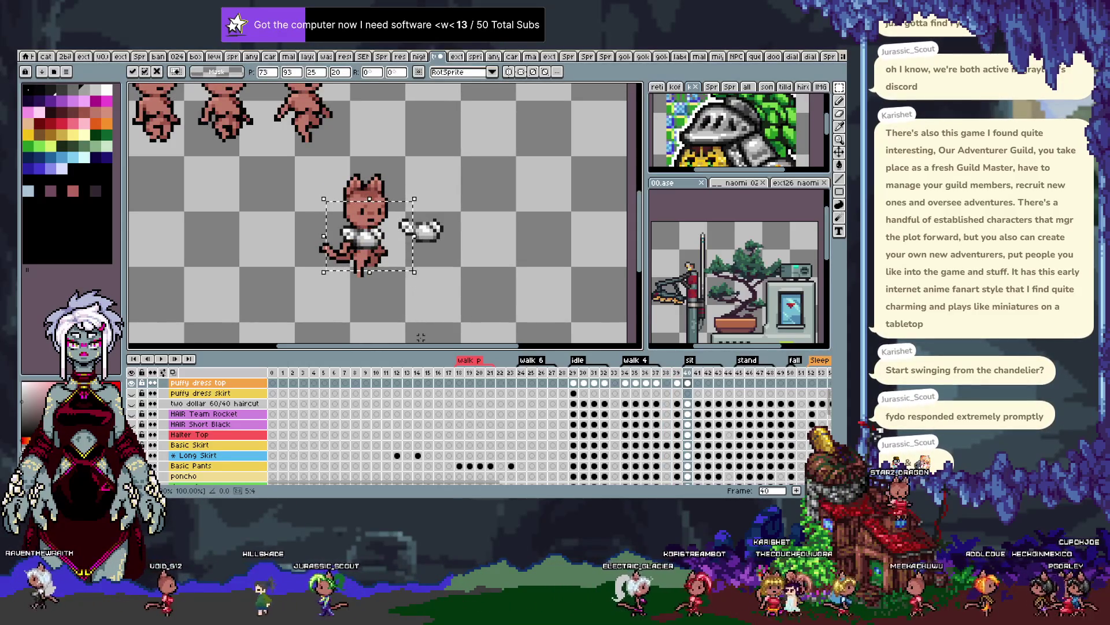
pyautogui.scroll(1, 395, 287)
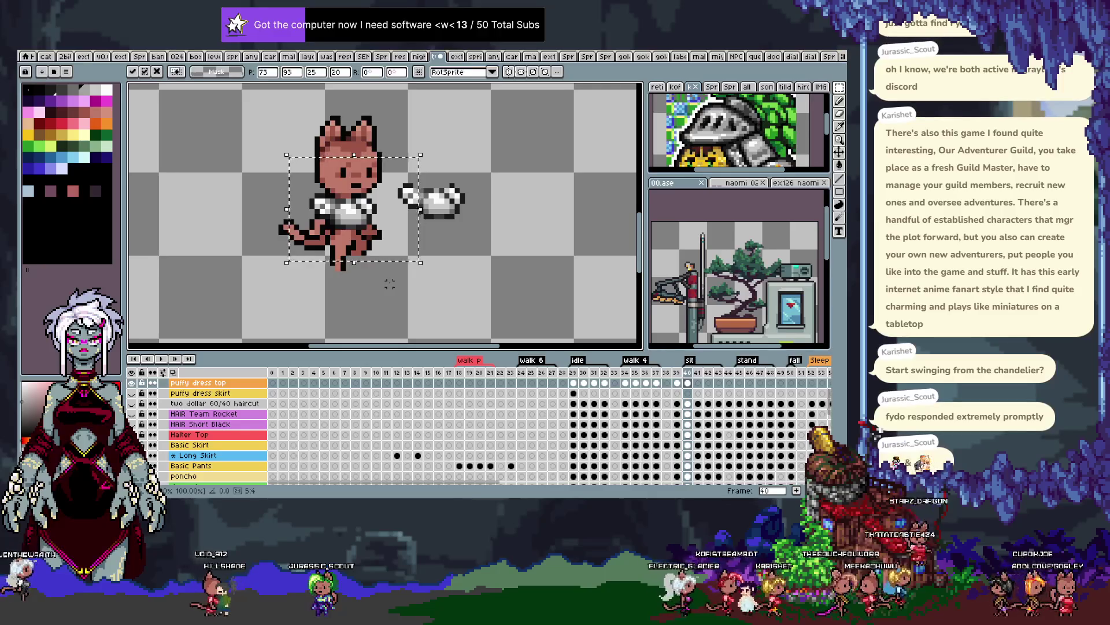
pyautogui.press('Return')
pyautogui.press(',')
pyautogui.press('.')
pyautogui.scroll(1, 416, 238)
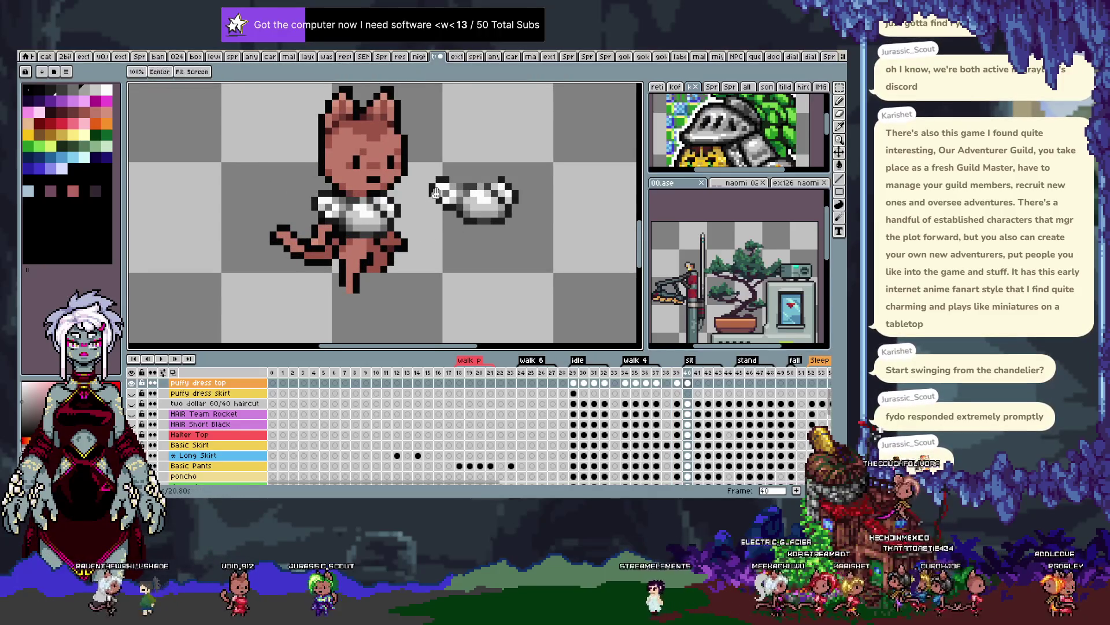
pyautogui.moveTo(404, 191); pyautogui.dragTo(401, 177)
pyautogui.press('b')
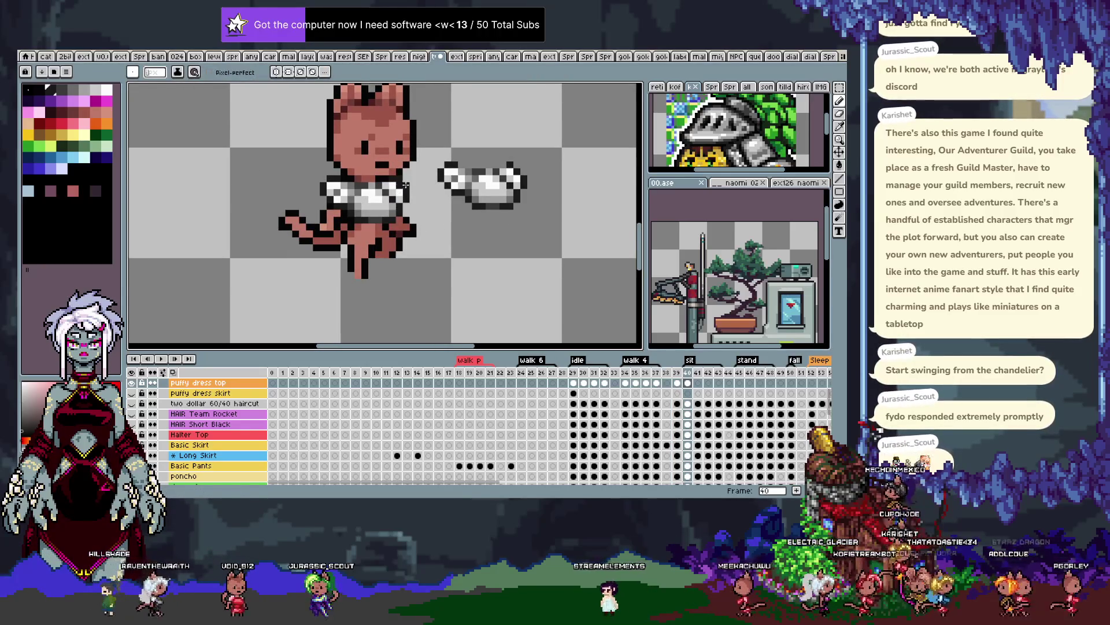
pyautogui.press('alt')
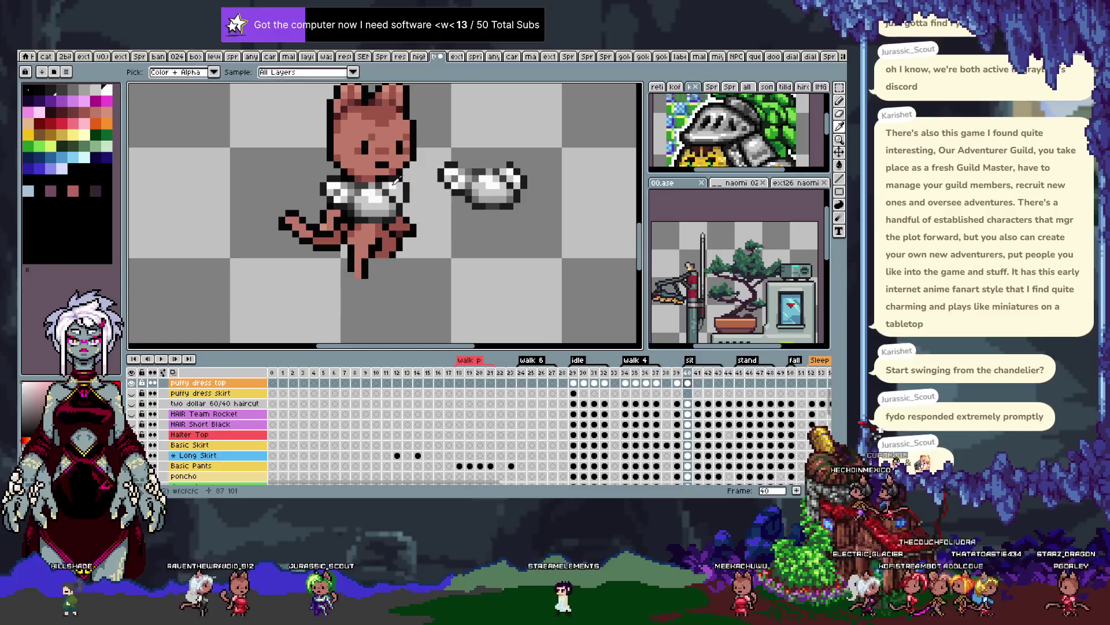
pyautogui.press('alt')
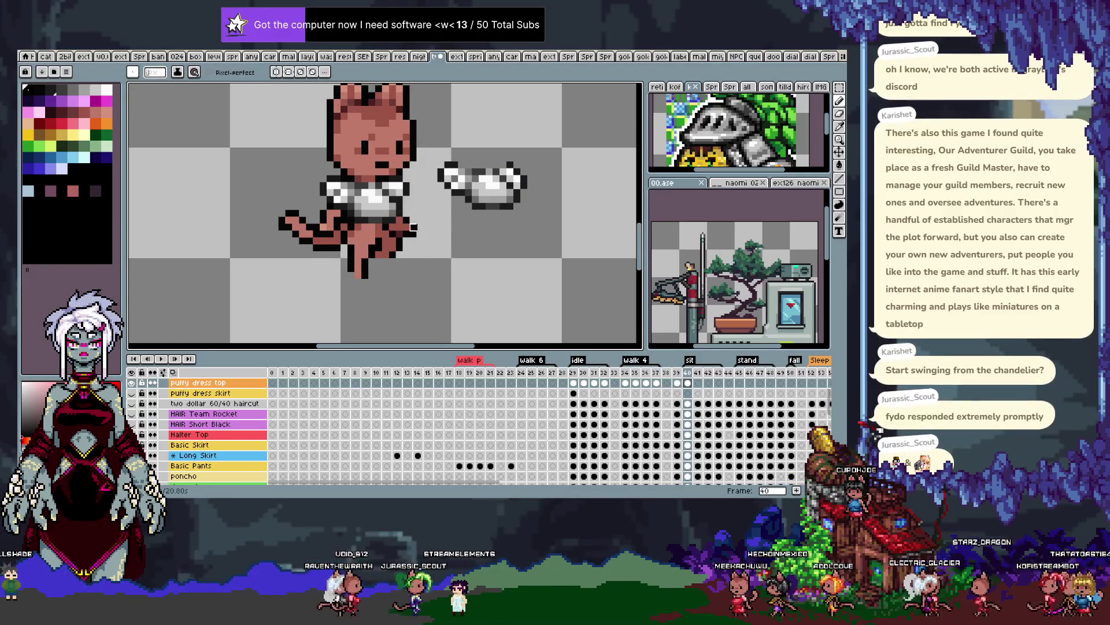
pyautogui.press('alt')
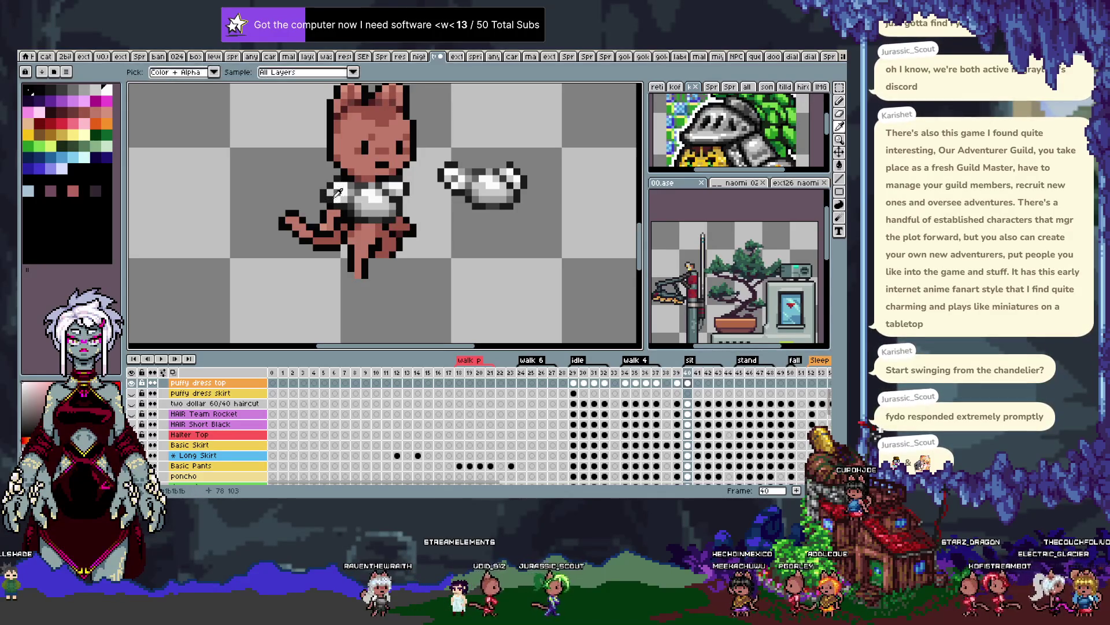
pyautogui.press('alt')
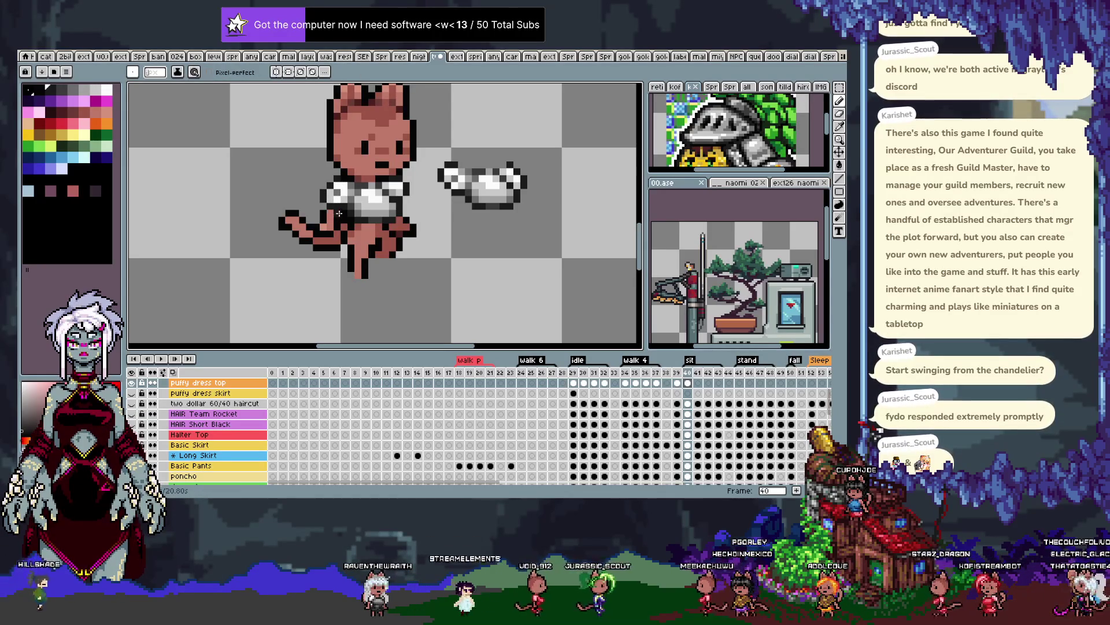
pyautogui.press('alt')
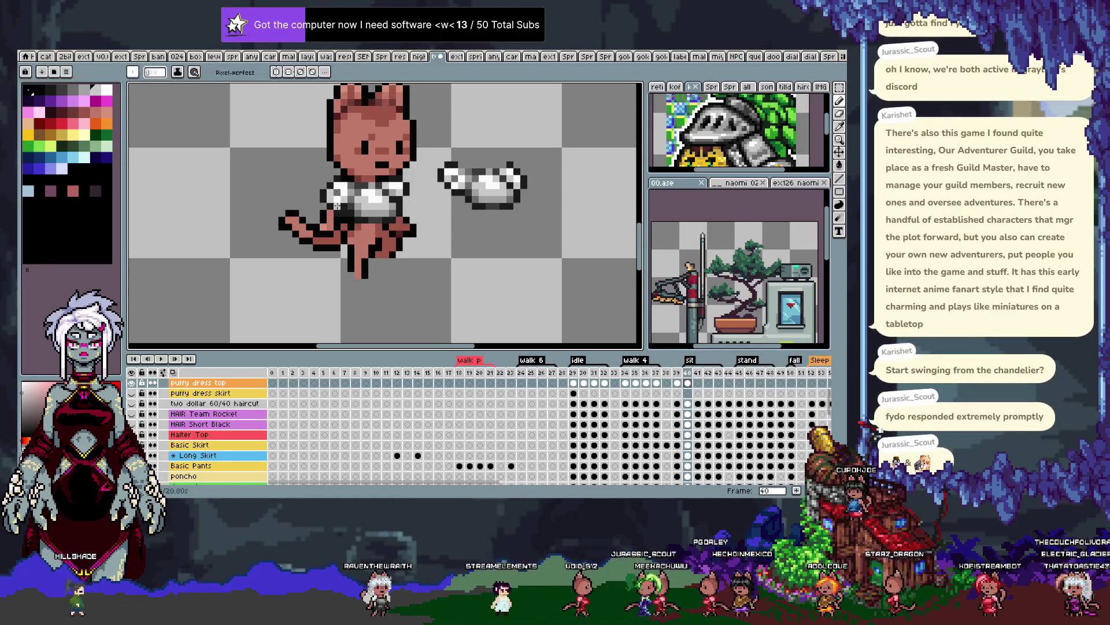
pyautogui.keyDown('alt'); pyautogui.click(345, 207); pyautogui.keyUp('alt')
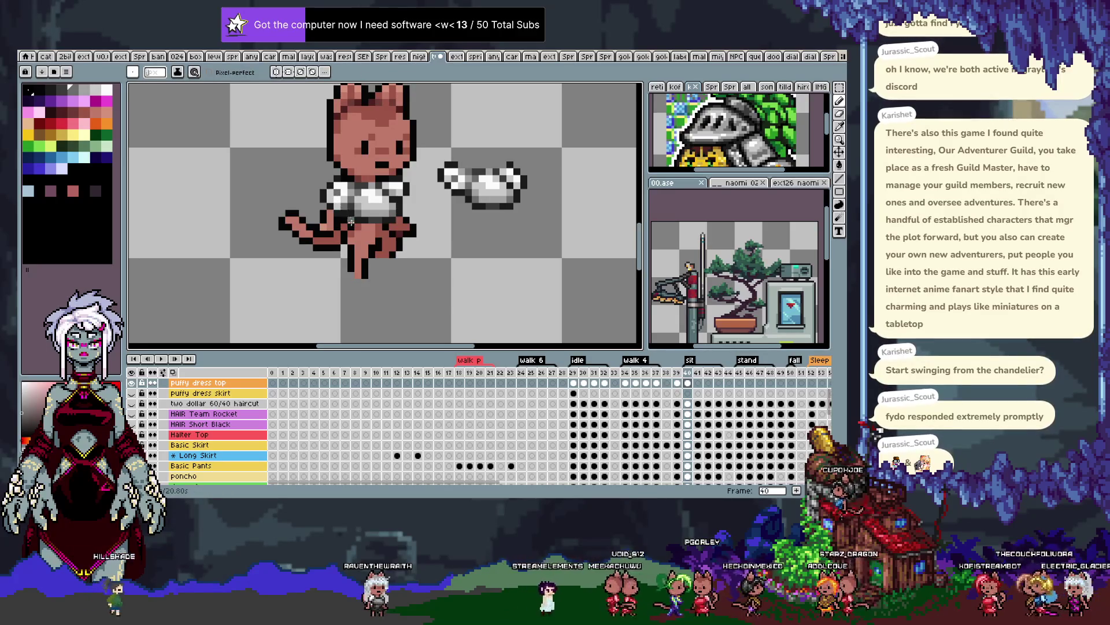
pyautogui.press('Right')
pyautogui.press('Left')
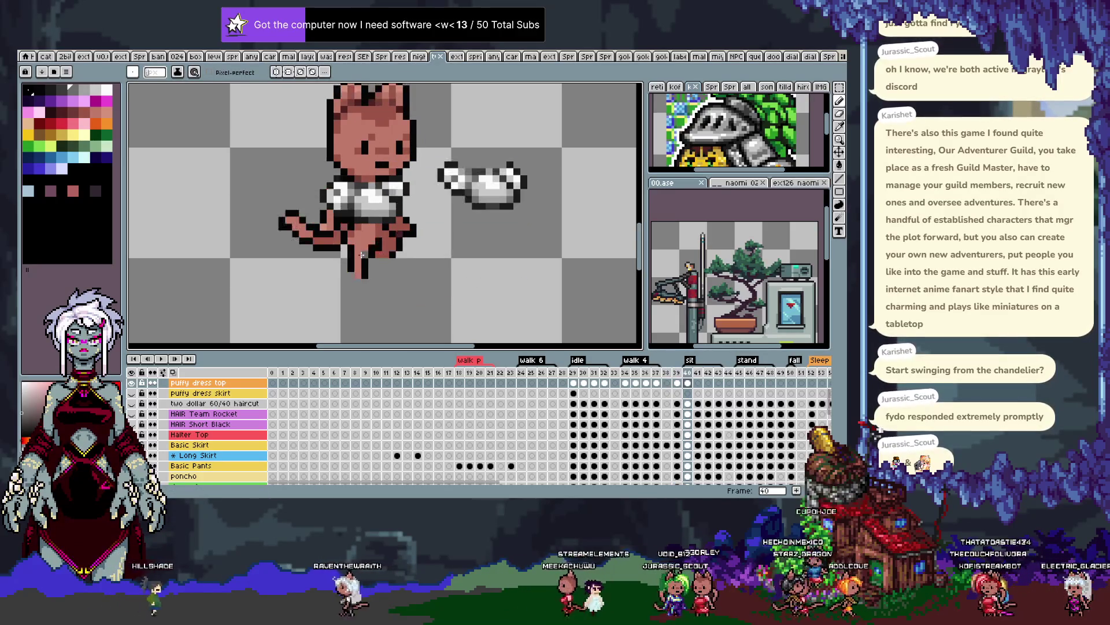
pyautogui.press('Right')
pyautogui.press('Left')
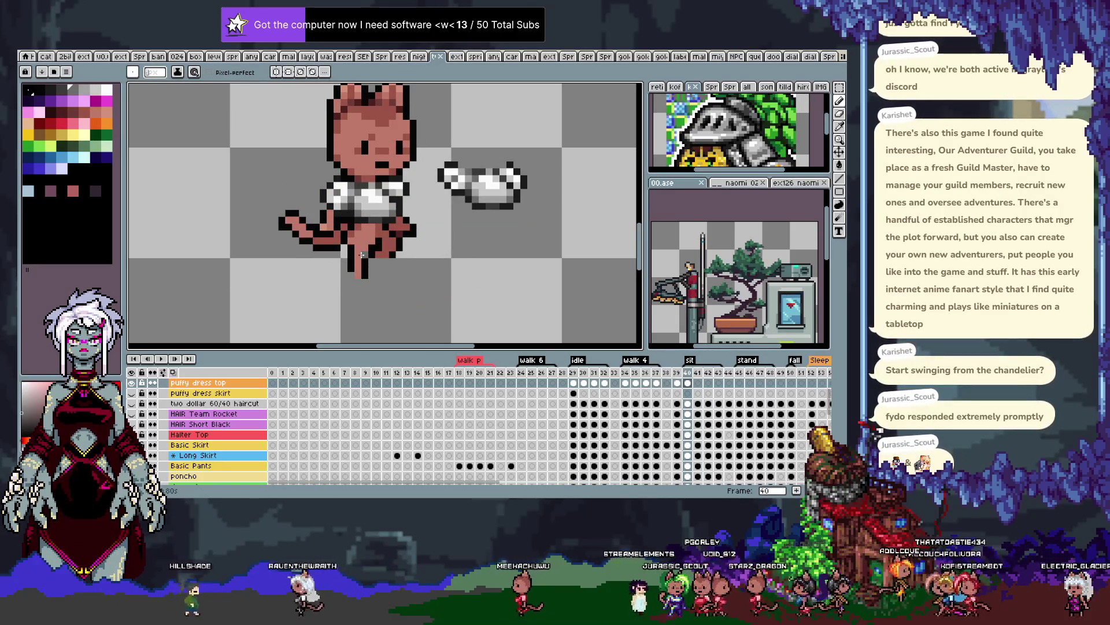
pyautogui.press('Right')
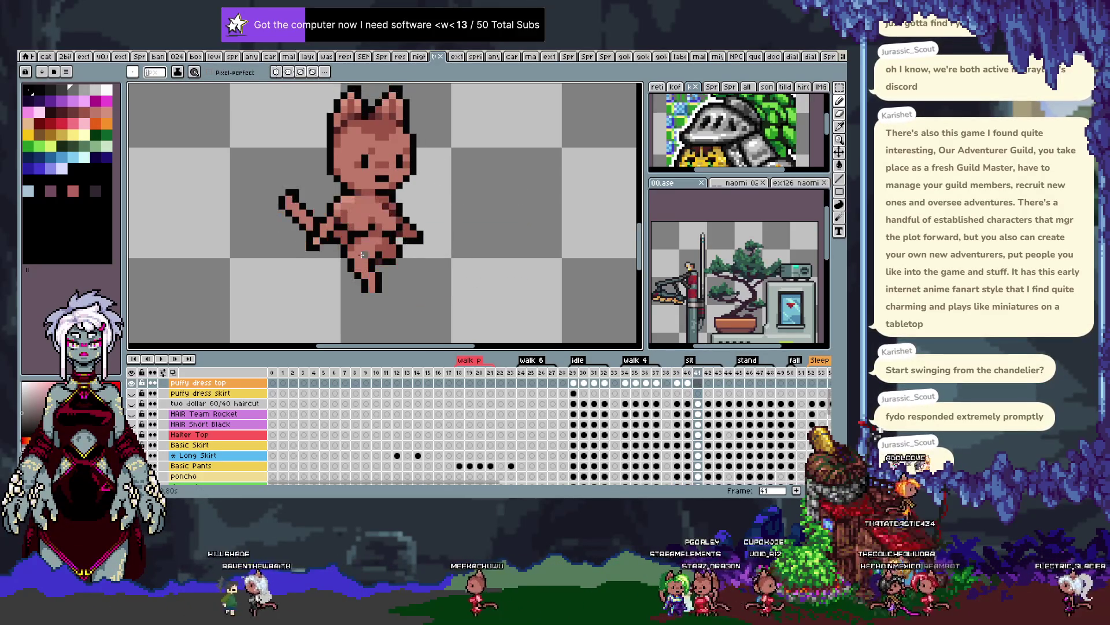
pyautogui.press('Left')
pyautogui.press('m')
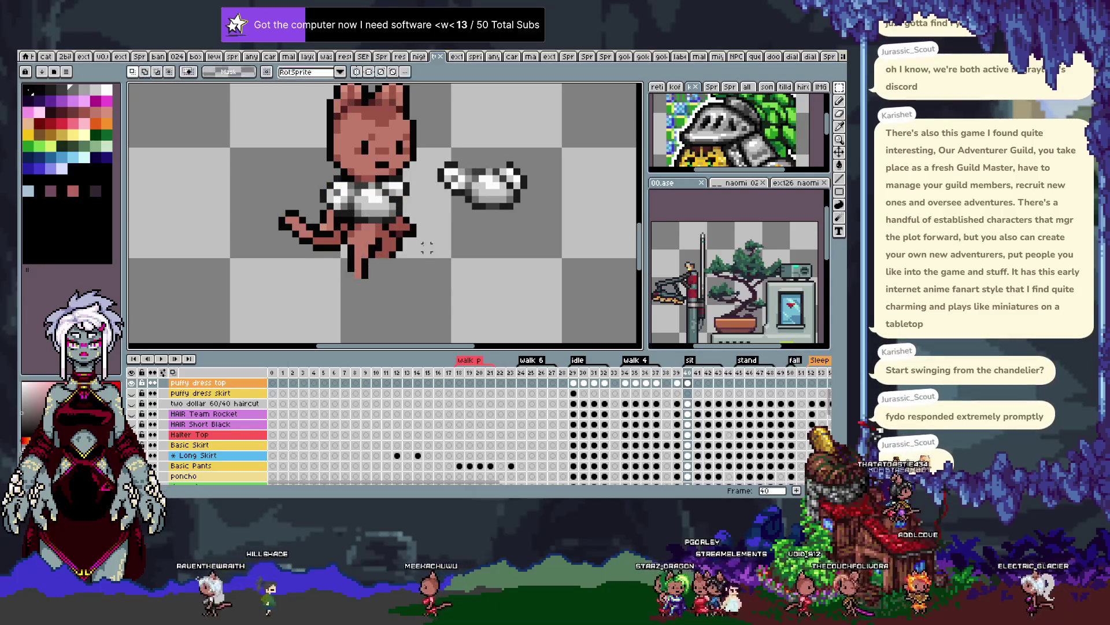
pyautogui.moveTo(296, 159); pyautogui.dragTo(418, 260)
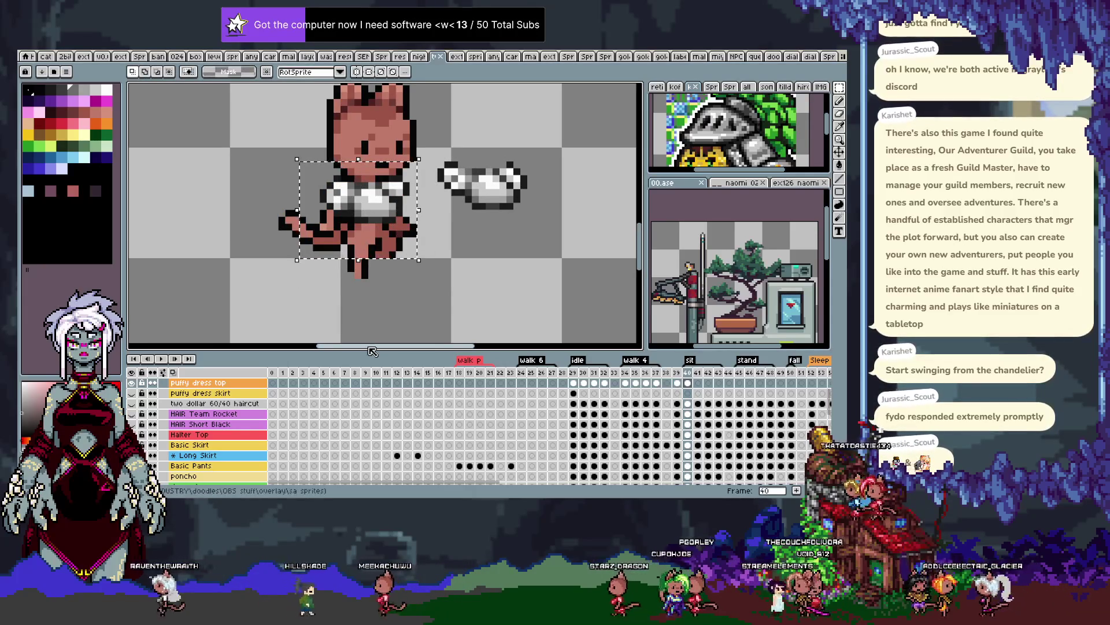
# Place the copied crop top onto sit frame 41, commit it, and compare against frame 40
pyautogui.press('Right')
pyautogui.press('Down')
pyautogui.press('Down')
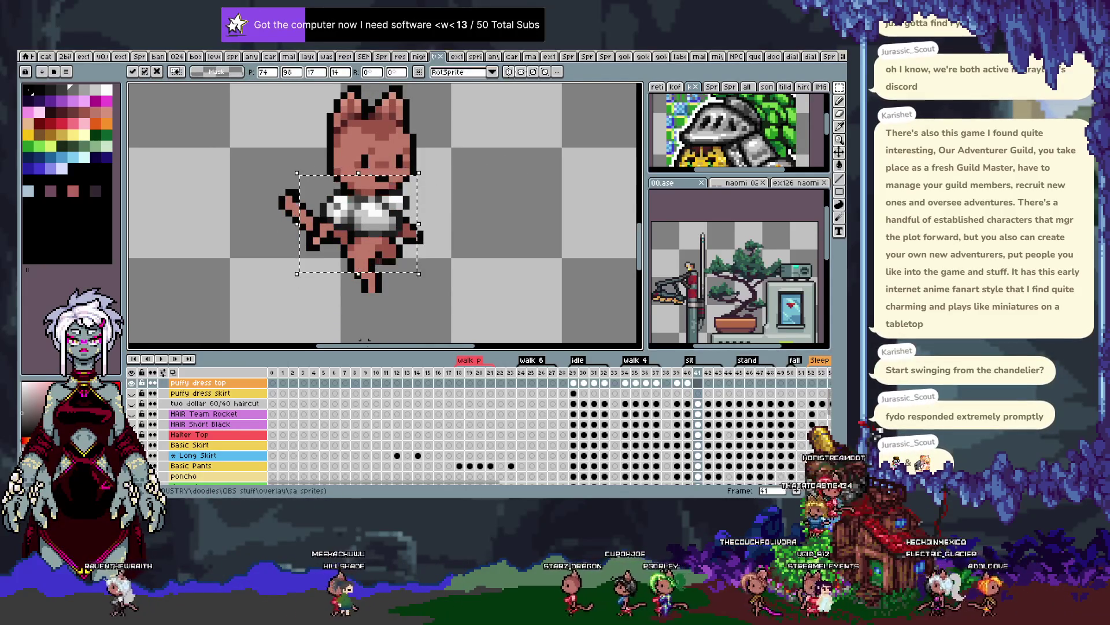
pyautogui.hotkey('ctrl', 'd')
pyautogui.press('Left')
pyautogui.press('Right')
pyautogui.press('Left')
pyautogui.press('Right')
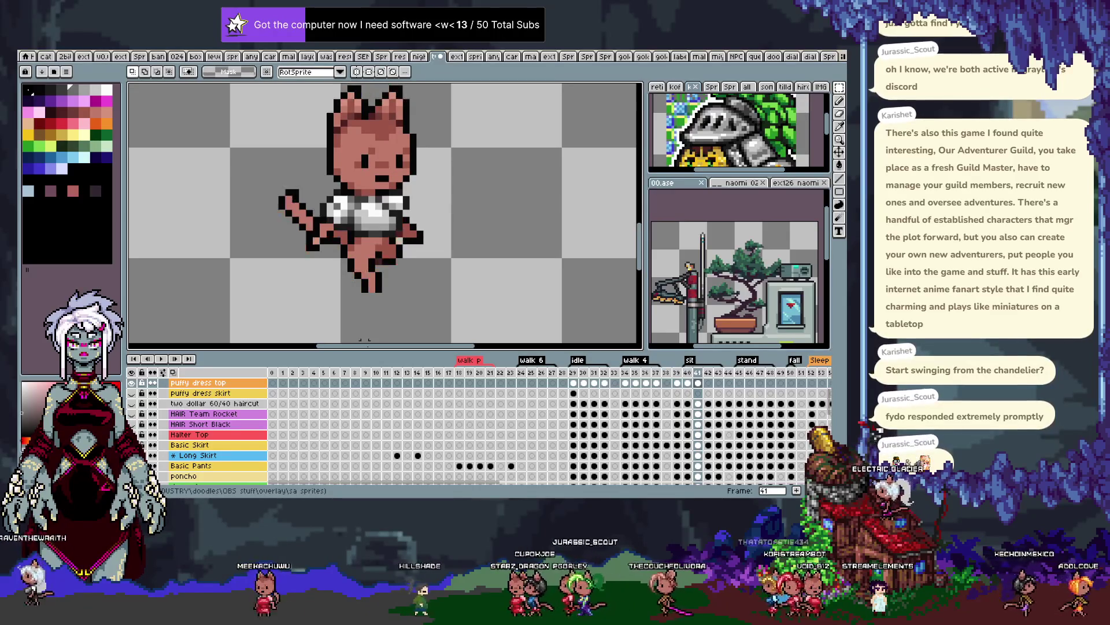
# Shade the top's left chest edge light grey on frame 41, undoing unsatisfactory strokes
pyautogui.press('b')
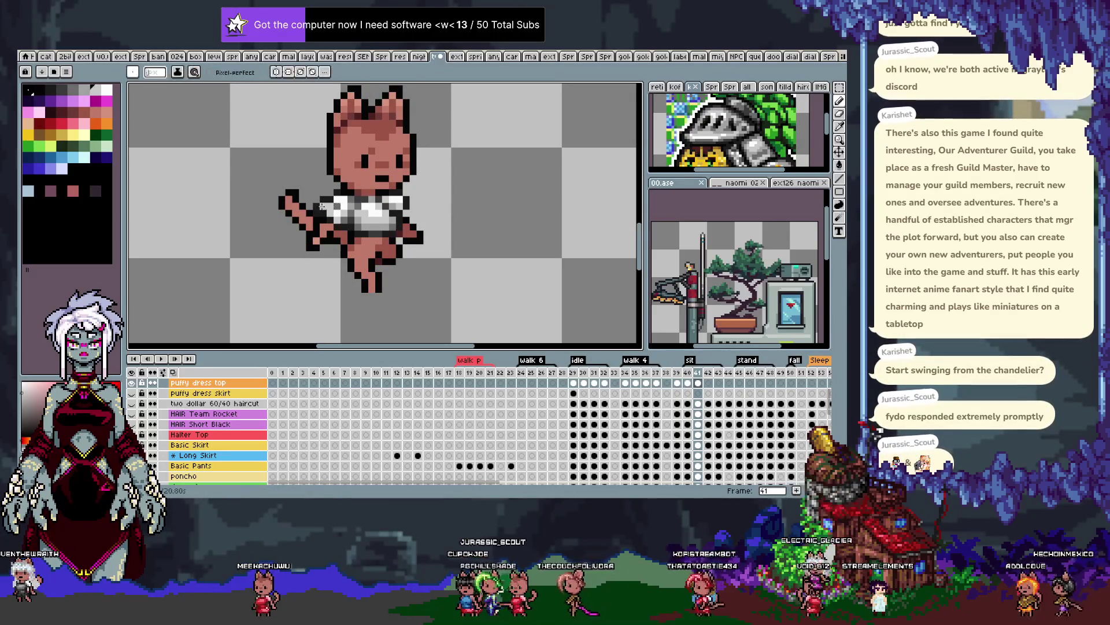
pyautogui.moveTo(322, 202); pyautogui.dragTo(346, 200)
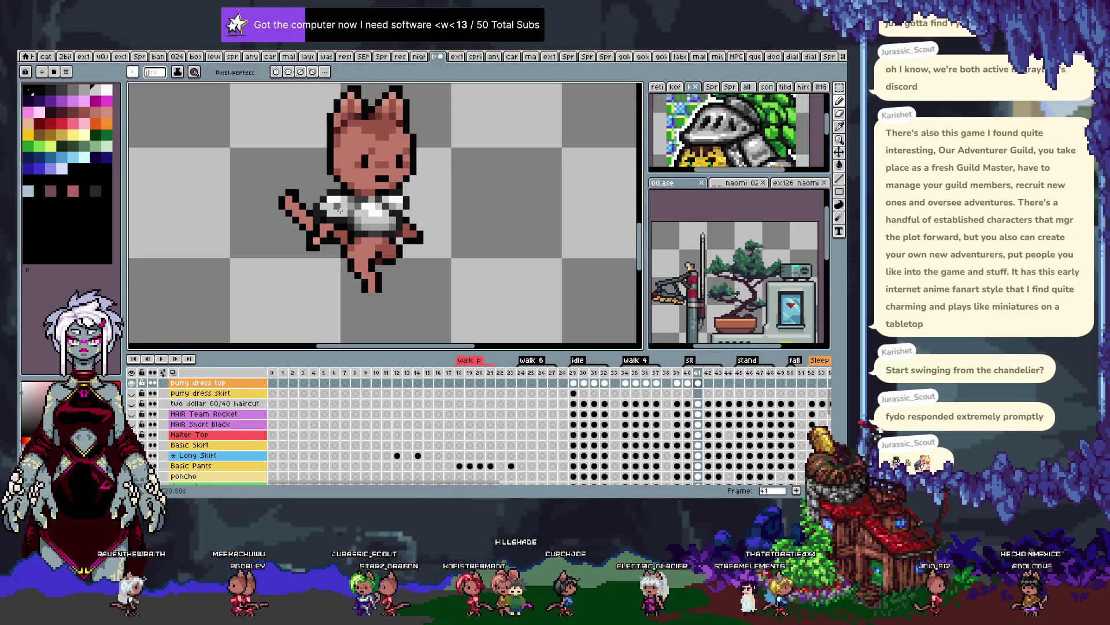
pyautogui.hotkey('ctrl', 'z')
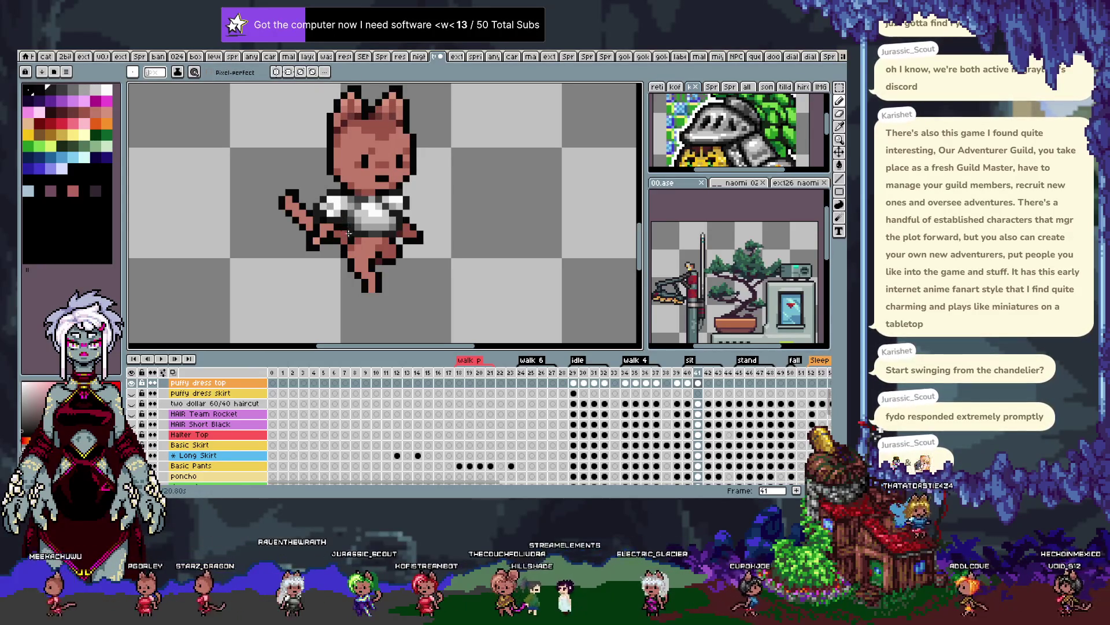
pyautogui.press('i')
pyautogui.press('b')
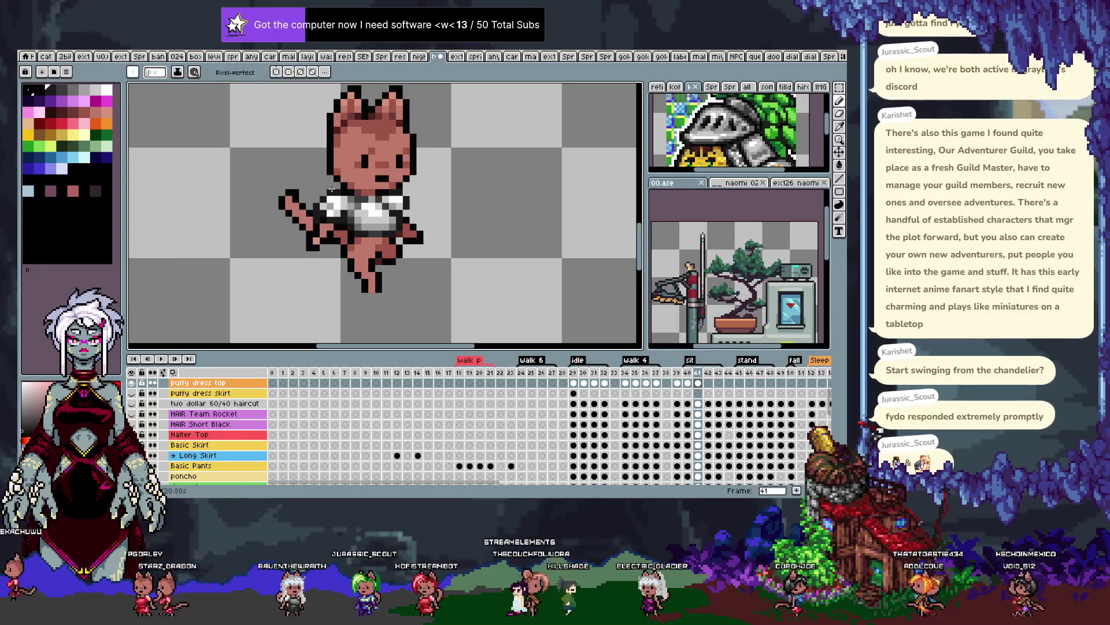
pyautogui.hotkey('ctrl', 'z')
pyautogui.press('i')
pyautogui.press('b')
# Refine the top's shading by sampling colours from it and redrawing pixels
pyautogui.press('i')
pyautogui.press('b')
pyautogui.press('i')
pyautogui.press('b')
pyautogui.press('i')
pyautogui.press('b')
pyautogui.press('i')
pyautogui.press('b')
pyautogui.press('i')
pyautogui.press('b')
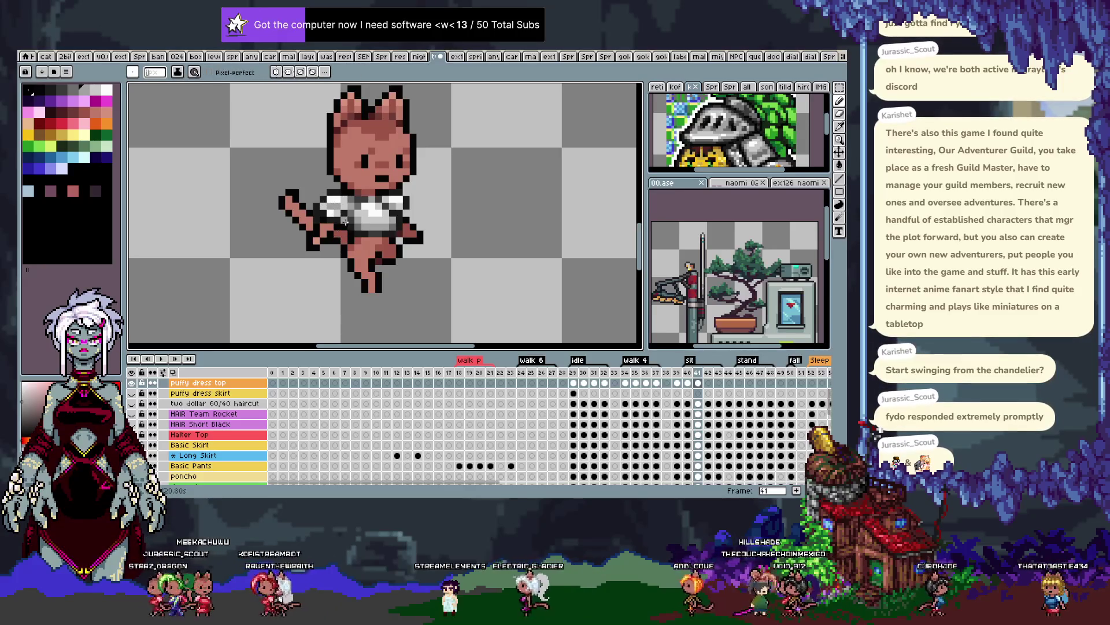
pyautogui.press('i')
pyautogui.press('b')
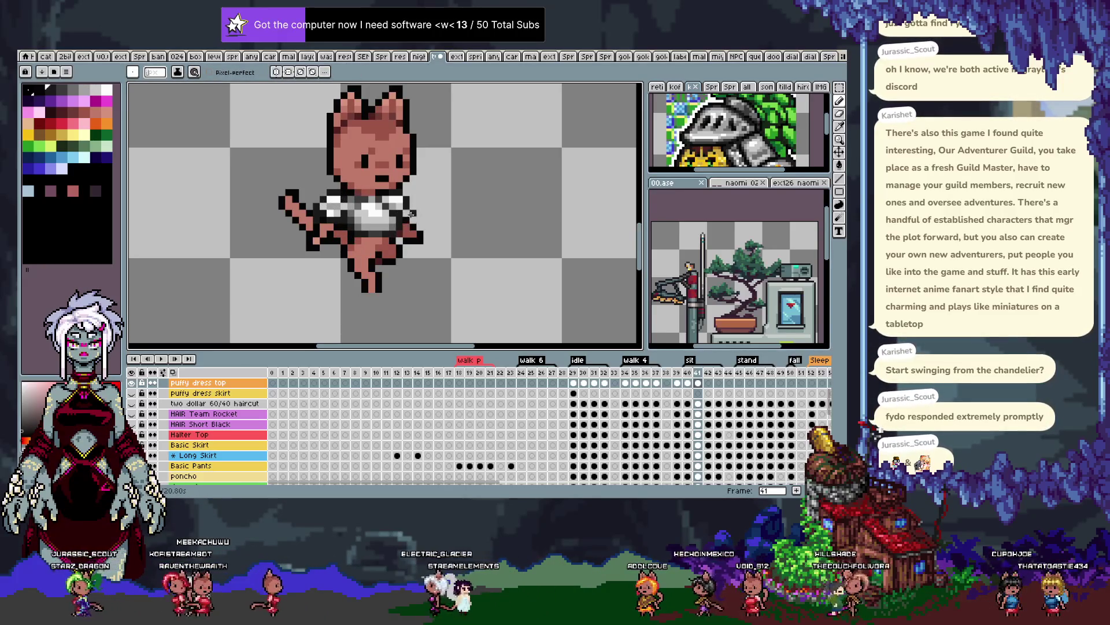
pyautogui.press('i')
pyautogui.press('b')
pyautogui.hotkey('ctrl', 'z')
pyautogui.press('i')
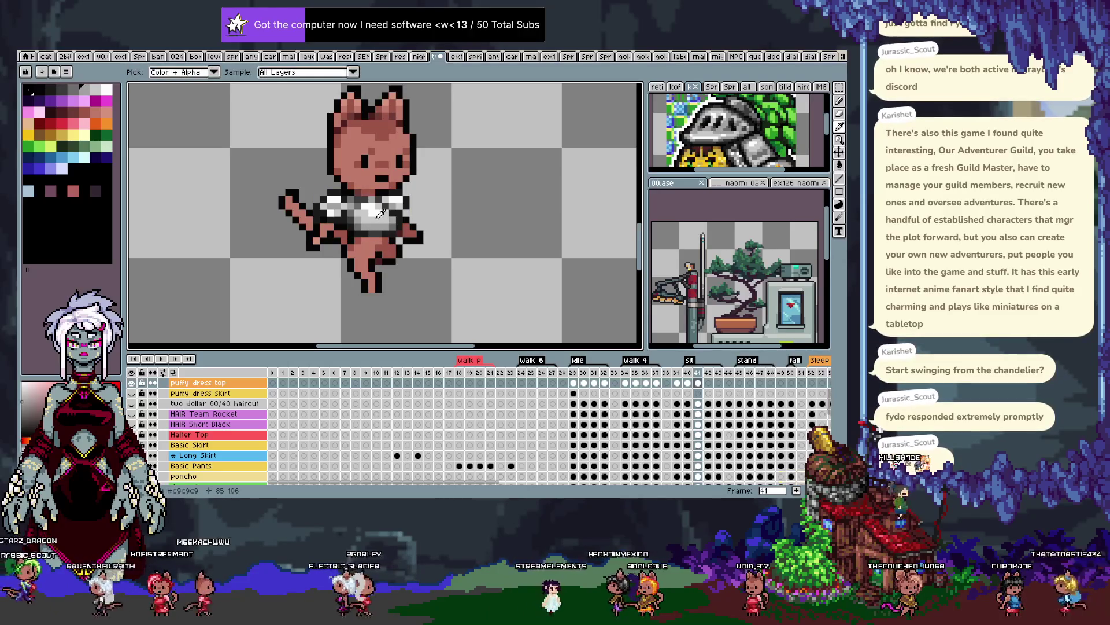
pyautogui.press('b')
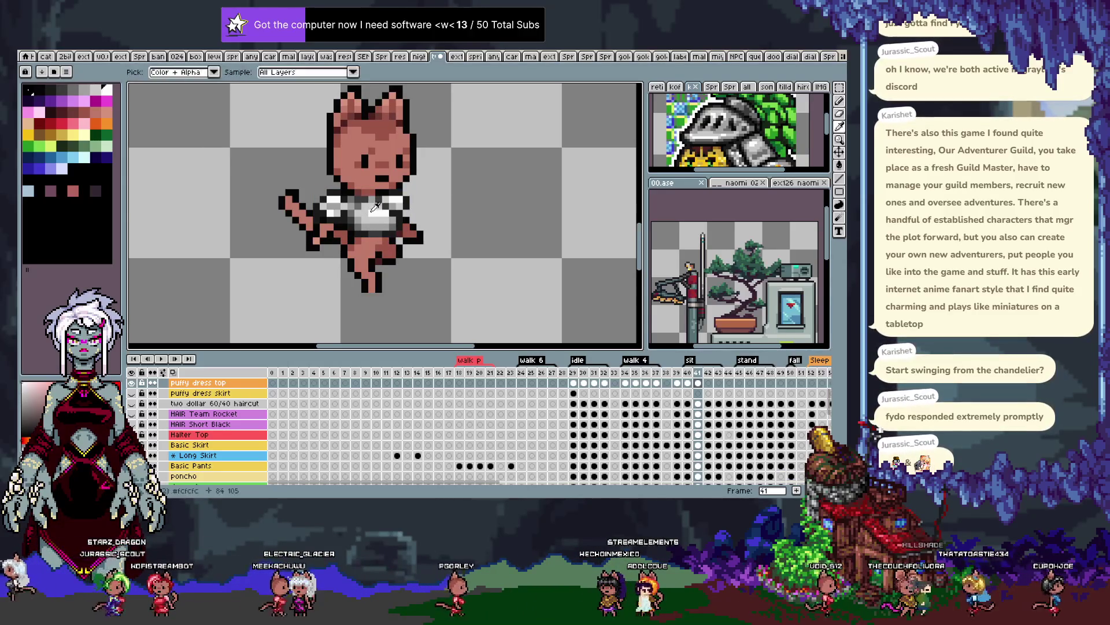
# Sample colours from the crop top for touch-ups and save the sprite
pyautogui.press('i')
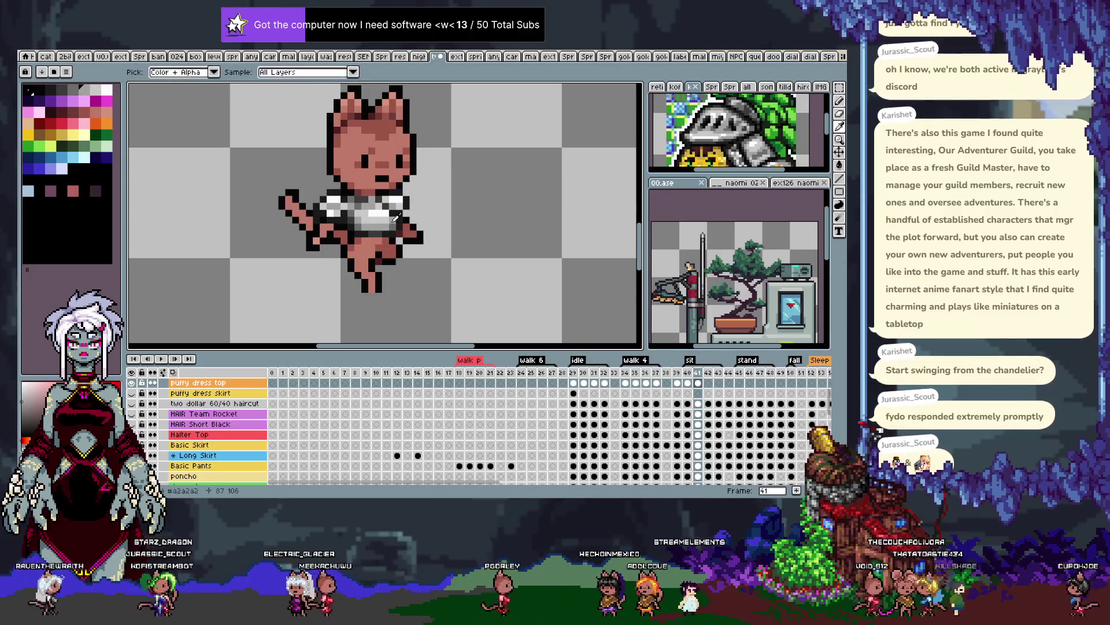
pyautogui.keyDown('alt'); pyautogui.click(389, 211); pyautogui.keyUp('alt')
pyautogui.keyDown('alt'); pyautogui.click(391, 220); pyautogui.keyUp('alt')
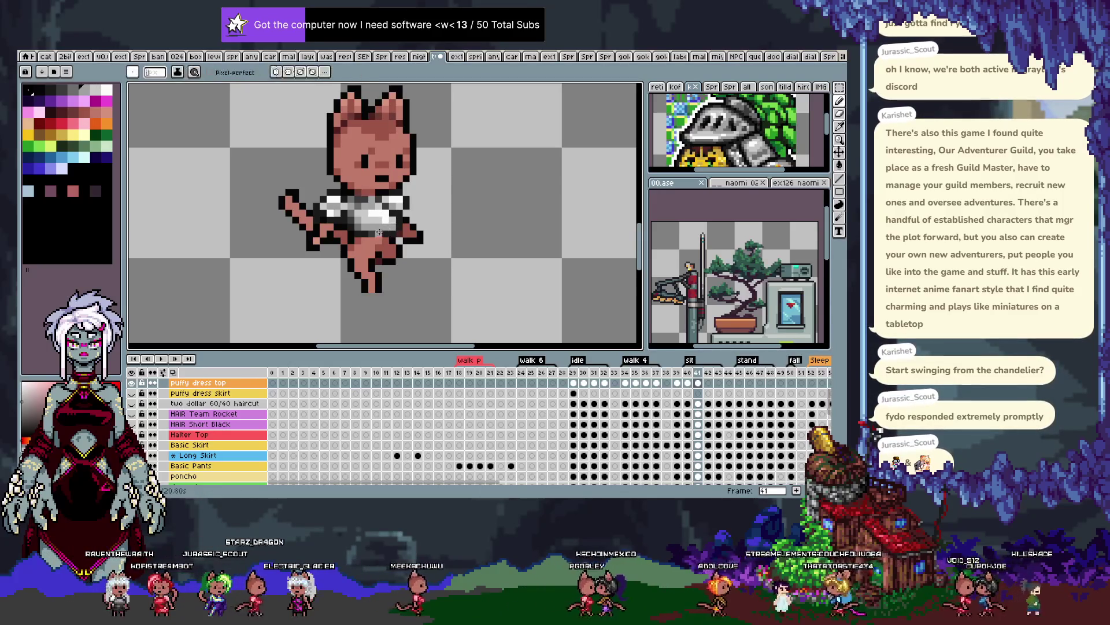
pyautogui.press('b')
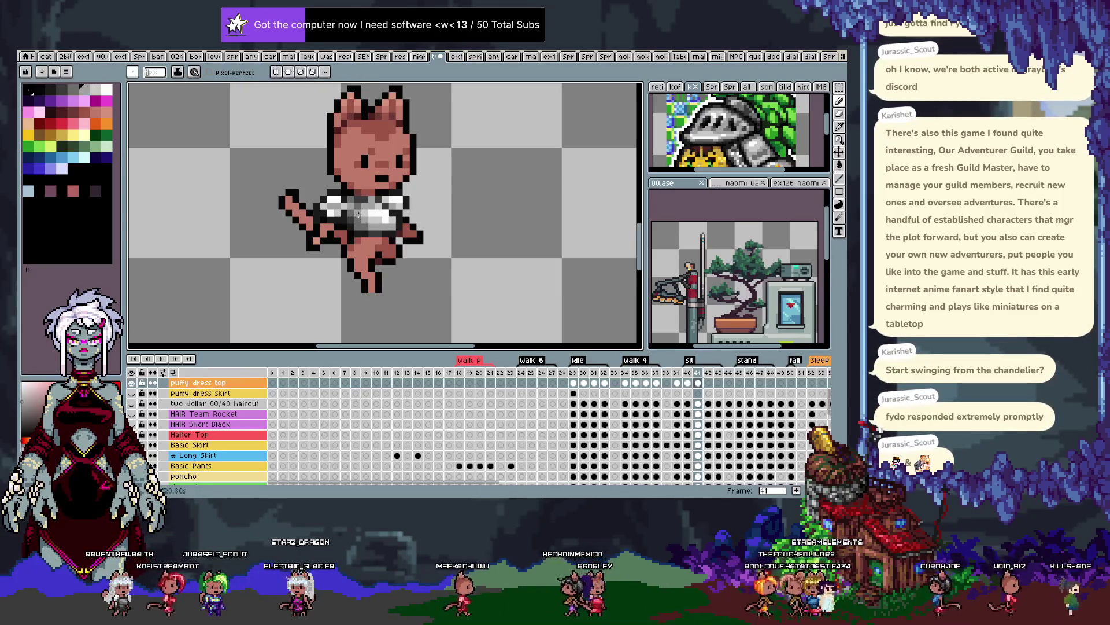
pyautogui.hotkey('ctrl', 'z')
pyautogui.hotkey('ctrl', 'y')
pyautogui.hotkey('ctrl', 's')
# Preview the sit animation and pick a light shade for the top
pyautogui.press('Return')
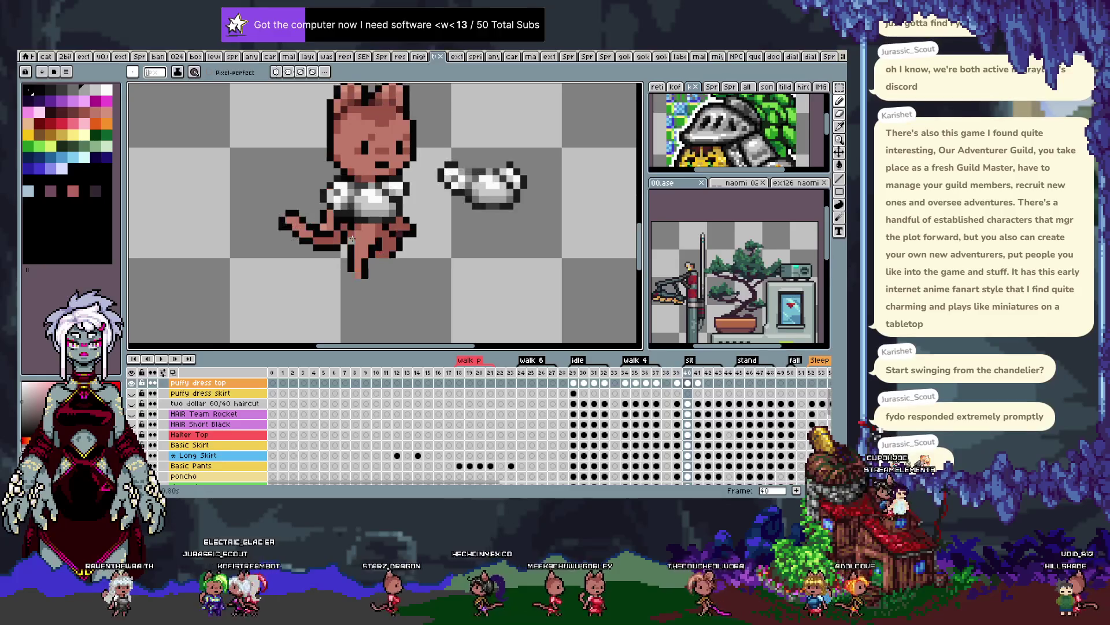
pyautogui.press('i')
pyautogui.press('b')
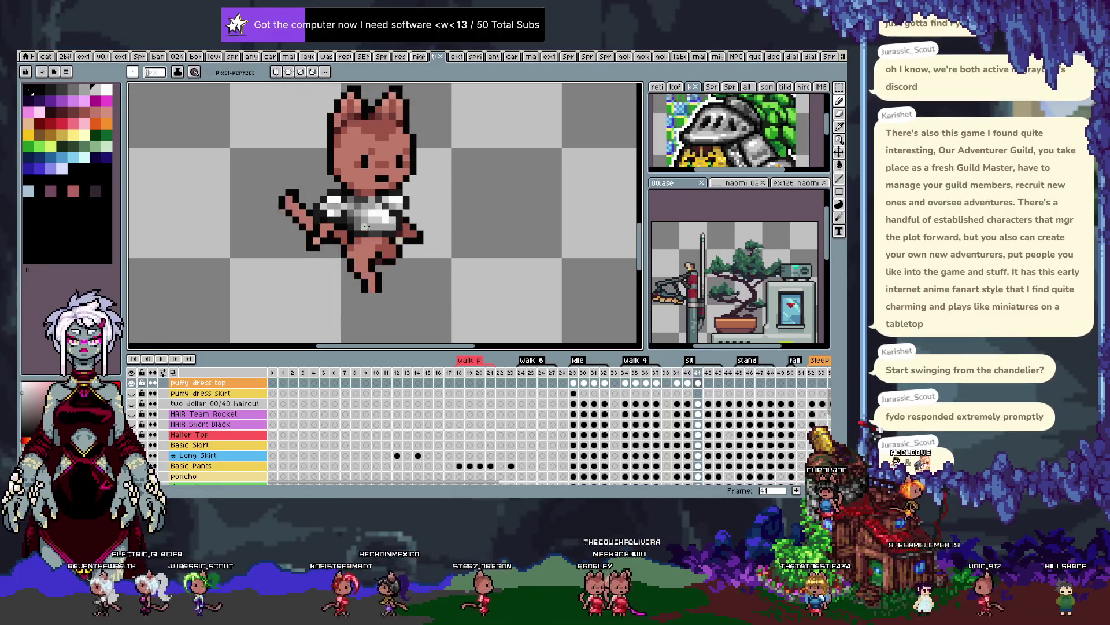
pyautogui.press('i')
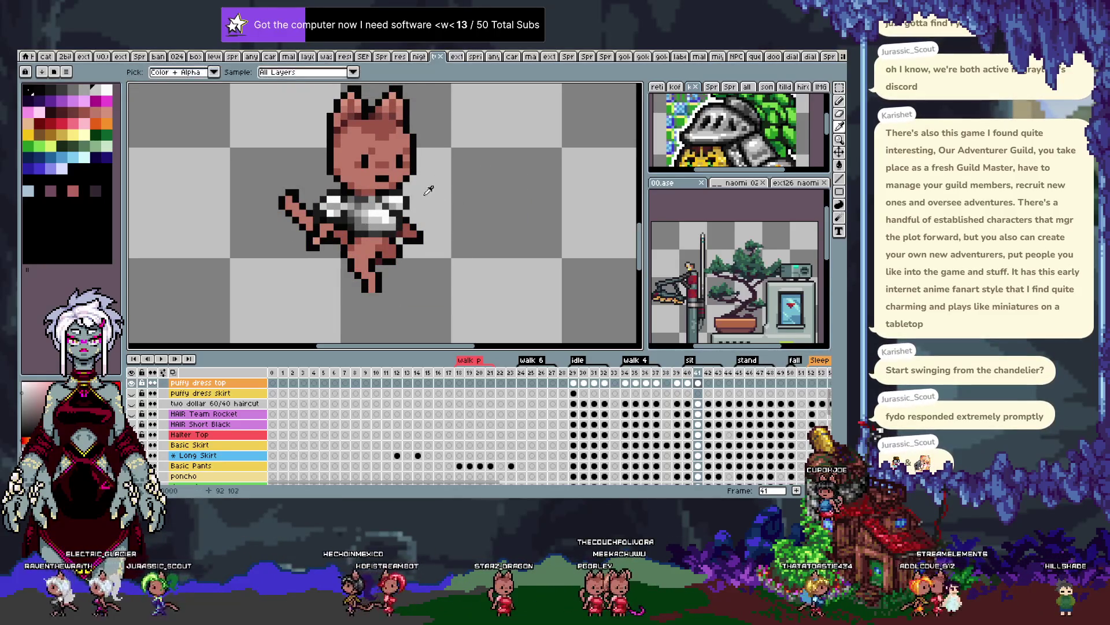
pyautogui.press('b')
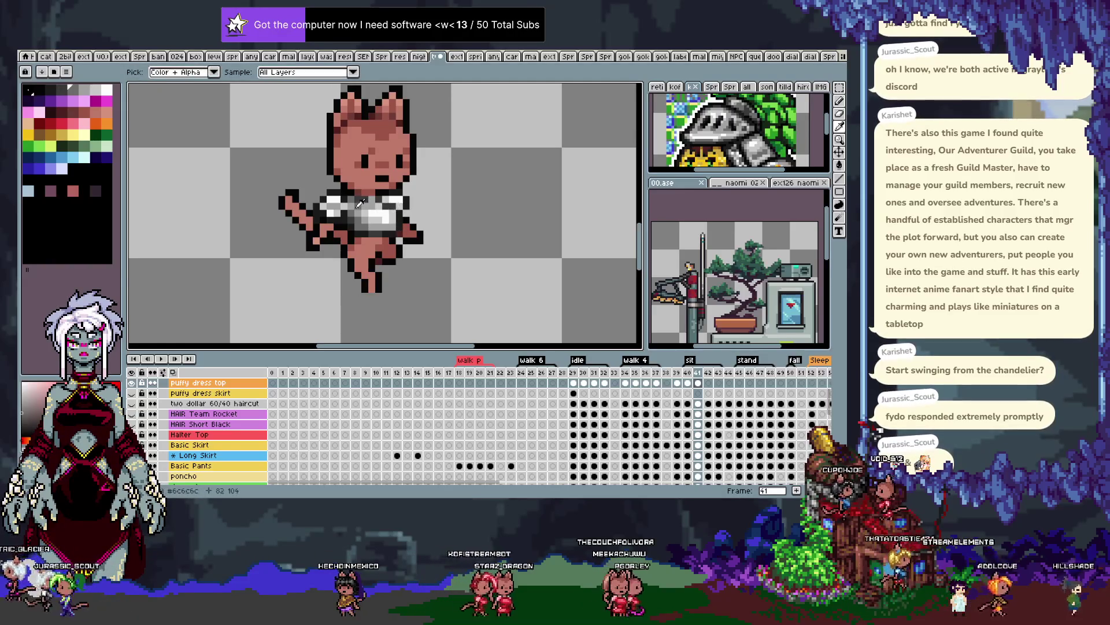
pyautogui.keyDown('alt'); pyautogui.click(381, 200); pyautogui.keyUp('alt')
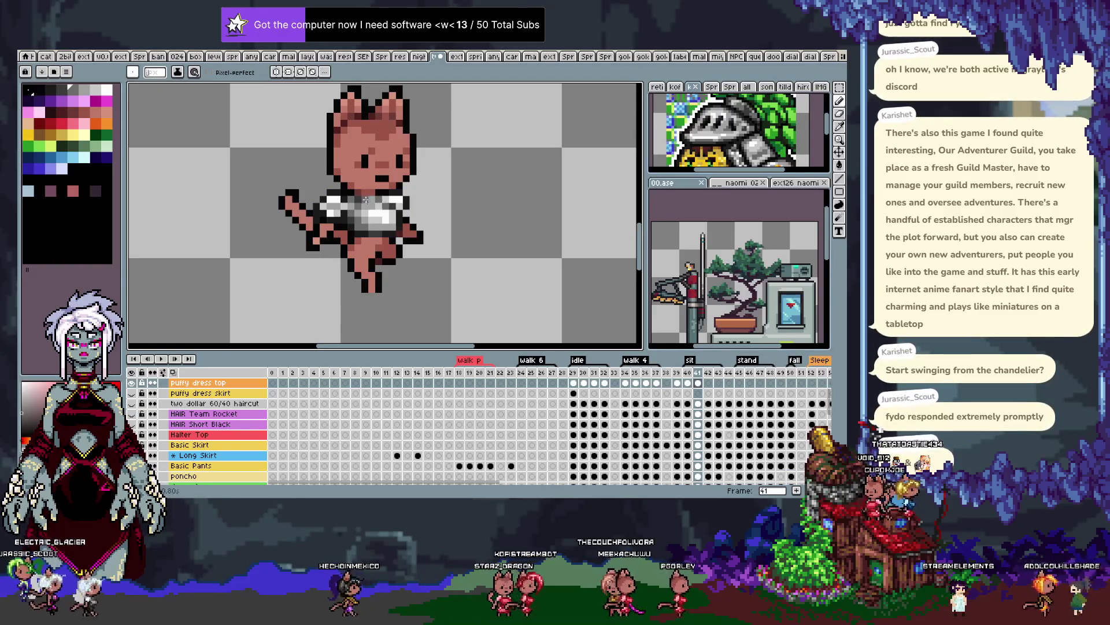
# Compare sit frames 40 and 41, ending on bare frame 42
pyautogui.press(',')
pyautogui.press('.')
pyautogui.press(',')
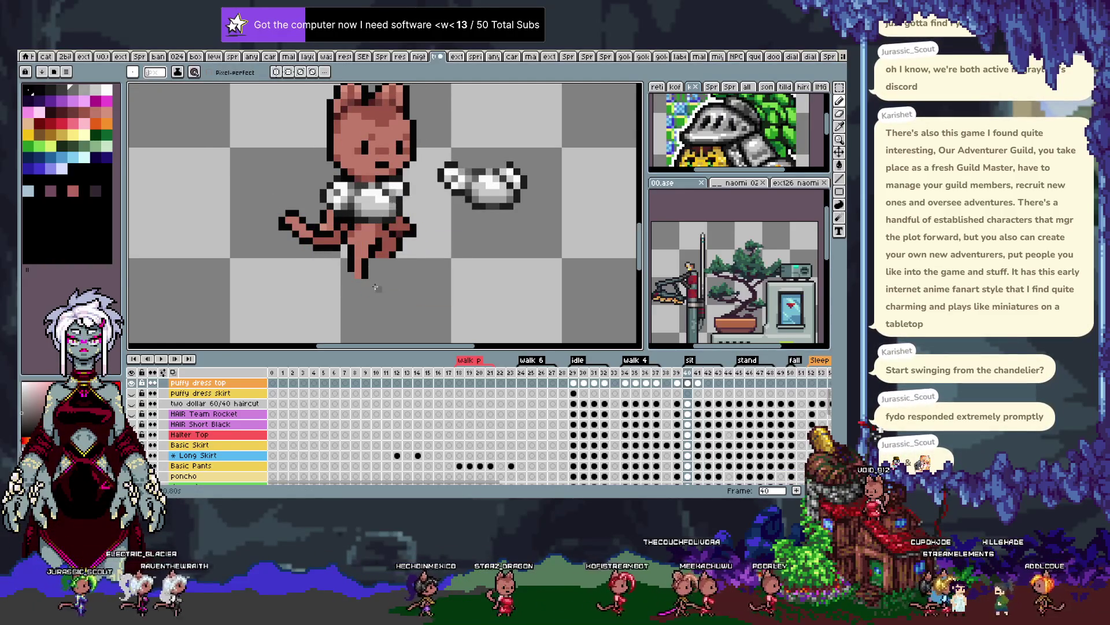
pyautogui.press('.')
pyautogui.press(',')
pyautogui.press('.')
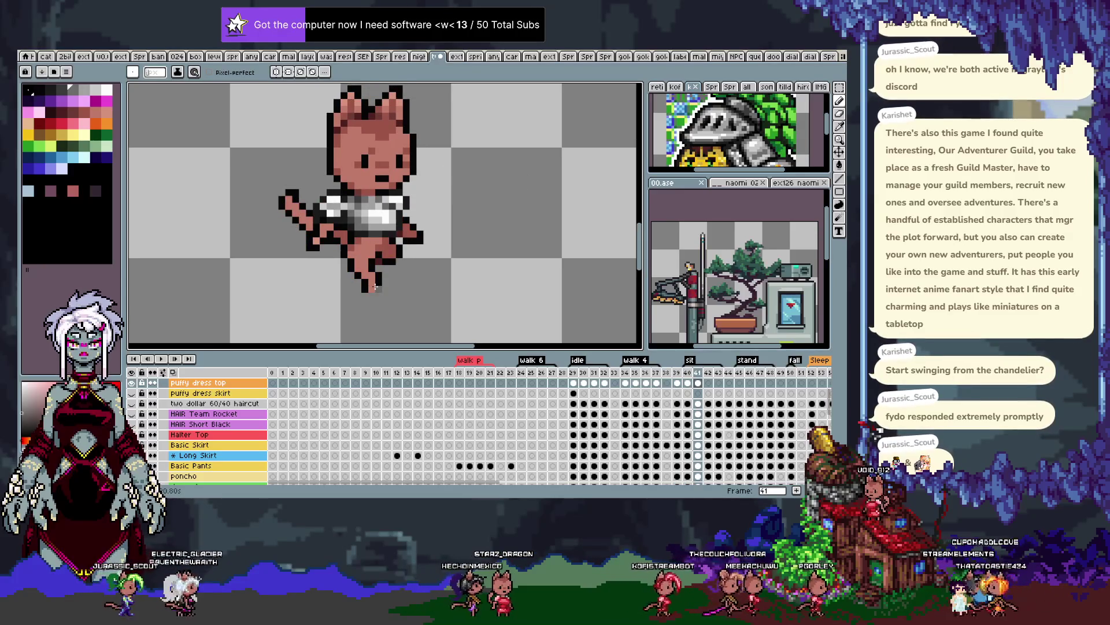
pyautogui.press('.')
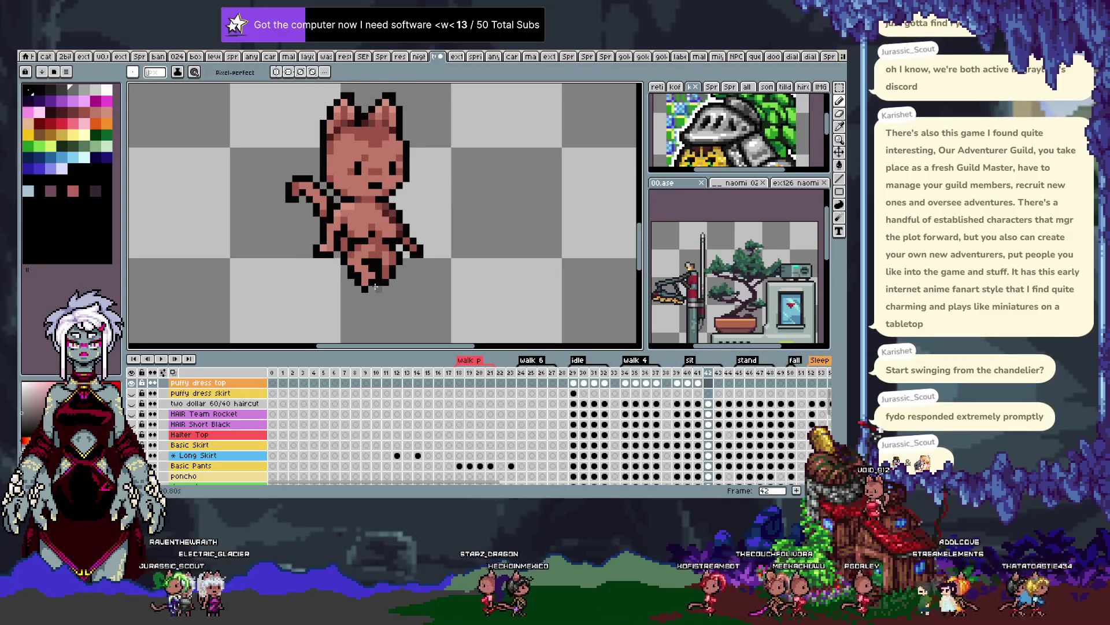
# Paste the white crop top onto frame 42, checking against frame 41 and undoing misplacements
pyautogui.hotkey('ctrl', 'v')
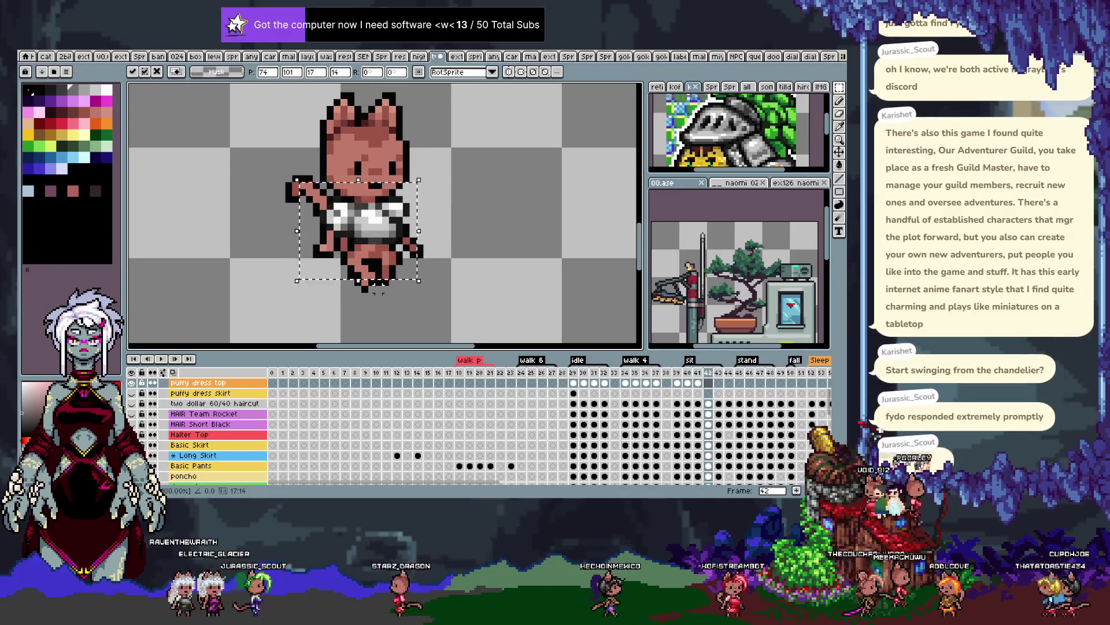
pyautogui.press('Return')
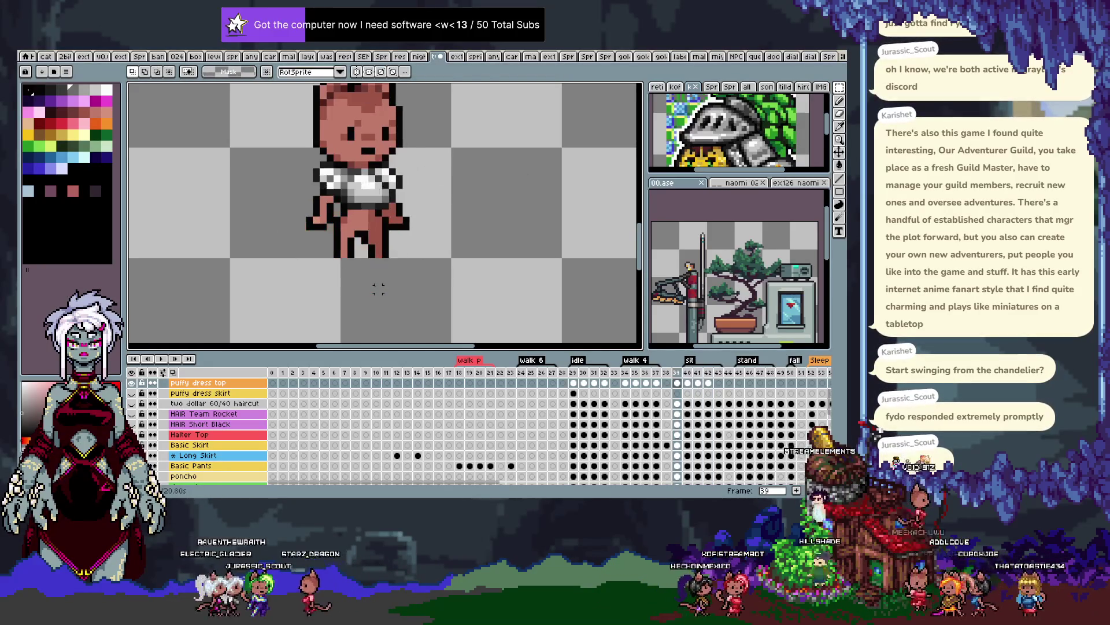
pyautogui.press('Left')
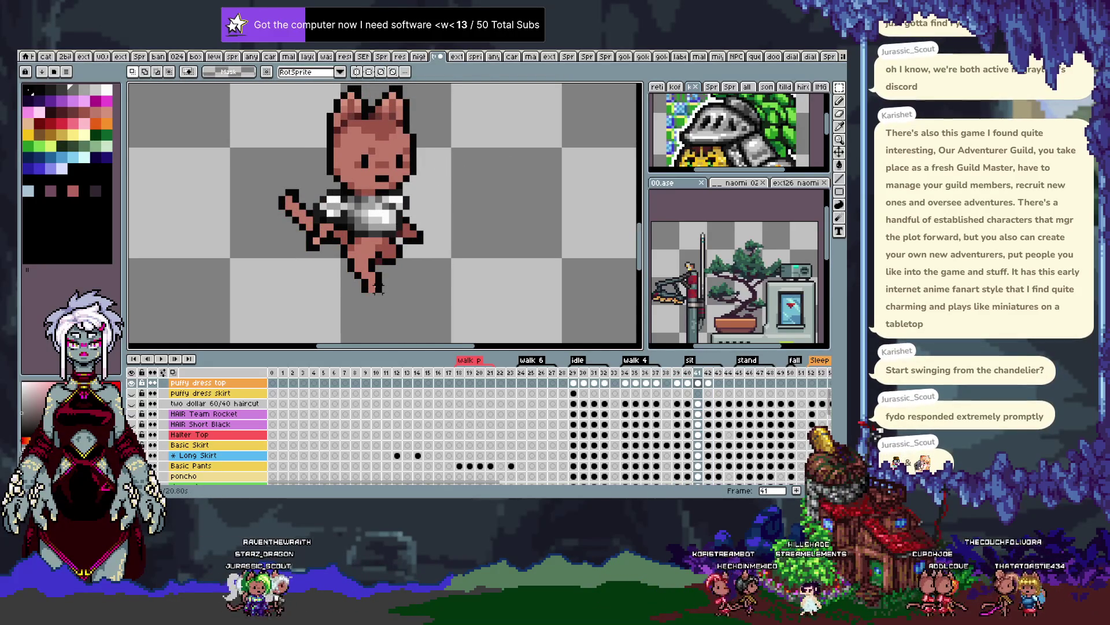
pyautogui.press('v')
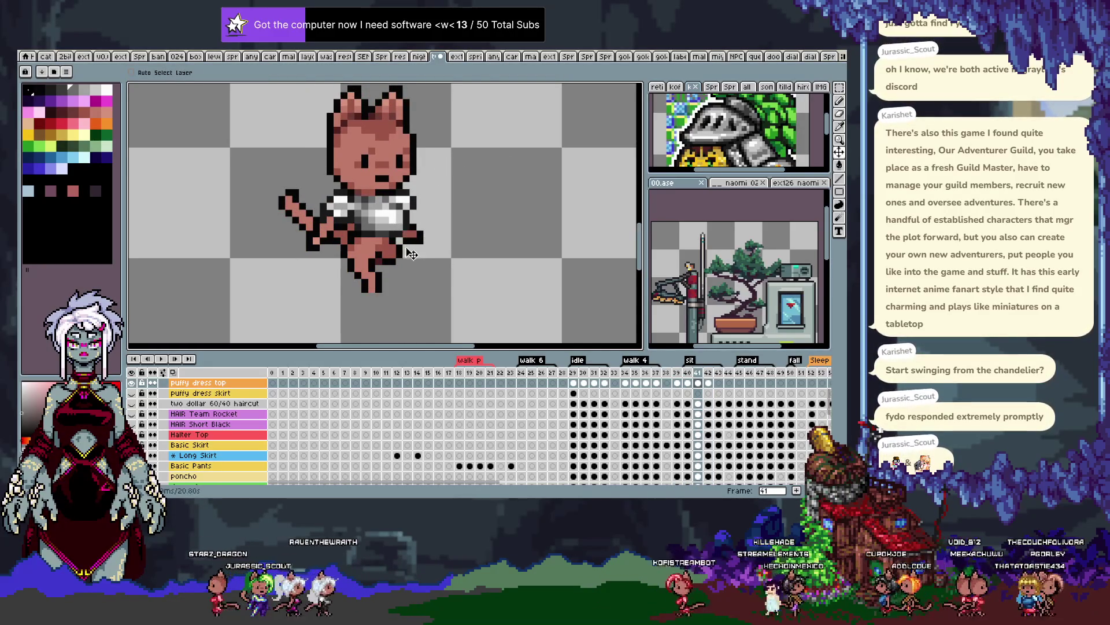
pyautogui.press('Right')
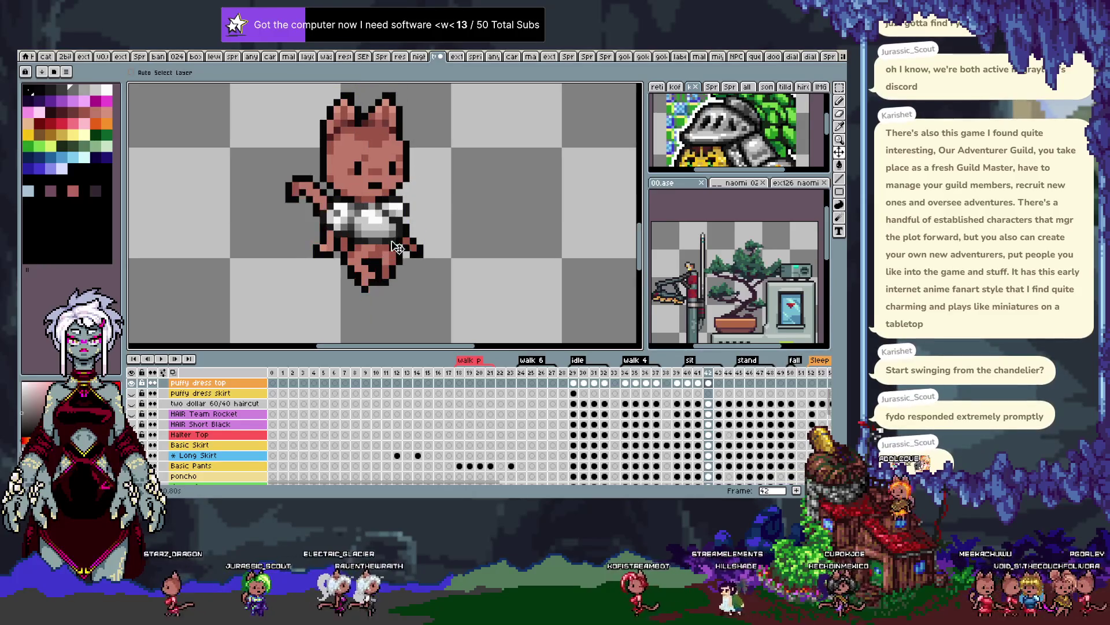
pyautogui.hotkey('ctrl', 'z')
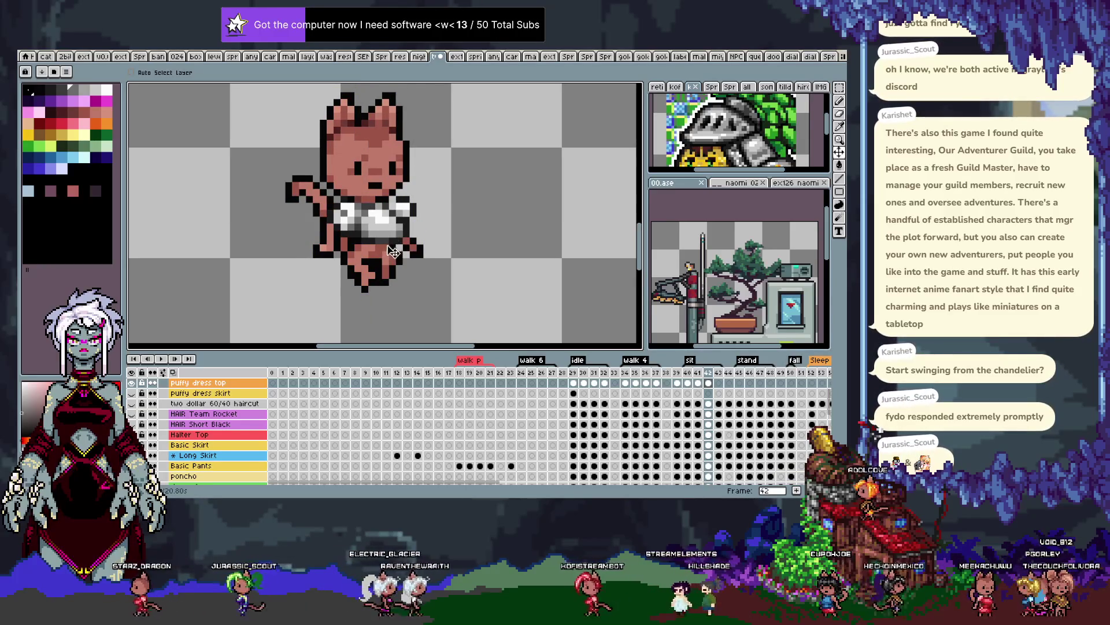
pyautogui.hotkey('ctrl', 'z')
pyautogui.press('b')
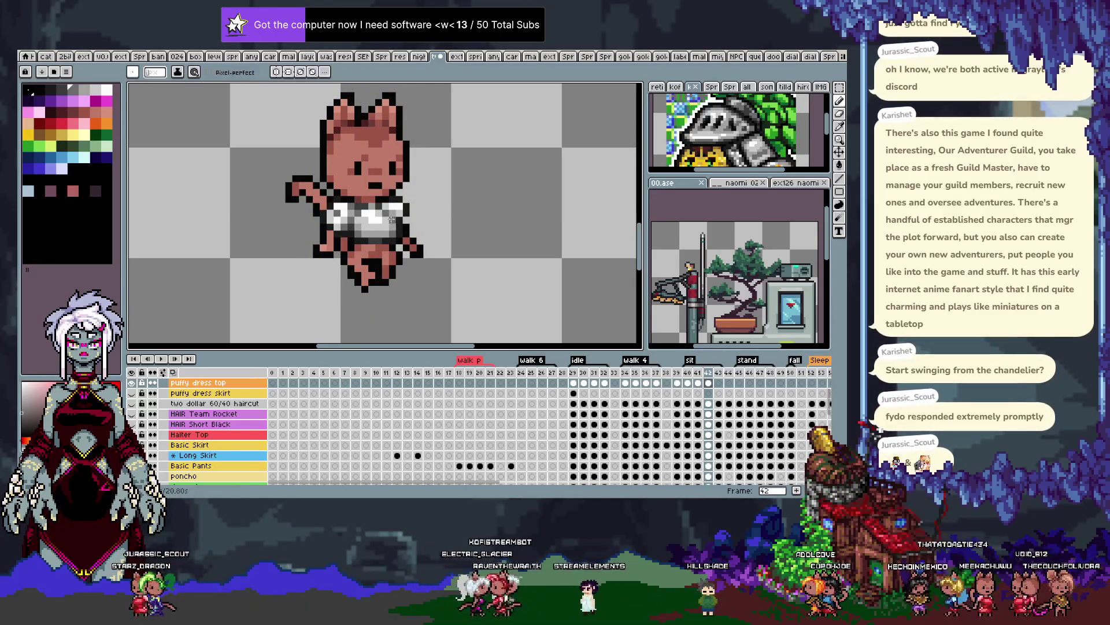
# Shade frame 42's top with light grey #c9c9c9 sampled from the shirt, then save
pyautogui.press('i')
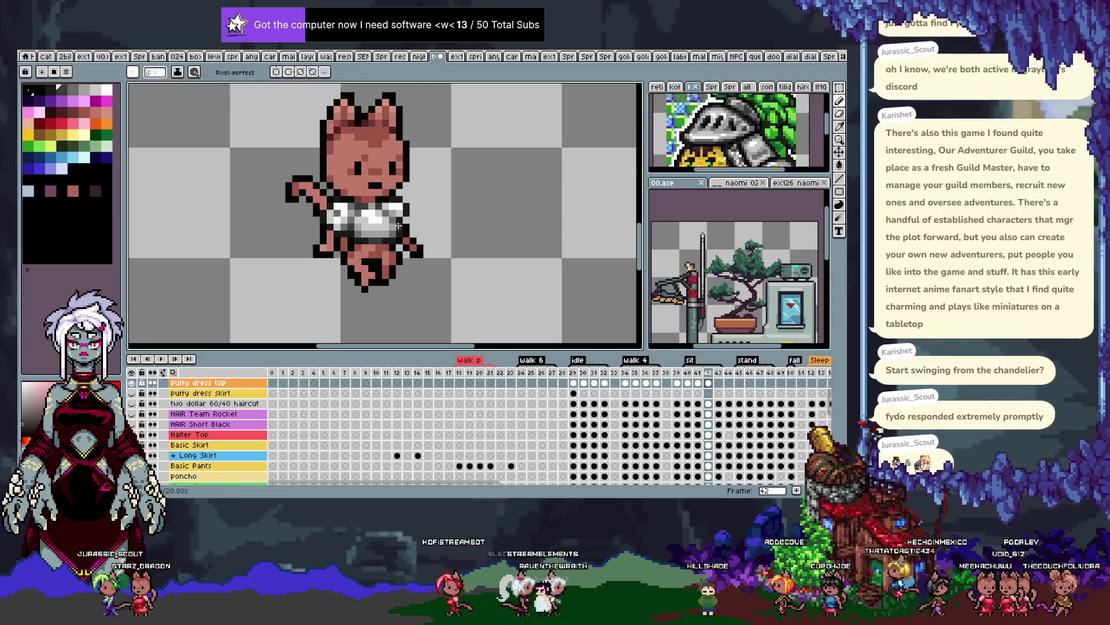
pyautogui.click(405, 197)
pyautogui.press('m')
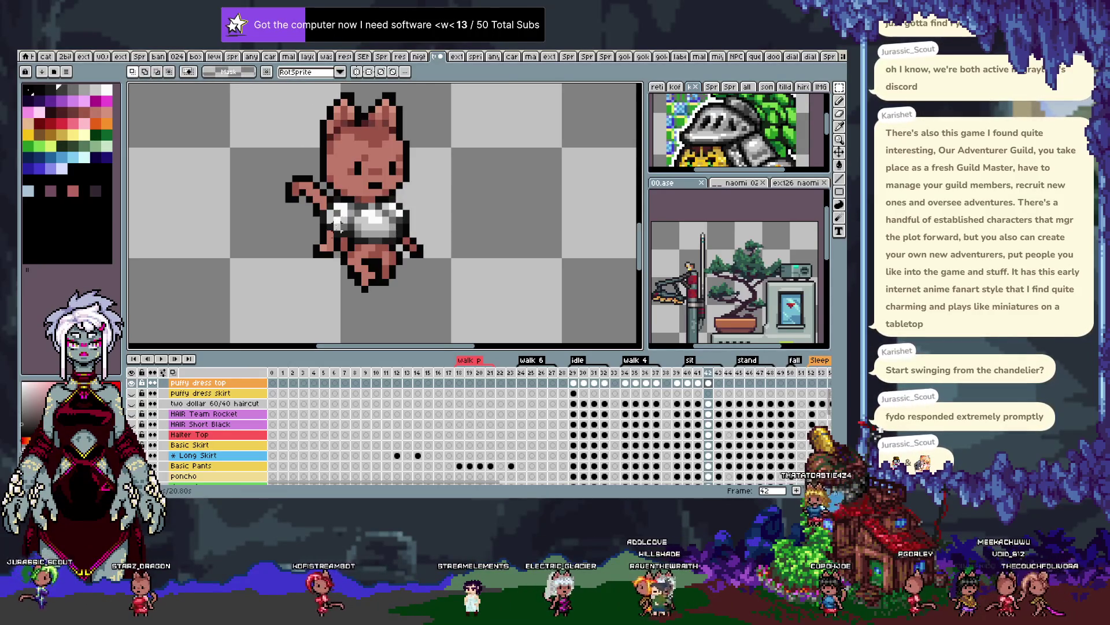
pyautogui.press('i')
pyautogui.press('b')
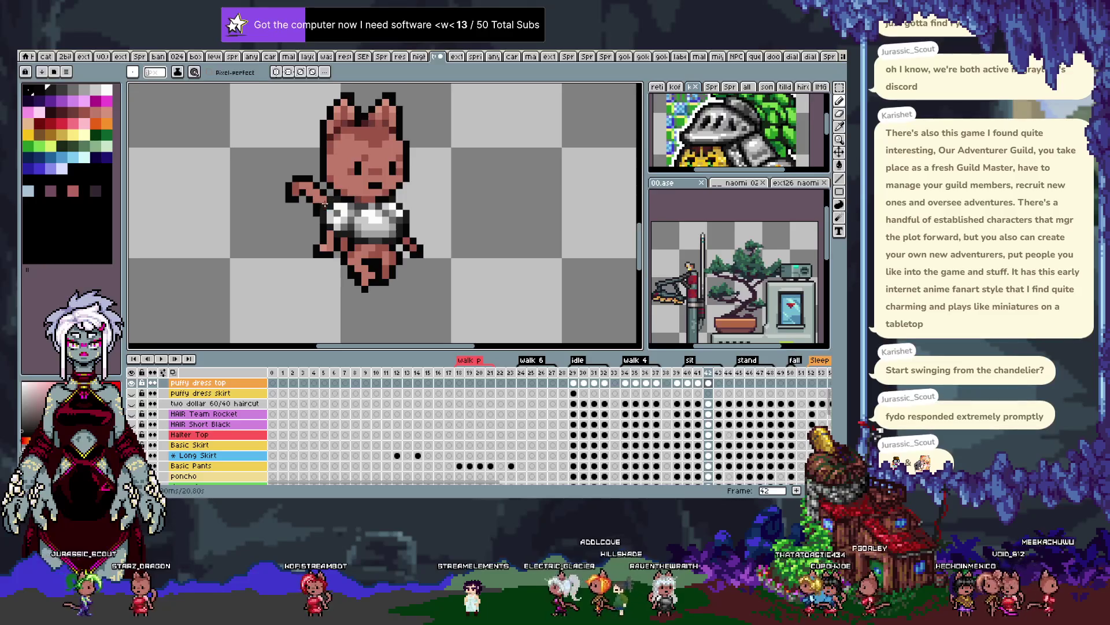
pyautogui.press('i')
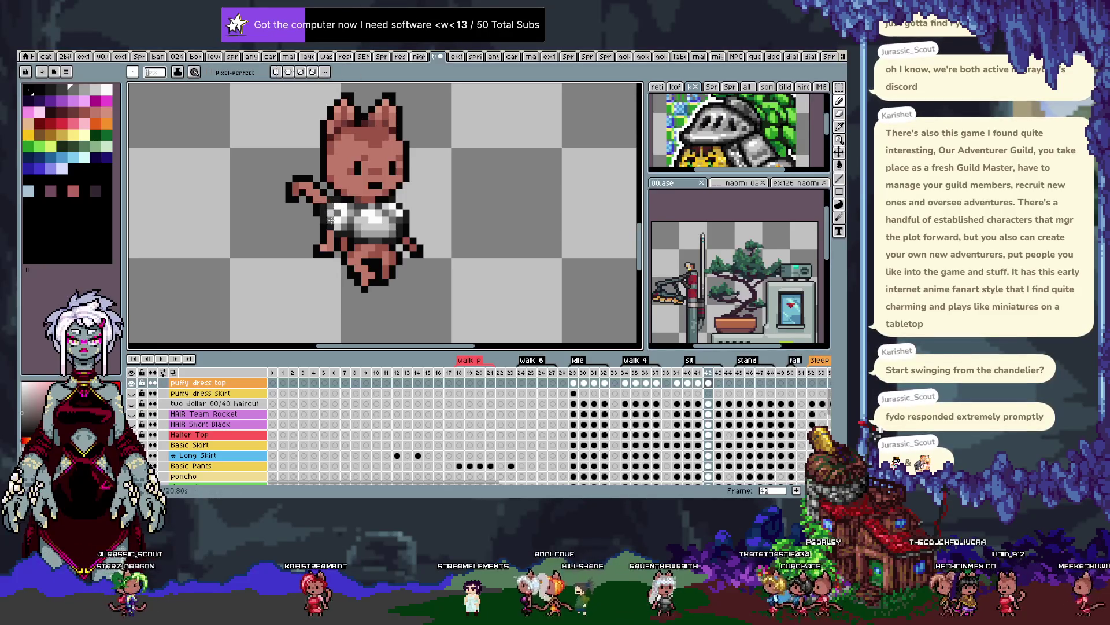
pyautogui.click(346, 210)
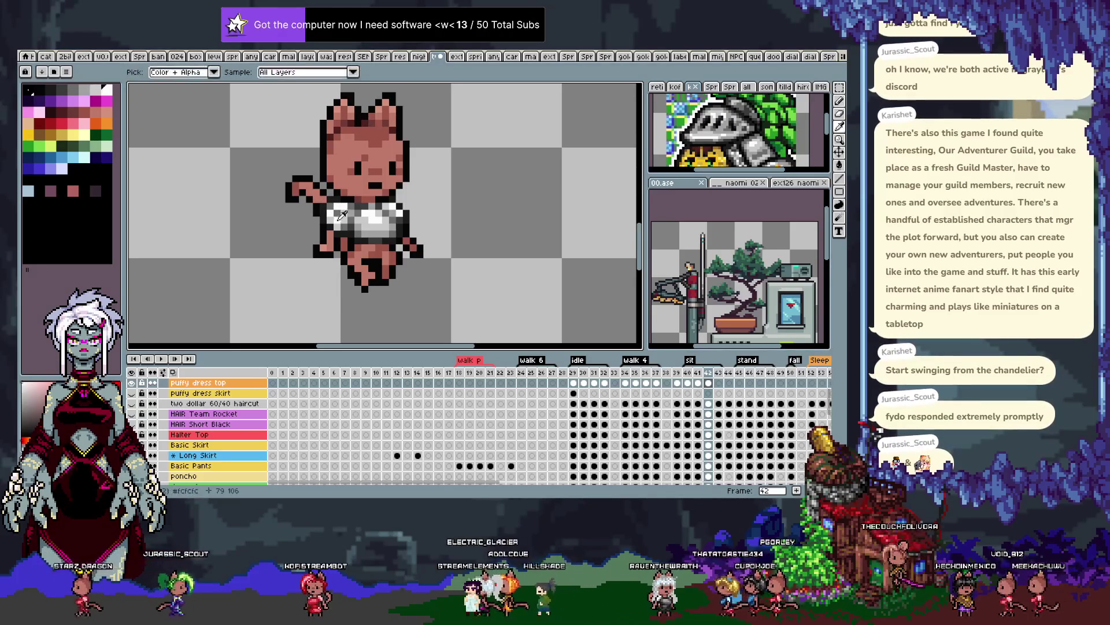
pyautogui.press('b')
pyautogui.press('i')
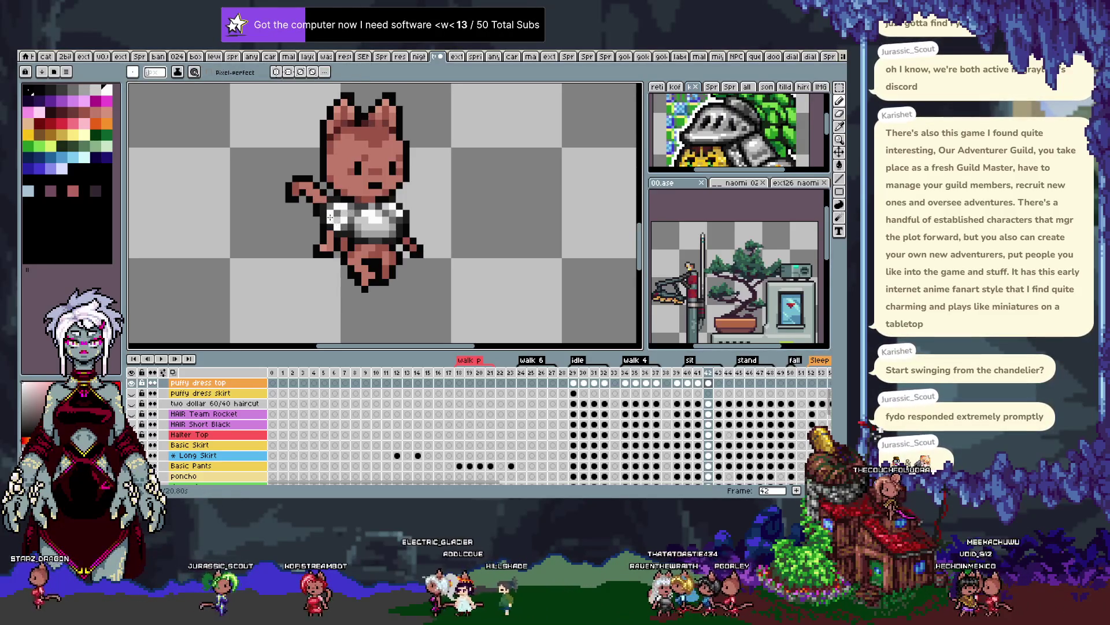
pyautogui.press('b')
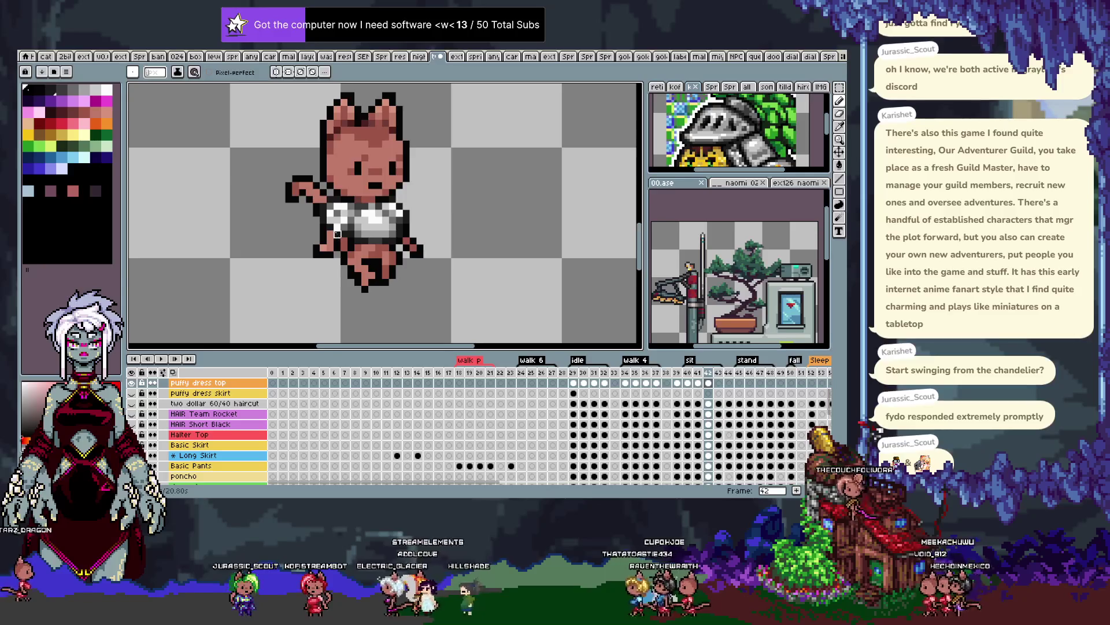
pyautogui.press('i')
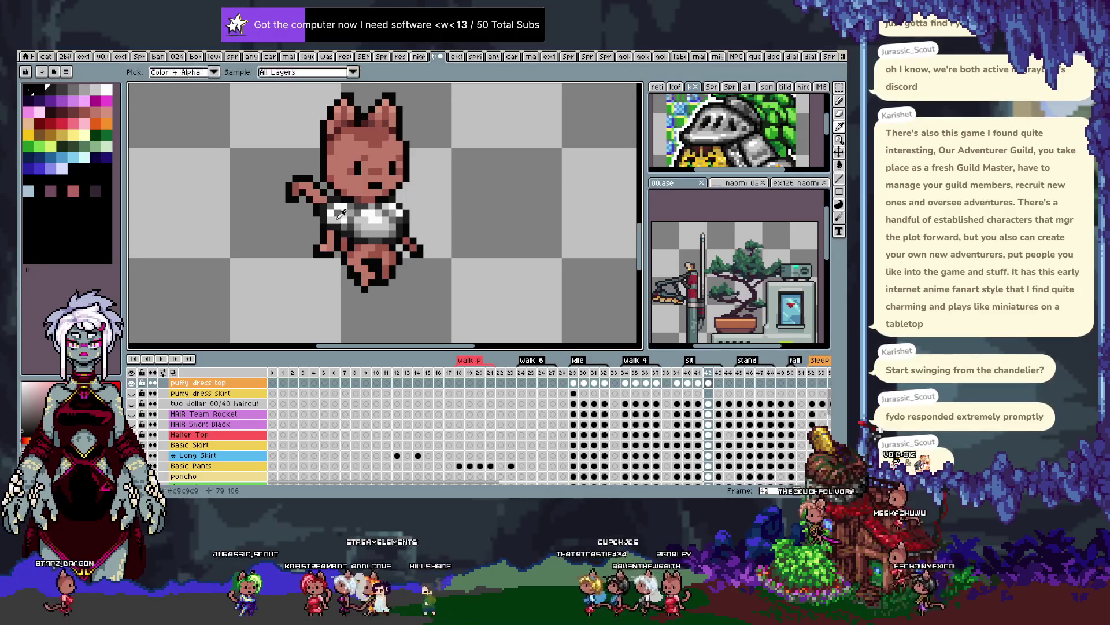
pyautogui.press('b')
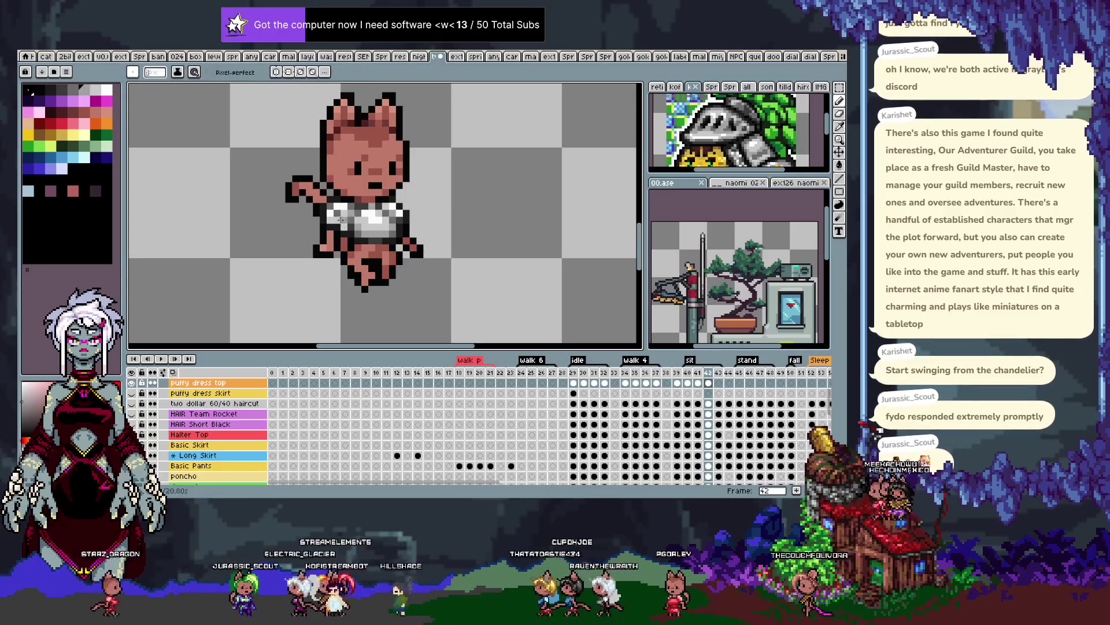
pyautogui.hotkey('ctrl', 's')
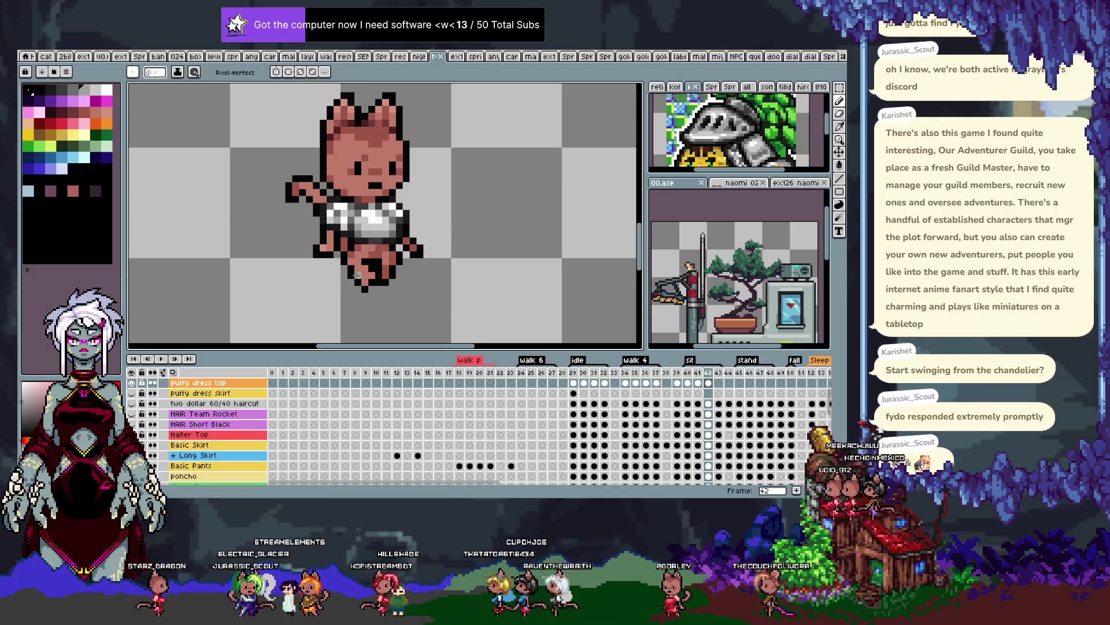
# Compare frames 41 and 42, touch up the top, and save again
pyautogui.press('i')
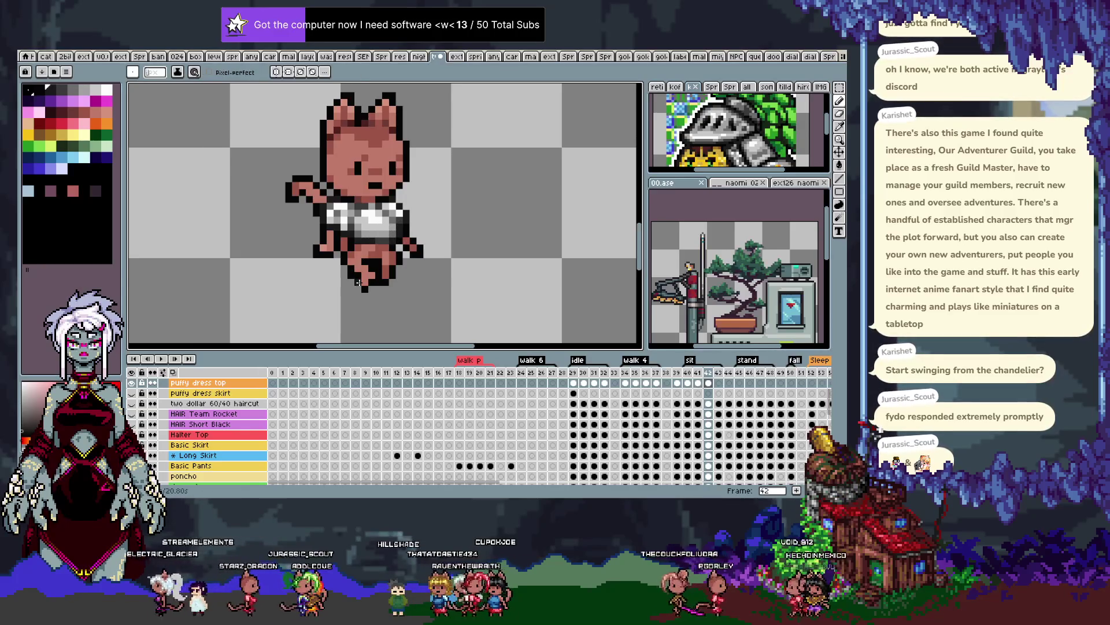
pyautogui.press(',')
pyautogui.press('b')
pyautogui.press('.')
pyautogui.press(',')
pyautogui.press('i')
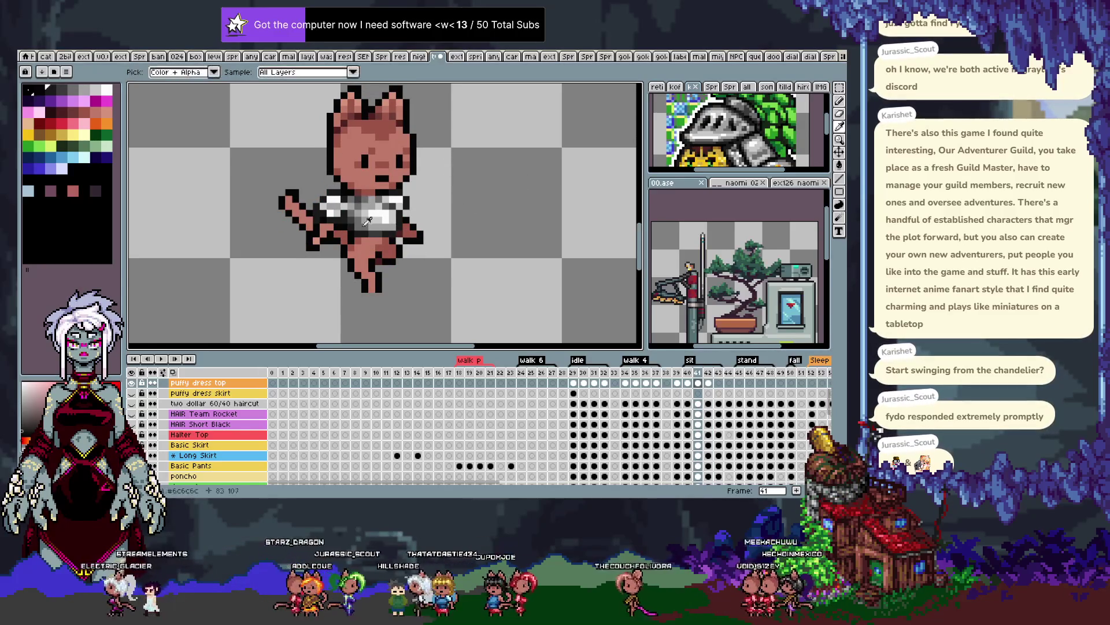
pyautogui.press('b')
pyautogui.press('.')
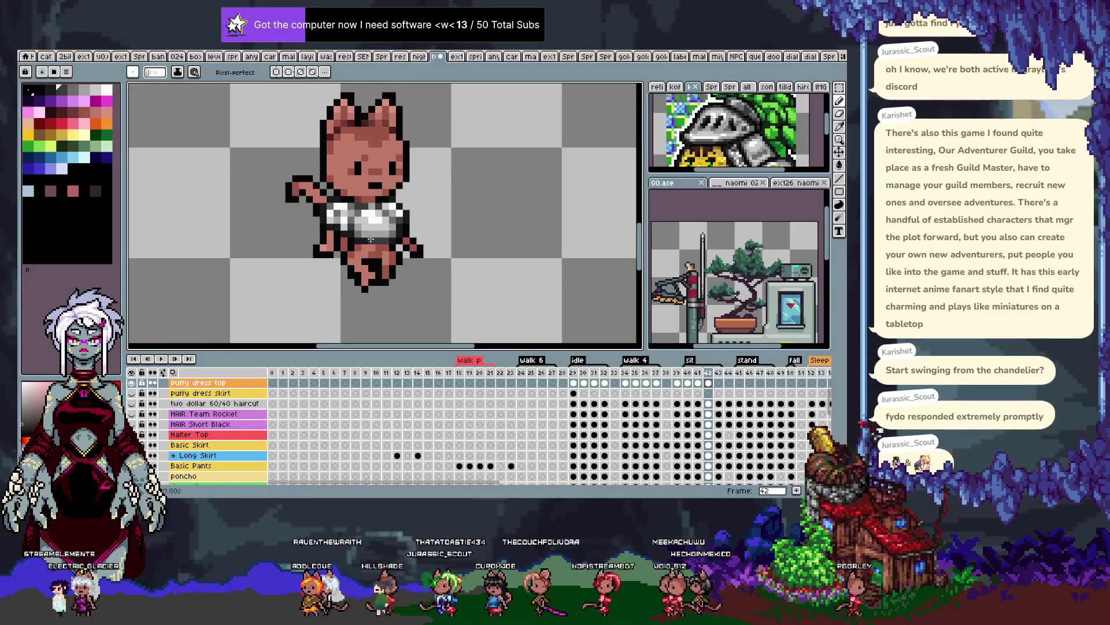
pyautogui.hotkey('ctrl', 's')
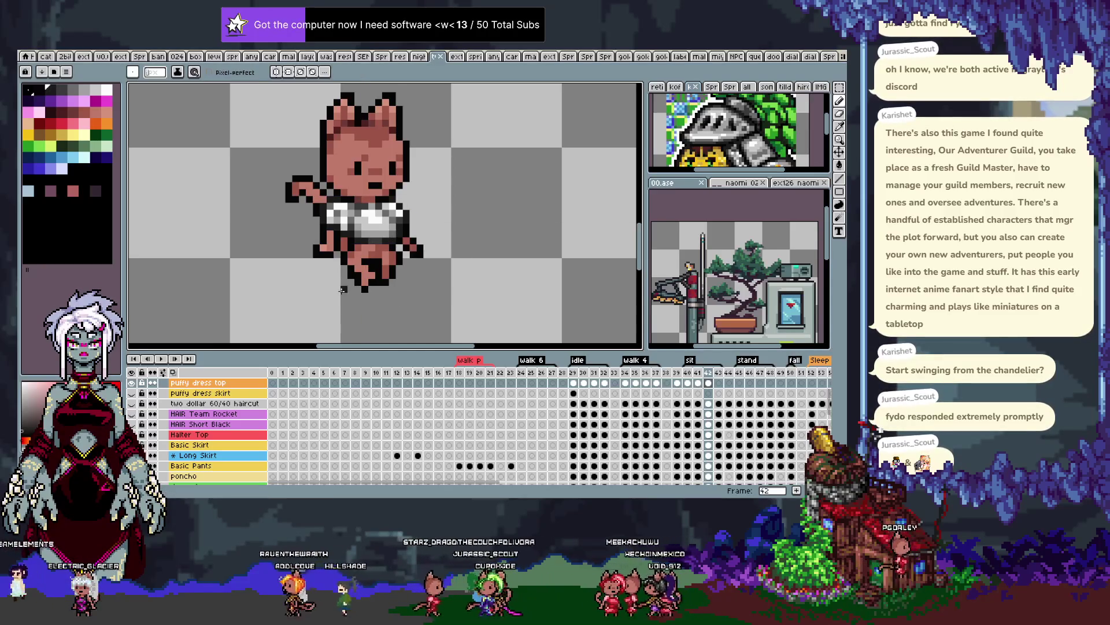
# Compare poses from frame 39 forward to frame 42 and touch up colours
pyautogui.press('.')
pyautogui.press(',')
pyautogui.press(',')
pyautogui.press(',')
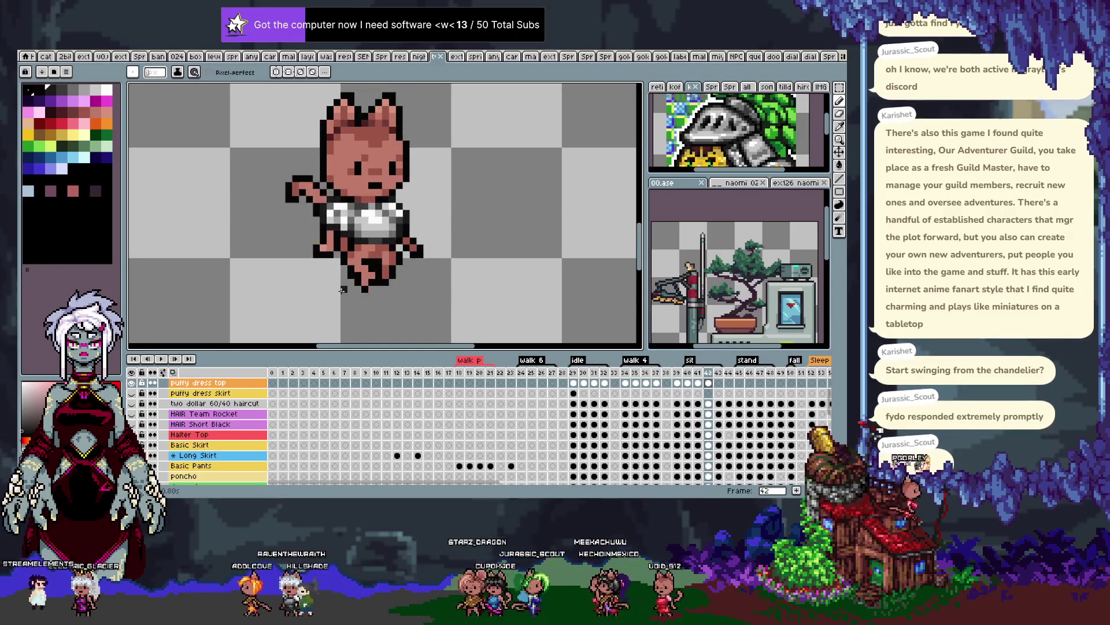
pyautogui.press(',')
pyautogui.press('.')
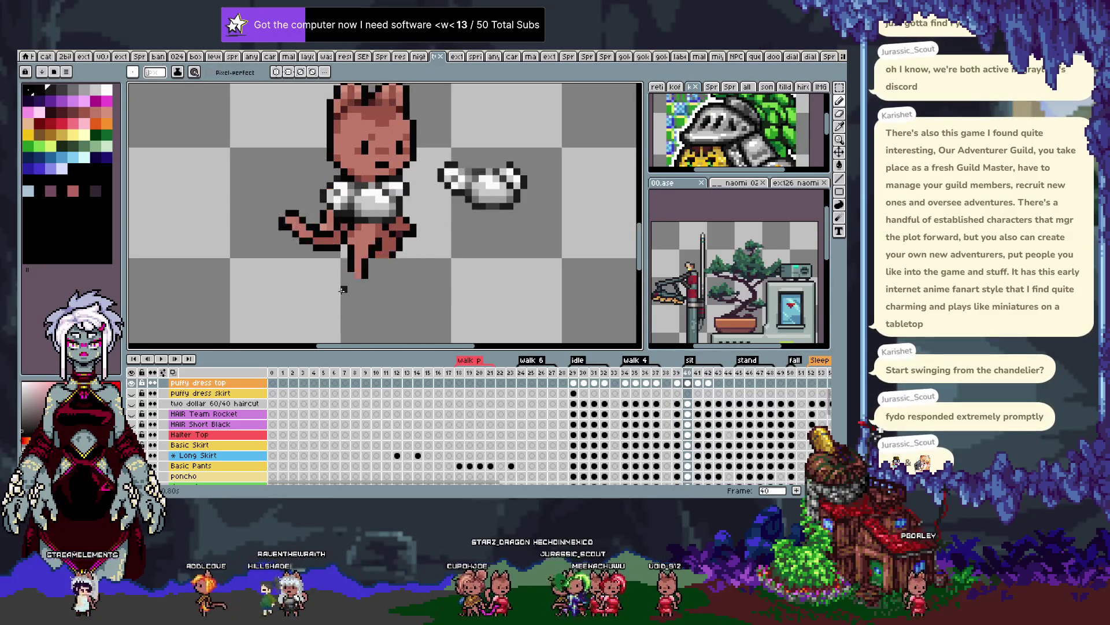
pyautogui.press('.')
pyautogui.press('i')
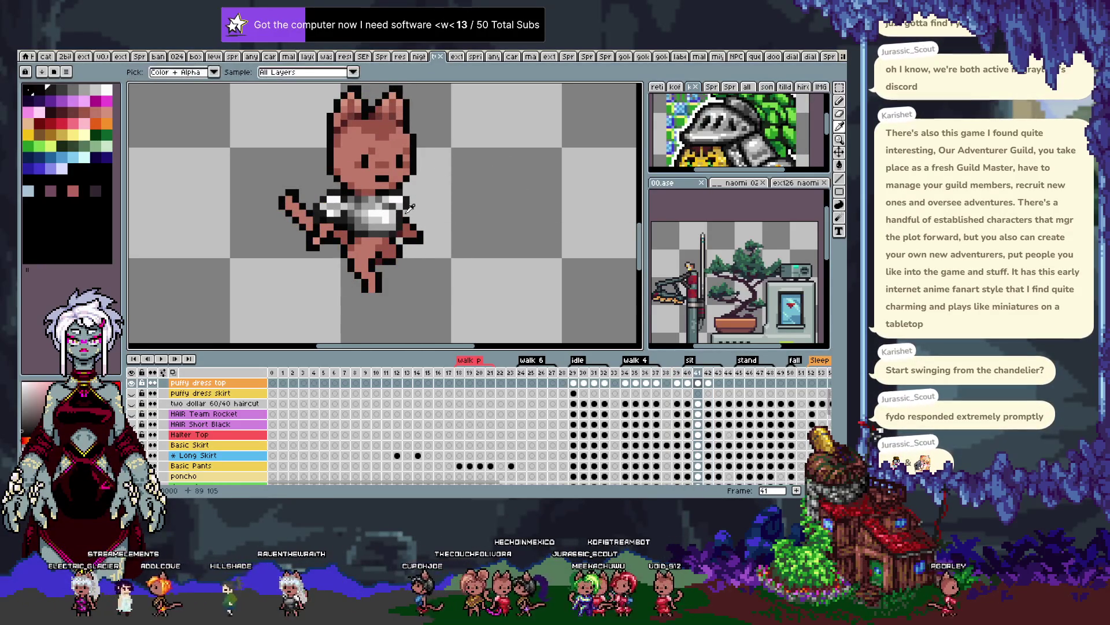
pyautogui.press('b')
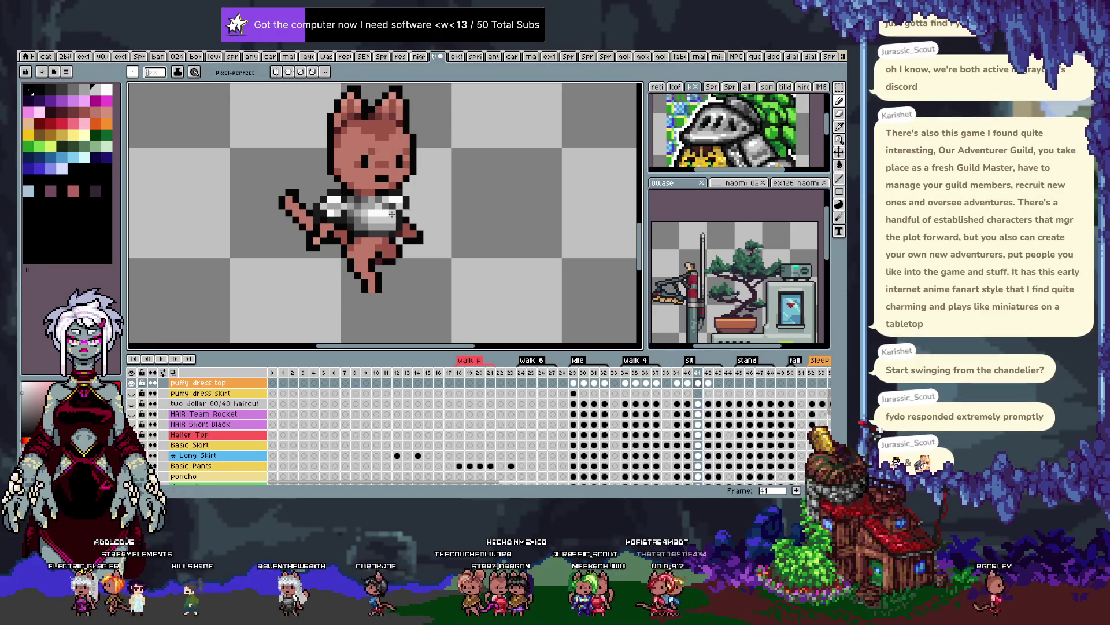
pyautogui.press('.')
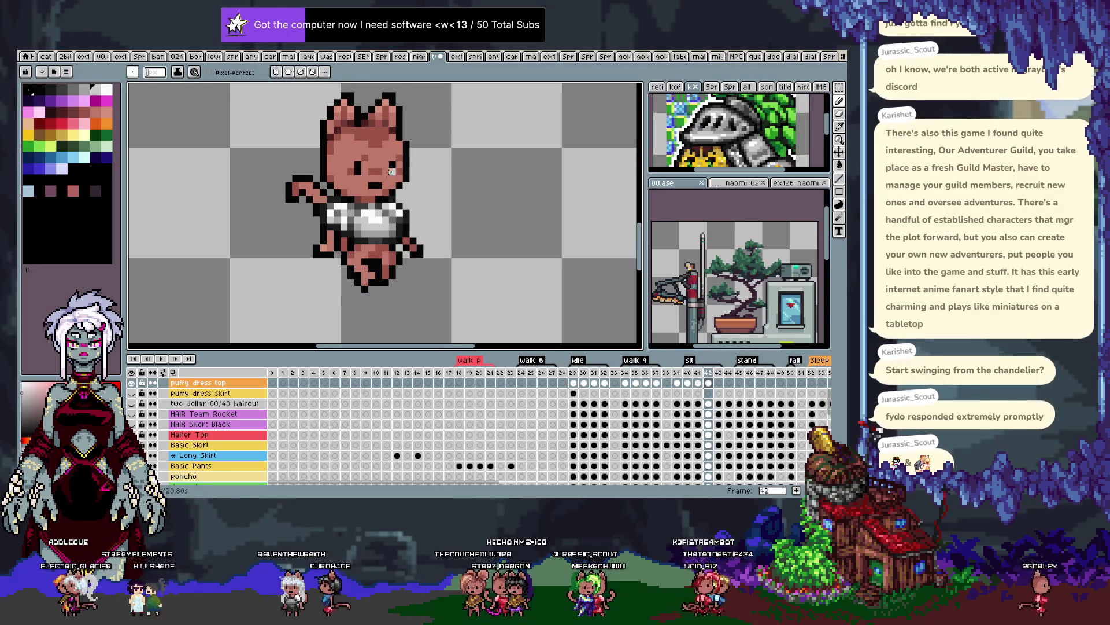
# Pick white from the palette for touch-ups, then move on to frame 43
pyautogui.keyDown('alt'); pyautogui.click(377, 218); pyautogui.keyUp('alt')
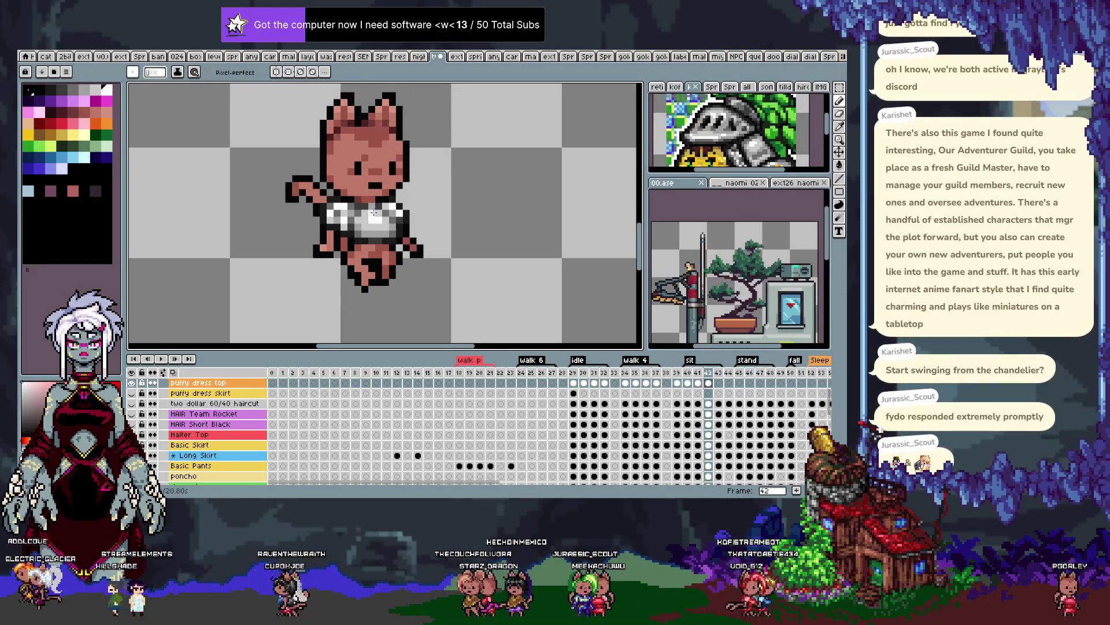
pyautogui.press('i')
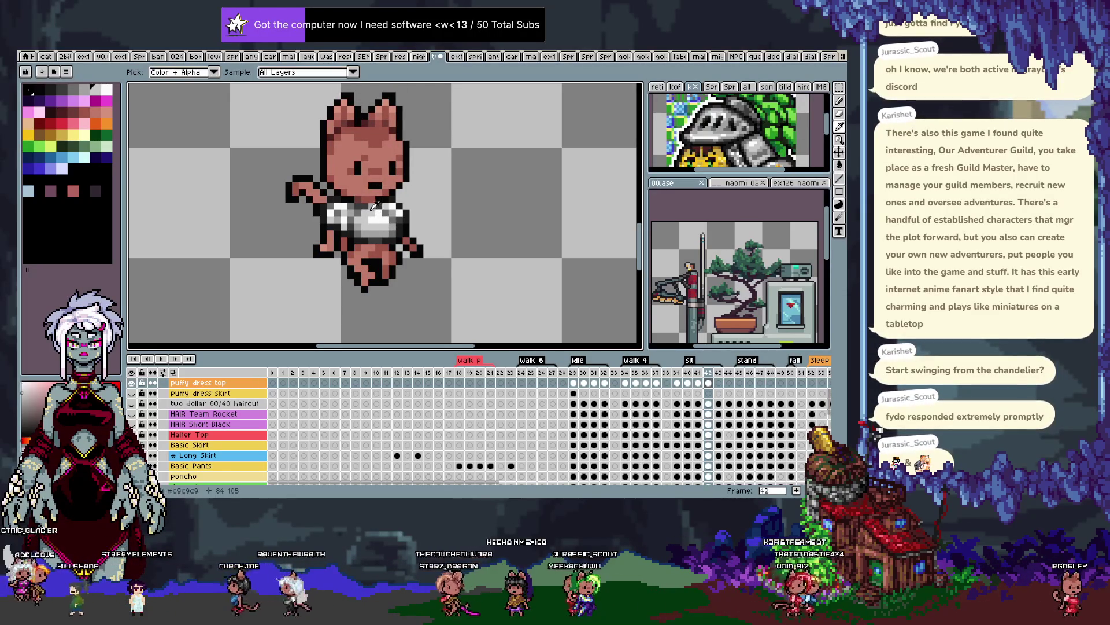
pyautogui.press('b')
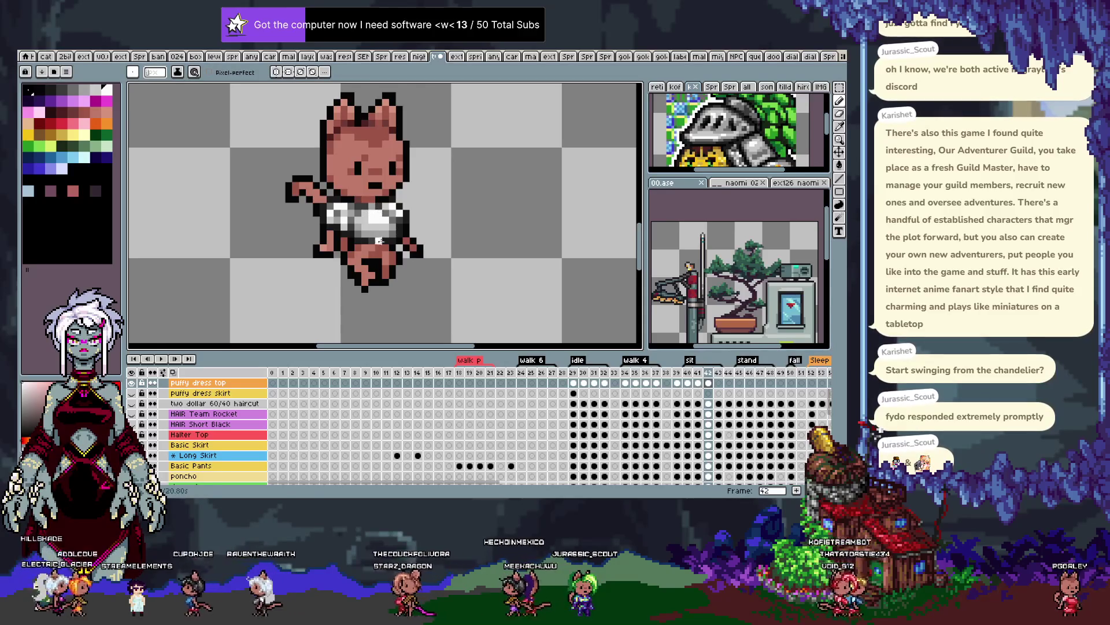
pyautogui.press('Left')
pyautogui.press('Right')
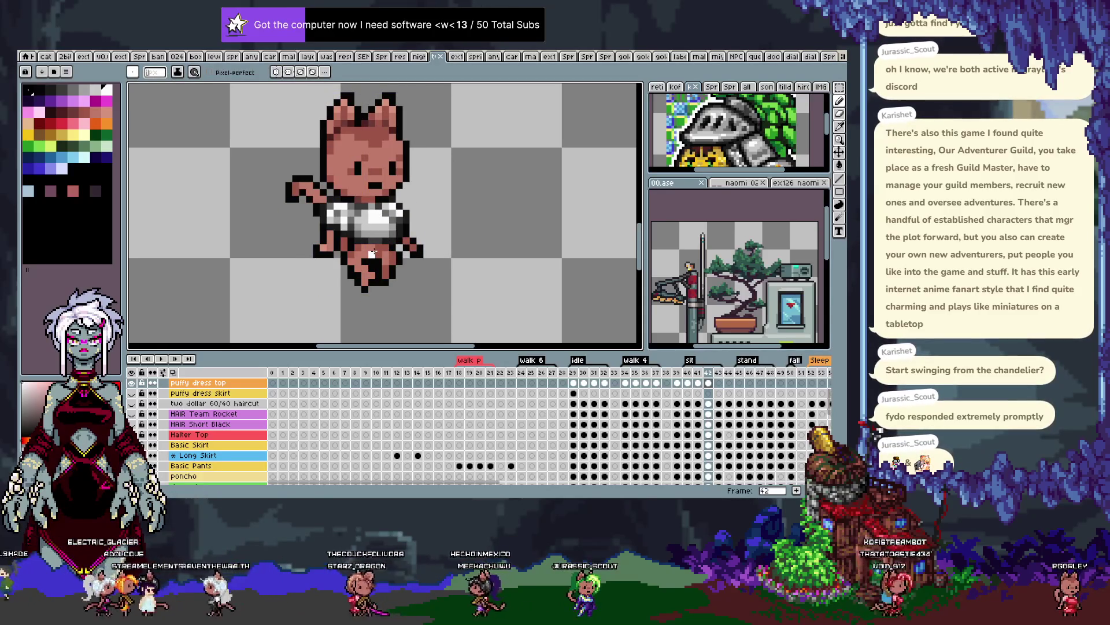
pyautogui.press('Left')
pyautogui.press('Right')
pyautogui.press('Right')
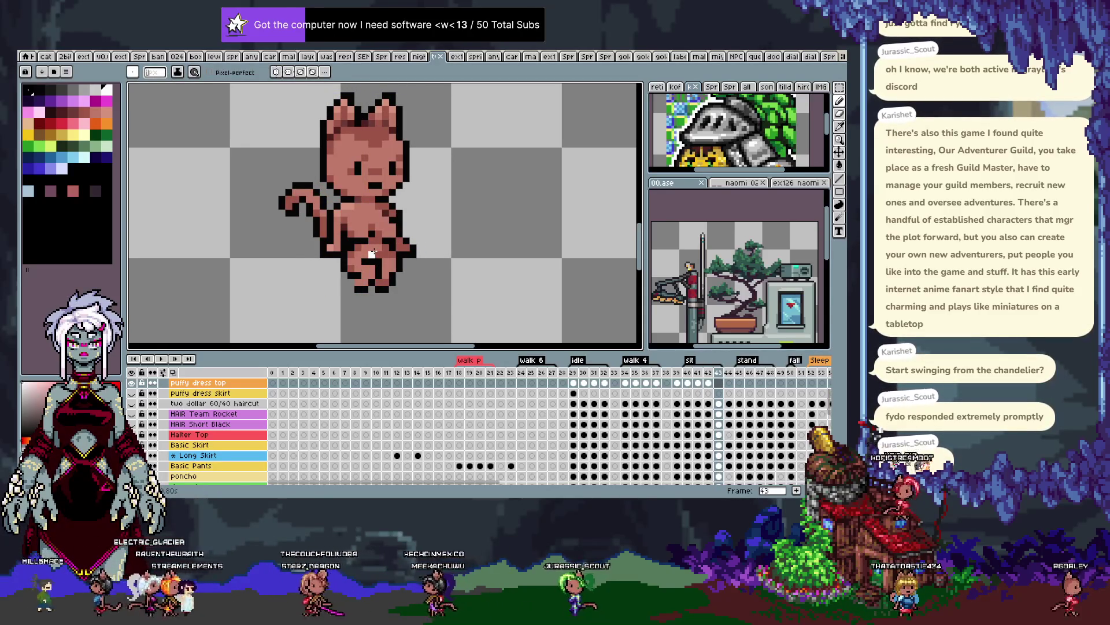
# Paste the white crop top onto frame 43, nudge it down, and compare with frames 39–40
pyautogui.hotkey('ctrl', 'v')
pyautogui.press('Down')
pyautogui.press('Down')
pyautogui.press('Down')
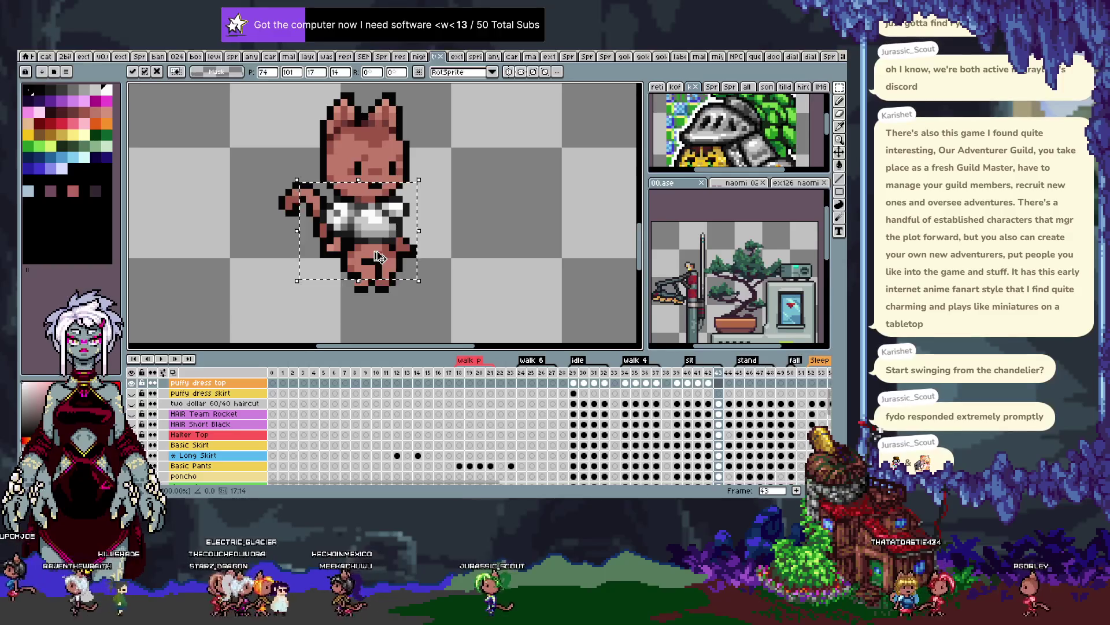
pyautogui.press('Return')
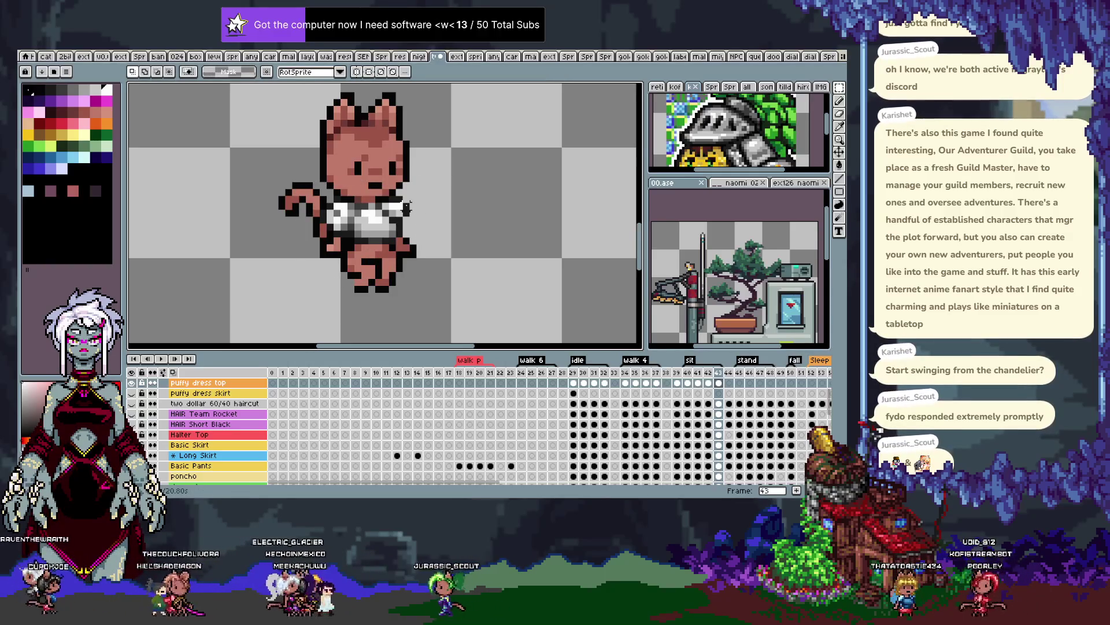
pyautogui.press('Left')
pyautogui.press('Left')
pyautogui.press('Left')
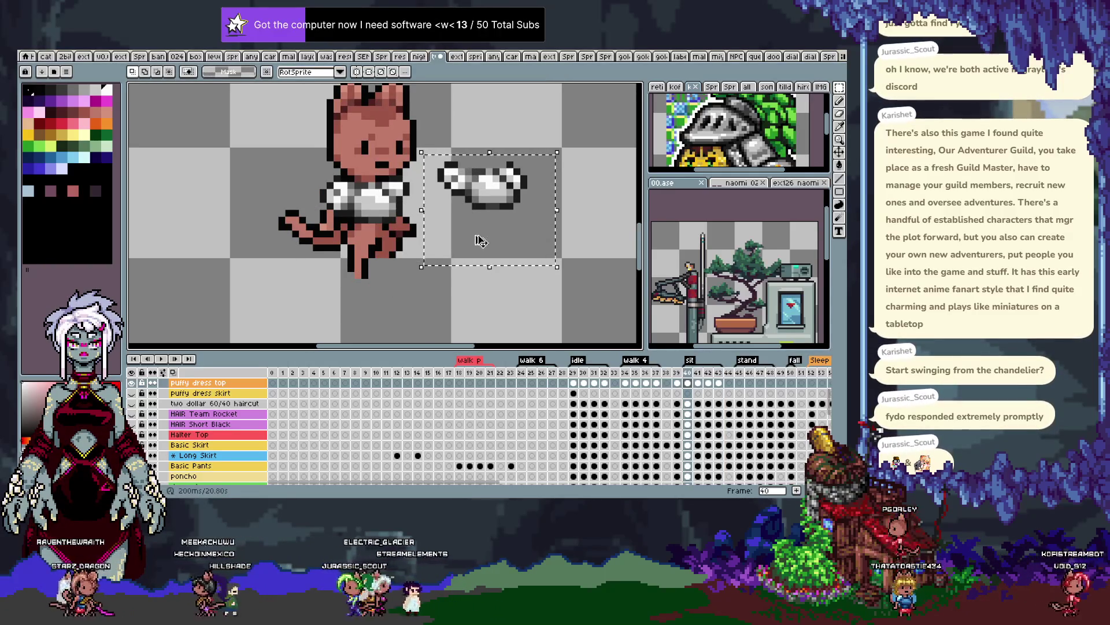
pyautogui.press('Left')
pyautogui.press('Right')
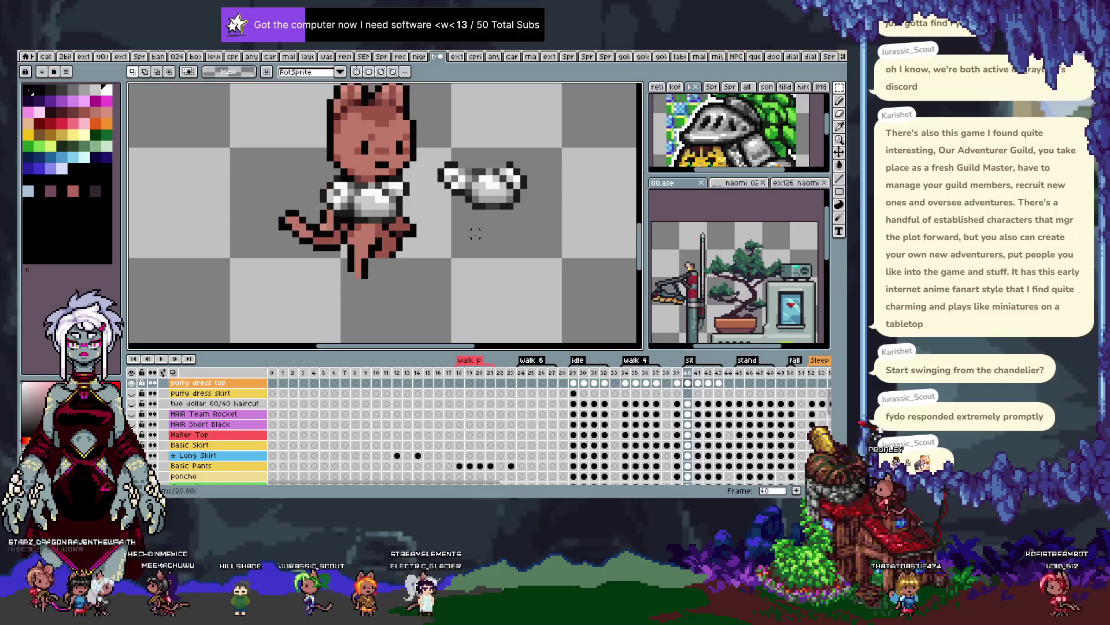
pyautogui.press('Right')
pyautogui.press('Right')
pyautogui.press('Right')
# Paste the white sleeve piece and nudge it onto frame 43's chest
pyautogui.hotkey('ctrl', 'v')
pyautogui.press('Left')
pyautogui.press('Left')
pyautogui.press('Left')
pyautogui.press('Left')
pyautogui.press('Left')
pyautogui.press('Left')
pyautogui.press('Left')
pyautogui.press('Left')
pyautogui.press('Left')
pyautogui.press('Left')
pyautogui.press('Left')
pyautogui.press('Left')
pyautogui.press('Left')
pyautogui.press('Left')
pyautogui.press('Left')
pyautogui.press('Left')
pyautogui.press('Down')
pyautogui.press('Right')
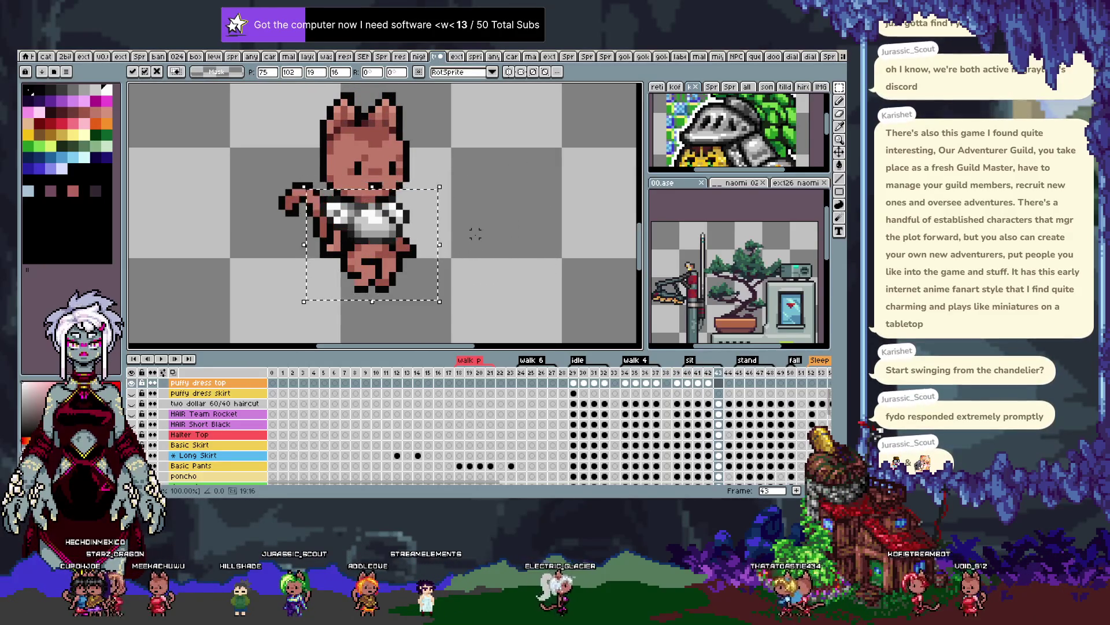
pyautogui.press('Return')
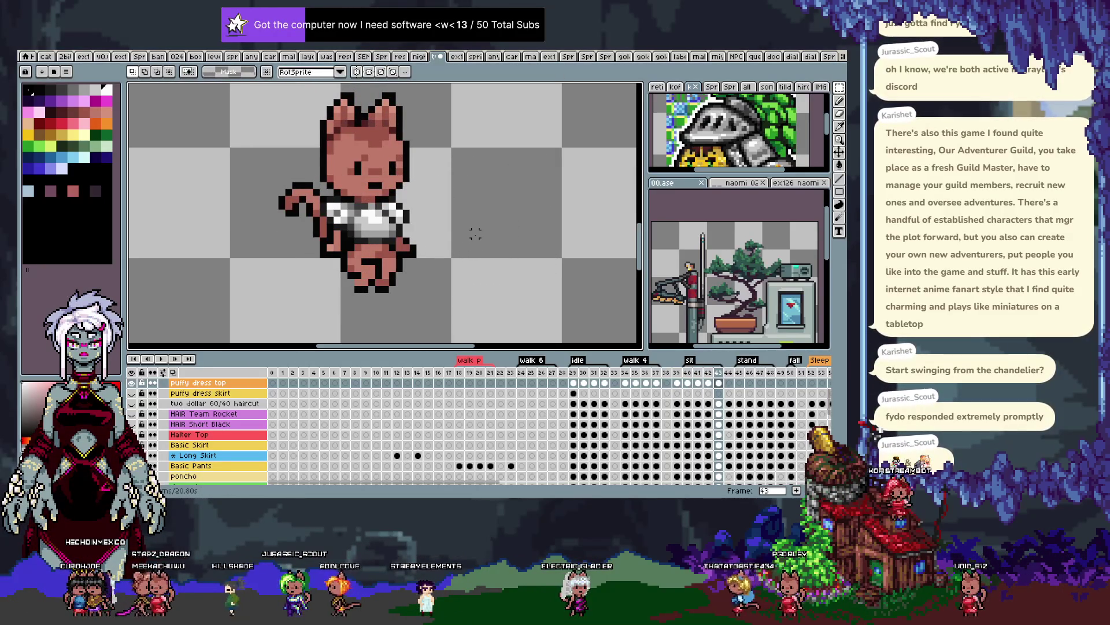
# Preview the animation, then select the small arm area on frame 42
pyautogui.press('Return')
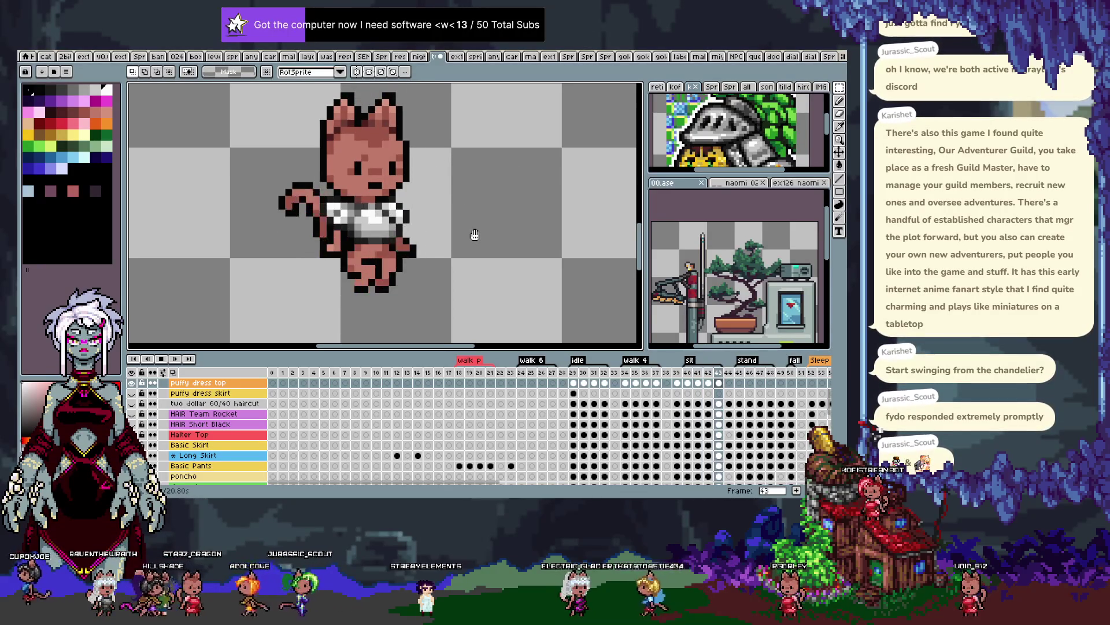
pyautogui.press('Return')
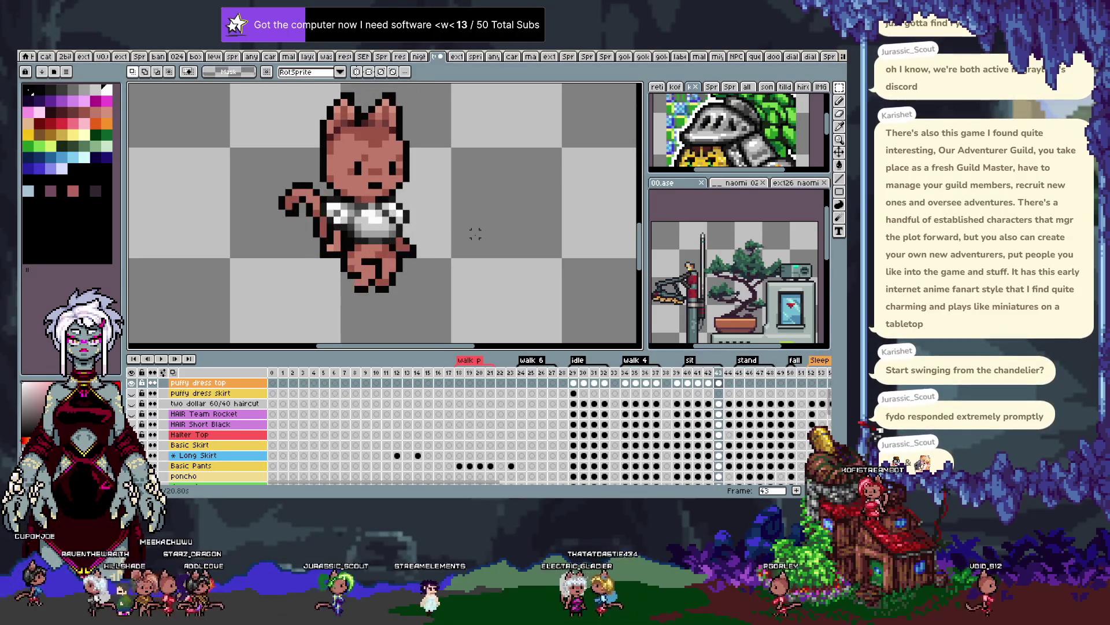
pyautogui.press('Left')
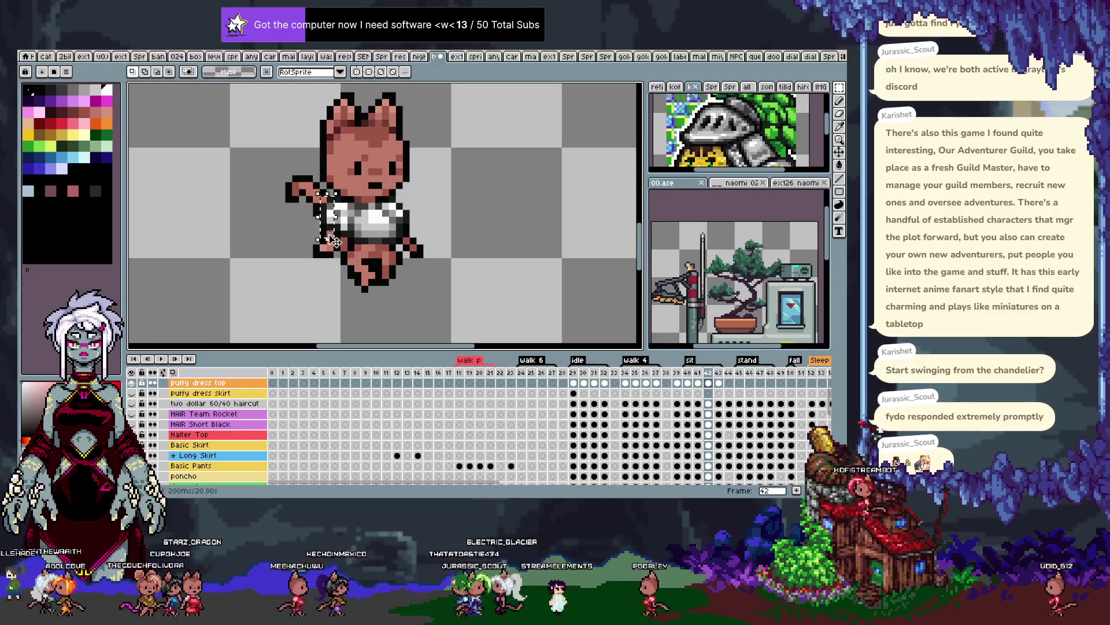
pyautogui.moveTo(317, 239); pyautogui.dragTo(349, 187)
# Drop the arm selection, save the sprite, and compare frames 42 and 43
pyautogui.hotkey('ctrl', 'd')
pyautogui.press('i')
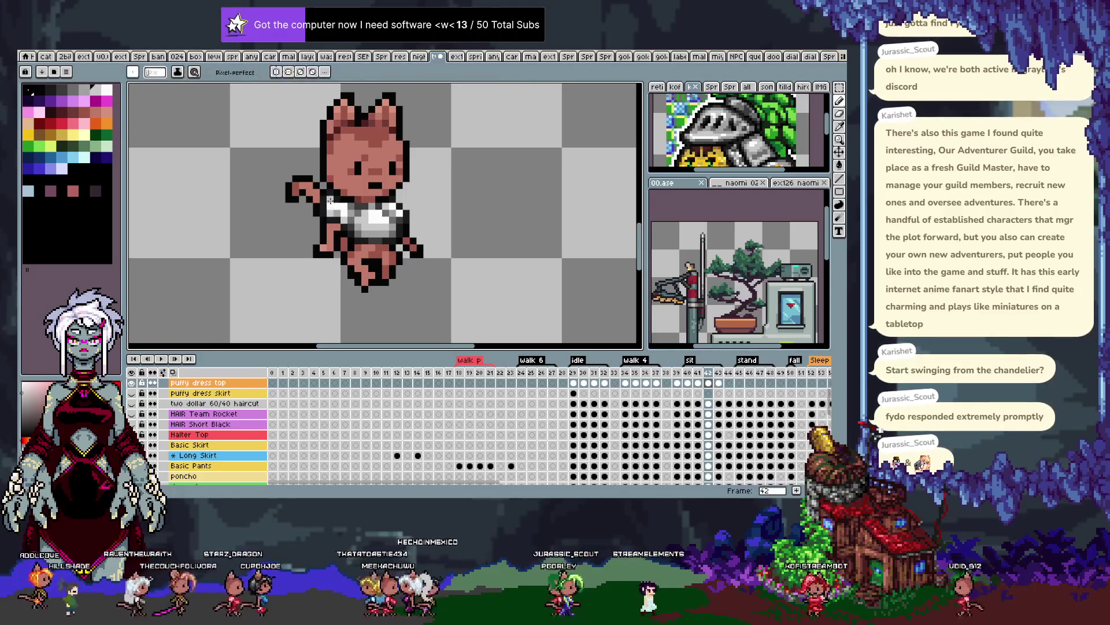
pyautogui.press('b')
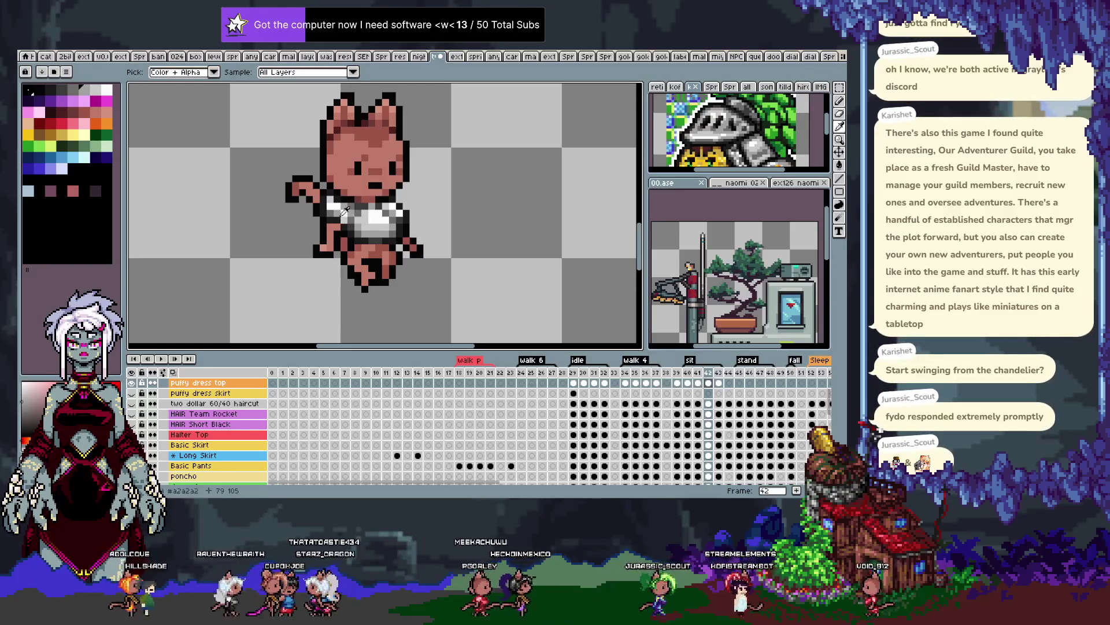
pyautogui.hotkey('ctrl', 's')
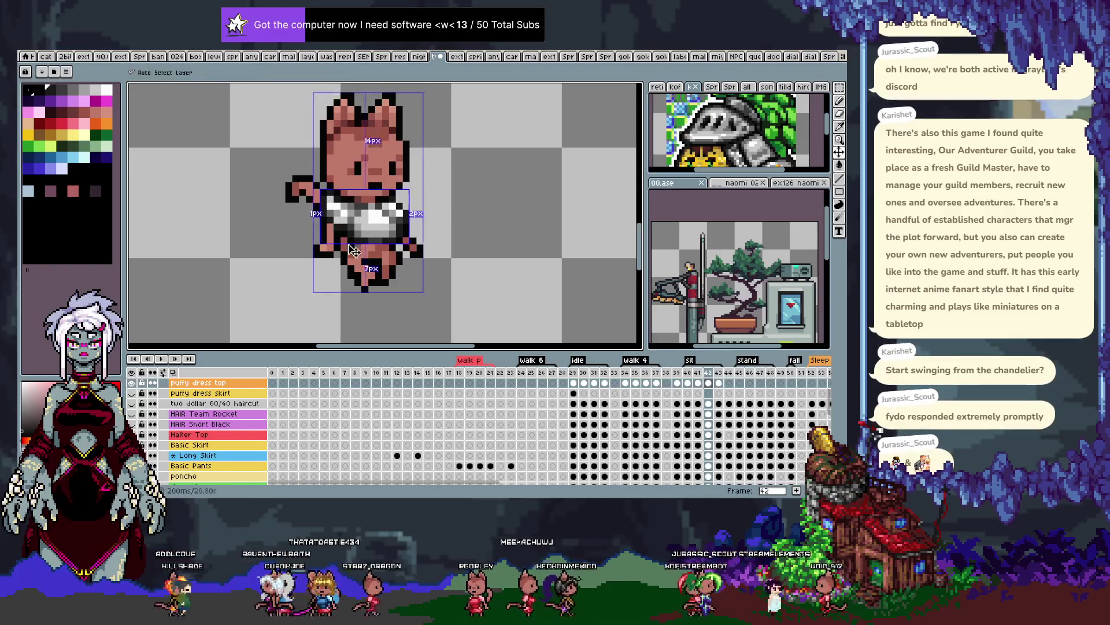
pyautogui.press('Left')
pyautogui.press('Right')
pyautogui.press('Right')
pyautogui.press('Left')
pyautogui.press('Left')
pyautogui.press('Left')
pyautogui.press('Right')
pyautogui.press('Right')
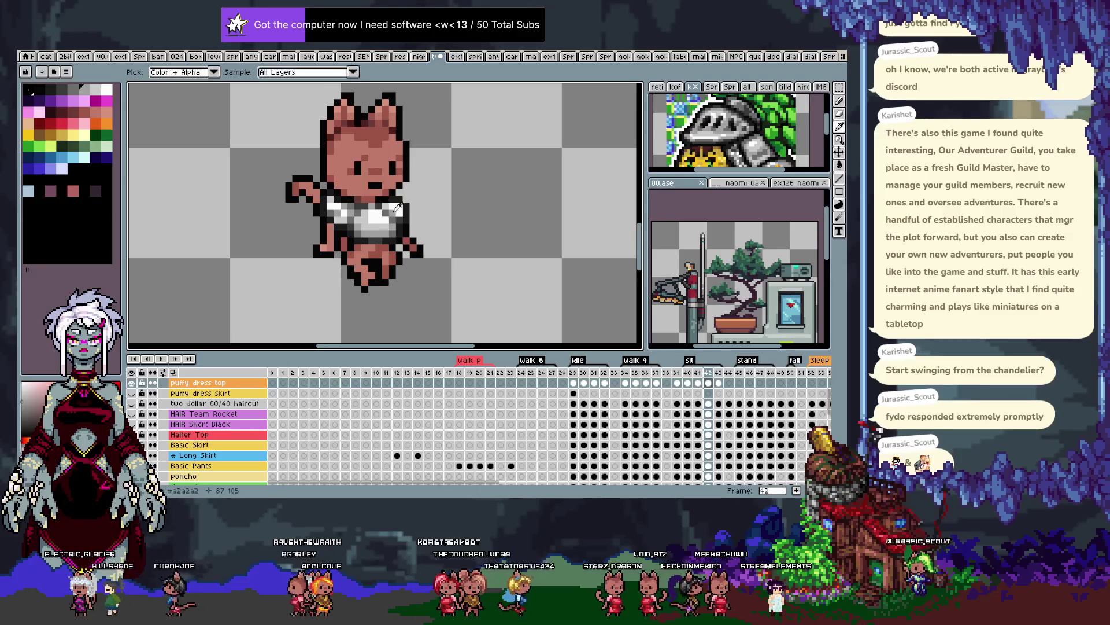
pyautogui.hotkey('ctrl', 's')
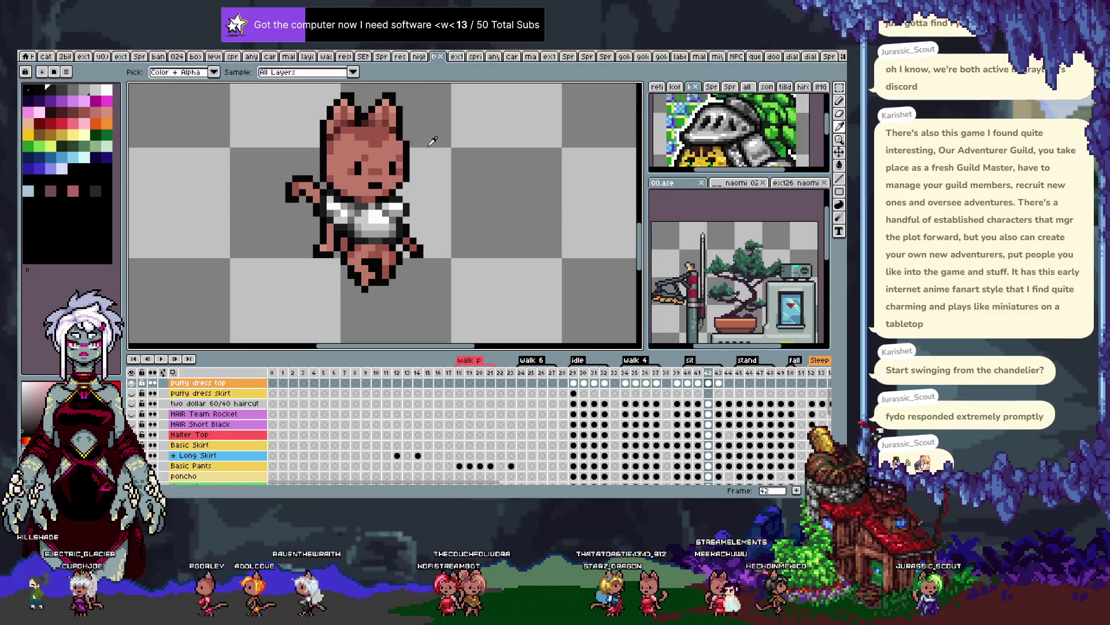
# Pick a grey for shading the top and undo the last torso edit
pyautogui.keyDown('alt'); pyautogui.click(398, 206); pyautogui.keyUp('alt')
pyautogui.press(',')
pyautogui.press('.')
pyautogui.press('.')
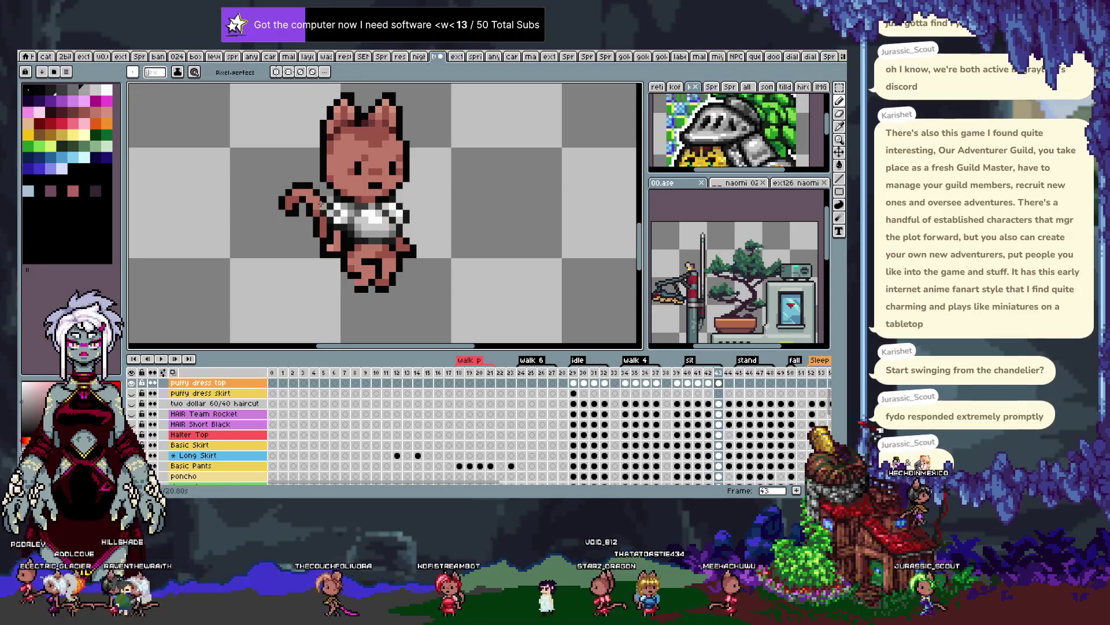
pyautogui.press('alt')
pyautogui.hotkey('ctrl', 'z')
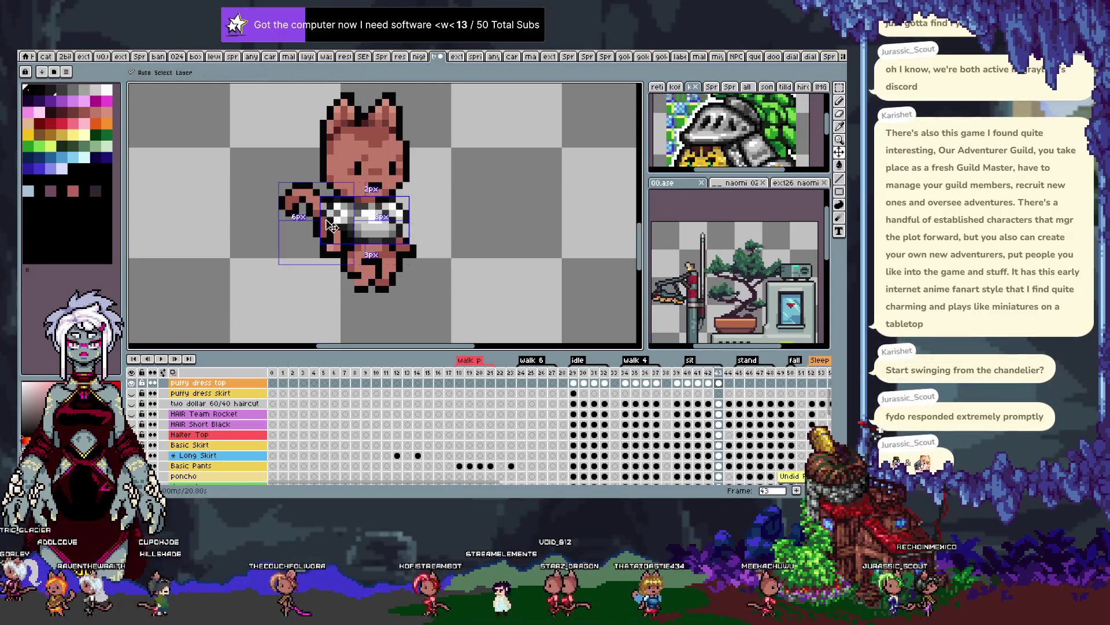
pyautogui.press('b')
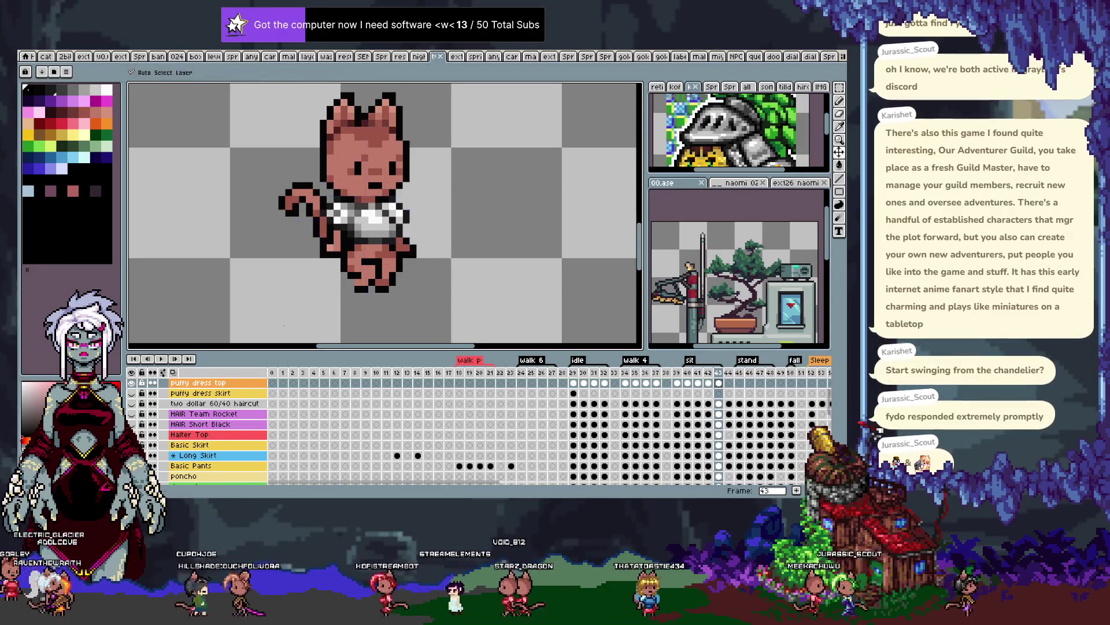
# Play and stop the sit animation preview from frame 41, then step to frames 39 and 40
pyautogui.press(',')
pyautogui.press('.')
pyautogui.press('.')
pyautogui.press(',')
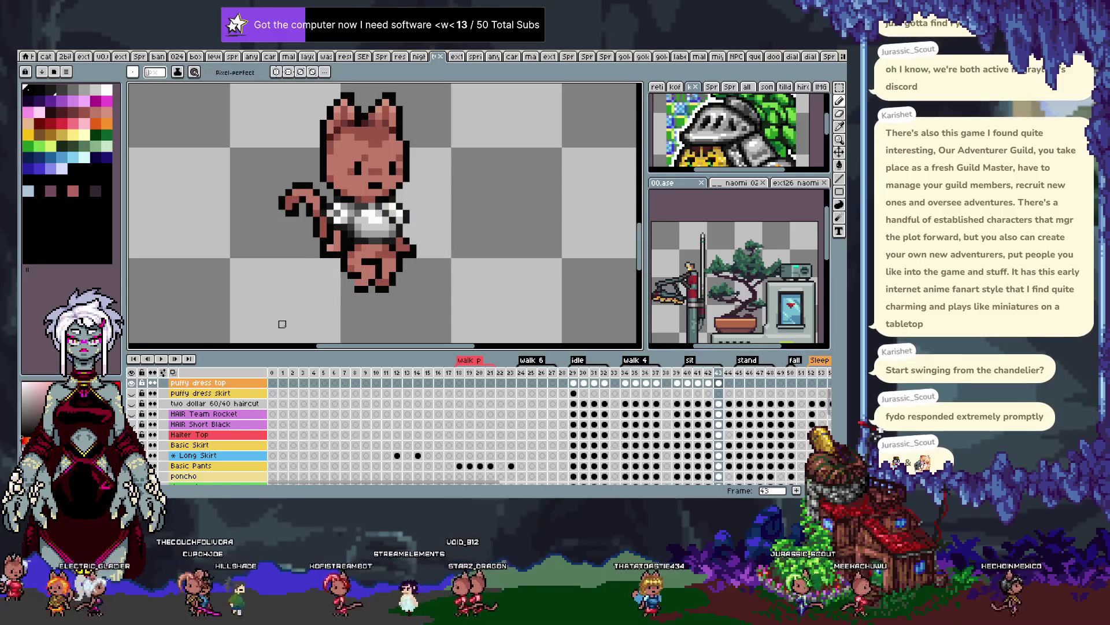
pyautogui.press(',')
pyautogui.press(',')
pyautogui.press('Return')
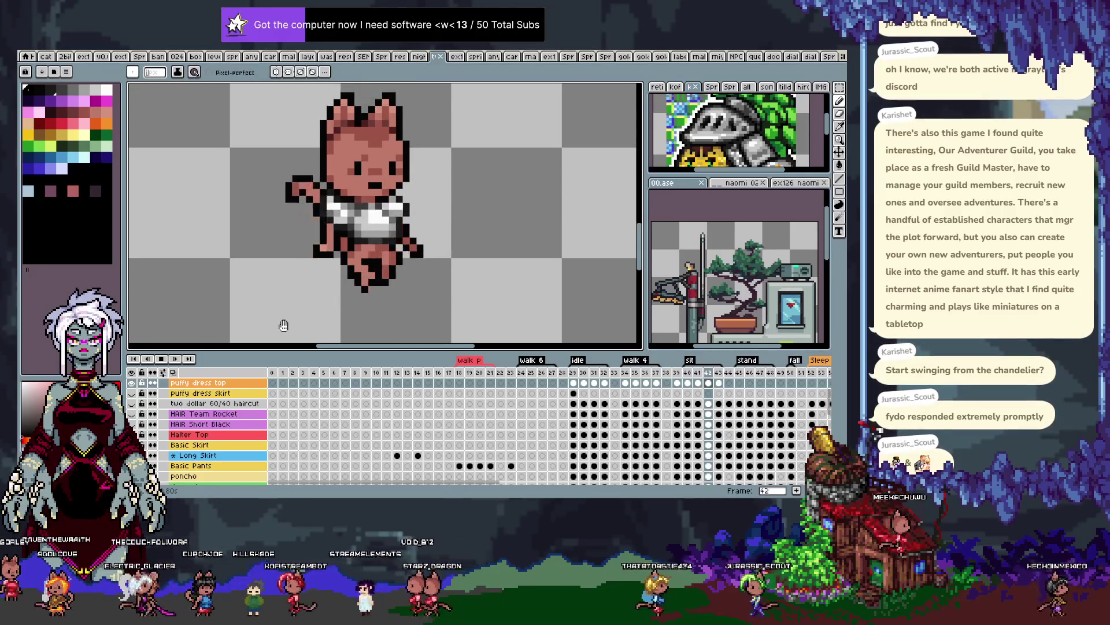
pyautogui.press('Return')
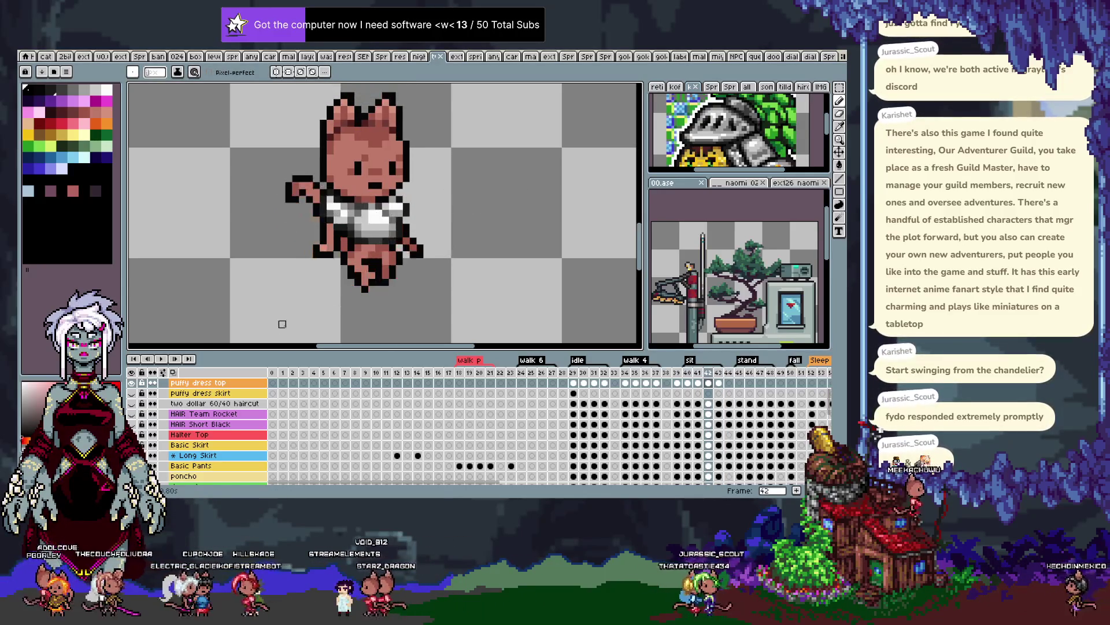
pyautogui.press(',')
pyautogui.press(',')
pyautogui.press(',')
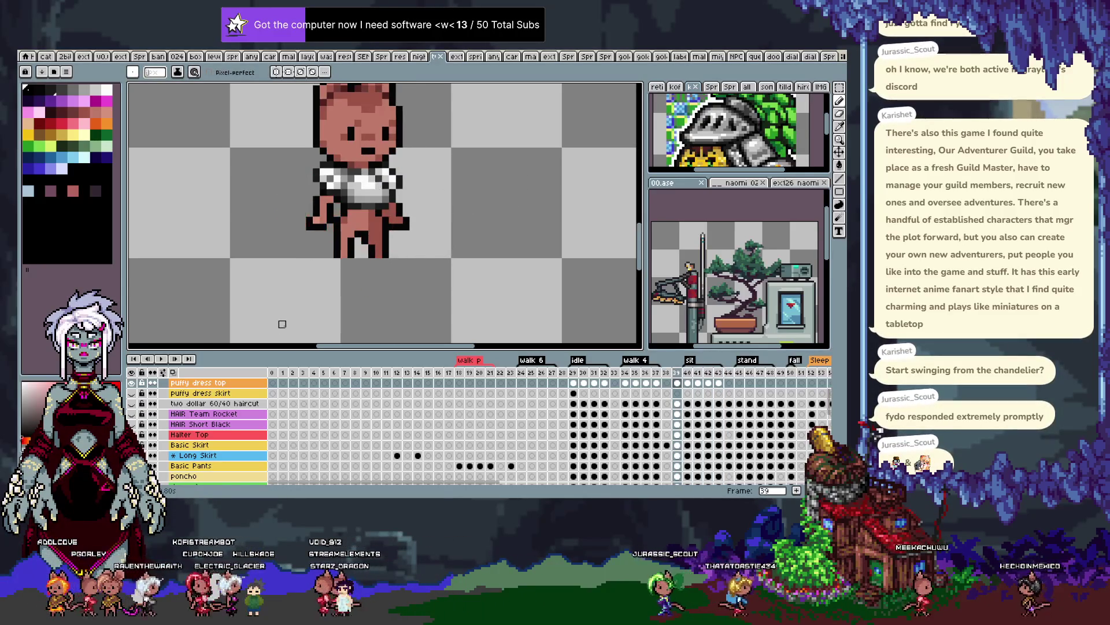
pyautogui.press('.')
# Touch up the crop top on frames 40–41 using the light grey #cfcfcf
pyautogui.press('i')
pyautogui.press('b')
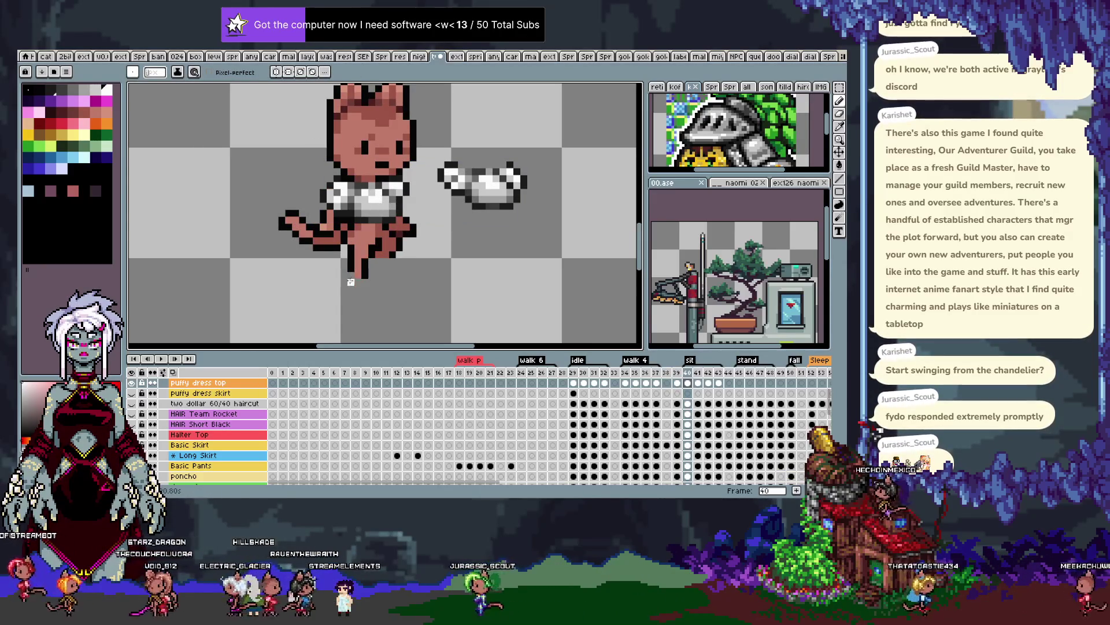
pyautogui.press('.')
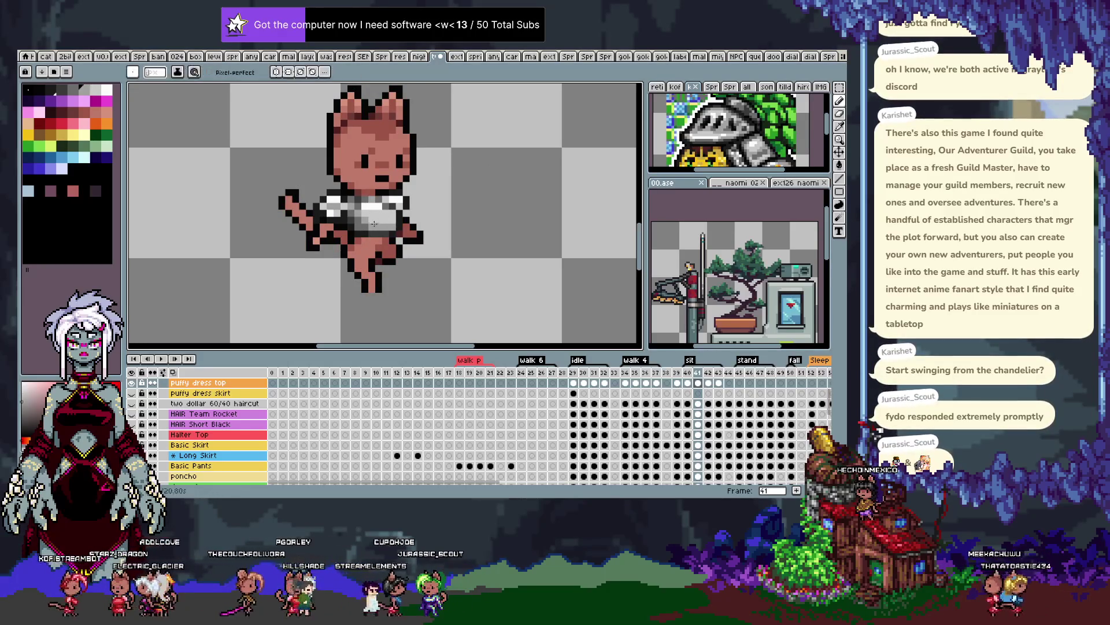
pyautogui.press('alt')
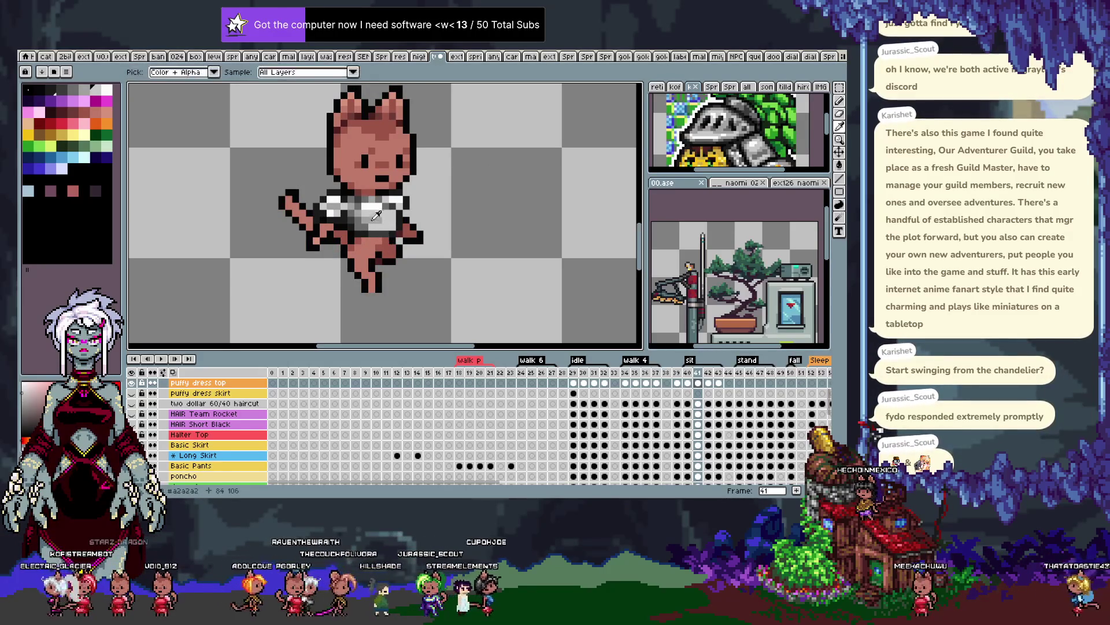
pyautogui.press('alt')
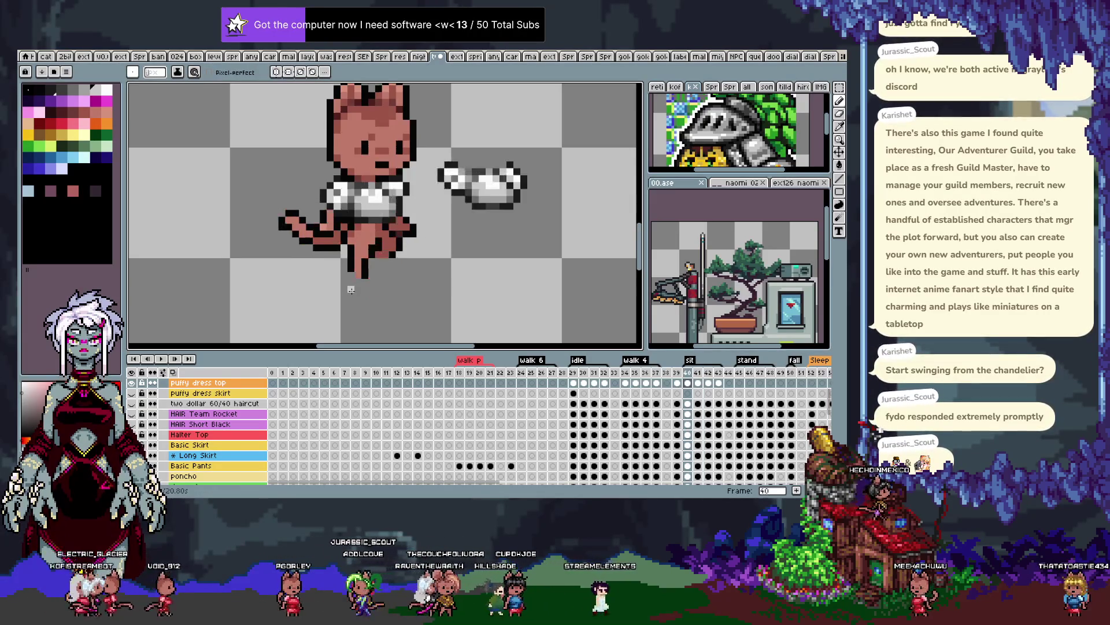
# Touch up the crop top shading on frame 42 with the mid grey #a2a2a2
pyautogui.press('Right')
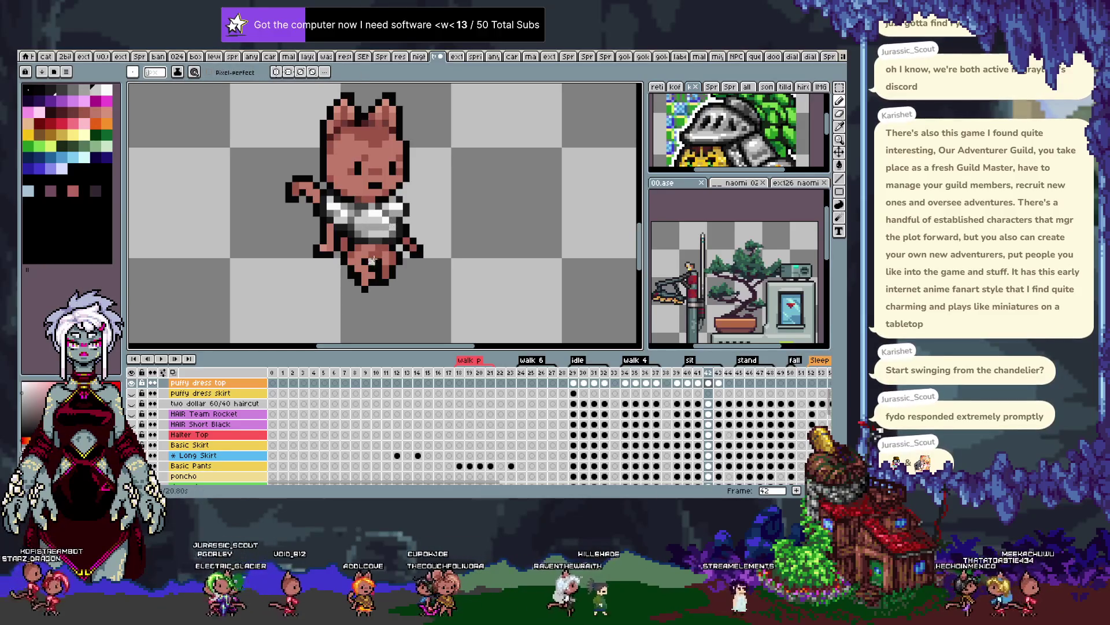
pyautogui.press('alt')
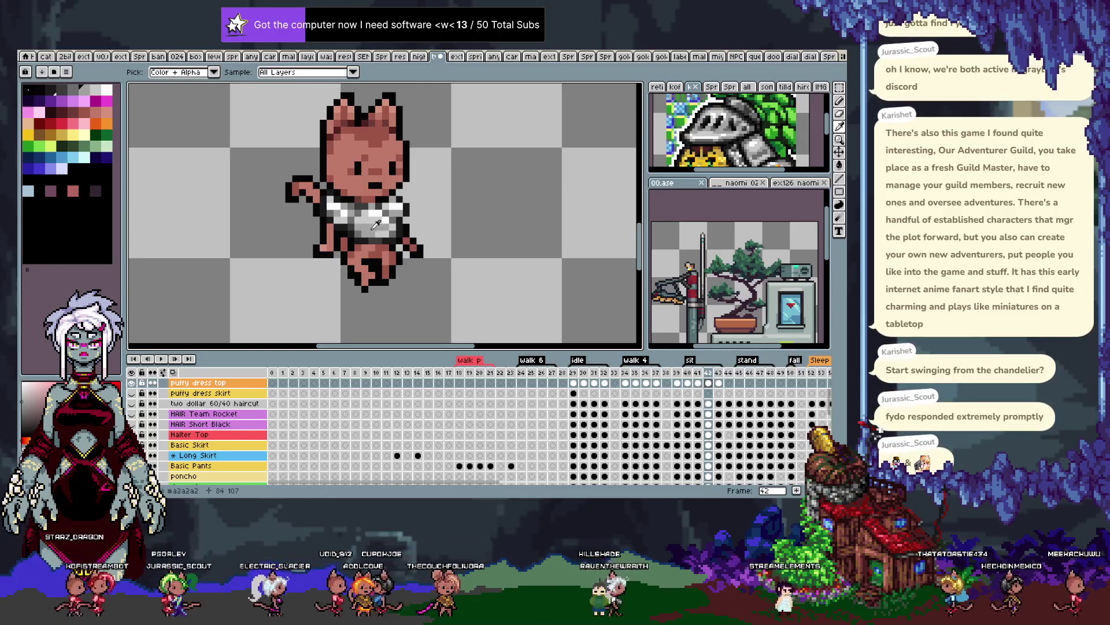
pyautogui.press('alt')
pyautogui.press('alt')
pyautogui.press('alt')
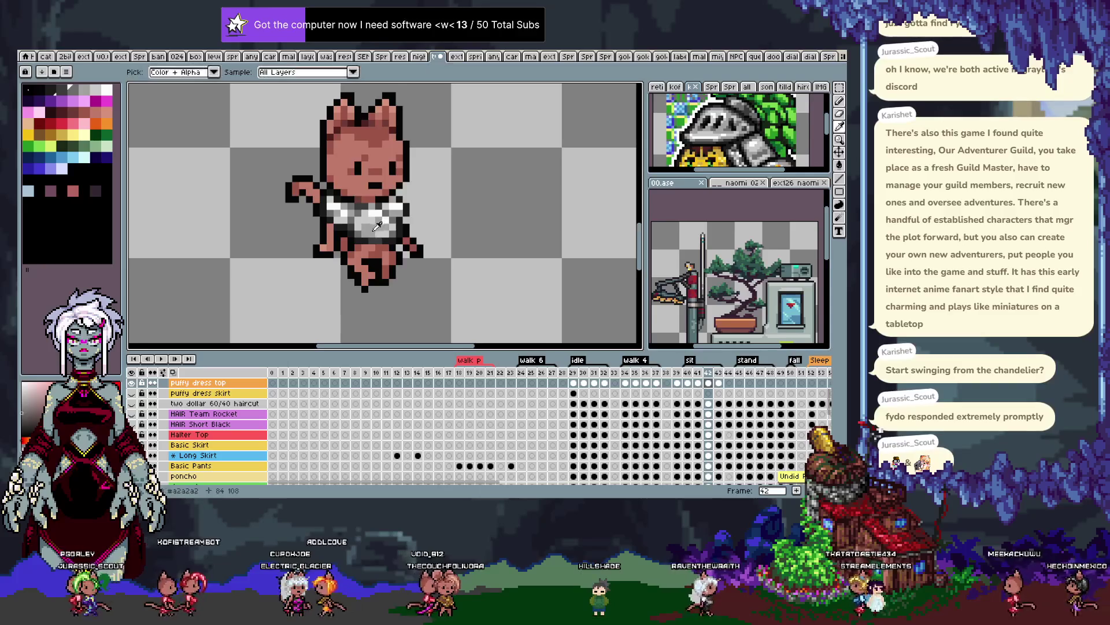
pyautogui.press('alt')
# Compare frames 42 and 43 back and forth, then preview the animation
pyautogui.press('.')
pyautogui.press(',')
pyautogui.press('.')
pyautogui.press(',')
pyautogui.press('.')
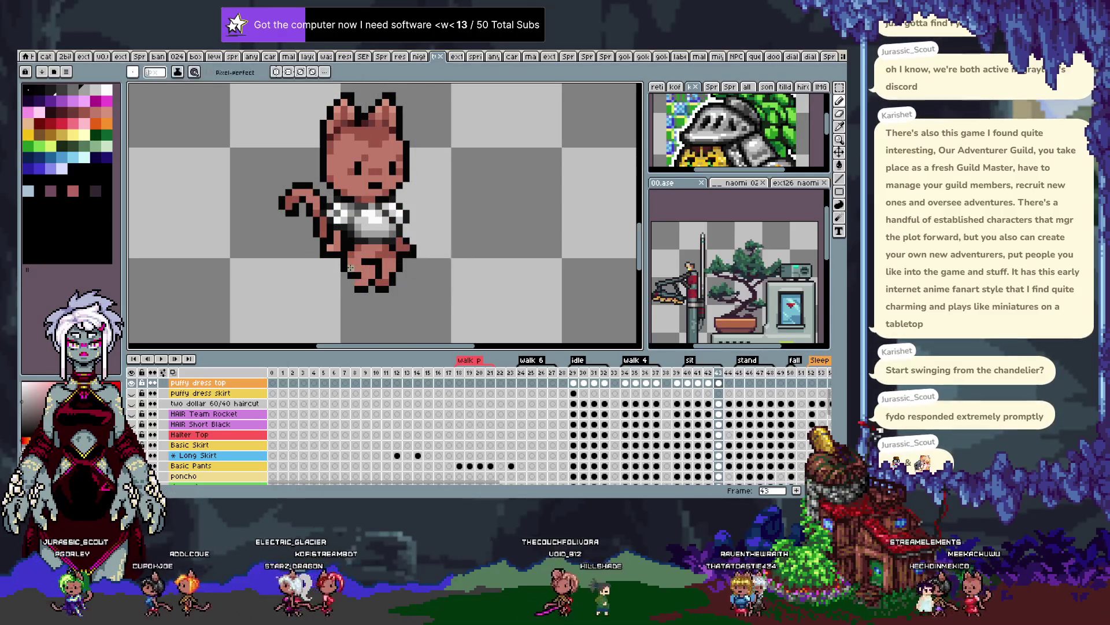
pyautogui.press('Return')
pyautogui.press('Return')
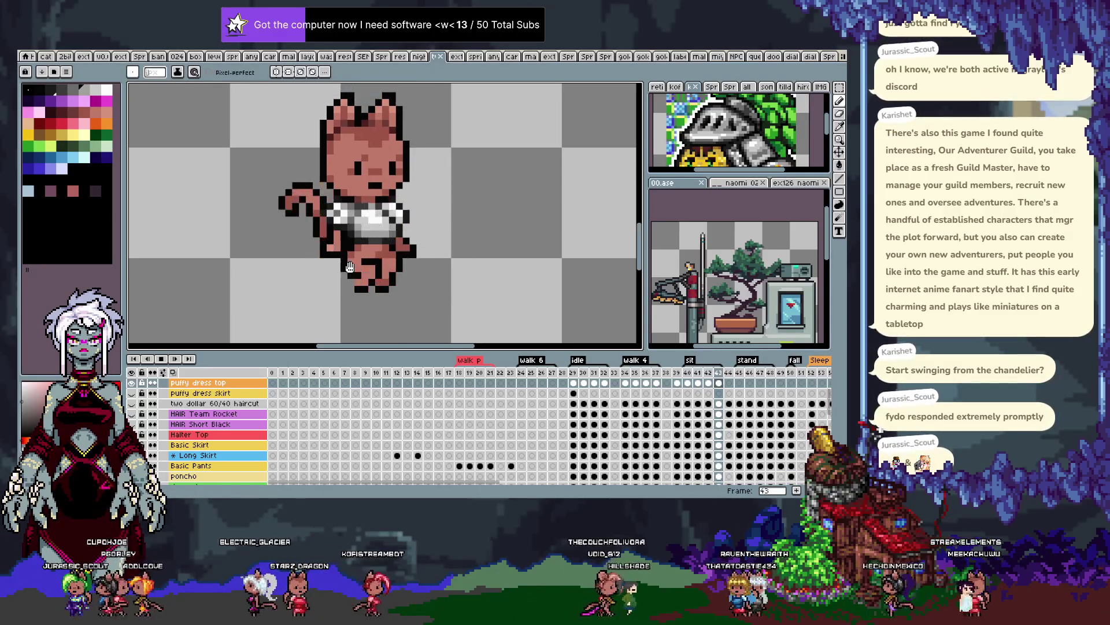
# Recheck the shading on frames 41–43 and play the sit animation, stopping on frame 42
pyautogui.press('i')
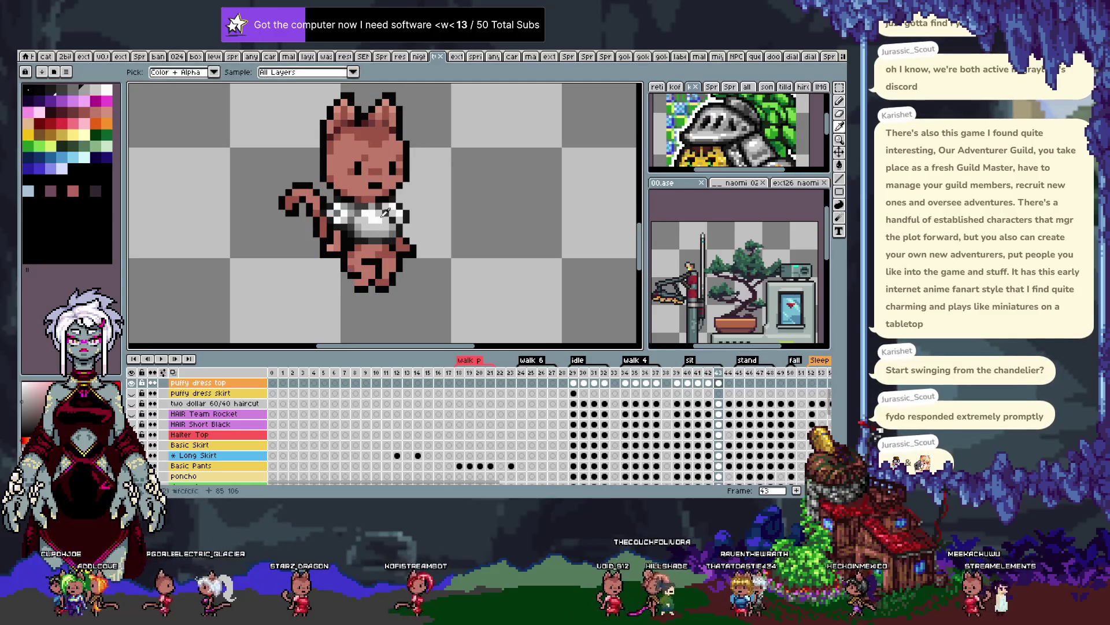
pyautogui.press('b')
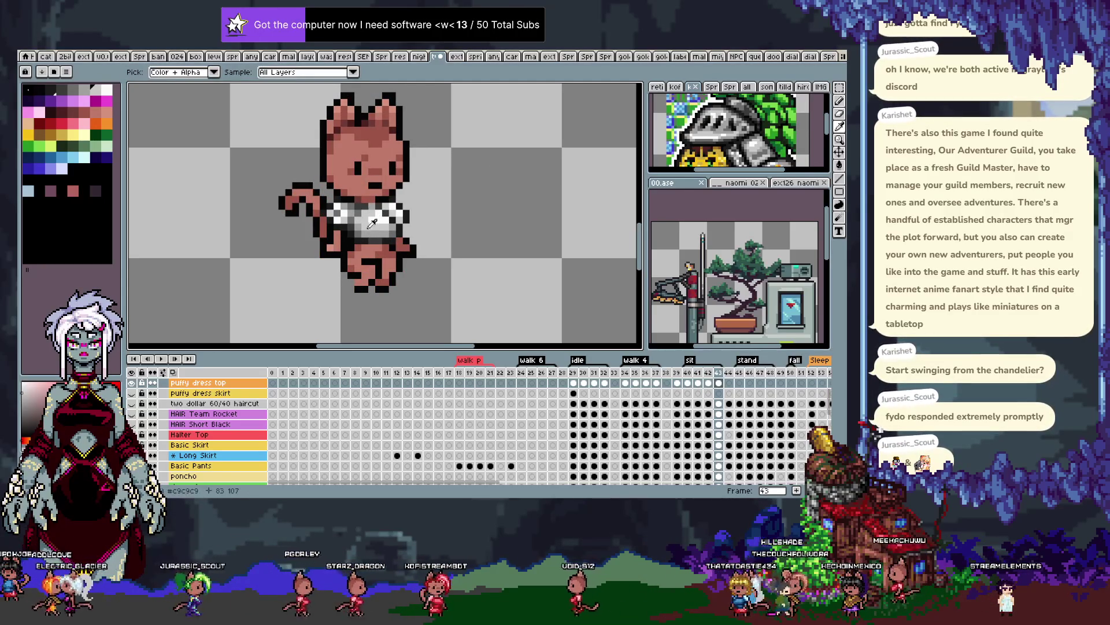
pyautogui.press('b')
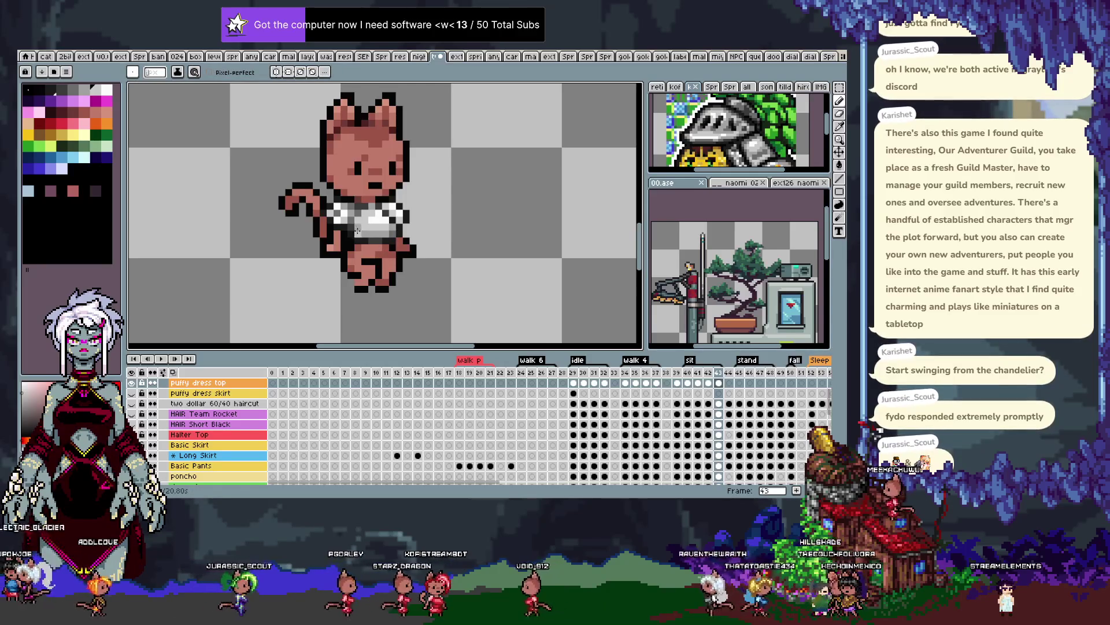
pyautogui.press('Left')
pyautogui.press('Left')
pyautogui.press('Right')
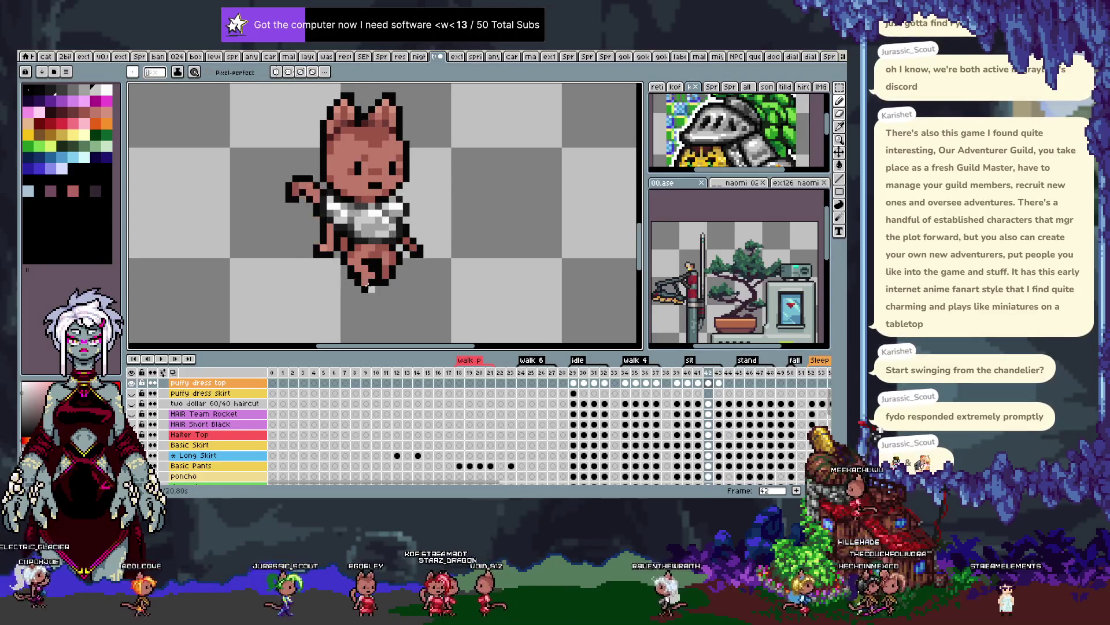
pyautogui.press('Right')
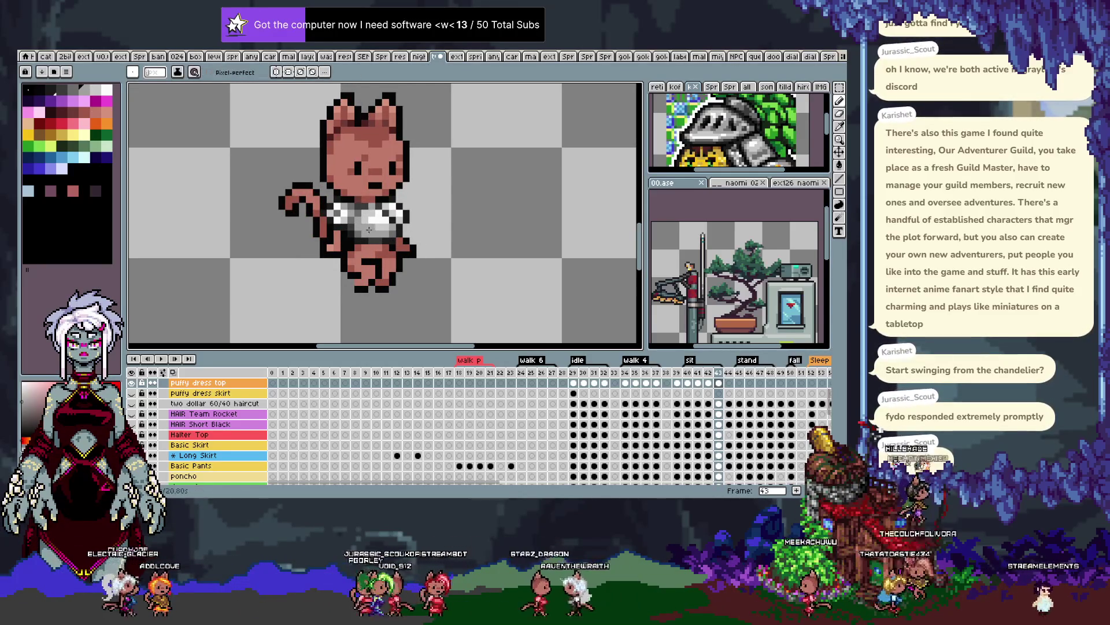
pyautogui.press('Return')
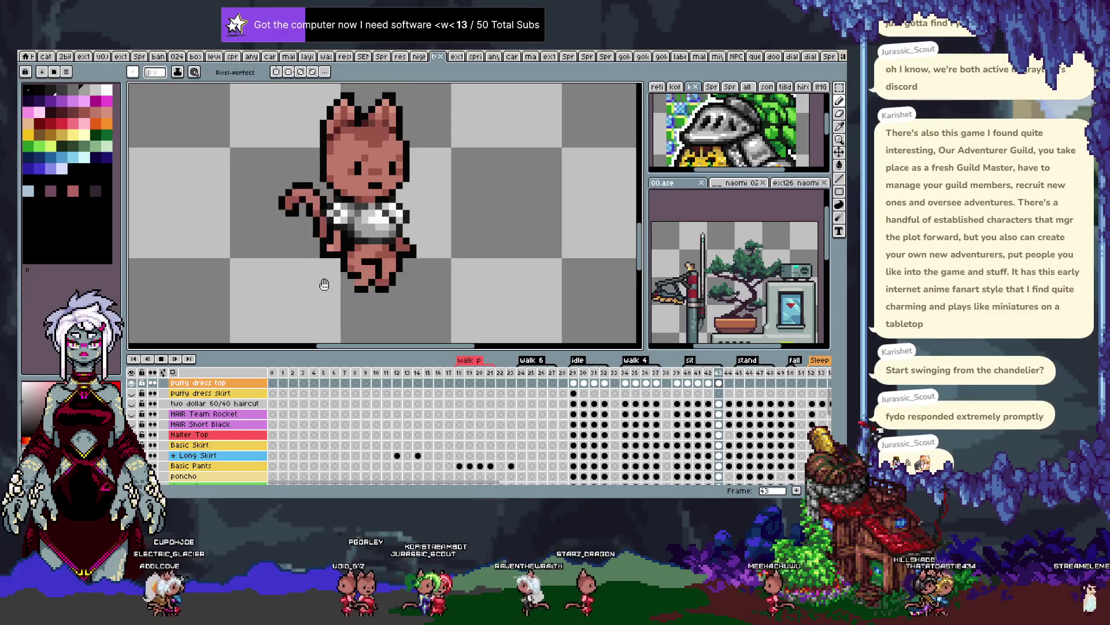
pyautogui.press('Return')
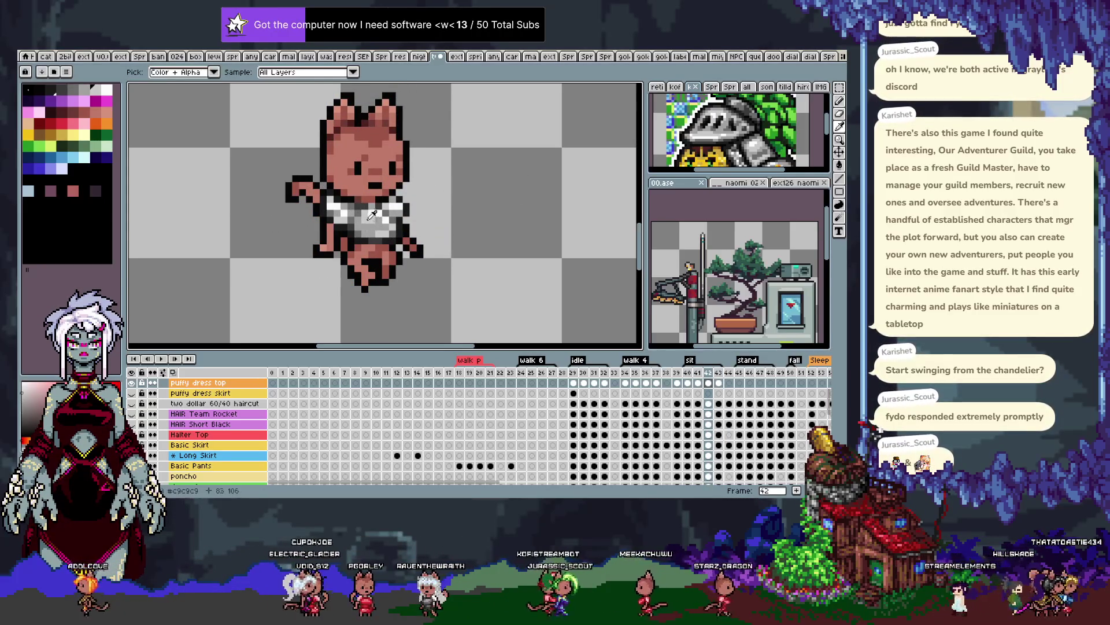
# Pick the #a2a2a2 grey from the crop top again and compare frames 41–43
pyautogui.press('alt')
pyautogui.keyDown('alt'); pyautogui.click(377, 223); pyautogui.keyUp('alt')
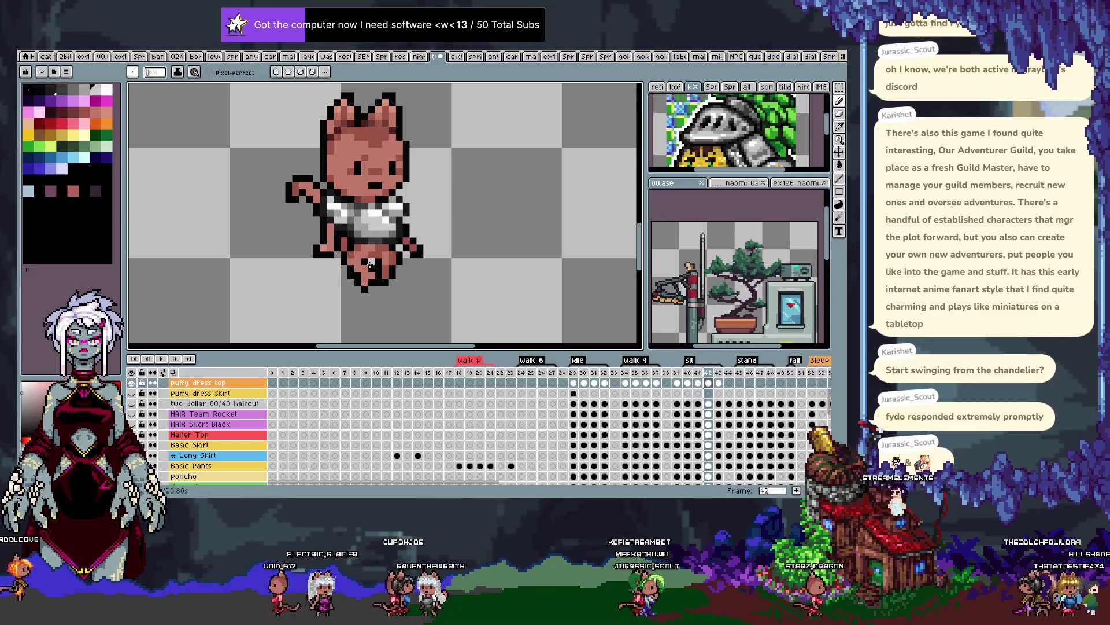
pyautogui.press('Left')
pyautogui.press('Right')
pyautogui.press('Right')
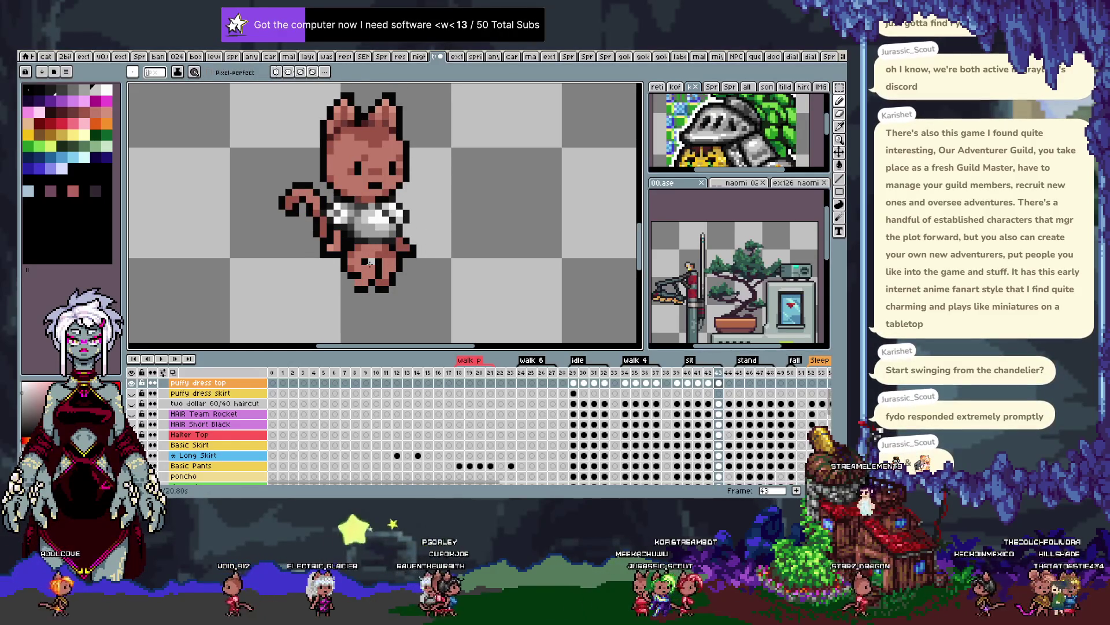
# Play the animation to review the crop top, then save the sprite file
pyautogui.press('Return')
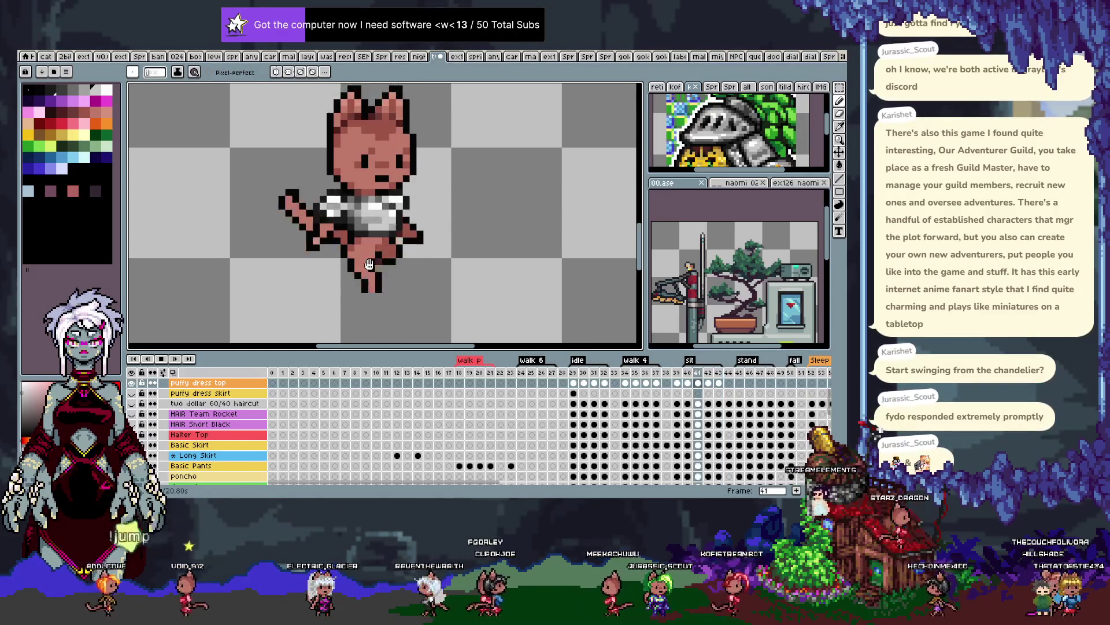
pyautogui.scroll(-3, 369, 264)
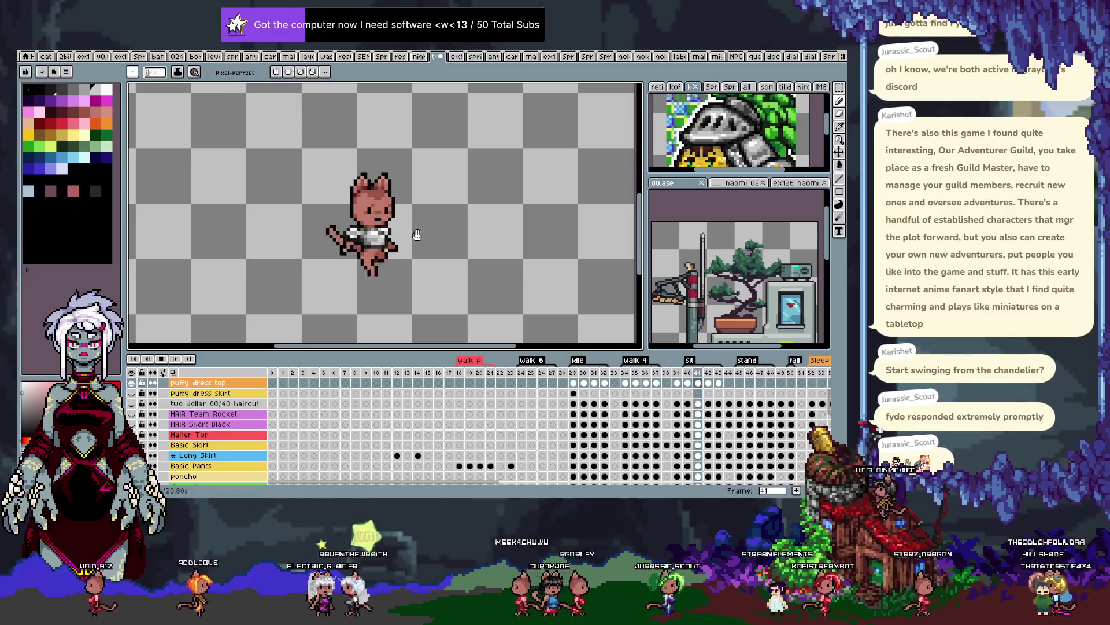
pyautogui.hotkey('ctrl', 's')
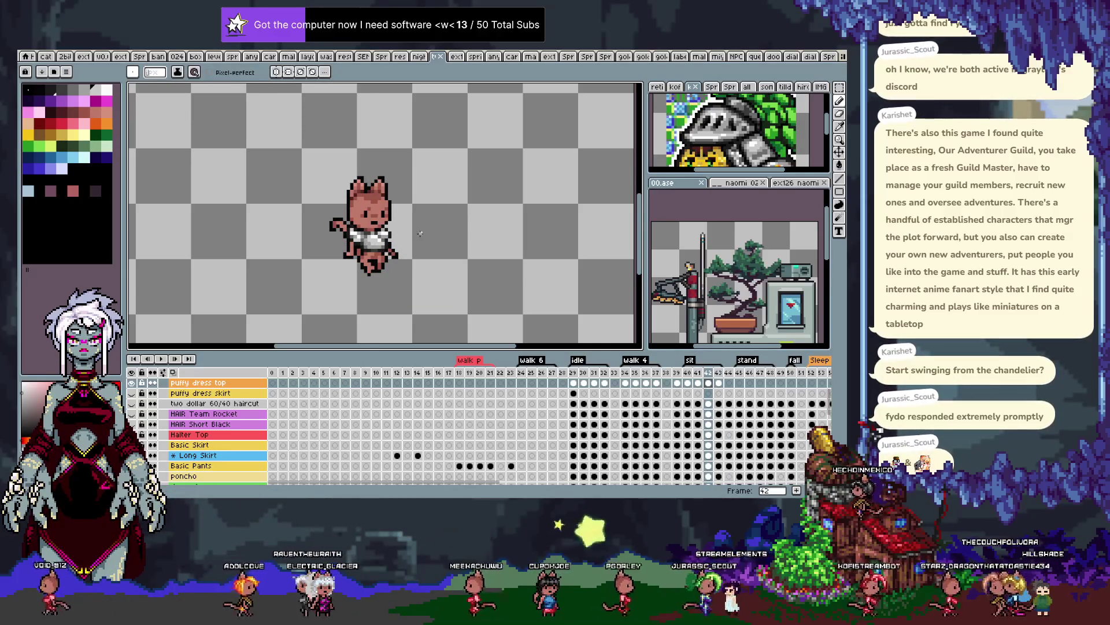
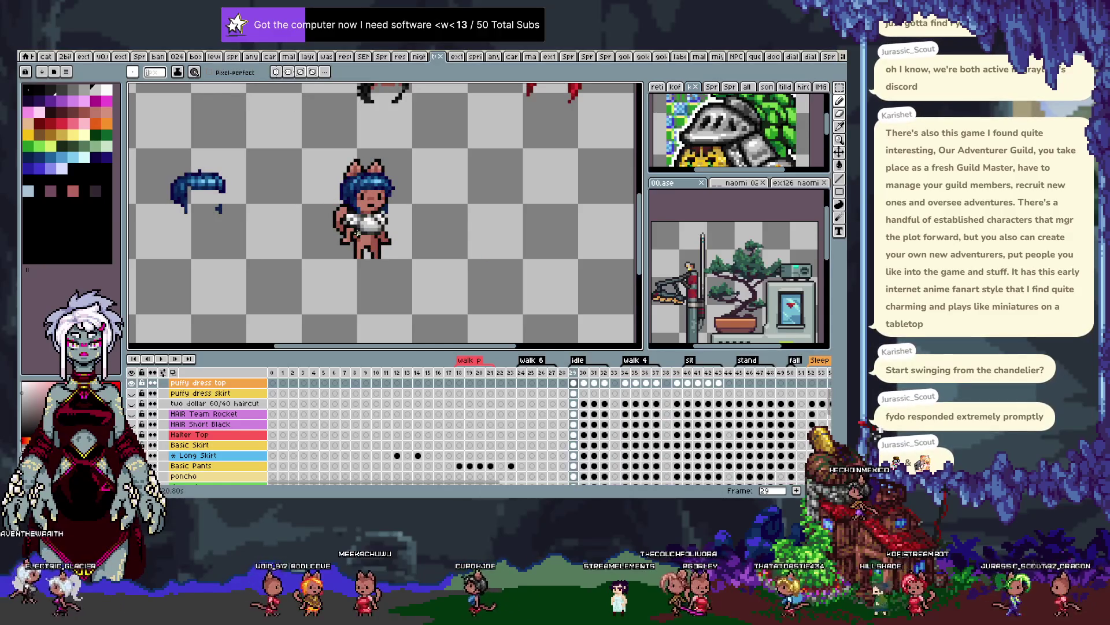
# Show and unlock the puffy dress skirt layer, then marquee-select the sprite's lower body with the skirt
pyautogui.click(131, 393)
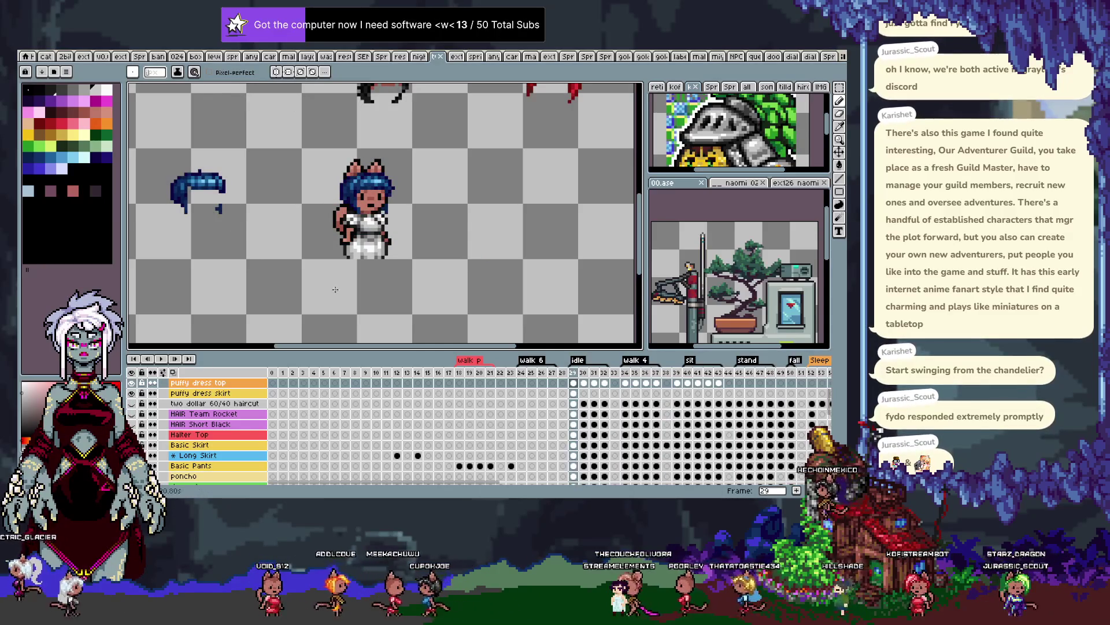
pyautogui.click(196, 392)
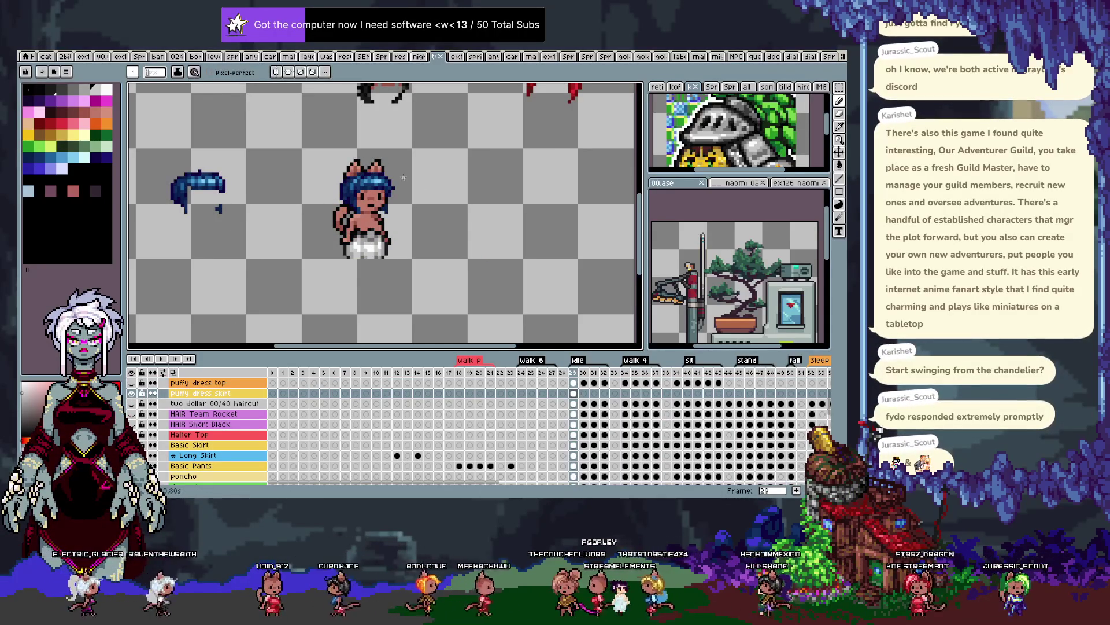
pyautogui.scroll(1, 375, 209)
pyautogui.press('m')
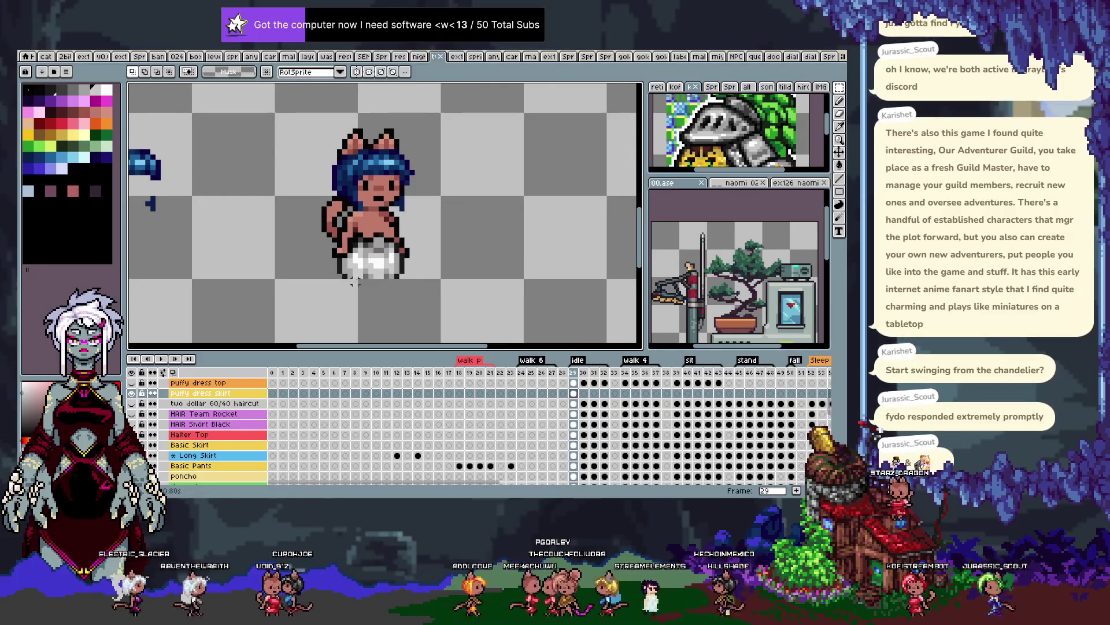
pyautogui.moveTo(314, 210); pyautogui.dragTo(433, 296)
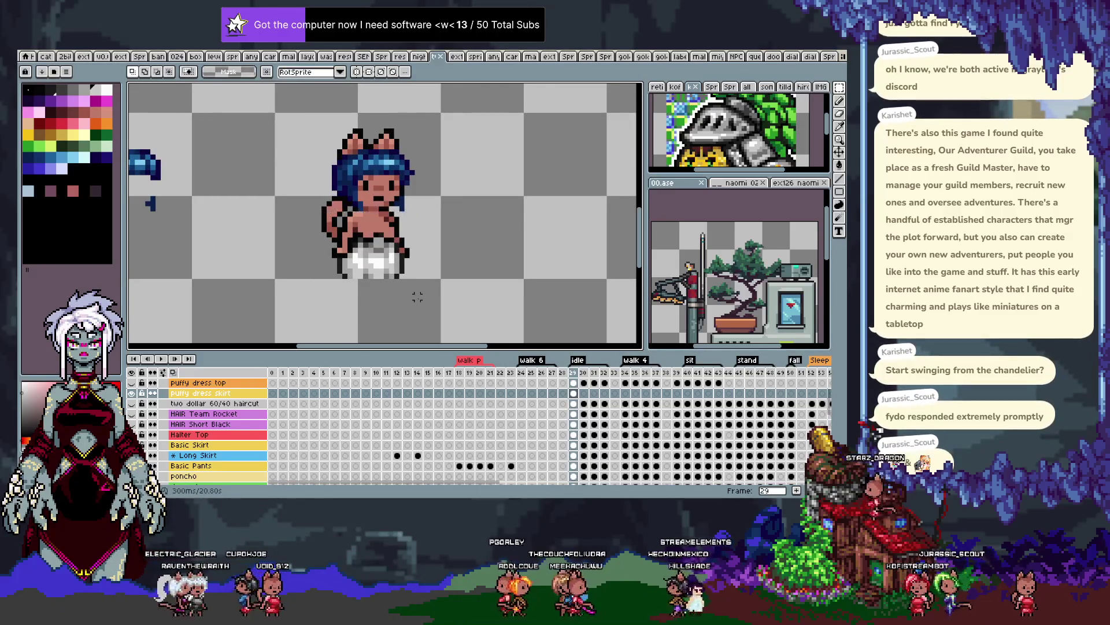
# Paste the white skirt onto idle frame 30, commit it, deselect, and reselect the skirt area
pyautogui.press('.')
pyautogui.hotkey('ctrl', 'v')
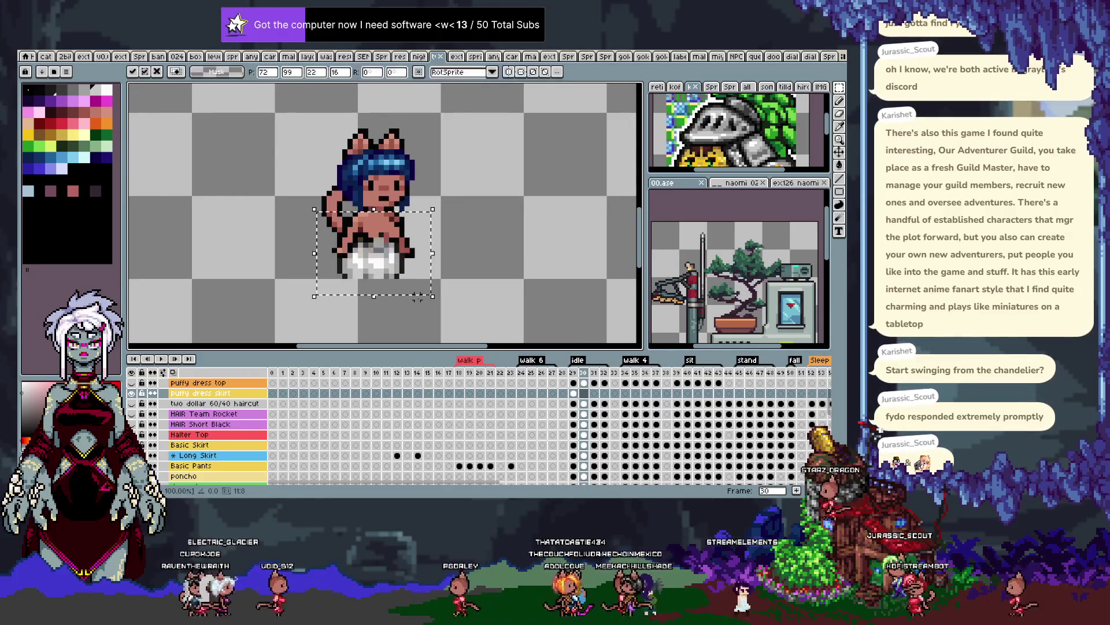
pyautogui.press('Return')
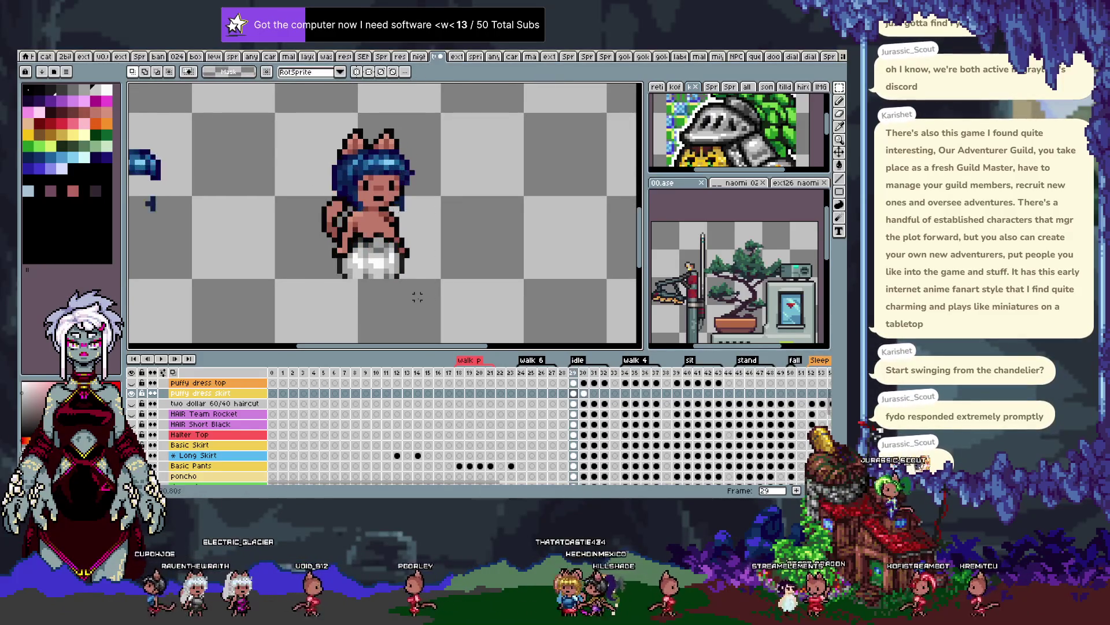
pyautogui.hotkey('ctrl', 'd')
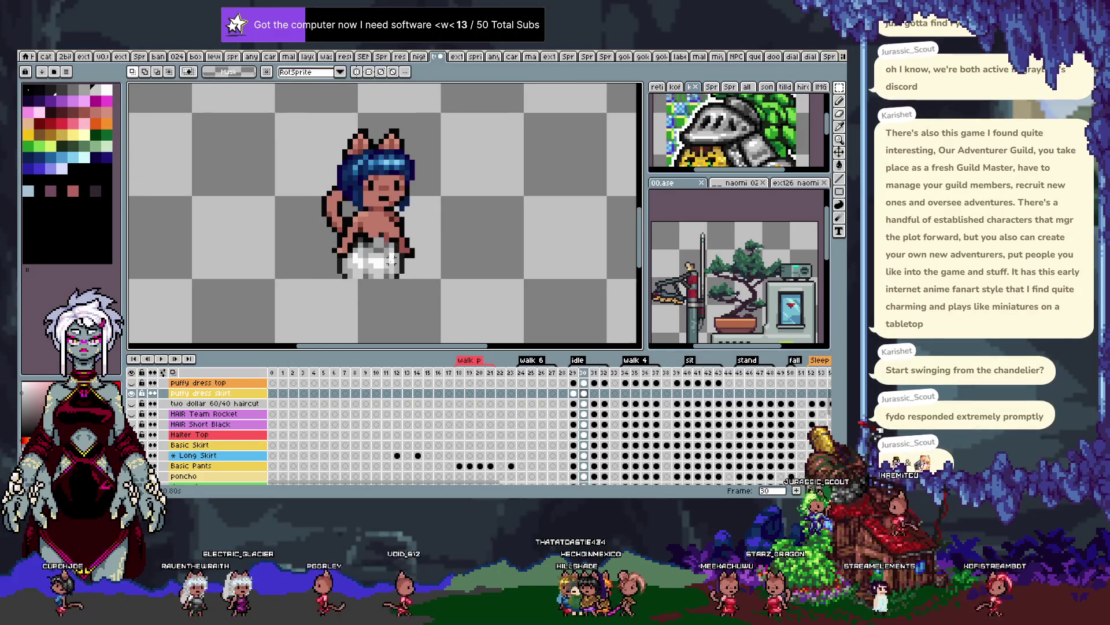
pyautogui.scroll(3, 391, 259)
pyautogui.moveTo(262, 192); pyautogui.dragTo(431, 268)
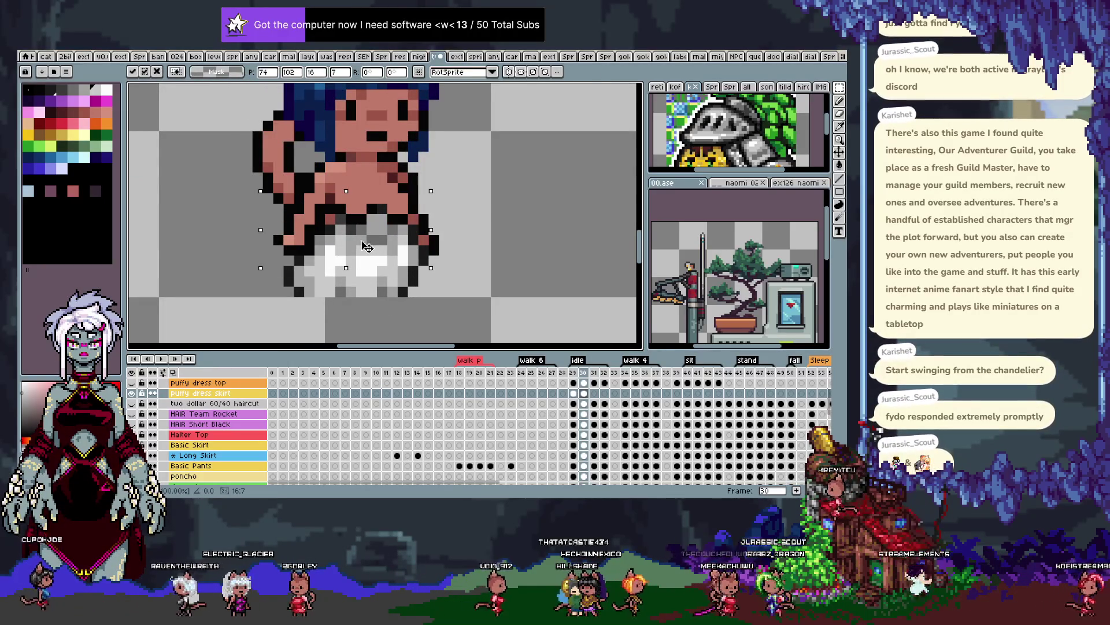
# Touch up frame 30's skirt pixels in white and lighten the dark pixels along its bottom edge
pyautogui.press('i')
pyautogui.press('b')
pyautogui.click(381, 288)
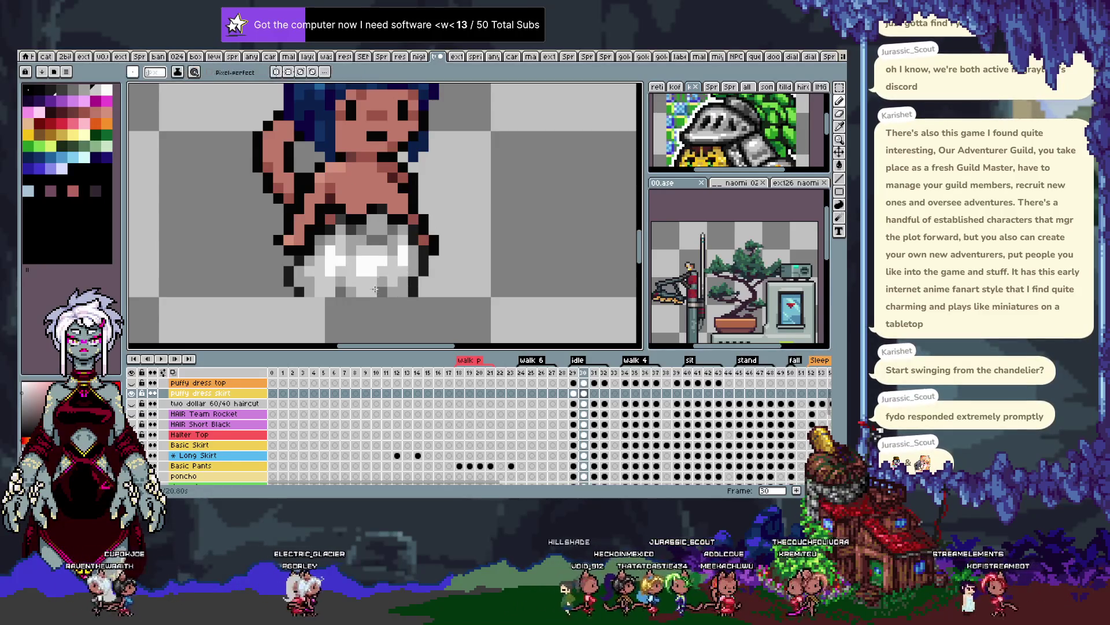
pyautogui.click(315, 265)
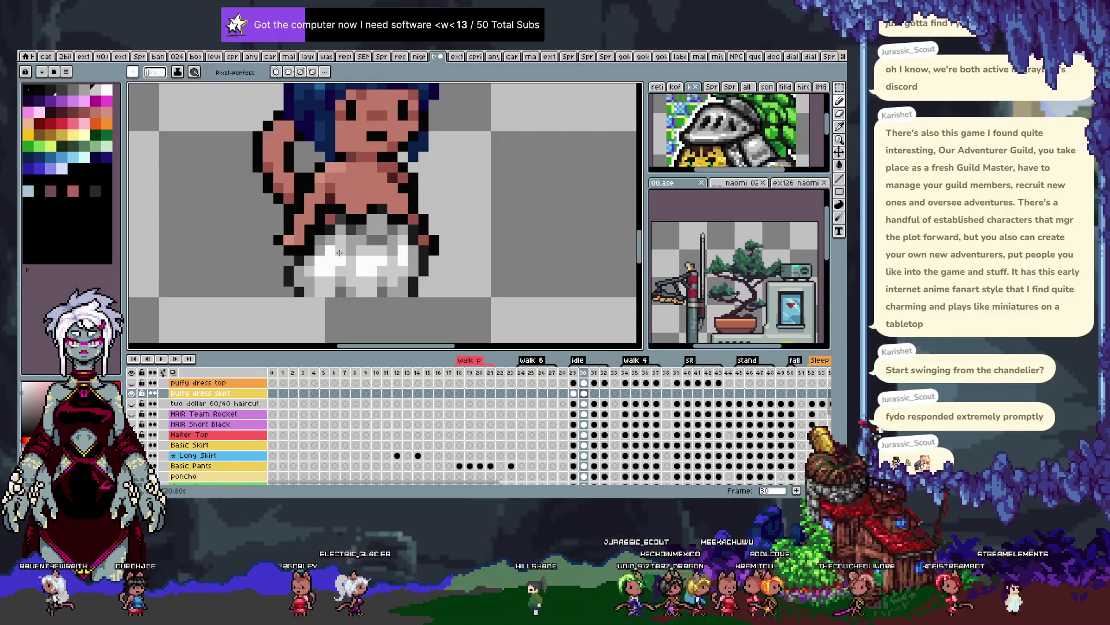
pyautogui.press('i')
pyautogui.click(384, 252)
pyautogui.press('b')
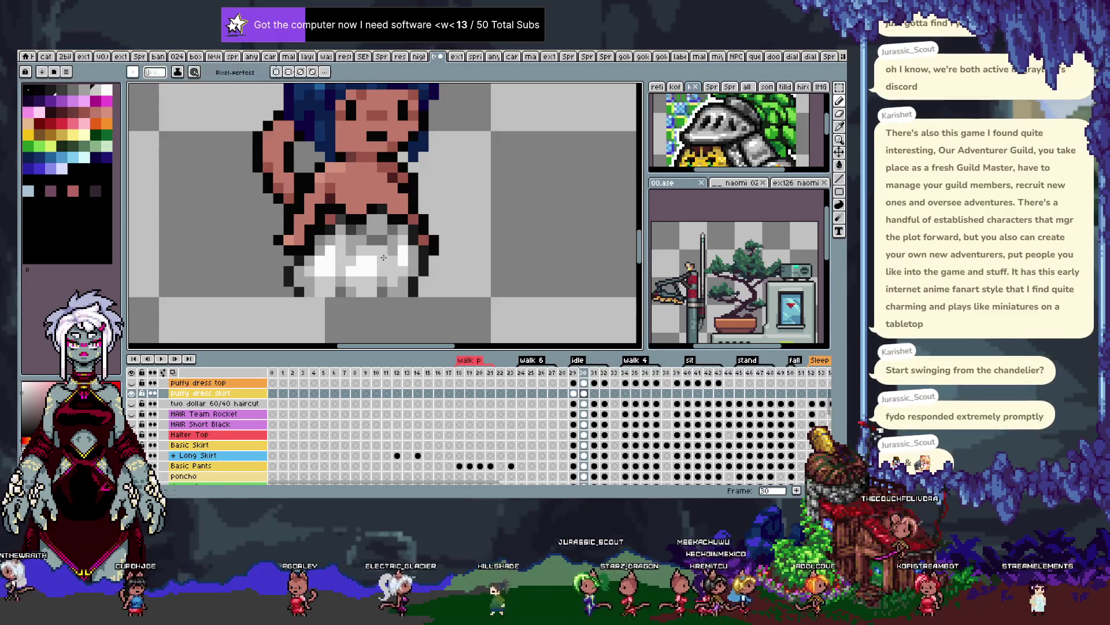
pyautogui.press('Return')
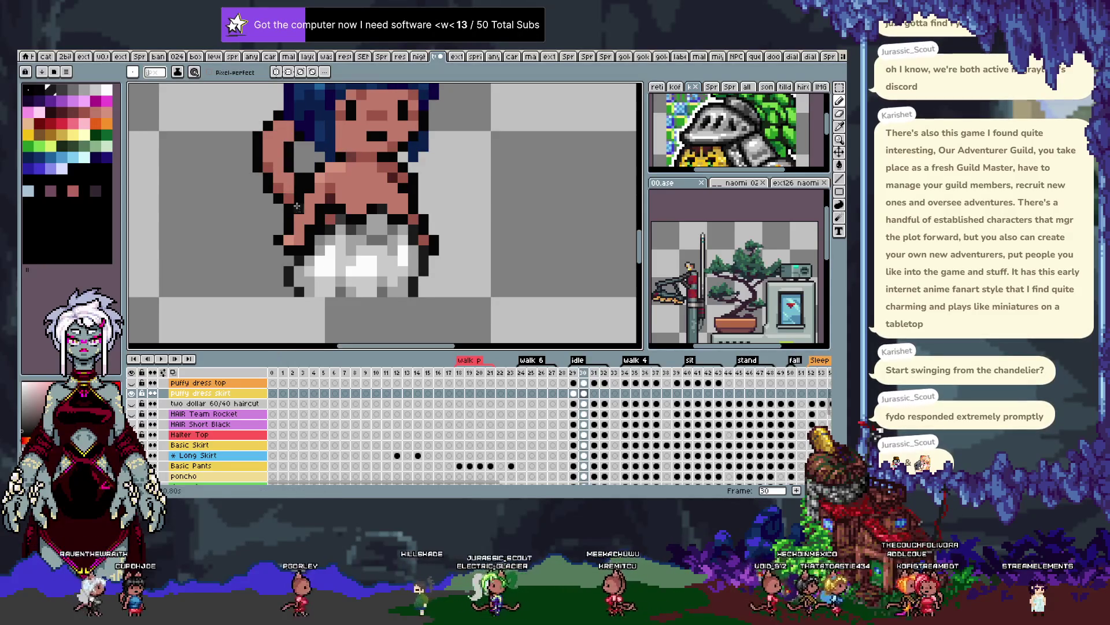
pyautogui.keyDown('alt'); pyautogui.click(333, 216); pyautogui.keyUp('alt')
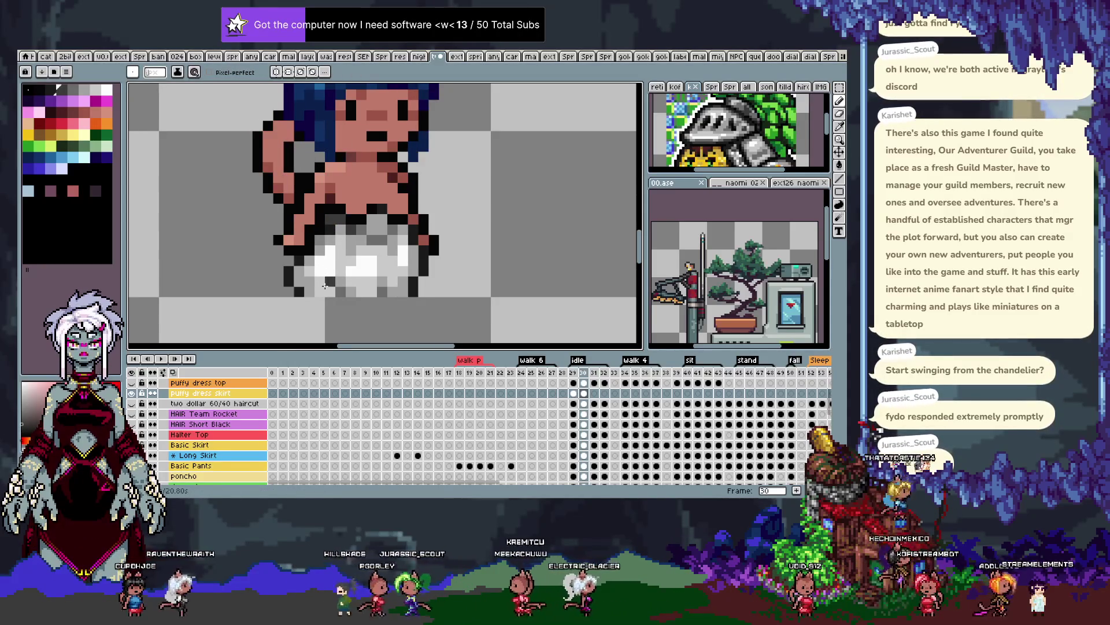
pyautogui.moveTo(325, 284); pyautogui.dragTo(405, 291)
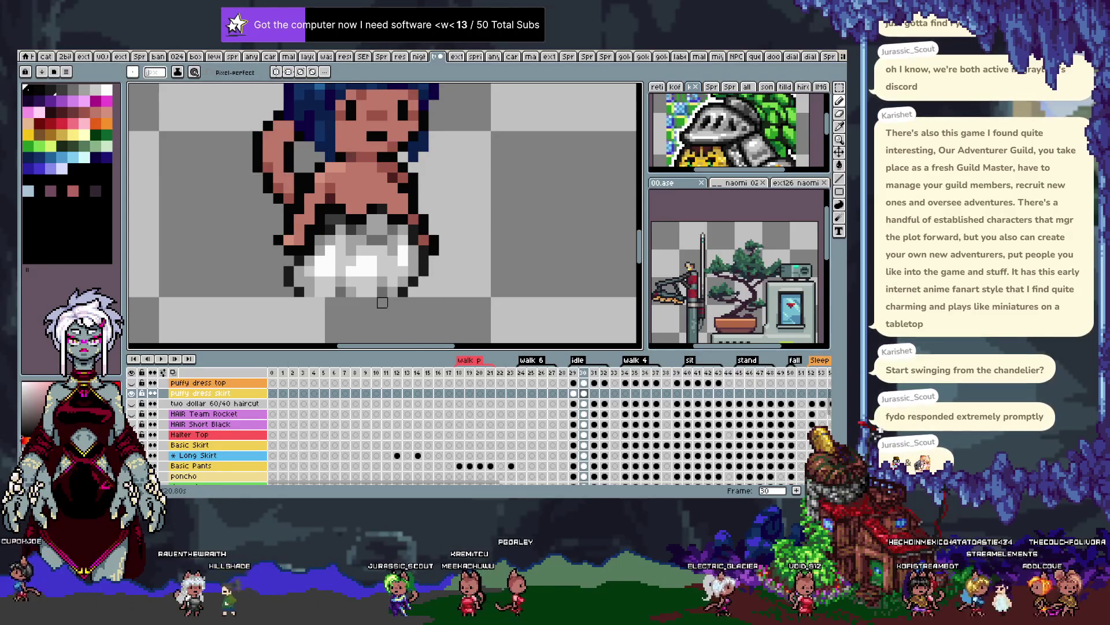
# Sample greys from the skirt and turn its lower-left outline grey, comparing with neighbouring frames
pyautogui.press('alt')
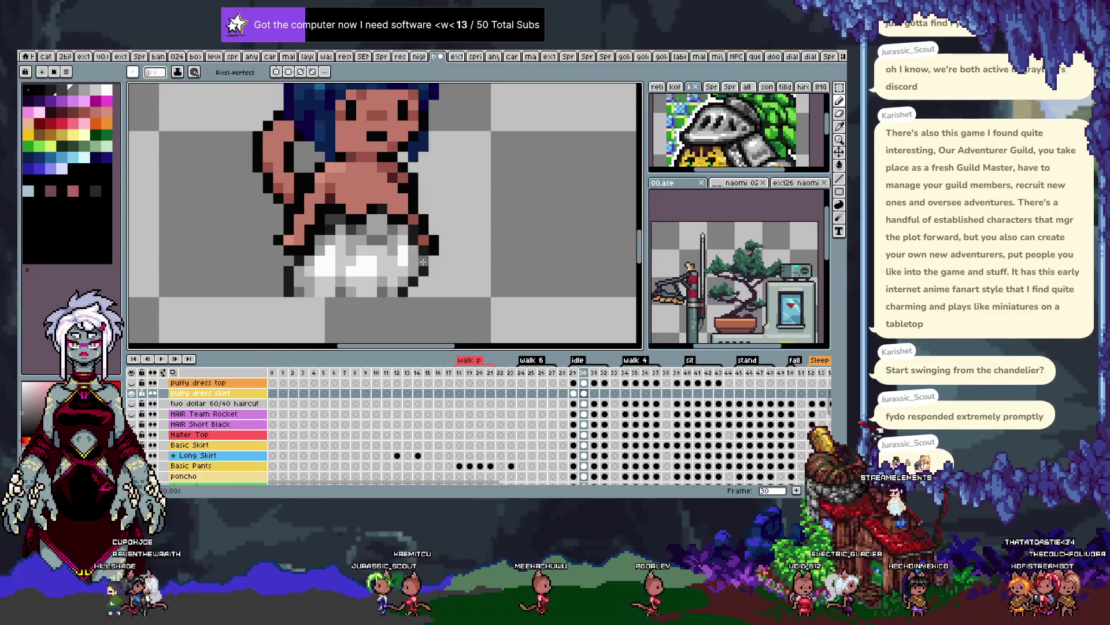
pyautogui.press('alt')
pyautogui.keyDown('alt'); pyautogui.click(418, 279); pyautogui.keyUp('alt')
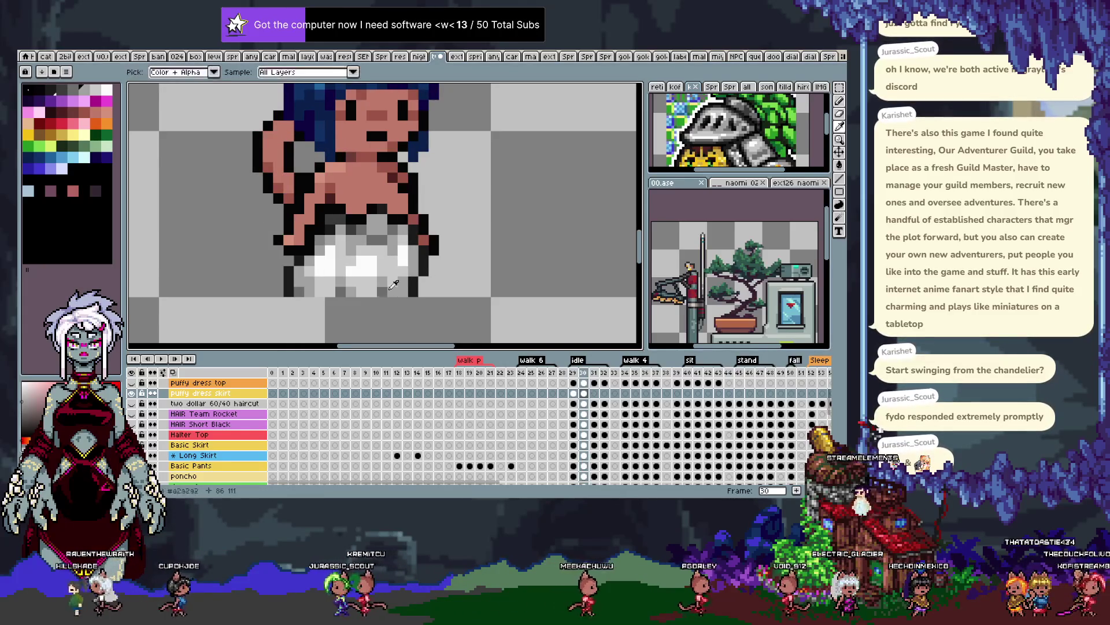
pyautogui.press('alt')
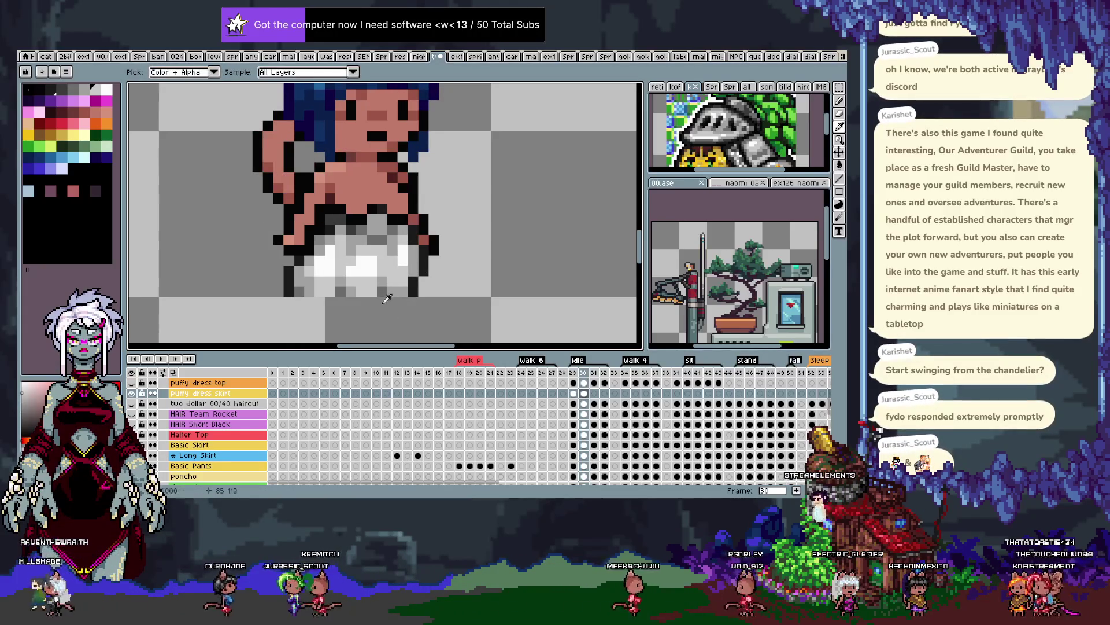
pyautogui.keyDown('alt'); pyautogui.click(387, 293); pyautogui.keyUp('alt')
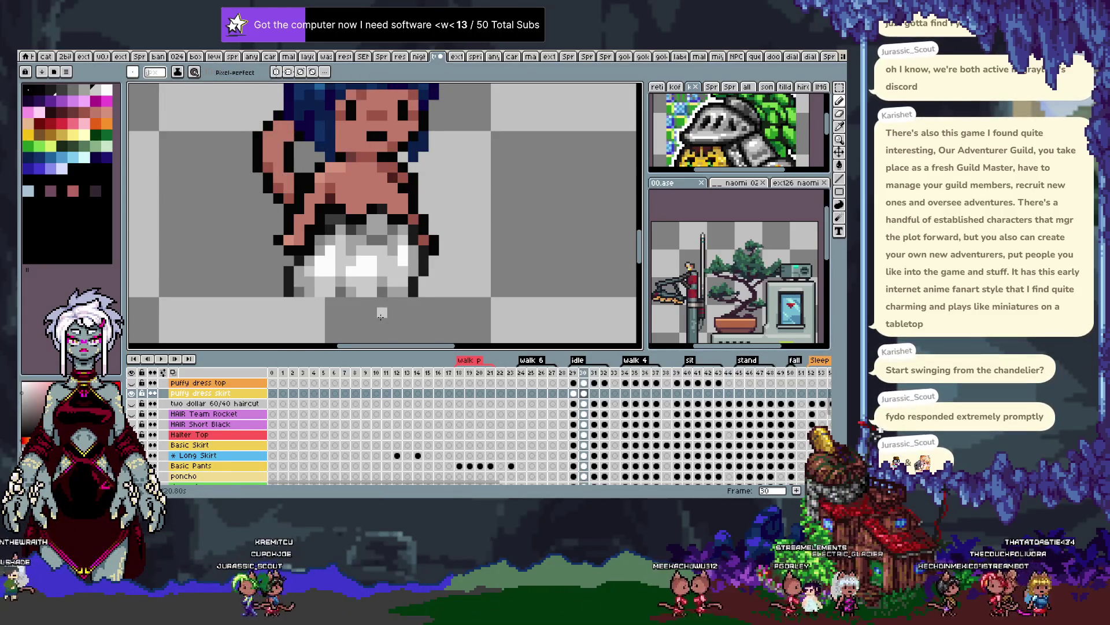
pyautogui.press('alt')
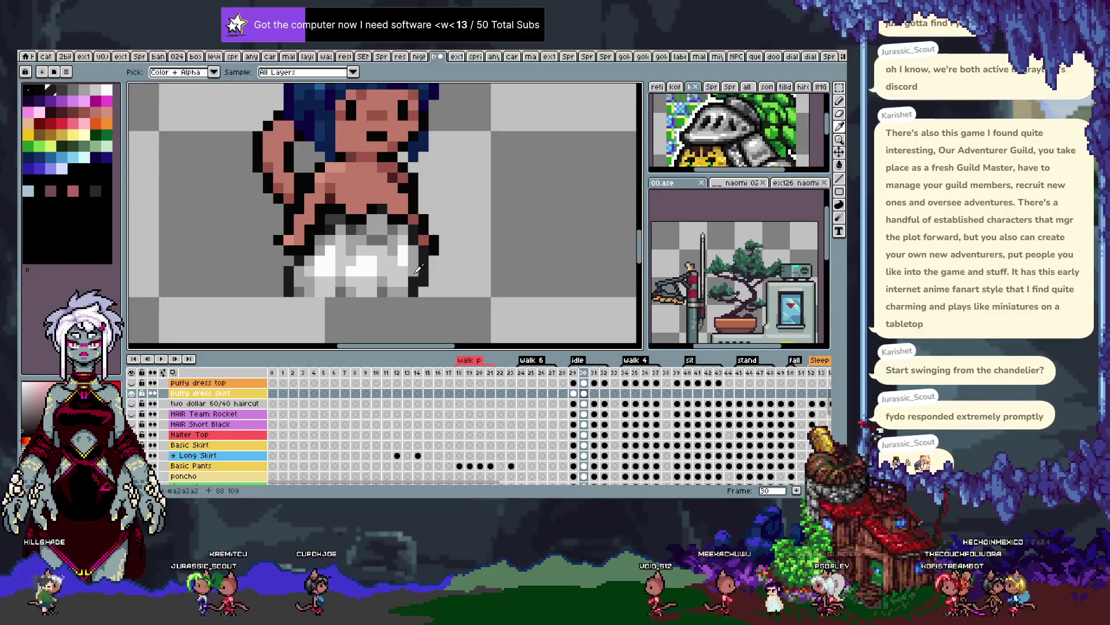
pyautogui.keyDown('alt'); pyautogui.click(420, 272); pyautogui.keyUp('alt')
pyautogui.press('Left')
pyautogui.press('Right')
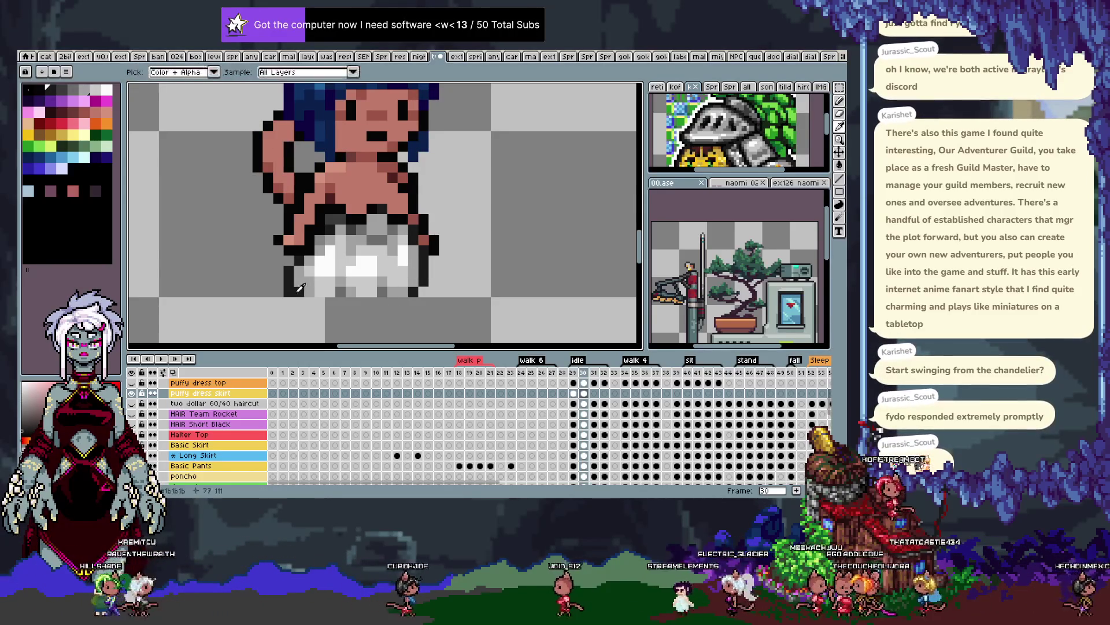
pyautogui.moveTo(289, 292); pyautogui.dragTo(289, 269)
pyautogui.press('Left')
pyautogui.press('Right')
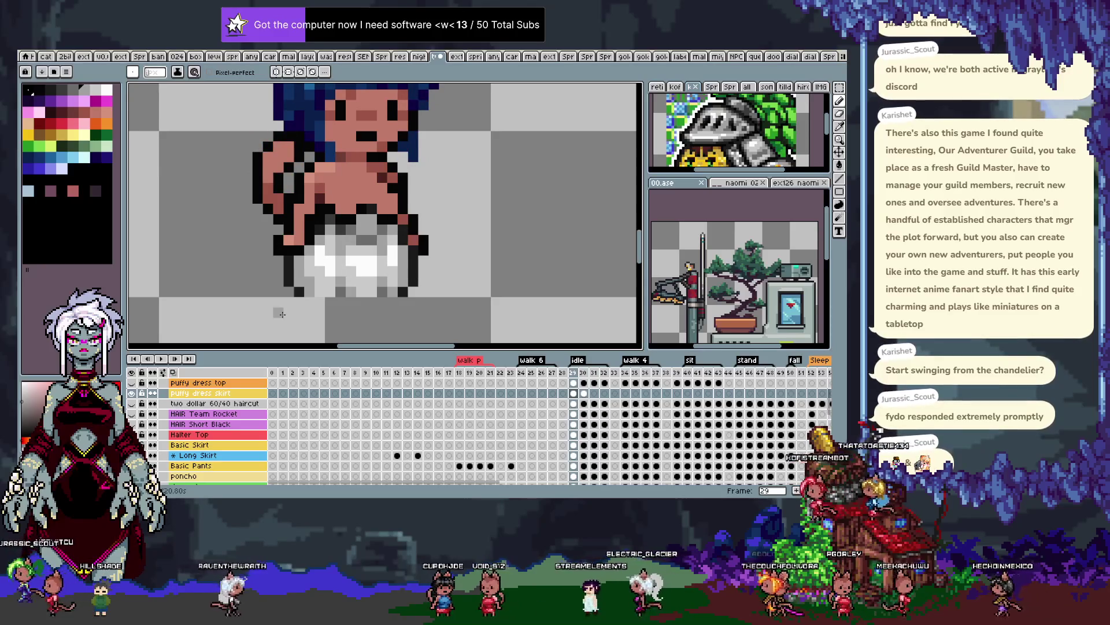
pyautogui.press('v')
pyautogui.press('b')
pyautogui.press('Left')
pyautogui.press('Right')
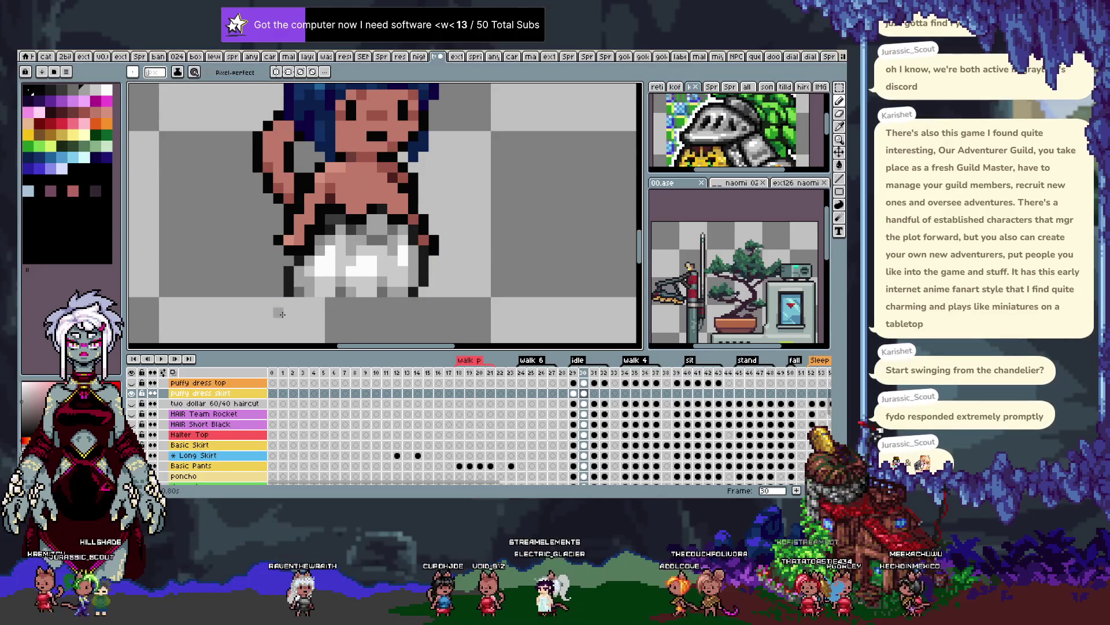
# Paste the white skirt over the legs on idle frame 31 and commit it
pyautogui.press('m')
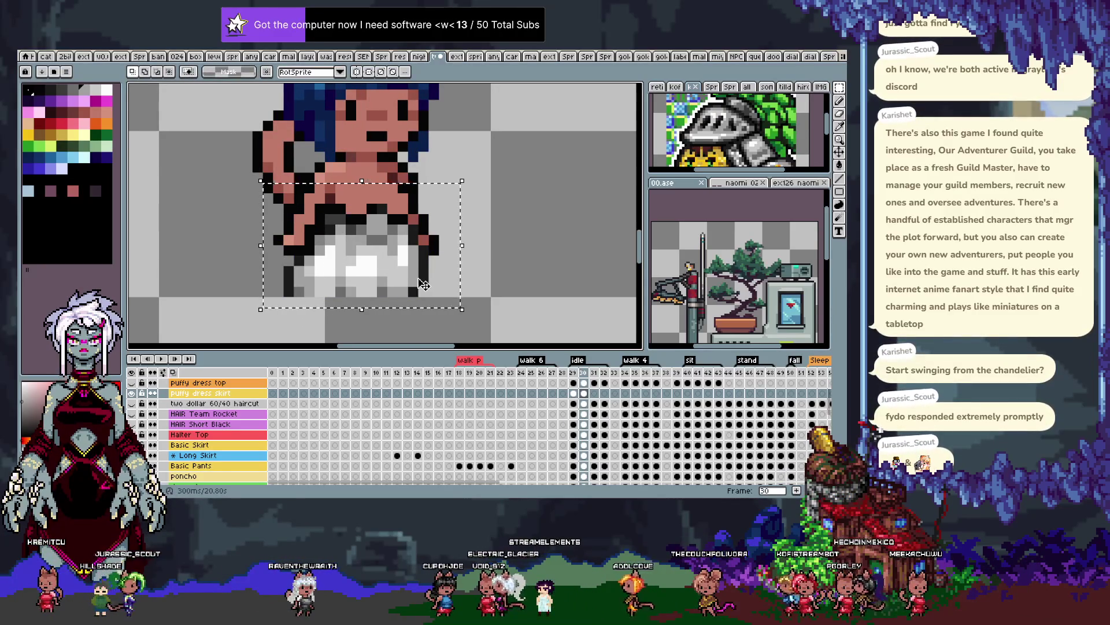
pyautogui.press('Right')
pyautogui.hotkey('ctrl', 'v')
pyautogui.press('Right')
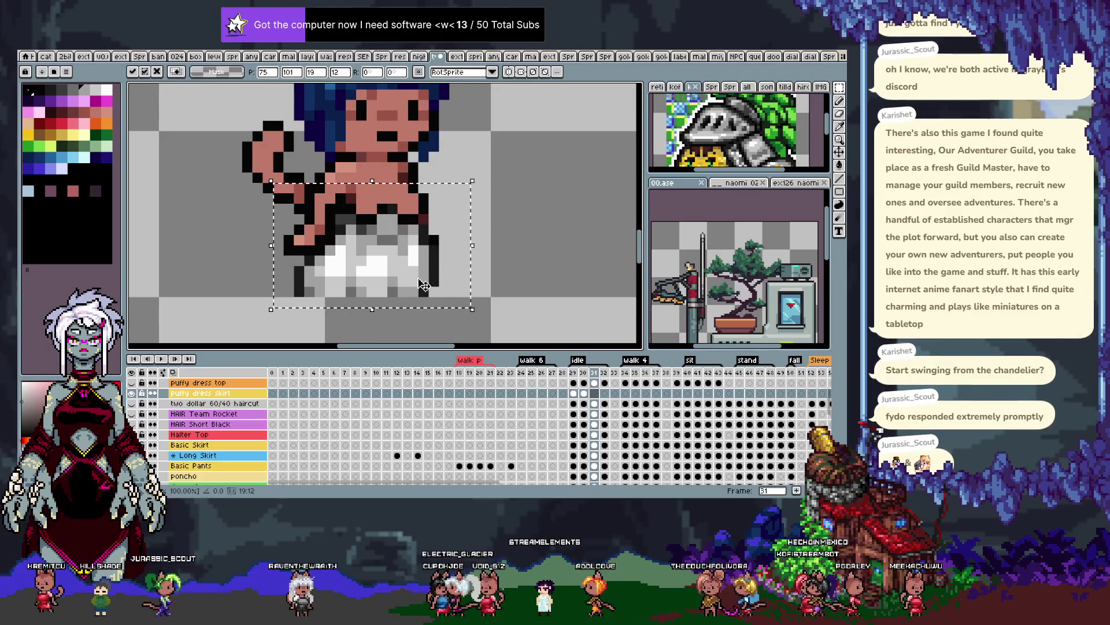
pyautogui.press('Escape')
pyautogui.hotkey('ctrl', 'v')
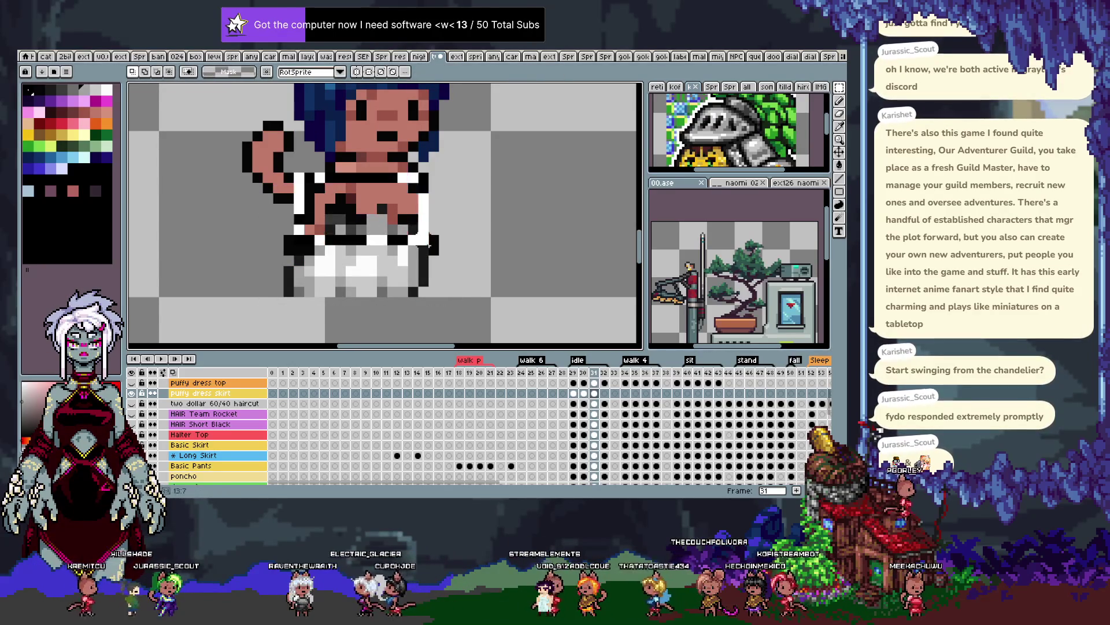
pyautogui.hotkey('ctrl', 'v')
pyautogui.press('b')
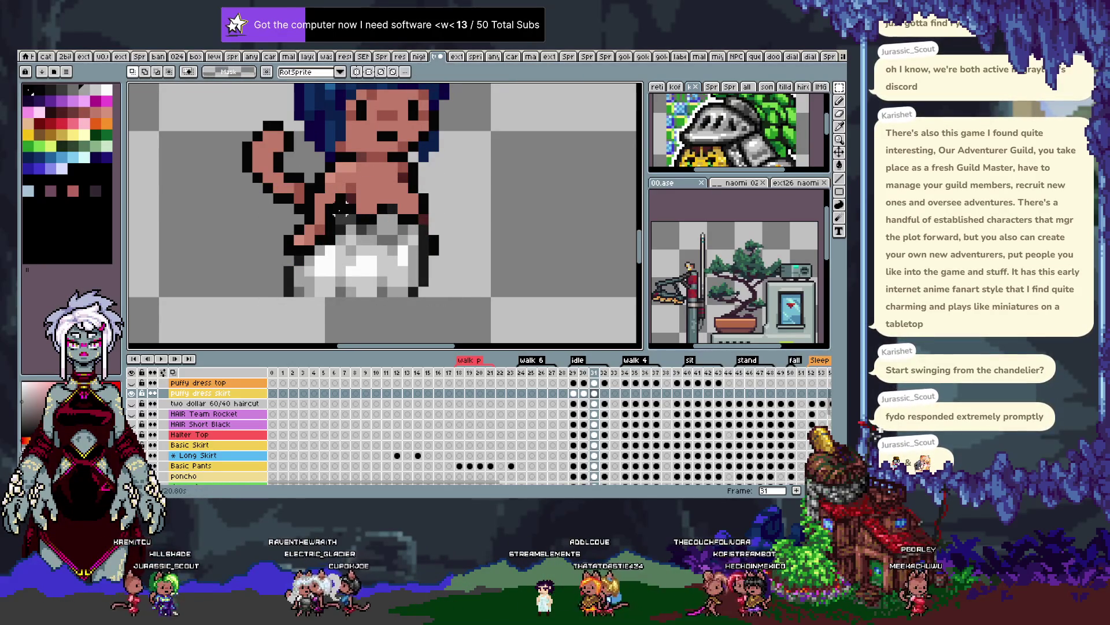
pyautogui.press('m')
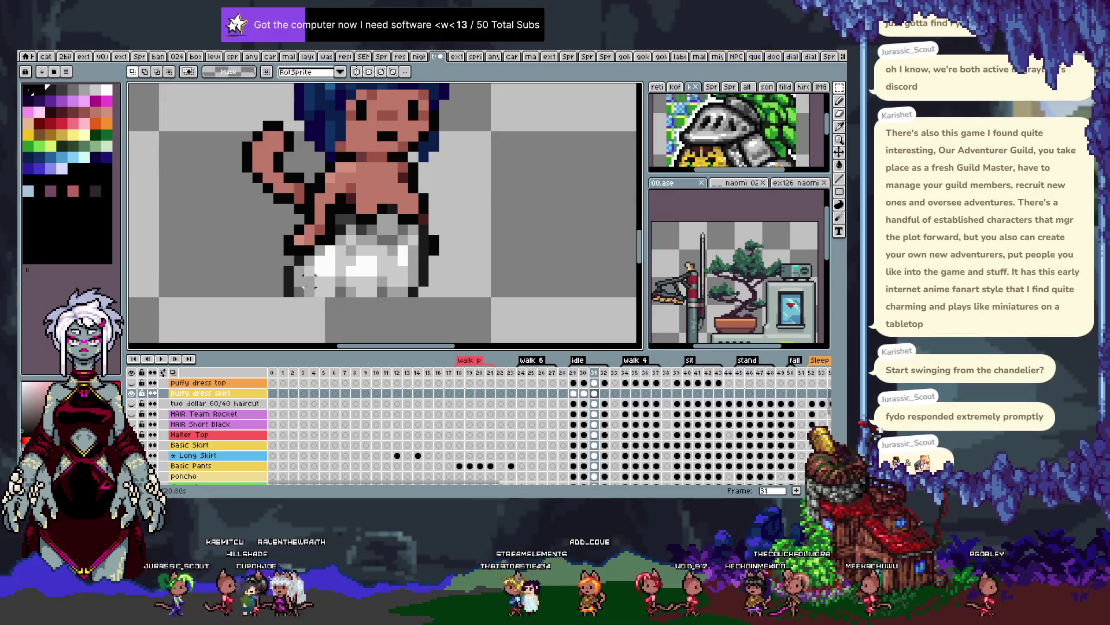
pyautogui.press('b')
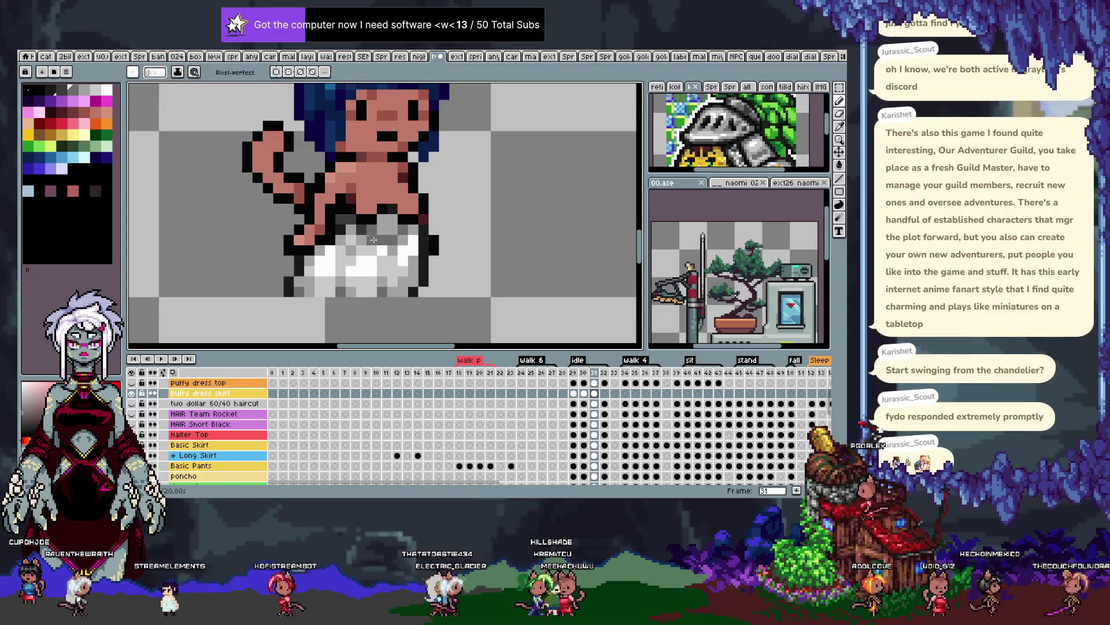
# Compare the idle poses, then marquee-select the skirt and legs on frame 29
pyautogui.press(',')
pyautogui.press('.')
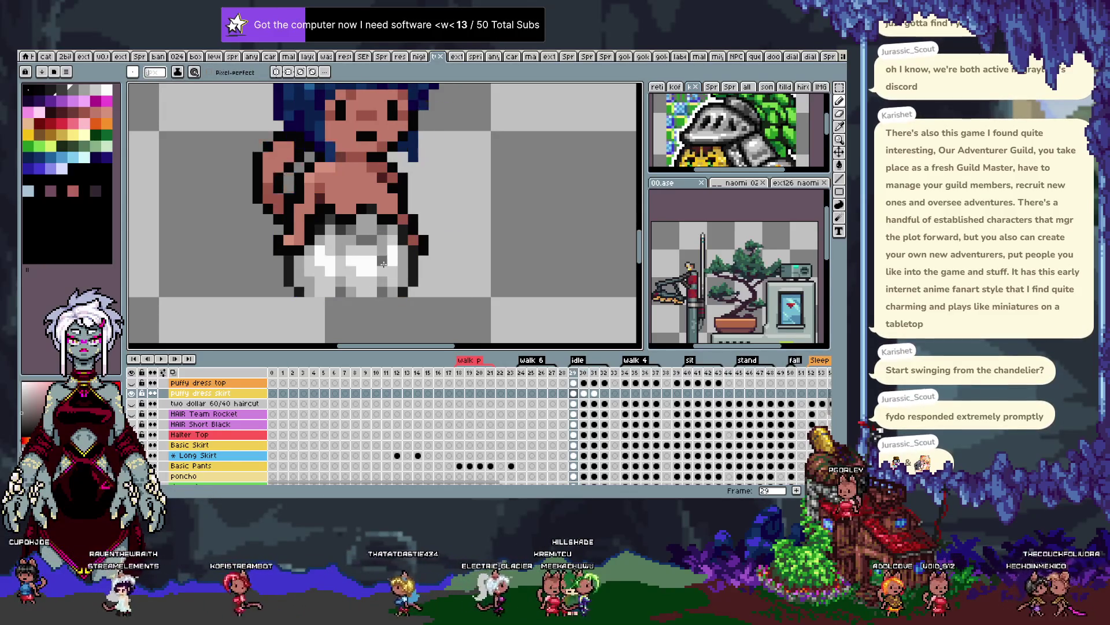
pyautogui.press(',')
pyautogui.press('.')
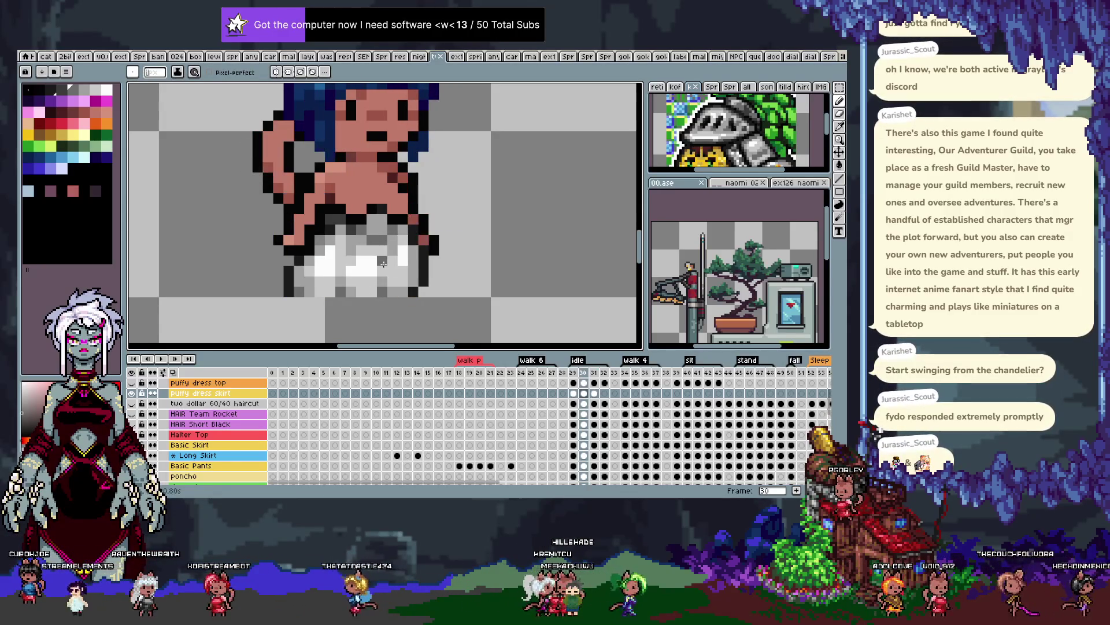
pyautogui.press(',')
pyautogui.press('i')
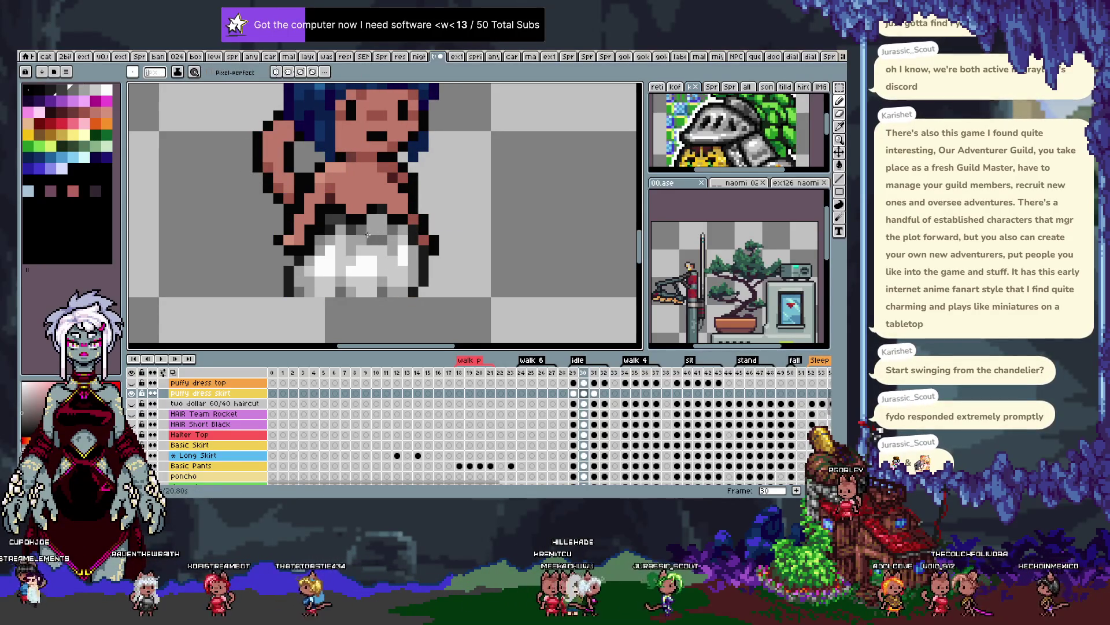
pyautogui.press(',')
pyautogui.press('.')
pyautogui.press('.')
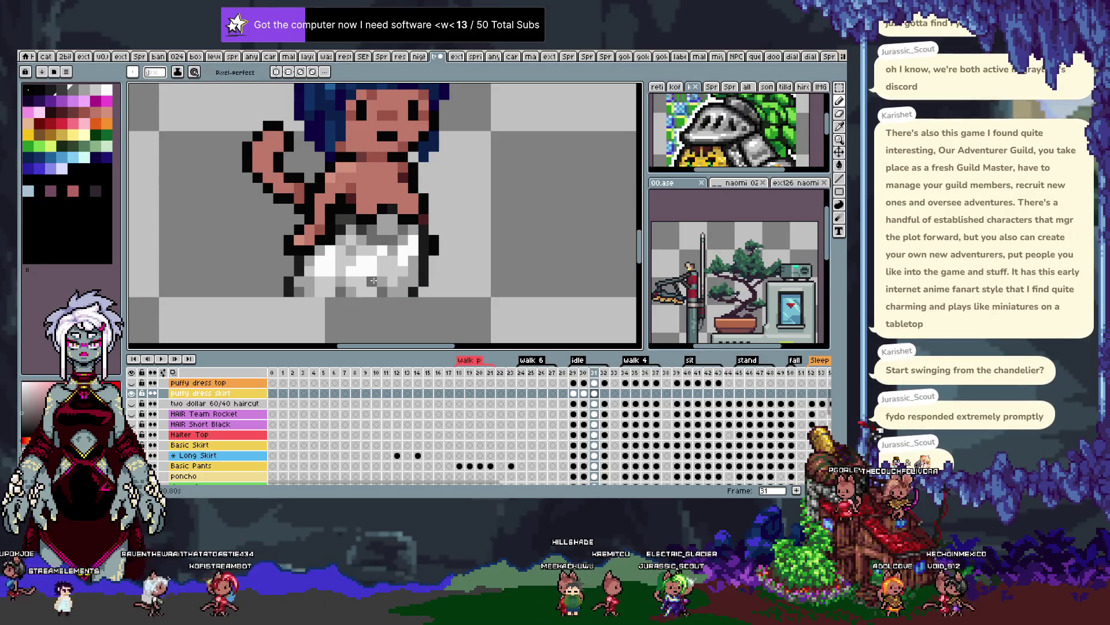
pyautogui.press(',')
pyautogui.press(',')
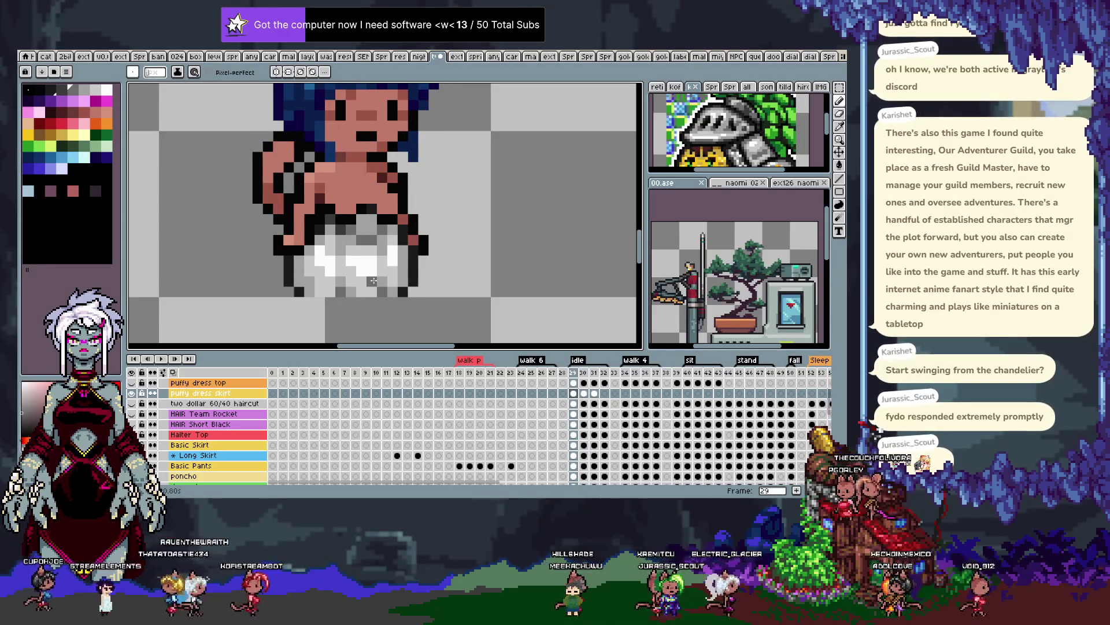
pyautogui.press('m')
pyautogui.moveTo(261, 203); pyautogui.dragTo(461, 315)
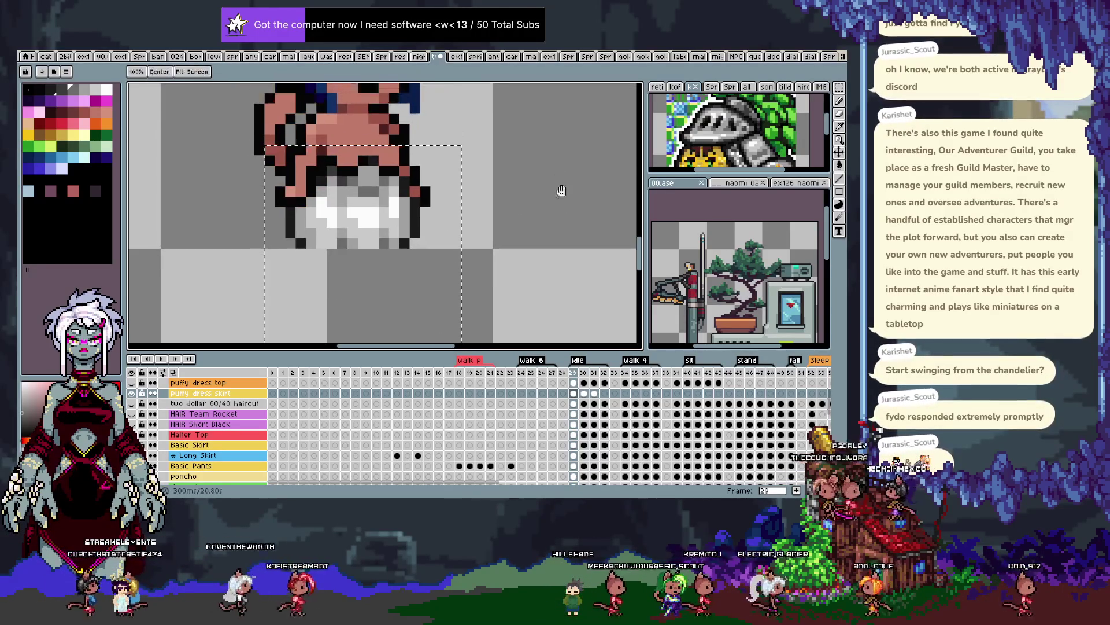
# Nudge the selected skirt and legs one pixel right and compare the neighbouring poses
pyautogui.press('.')
pyautogui.press('.')
pyautogui.press('.')
pyautogui.press('Right')
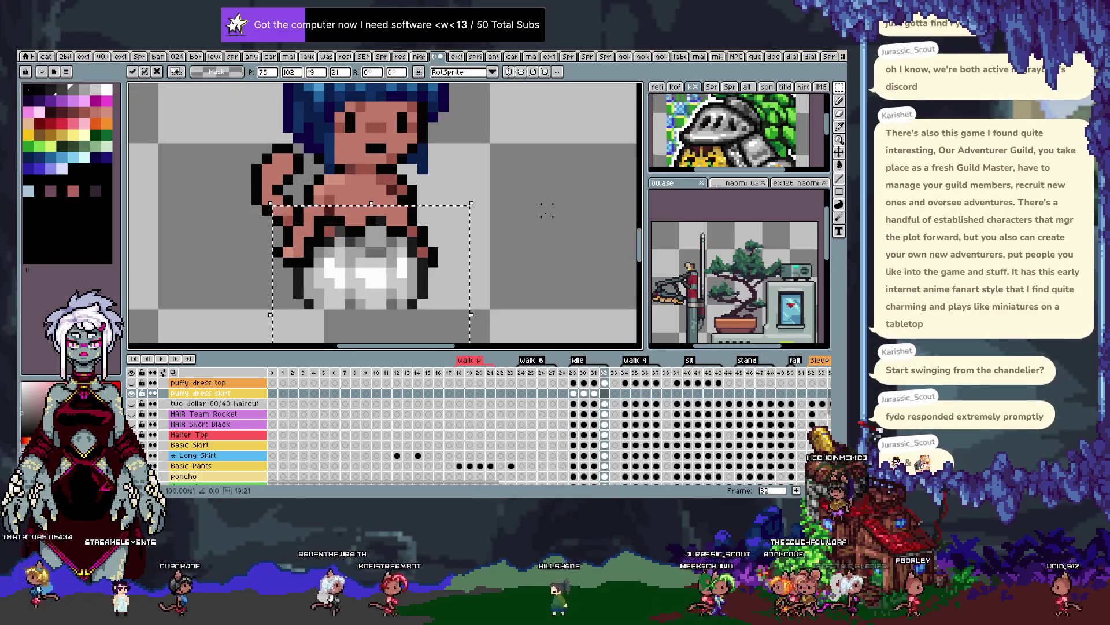
pyautogui.hotkey('ctrl', 'd')
pyautogui.press(',')
pyautogui.press('.')
pyautogui.press(',')
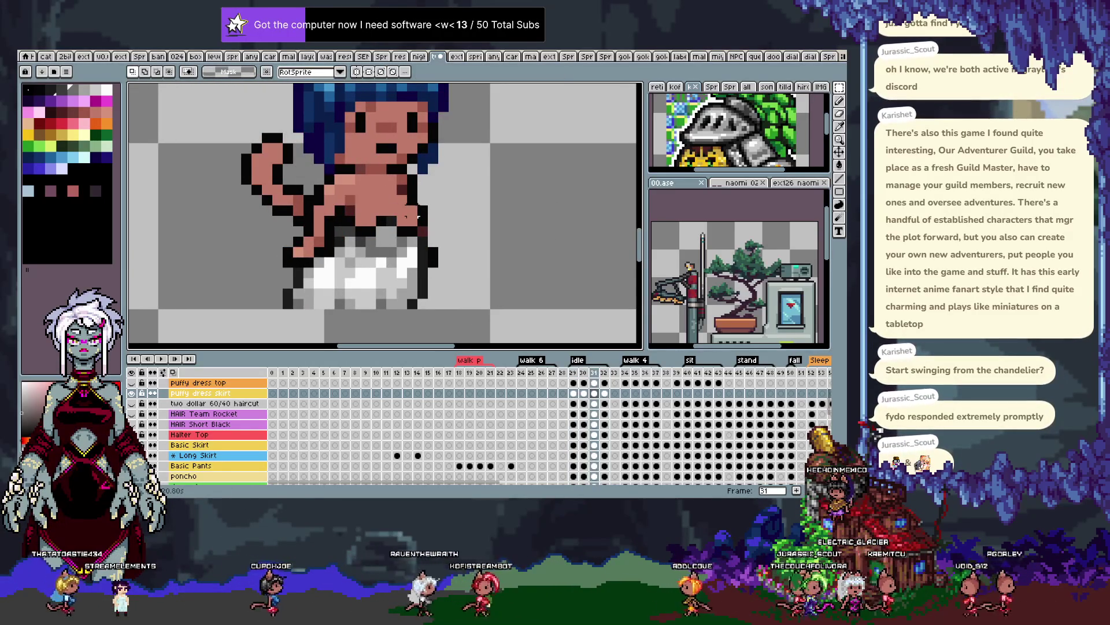
pyautogui.press('.')
# Sample a colour, try moving part of the white skirt, and play the idle animation
pyautogui.press('b')
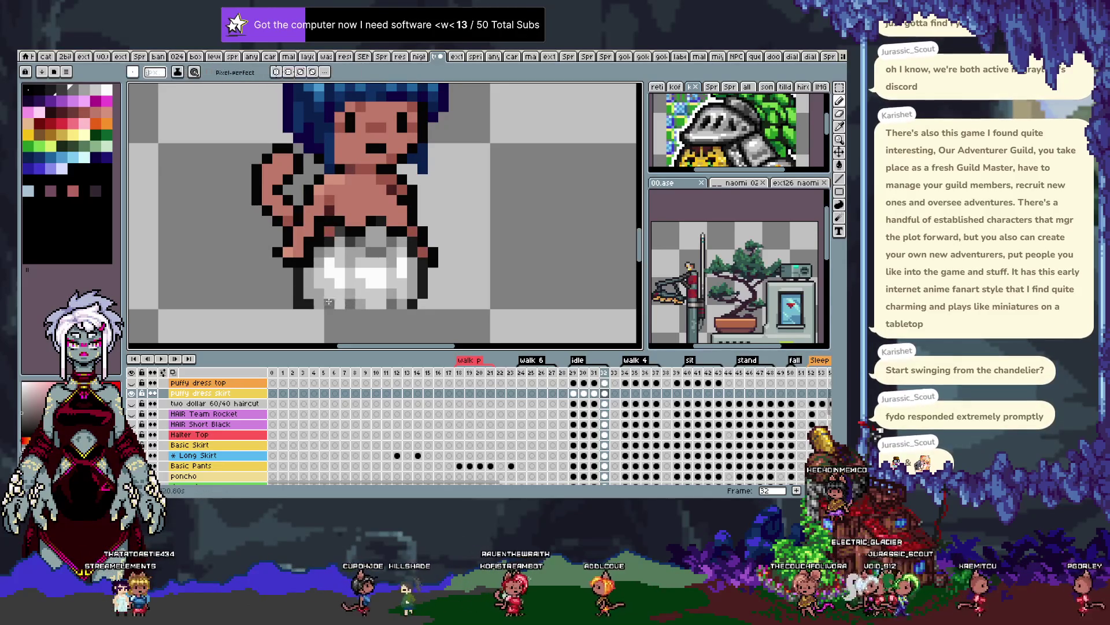
pyautogui.press('alt')
pyautogui.keyDown('alt'); pyautogui.click(298, 275); pyautogui.keyUp('alt')
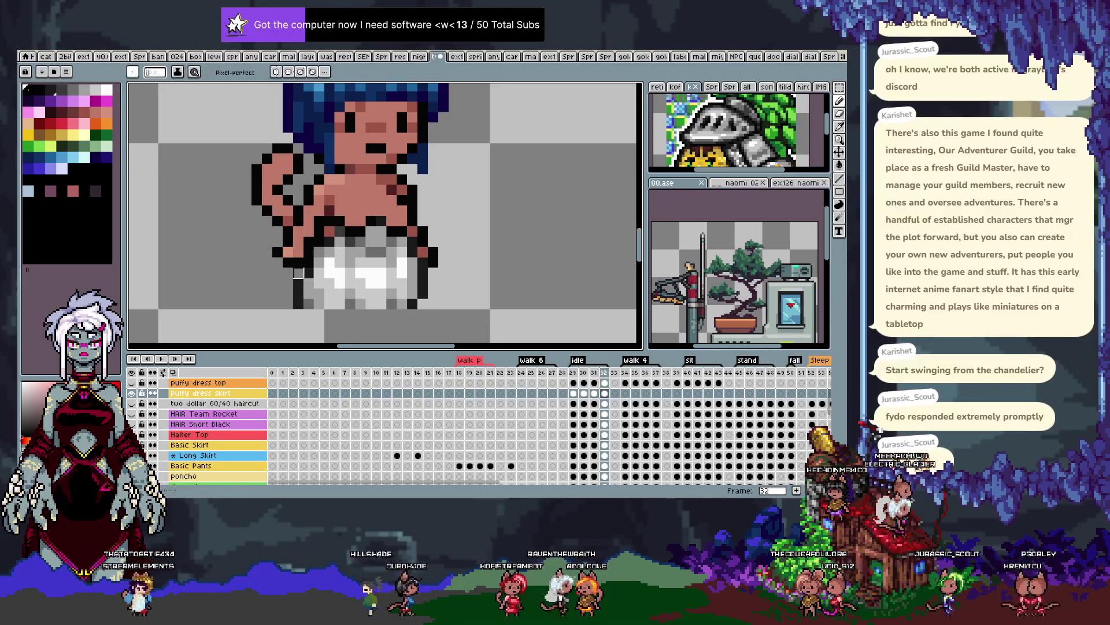
pyautogui.press('alt')
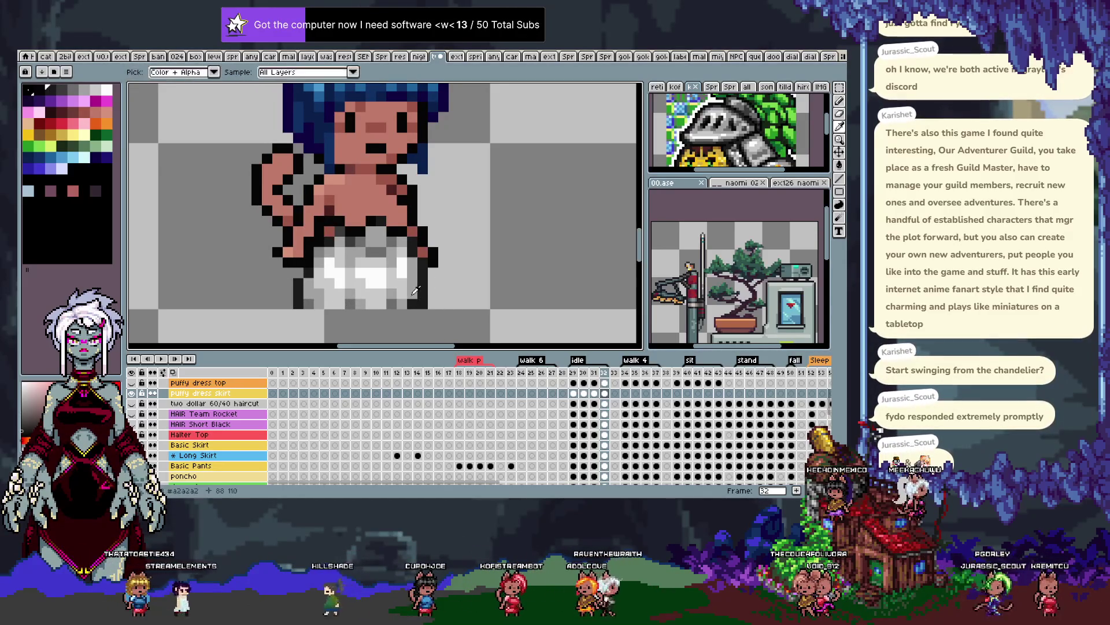
pyautogui.press('alt')
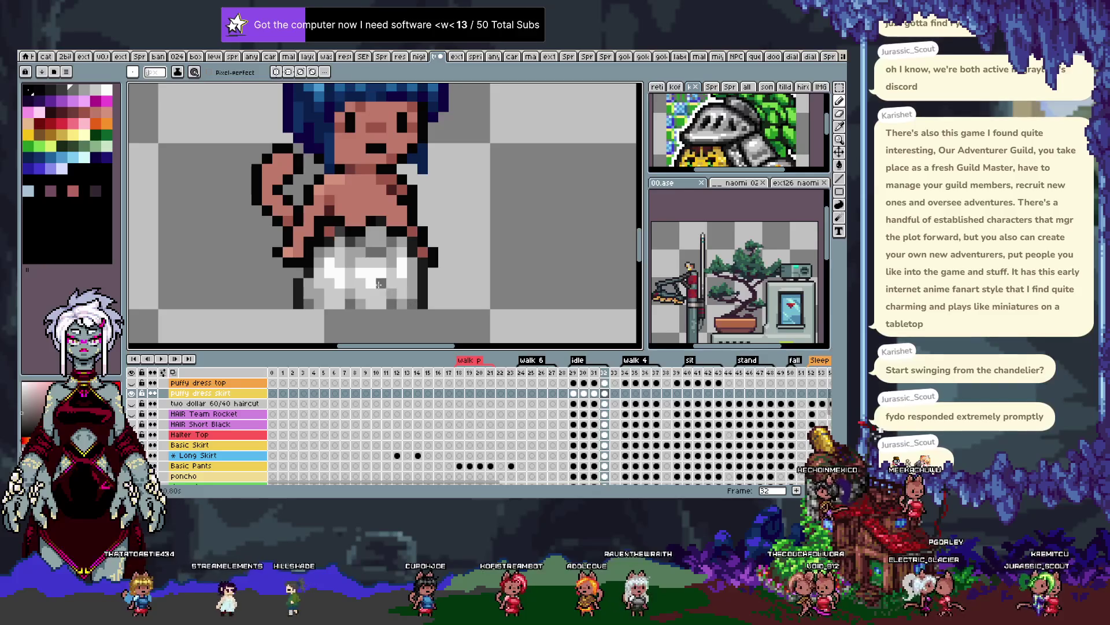
pyautogui.press('m')
pyautogui.moveTo(360, 273); pyautogui.dragTo(386, 288)
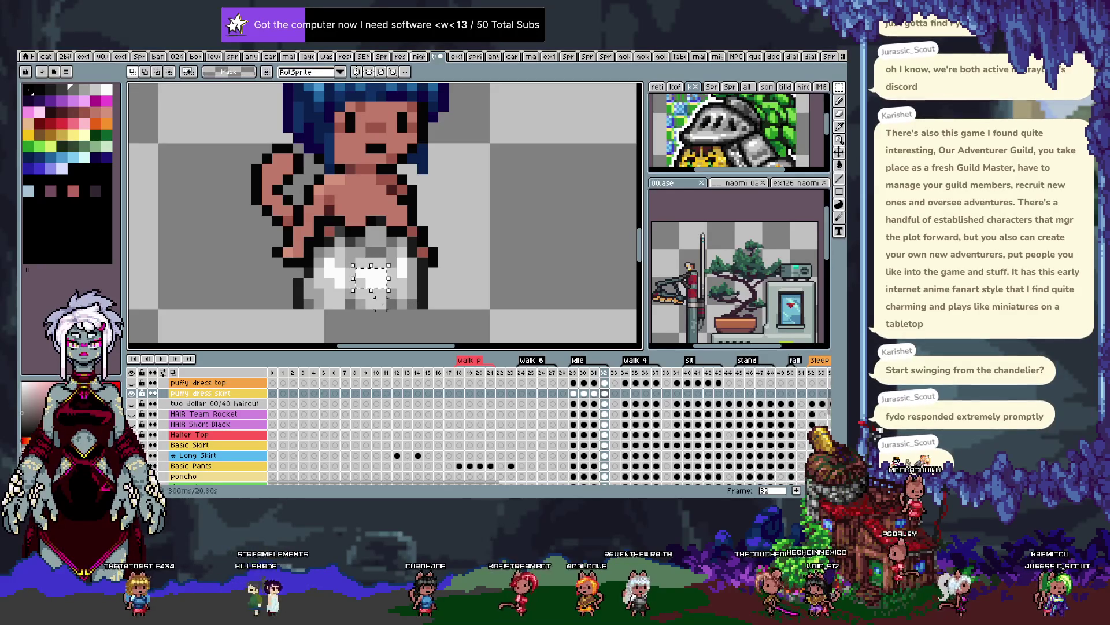
pyautogui.hotkey('ctrl', 't')
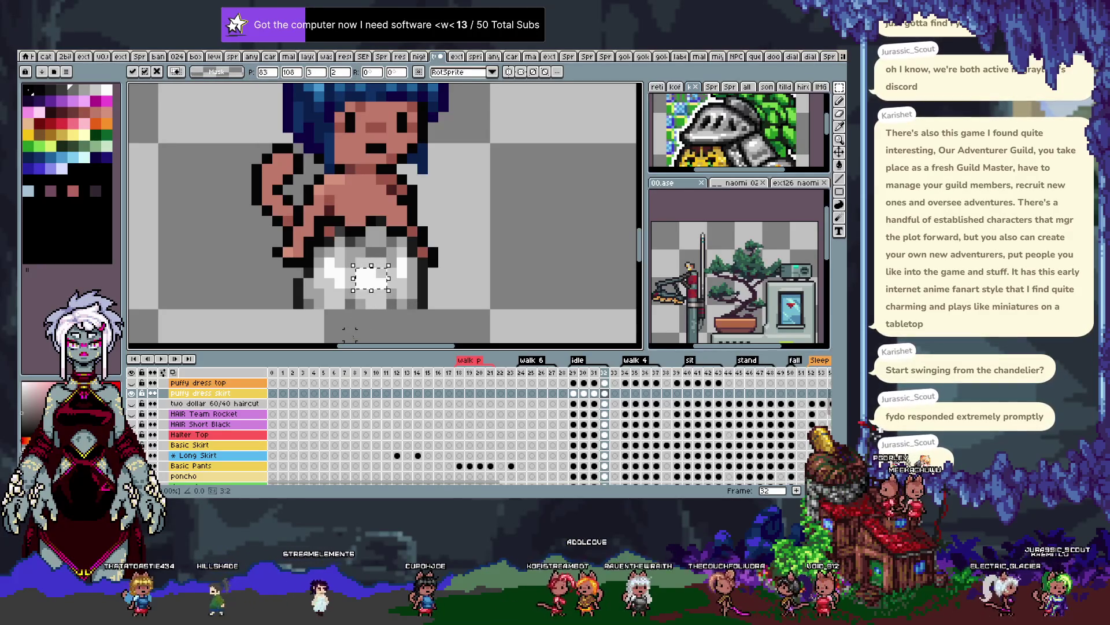
pyautogui.hotkey('ctrl', 'd')
pyautogui.press('Return')
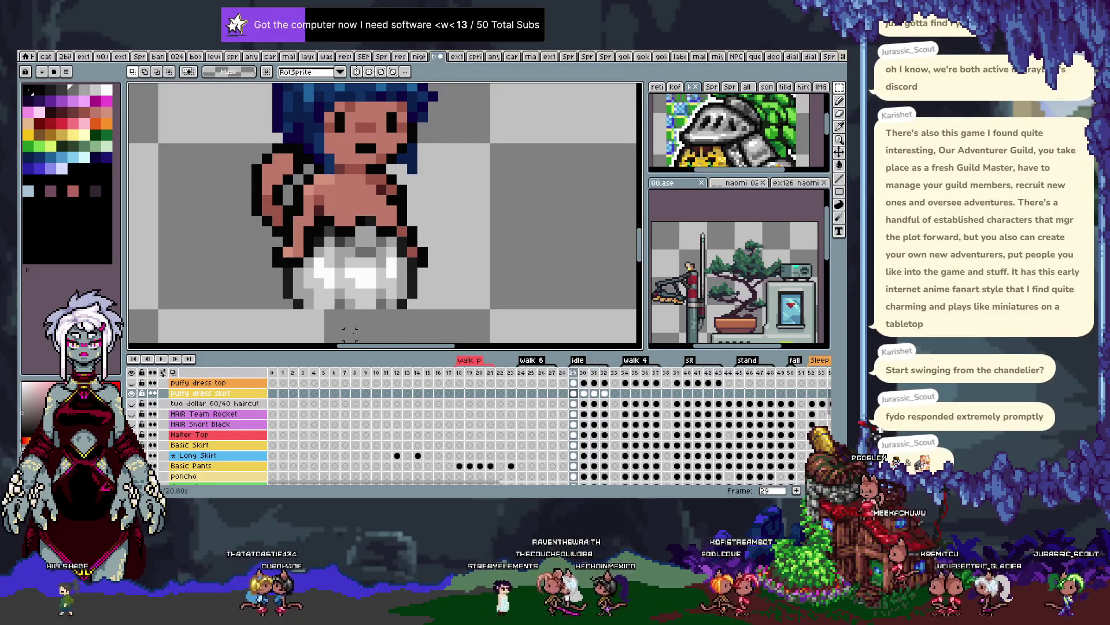
pyautogui.press('i')
pyautogui.press('b')
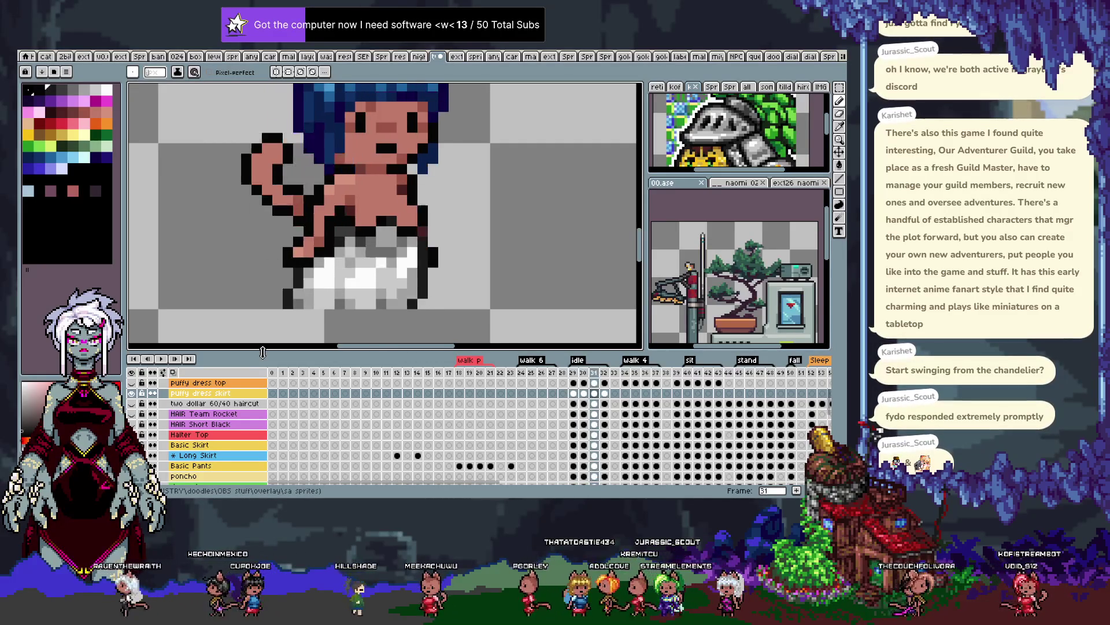
pyautogui.press('Right')
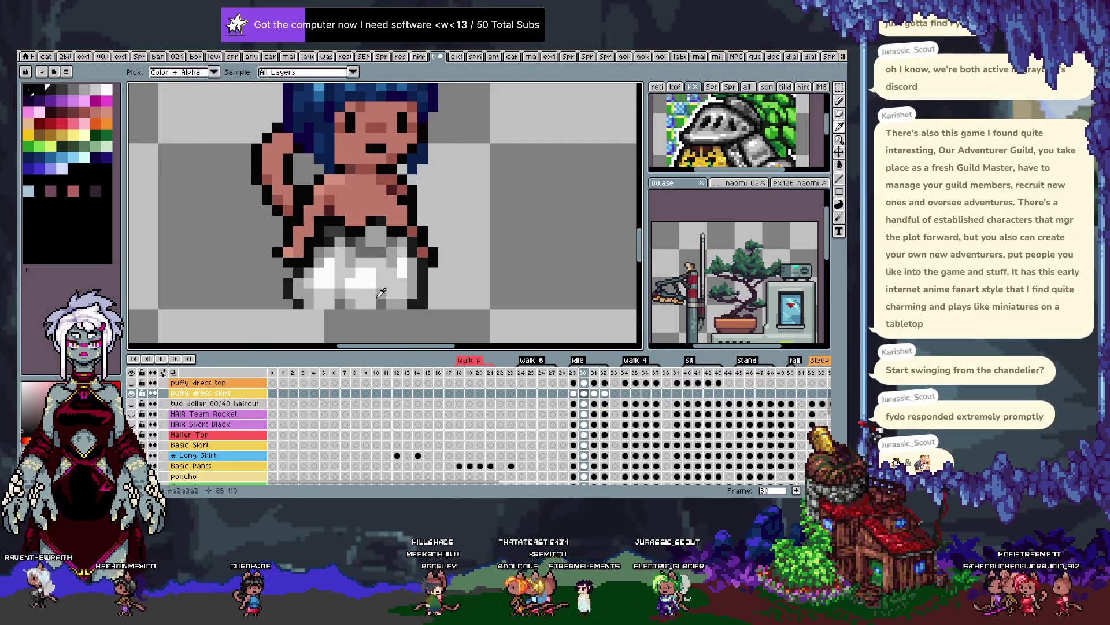
# Play the idle loop, make the skirt's grey the drawing colour, and replay the animation
pyautogui.press('Return')
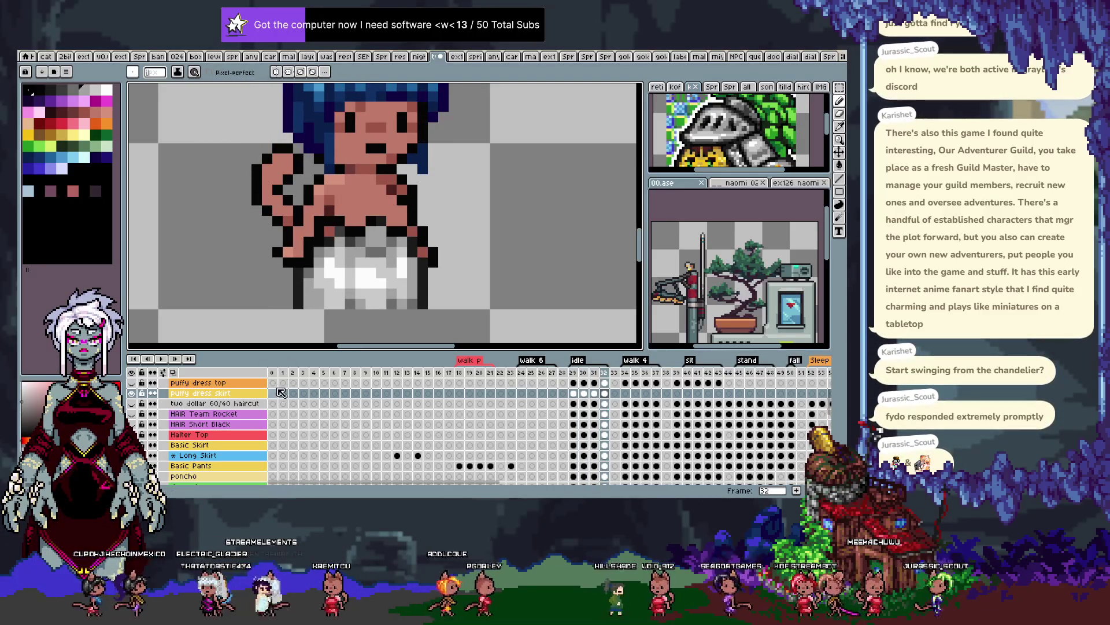
pyautogui.press('Return')
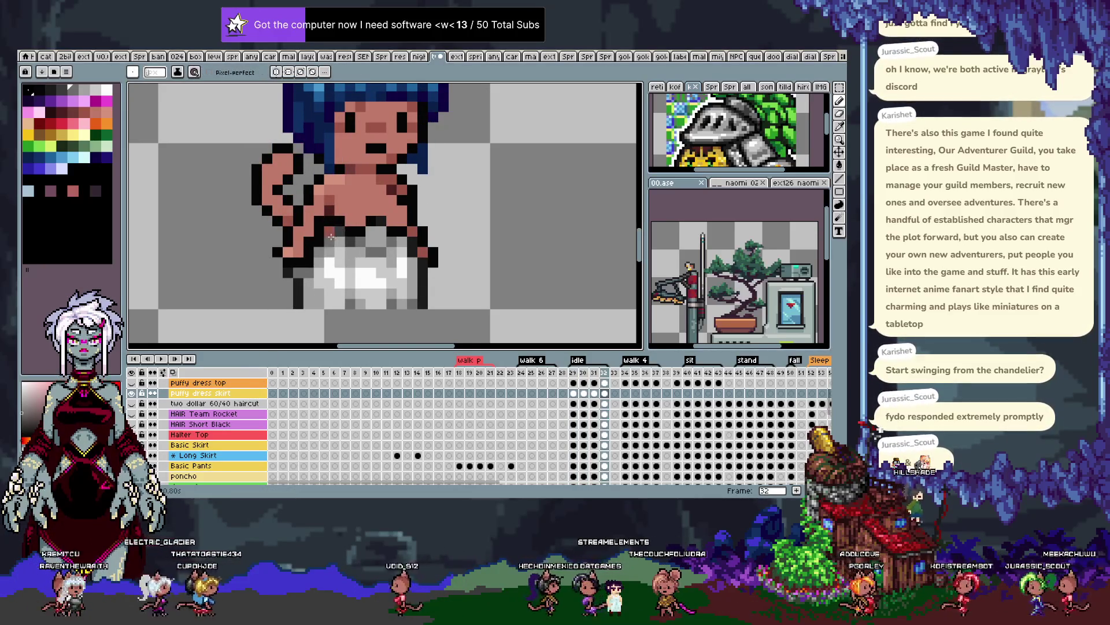
pyautogui.press('i')
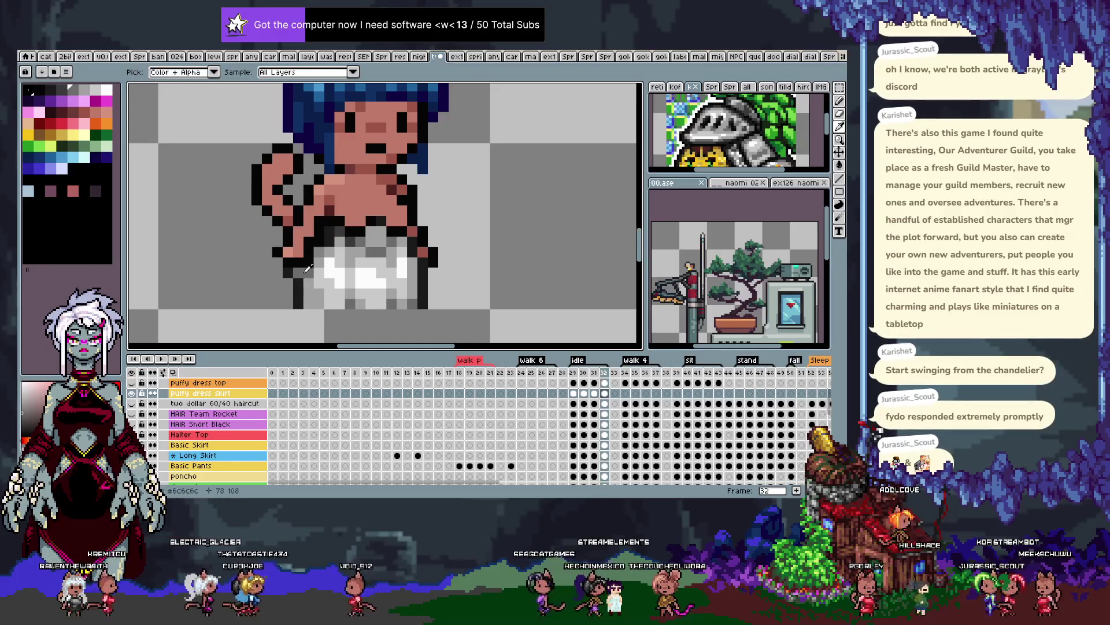
pyautogui.click(318, 250)
pyautogui.press('b')
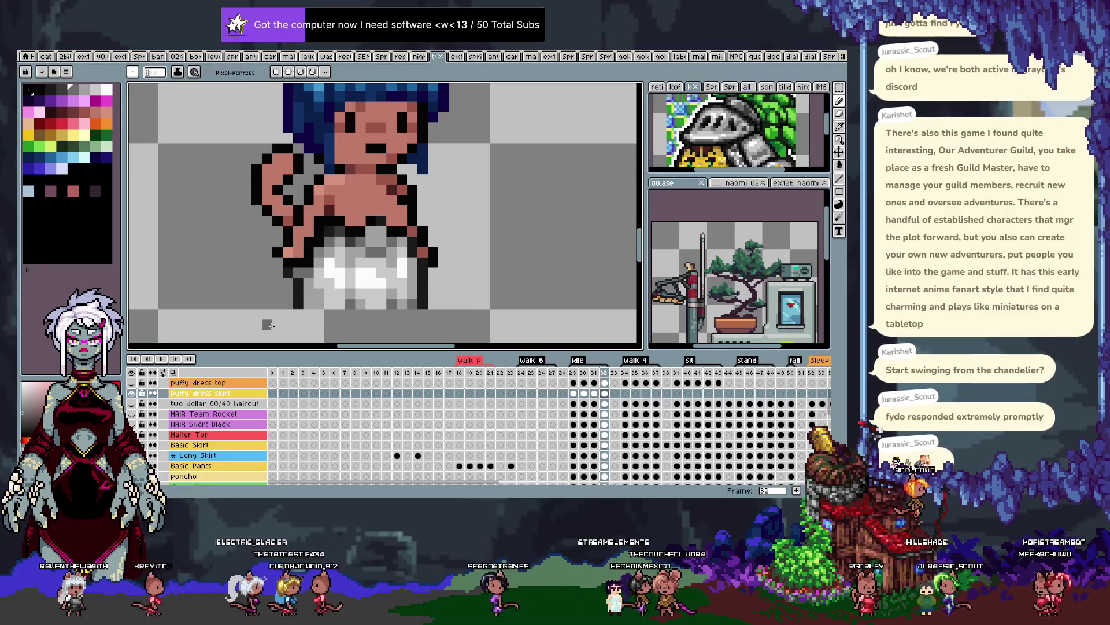
pyautogui.press('Return')
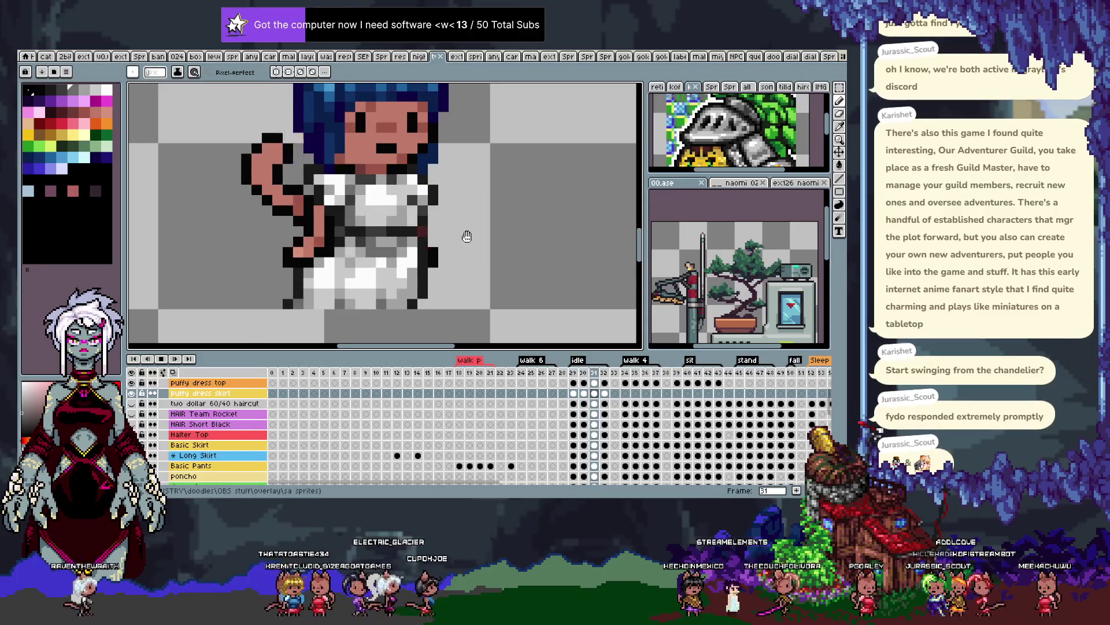
pyautogui.scroll(-2, 467, 236)
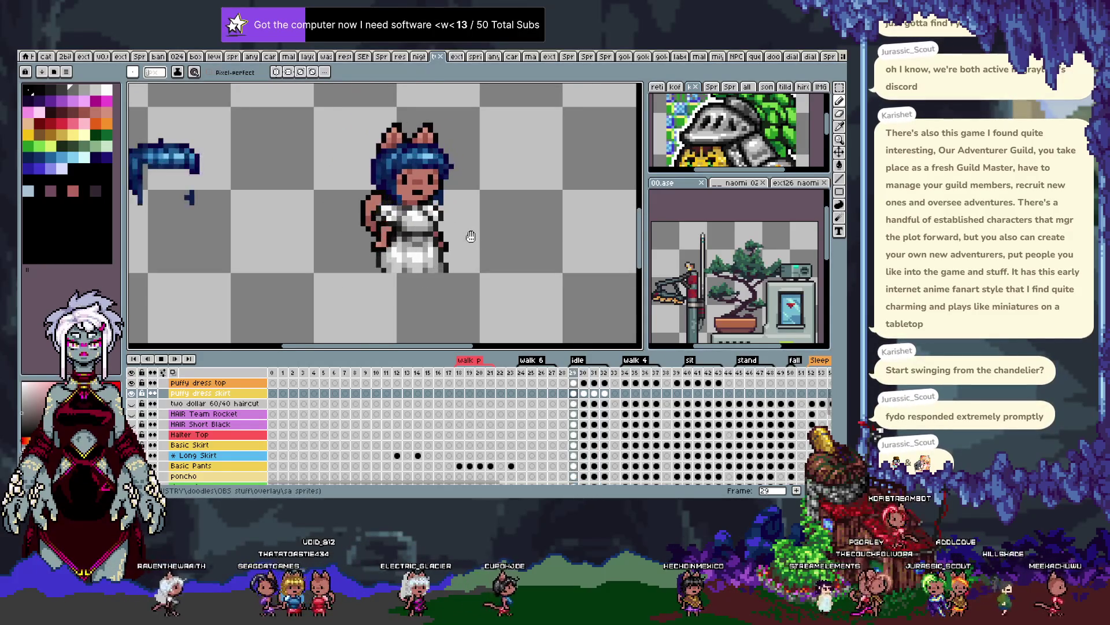
pyautogui.press('Return')
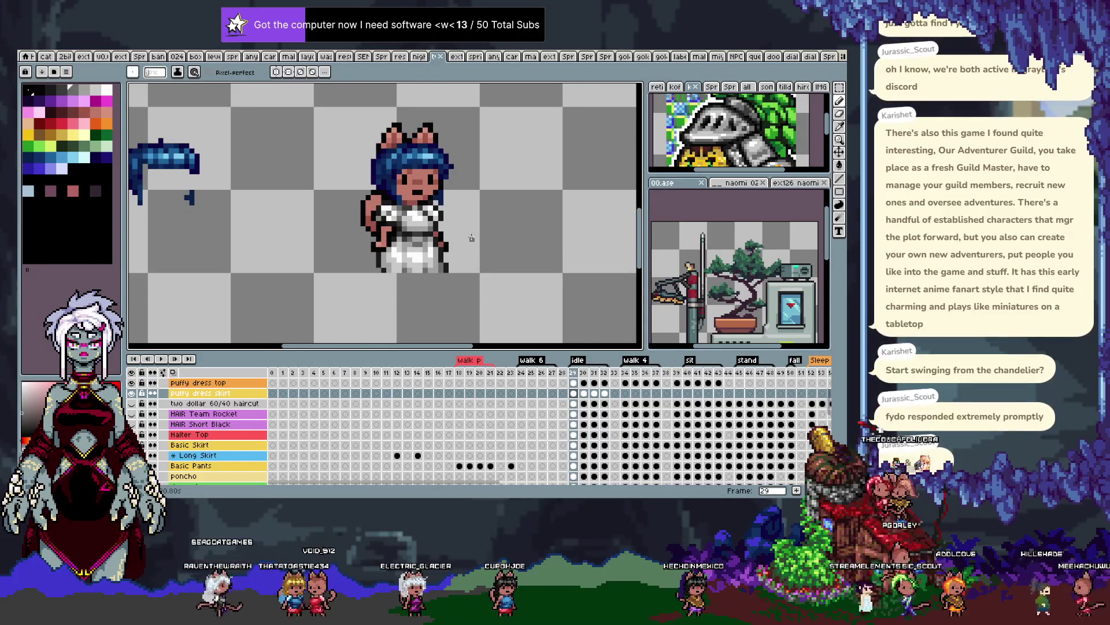
pyautogui.press('Right')
pyautogui.scroll(2, 467, 239)
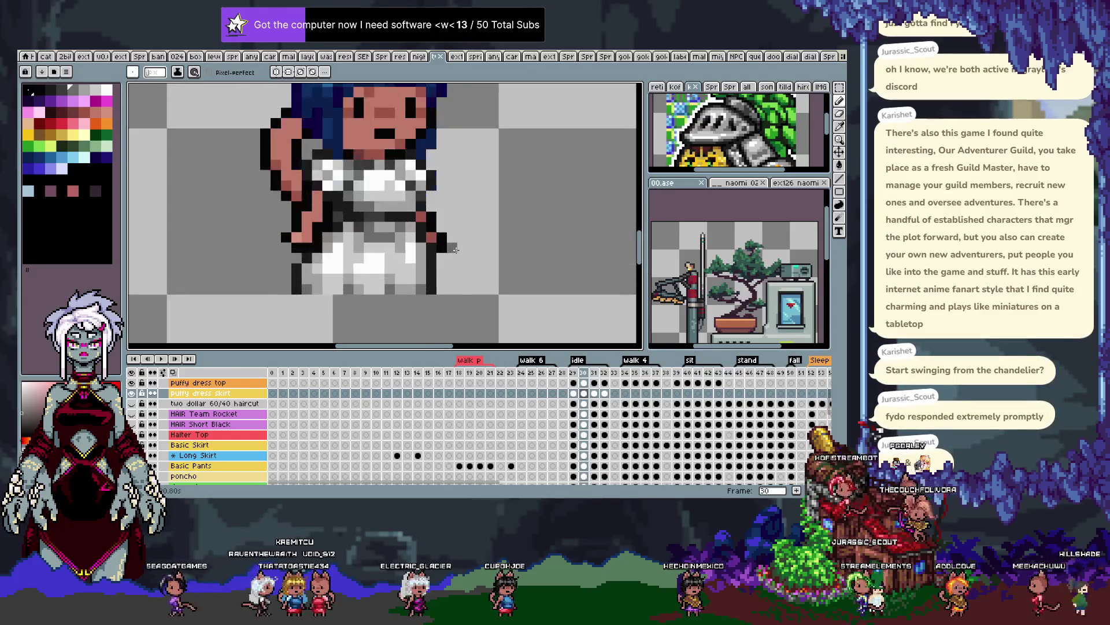
pyautogui.press('Right')
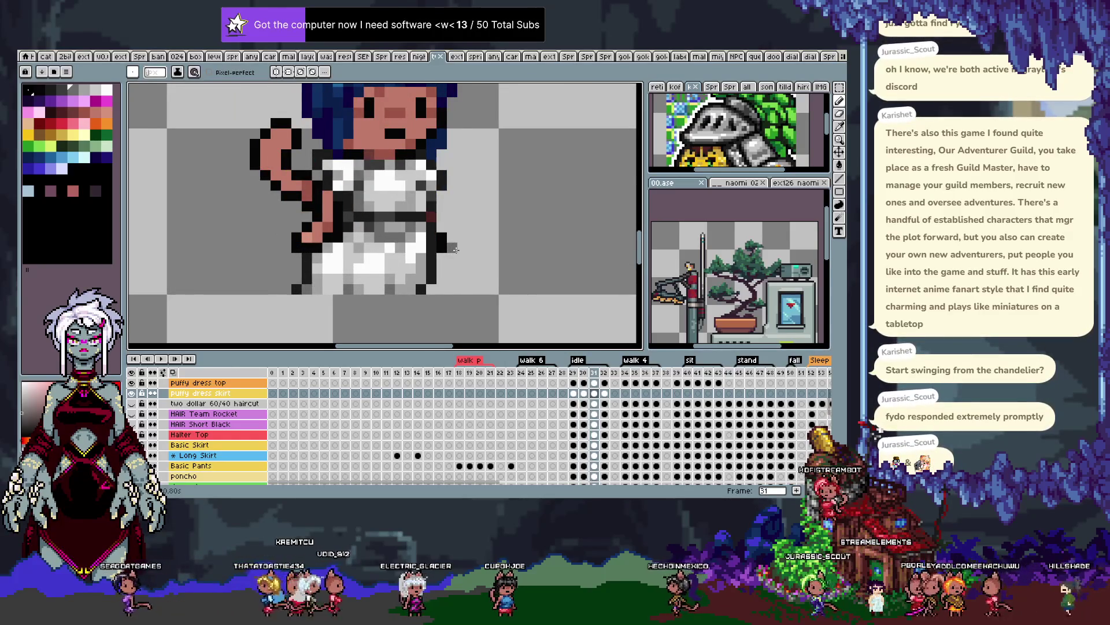
pyautogui.press('Left')
pyautogui.press('Right')
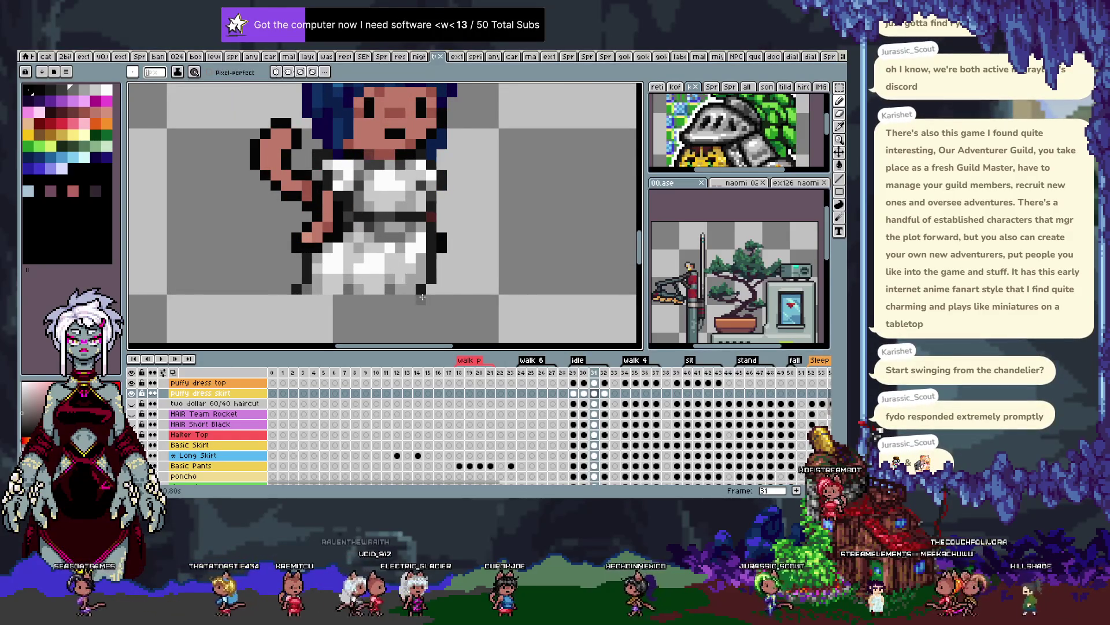
pyautogui.press('Right')
pyautogui.press('i')
pyautogui.press('b')
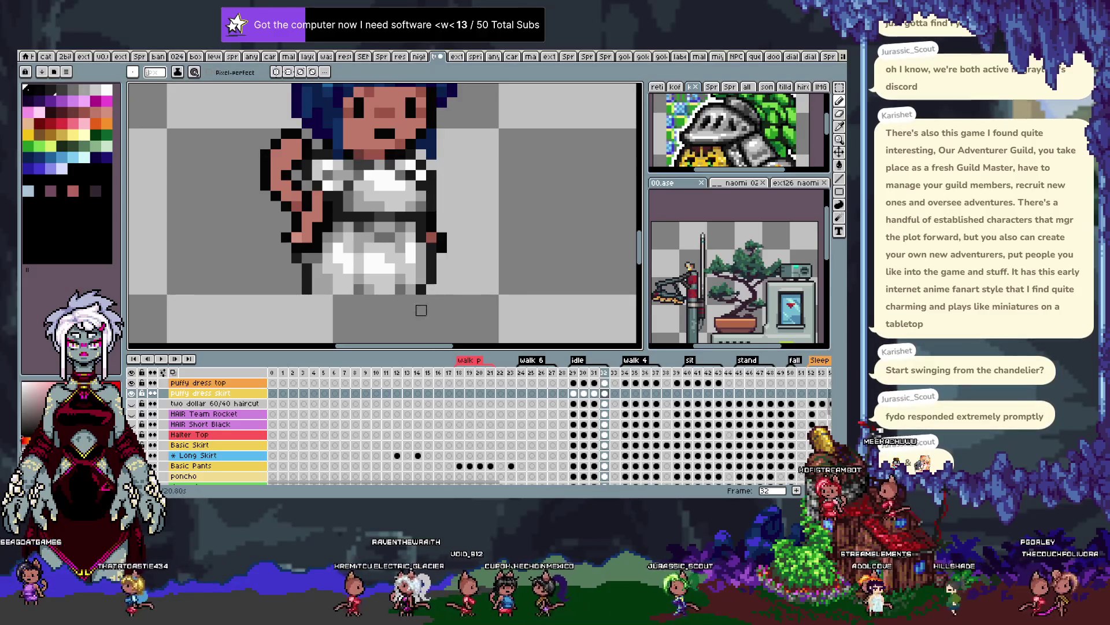
pyautogui.press('Left')
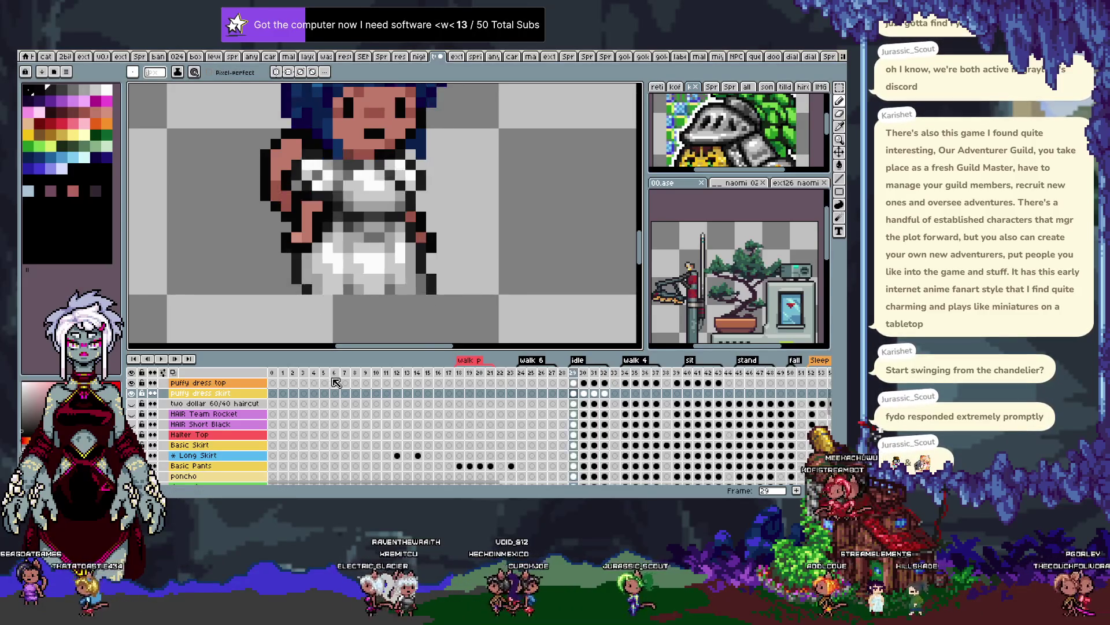
pyautogui.press('Left')
pyautogui.press('Right')
pyautogui.press('Right')
pyautogui.press('Left')
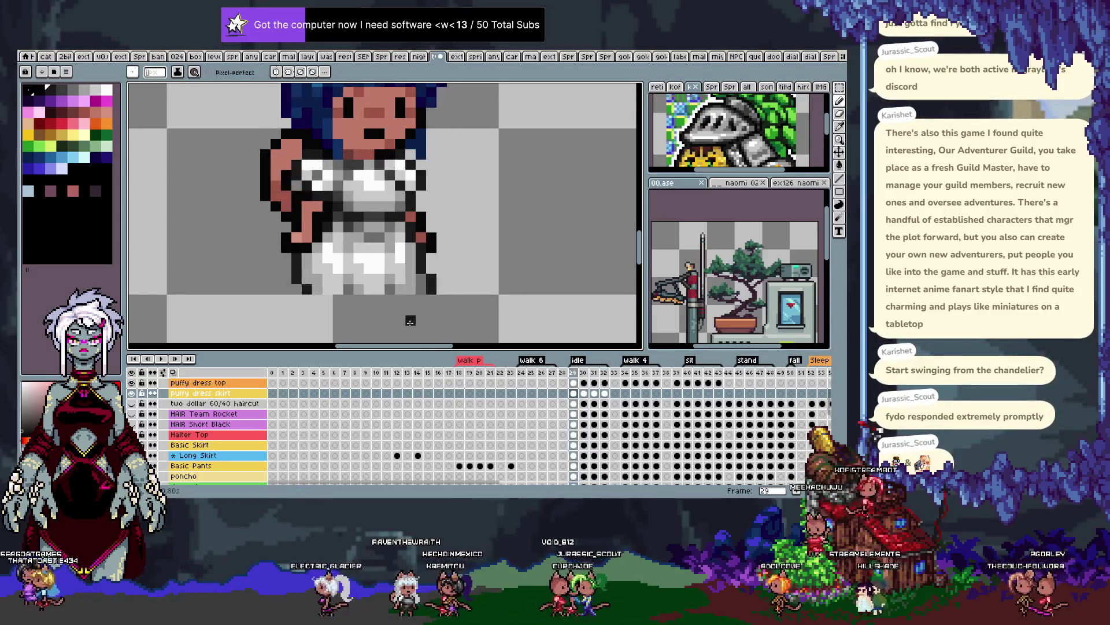
pyautogui.press('Left')
pyautogui.press('Right')
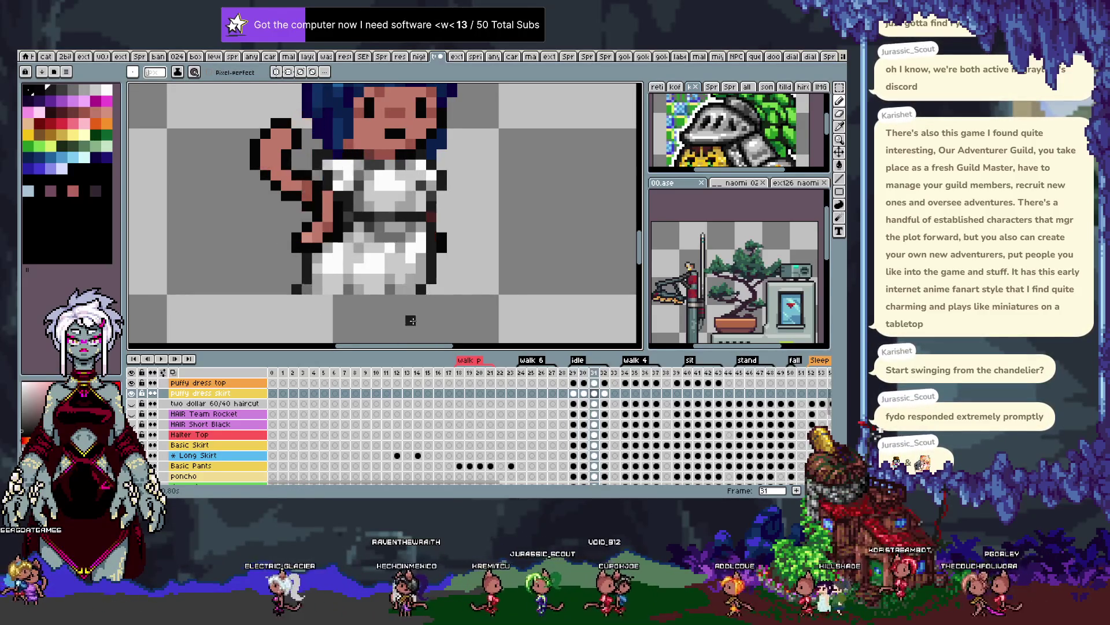
pyautogui.press('Left')
pyautogui.press('Left')
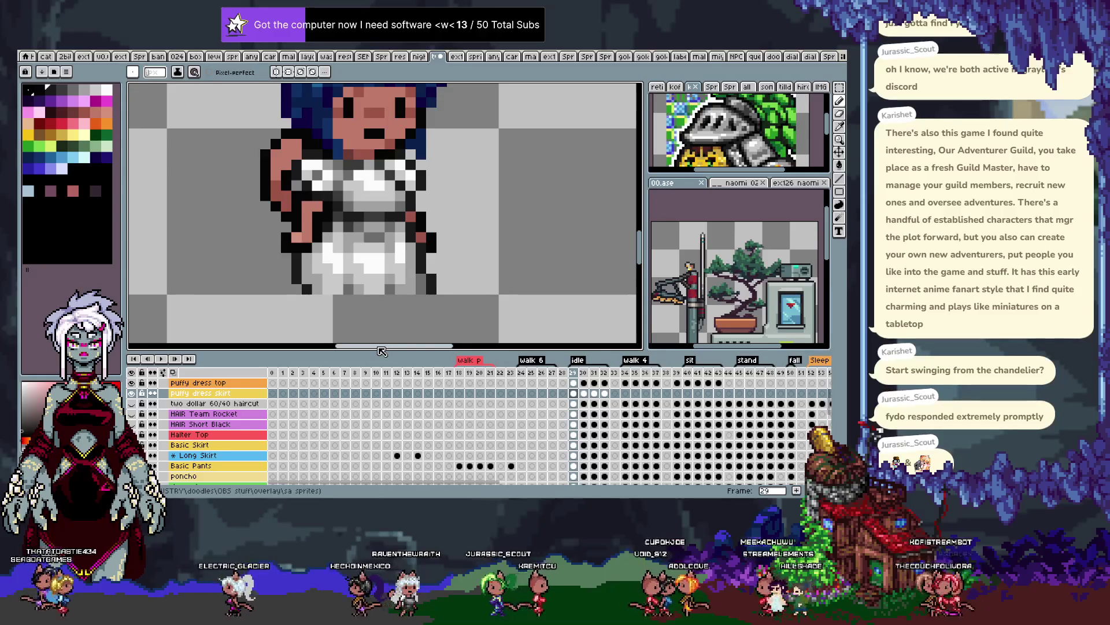
pyautogui.press('Right')
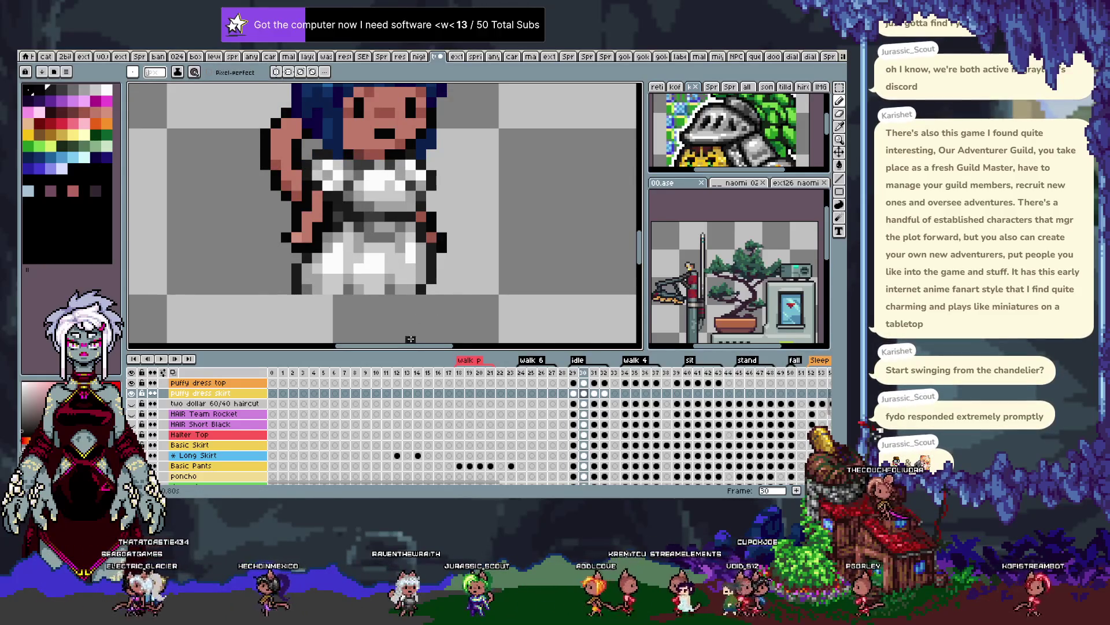
pyautogui.press('Right')
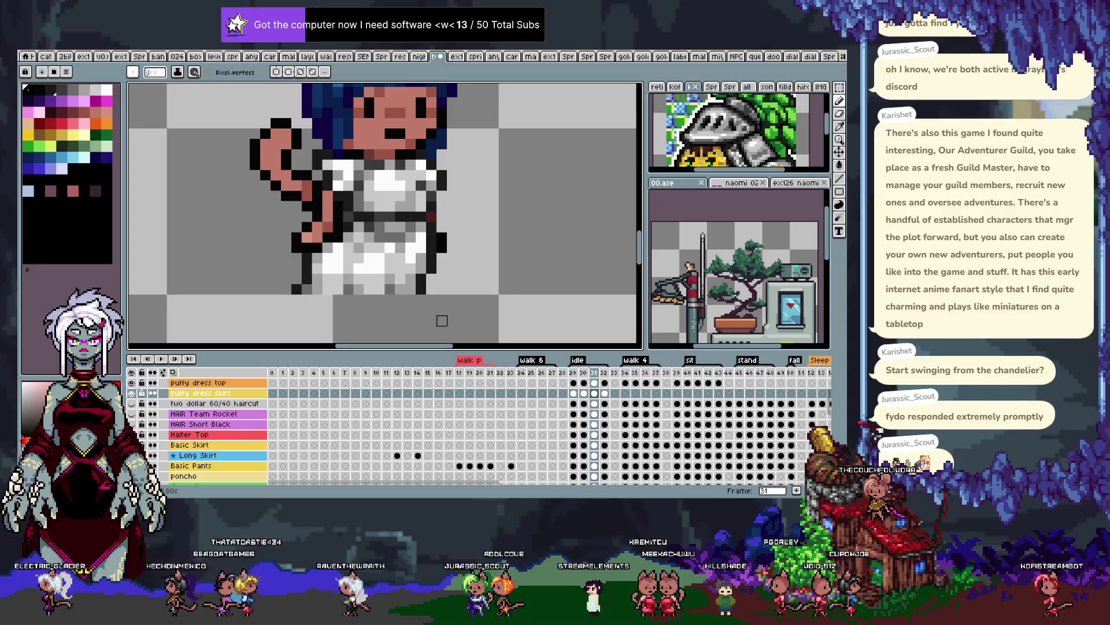
pyautogui.press('v')
pyautogui.press('Right')
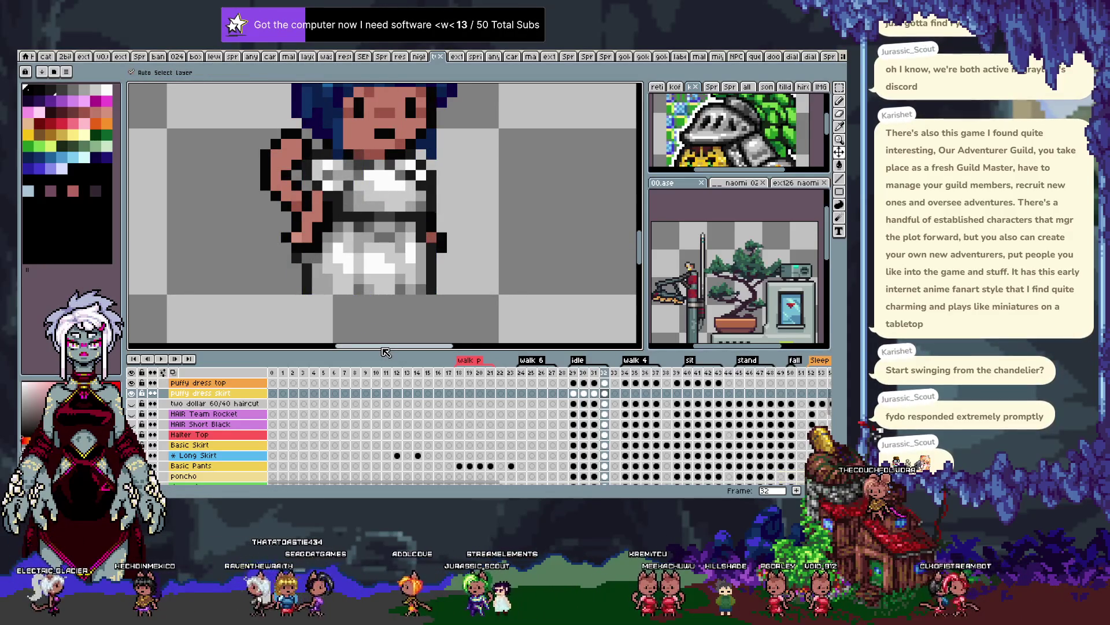
pyautogui.press('Left')
pyautogui.press('Left')
pyautogui.press('b')
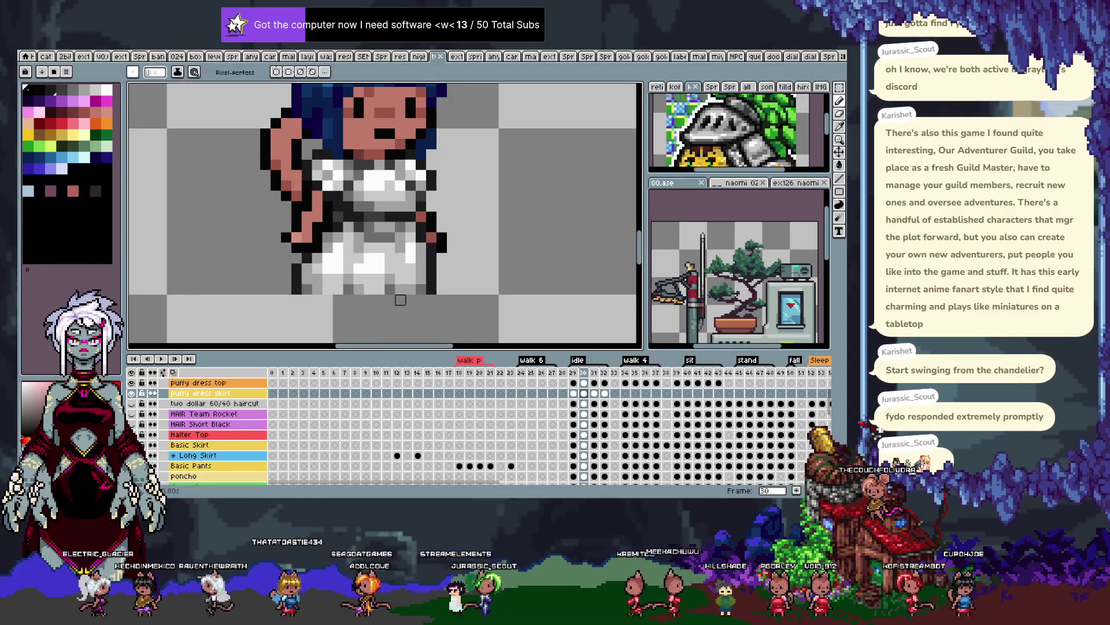
pyautogui.press('Right')
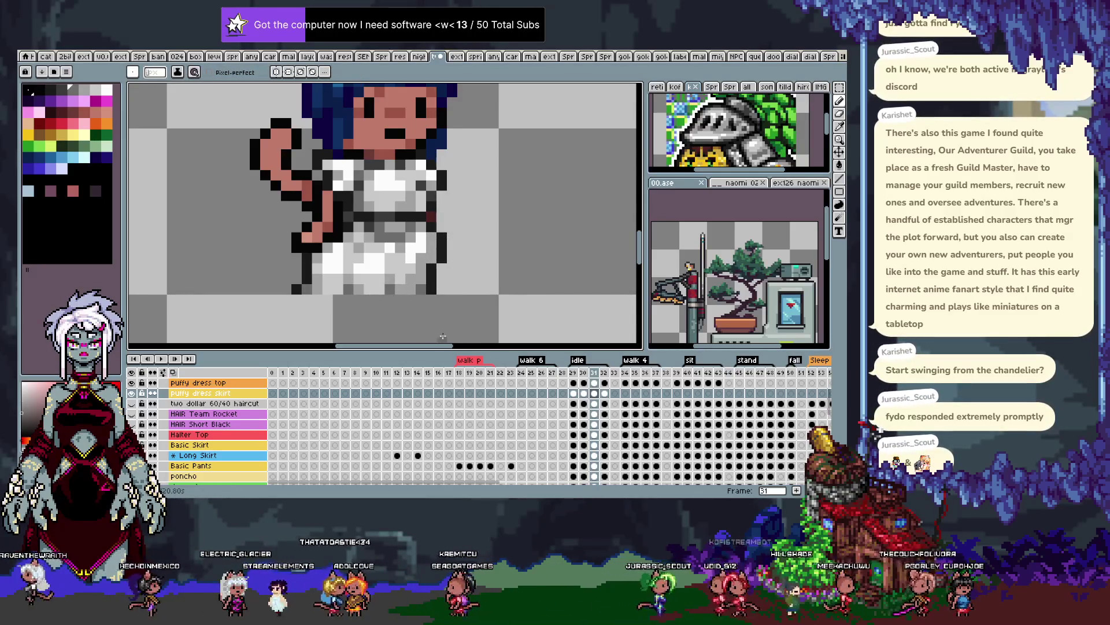
pyautogui.press('Right')
pyautogui.press('Left')
pyautogui.press('Right')
pyautogui.press('i')
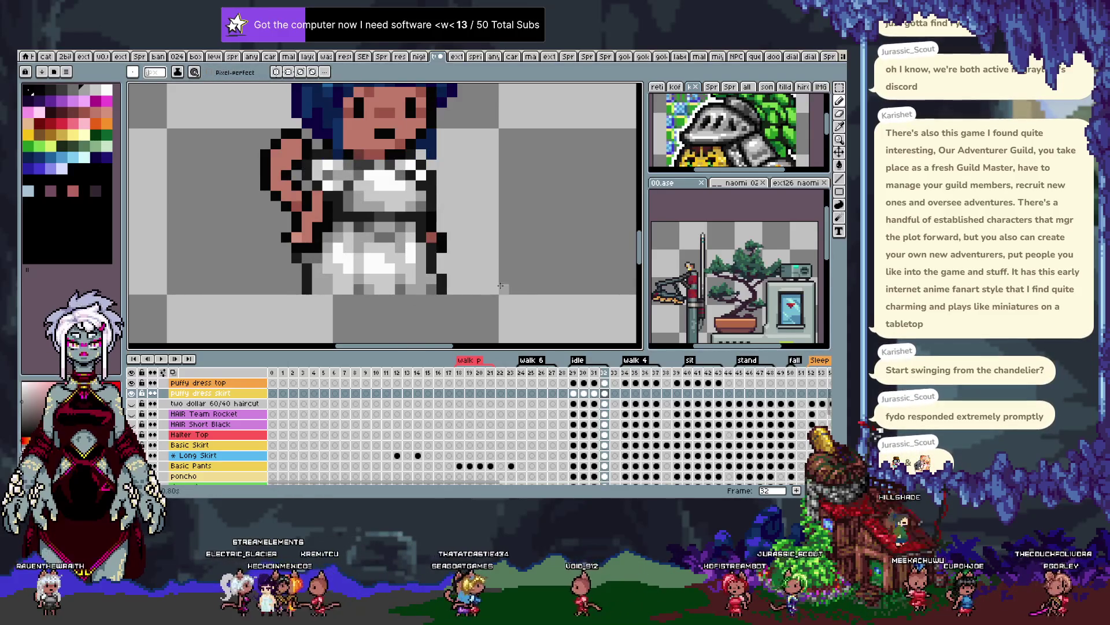
pyautogui.press('Right')
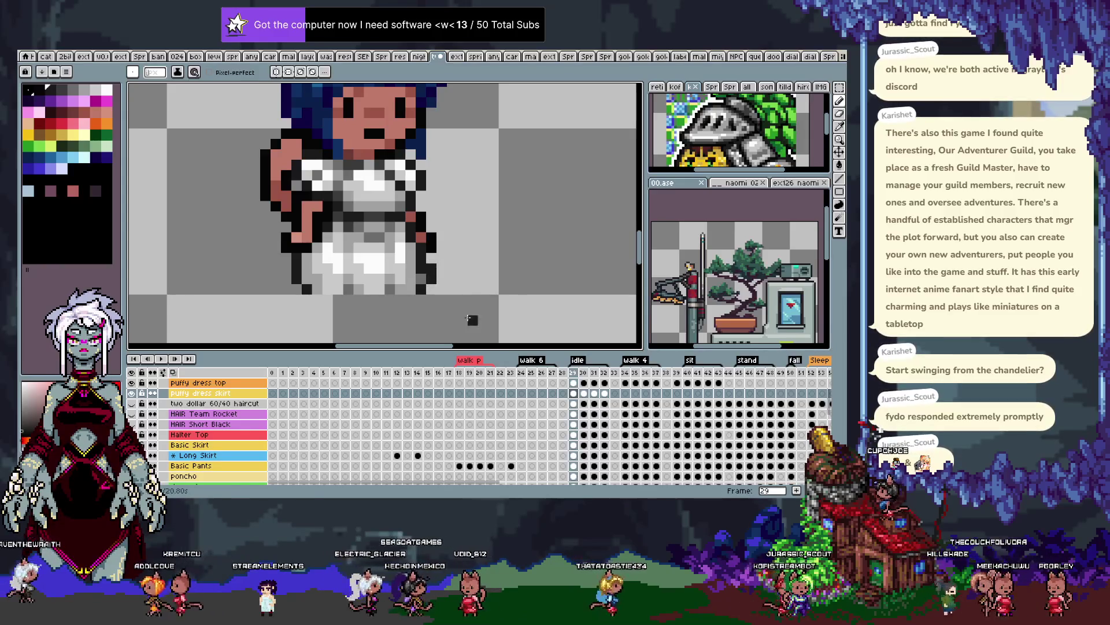
pyautogui.press('Return')
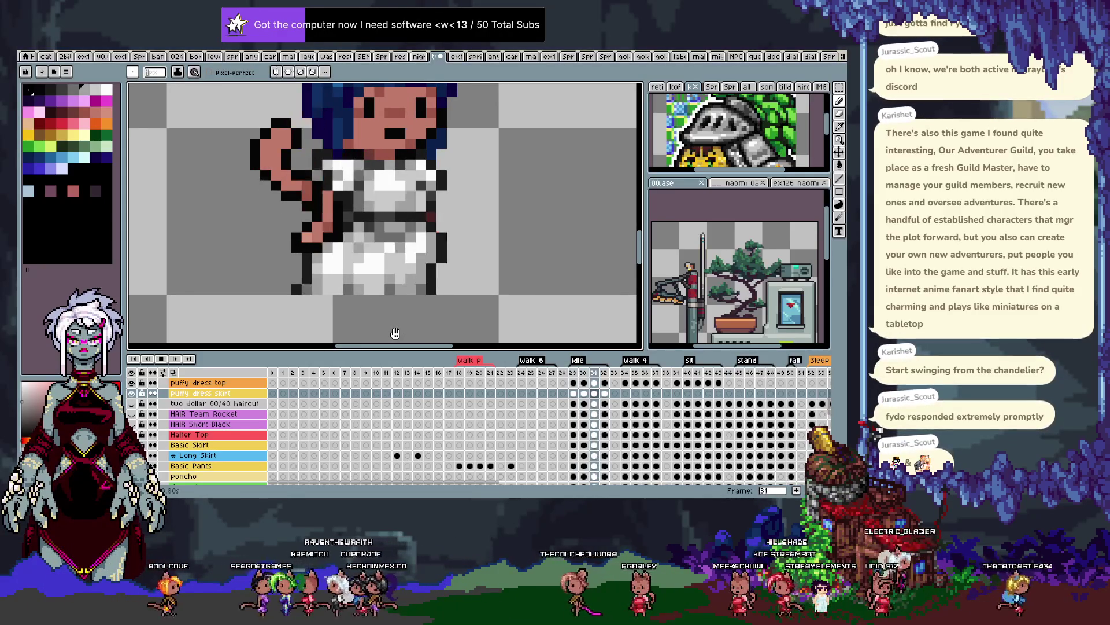
# Scroll the view while the white-dress idle animation loops through frames 29–32
pyautogui.scroll(-2, 441, 218)
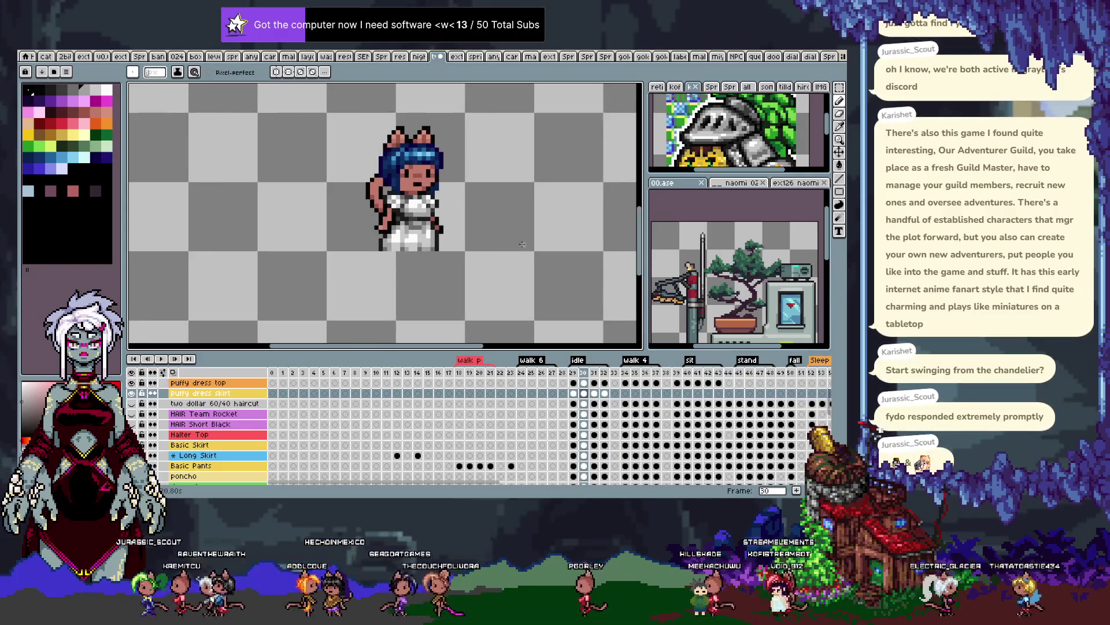
# Compare frames 31 and 32 and blacken a stray reddish pixel on frame 32's skirt
pyautogui.press('Right')
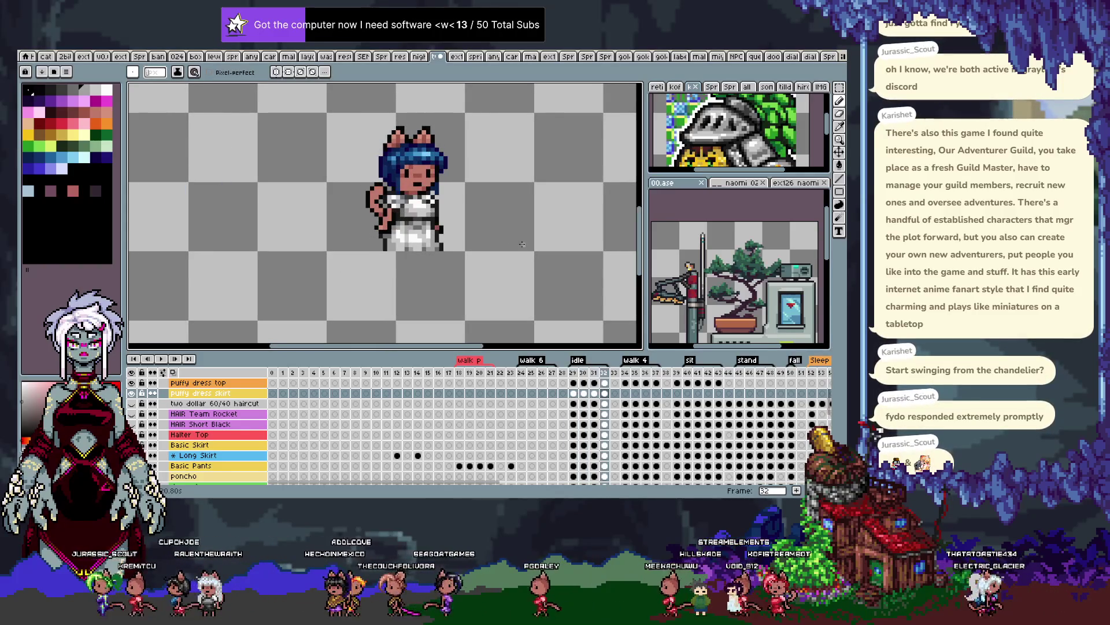
pyautogui.scroll(2, 453, 236)
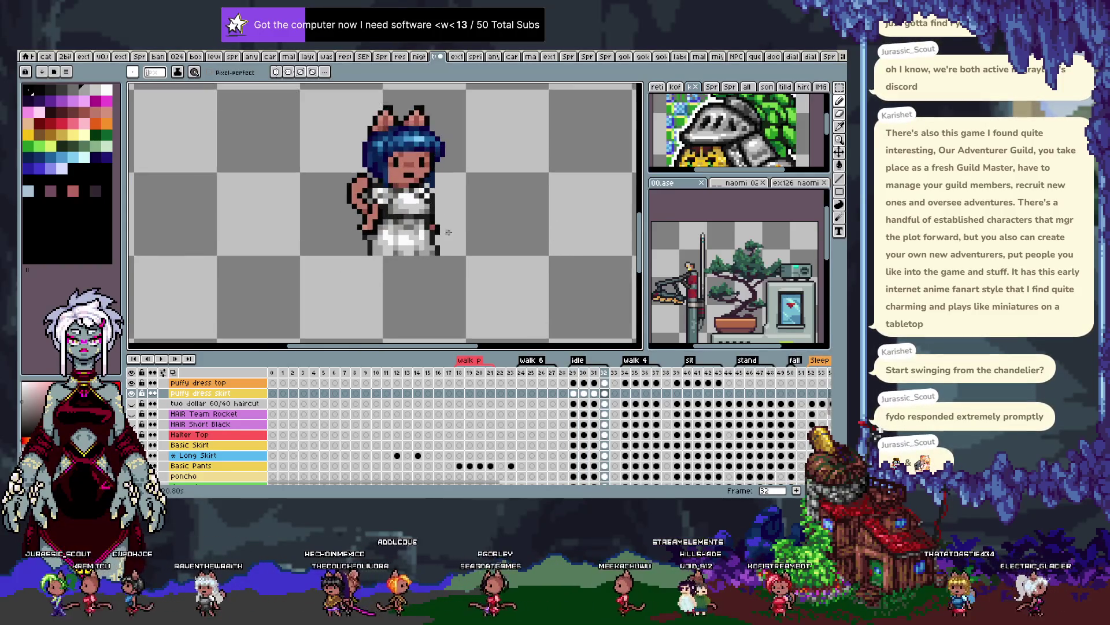
pyautogui.scroll(2, 452, 236)
pyautogui.scroll(2, 453, 236)
pyautogui.press('Left')
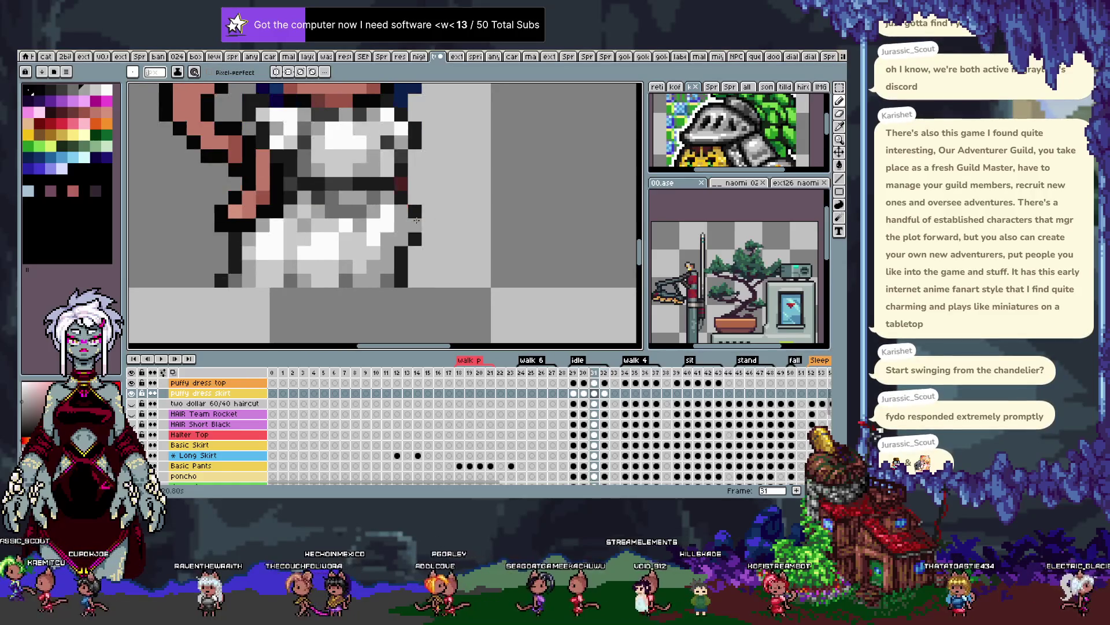
pyautogui.press('Right')
pyautogui.press('Left')
pyautogui.press('Right')
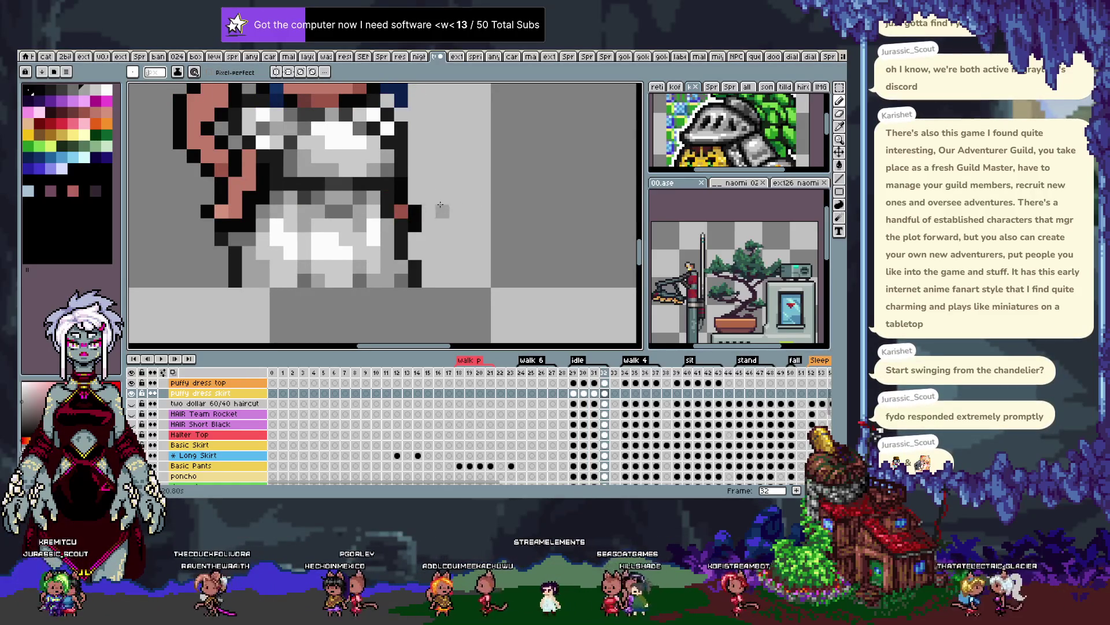
pyautogui.click(400, 211)
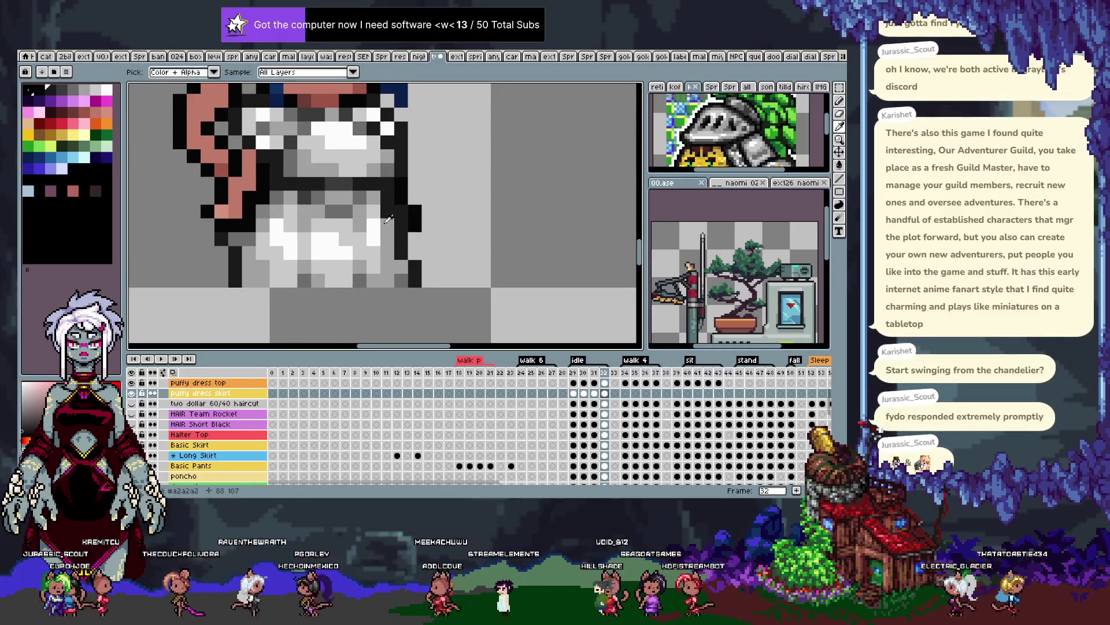
pyautogui.press('i')
pyautogui.press('b')
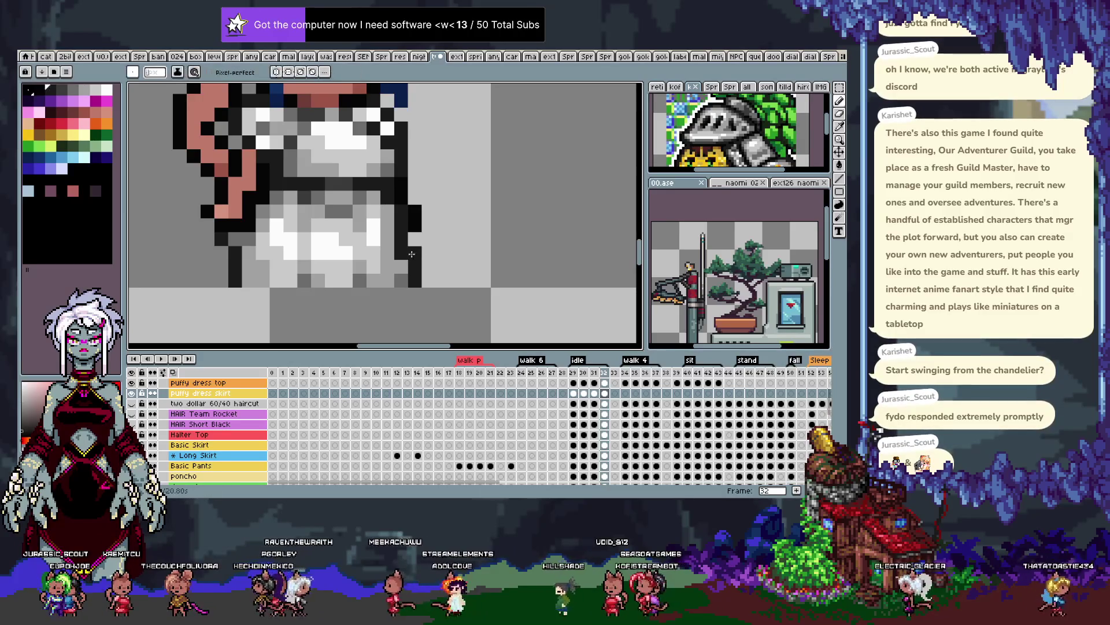
pyautogui.press('Left')
pyautogui.press('Right')
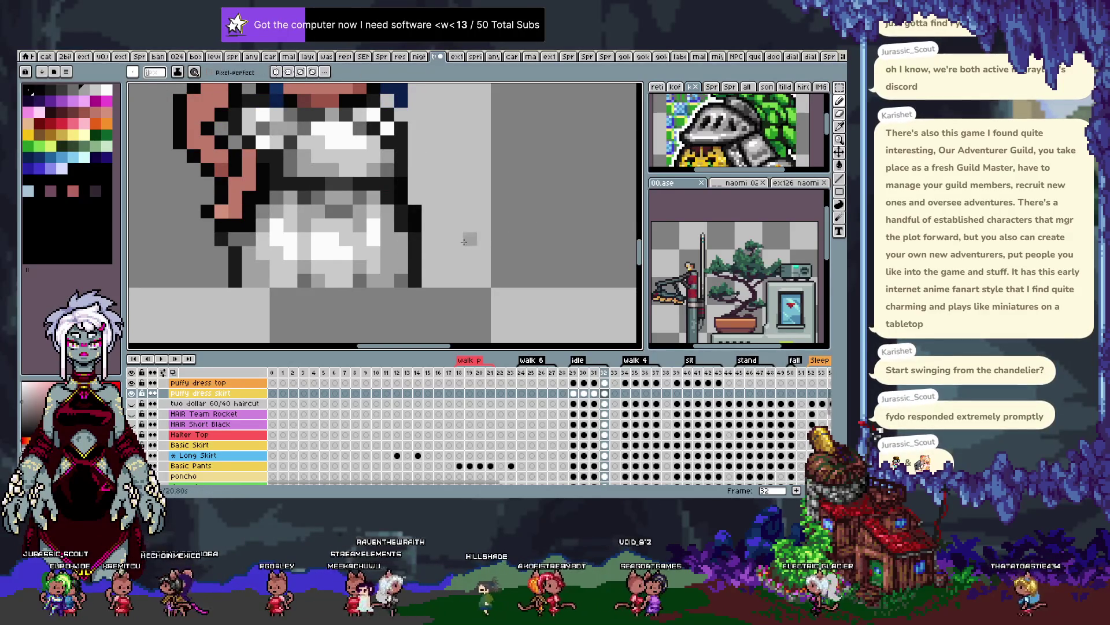
# Add a dark outline pixel beside the skirt, turn two outline pixels grey, and play the idle loop
pyautogui.press('Left')
pyautogui.press('Left')
pyautogui.press('Left')
pyautogui.click(409, 260)
pyautogui.moveTo(408, 271); pyautogui.dragTo(398, 259)
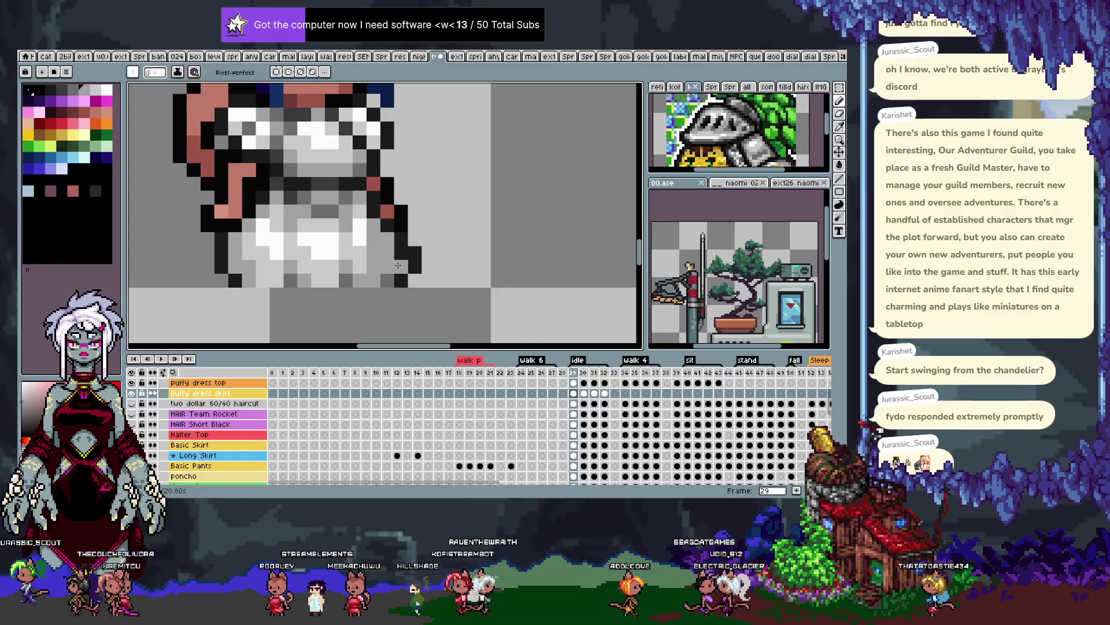
pyautogui.scroll(-3, 393, 277)
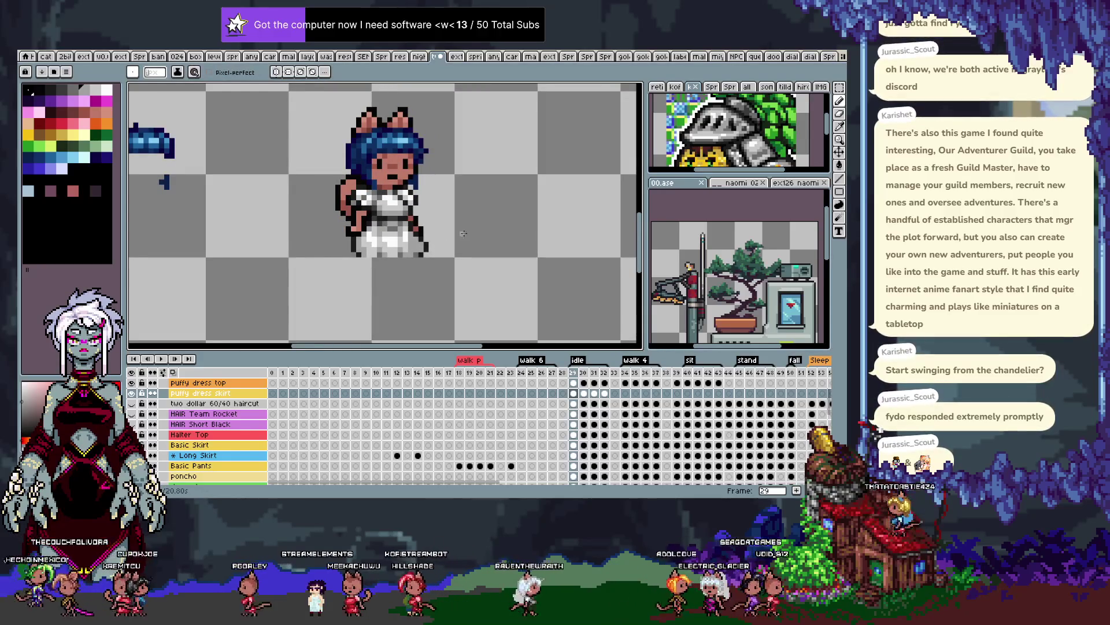
pyautogui.press('Right')
pyautogui.press('Left')
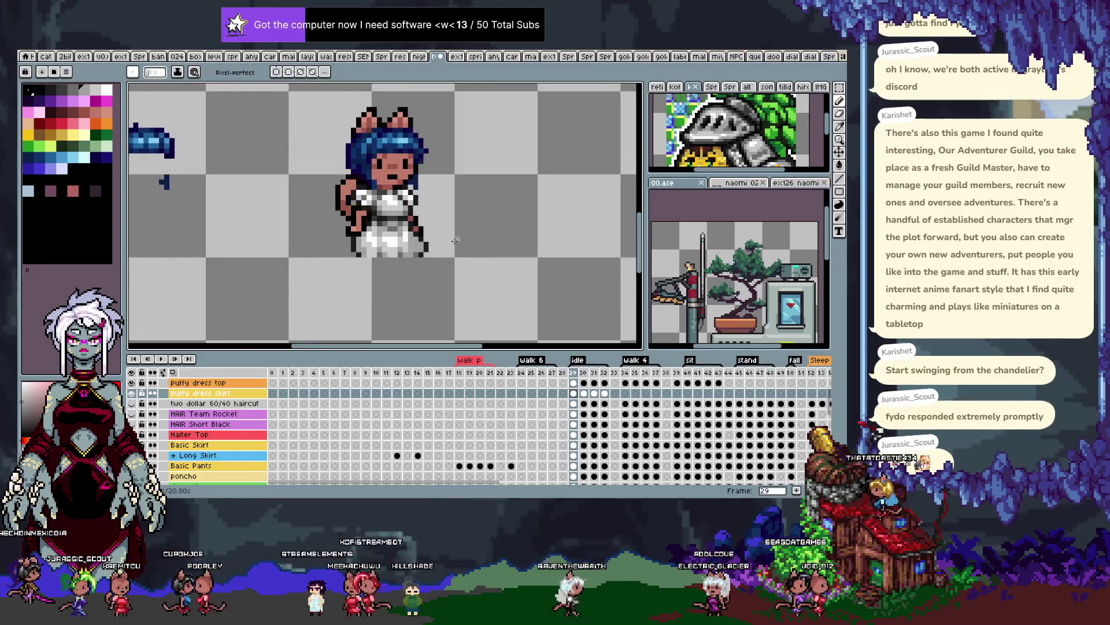
pyautogui.press('Right')
pyautogui.scroll(3, 413, 251)
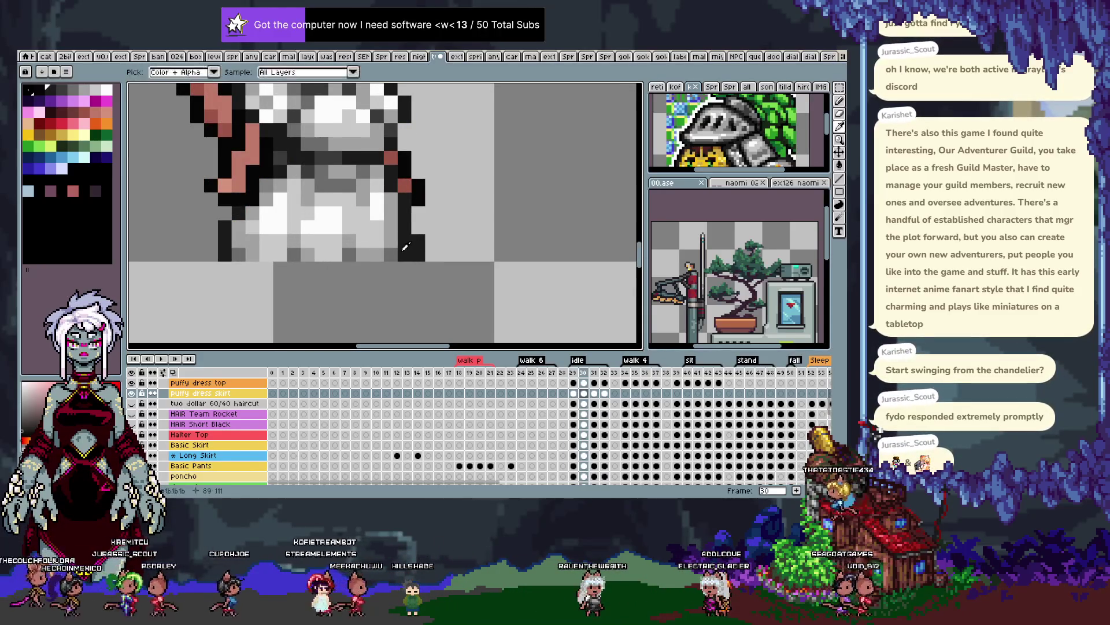
pyautogui.scroll(-3, 481, 240)
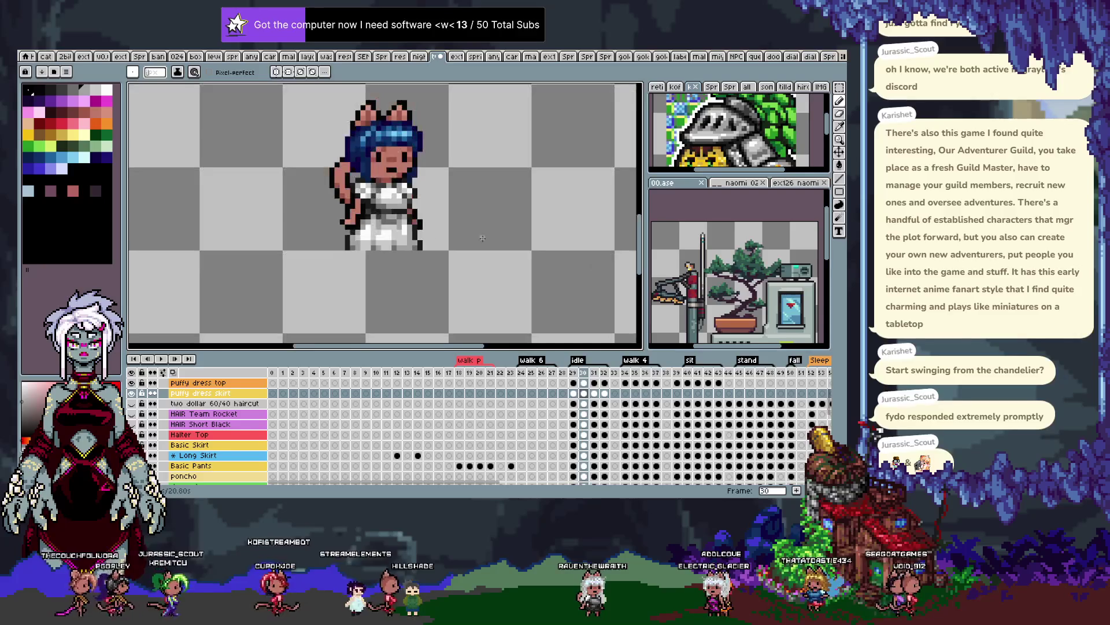
pyautogui.scroll(3, 413, 248)
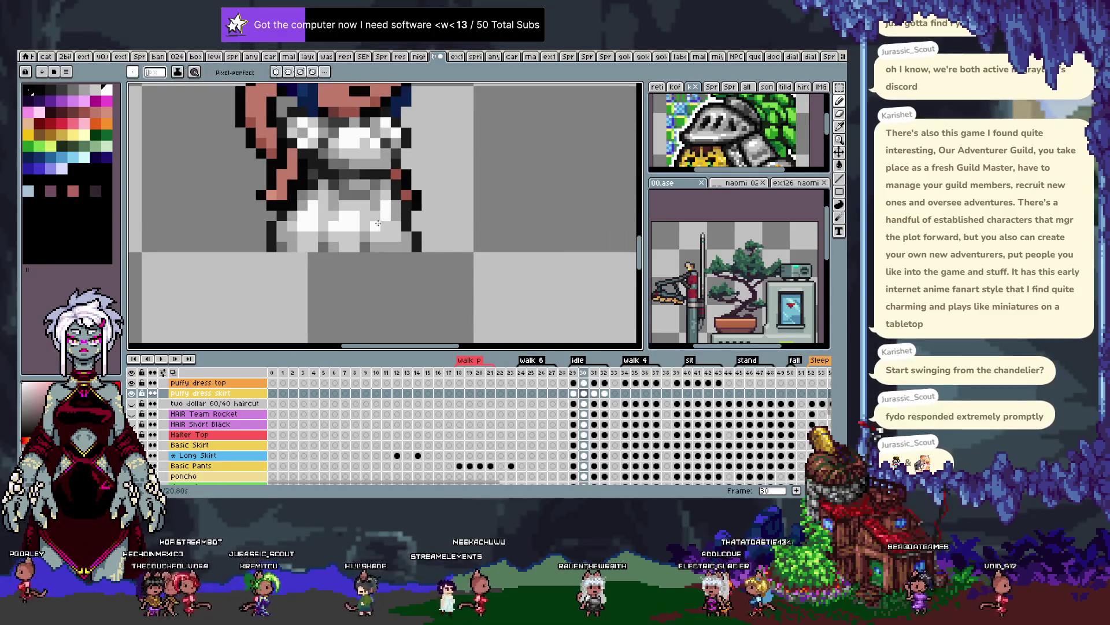
pyautogui.scroll(-2, 430, 221)
pyautogui.press('Return')
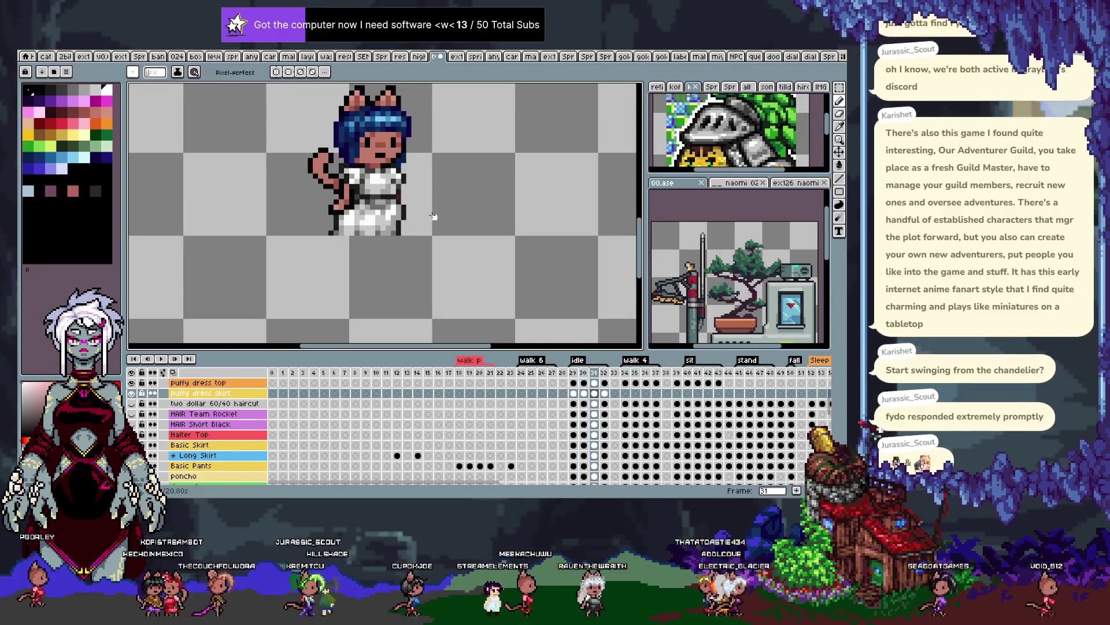
pyautogui.scroll(2, 393, 228)
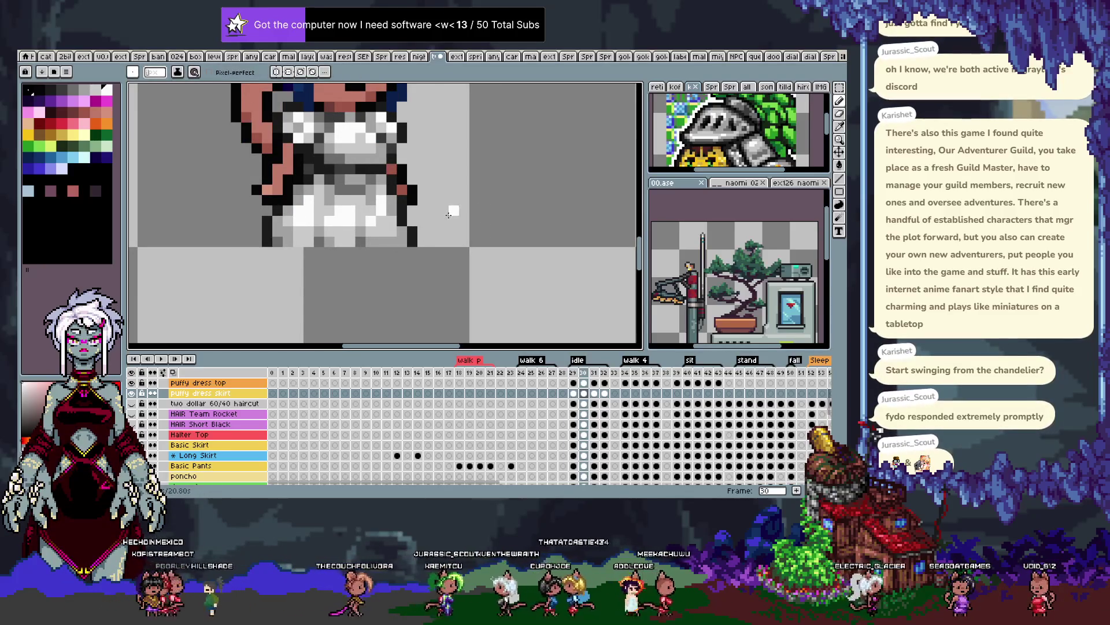
# Check the skirt layer's bounds, then select the puffy dress top layer
pyautogui.press('b')
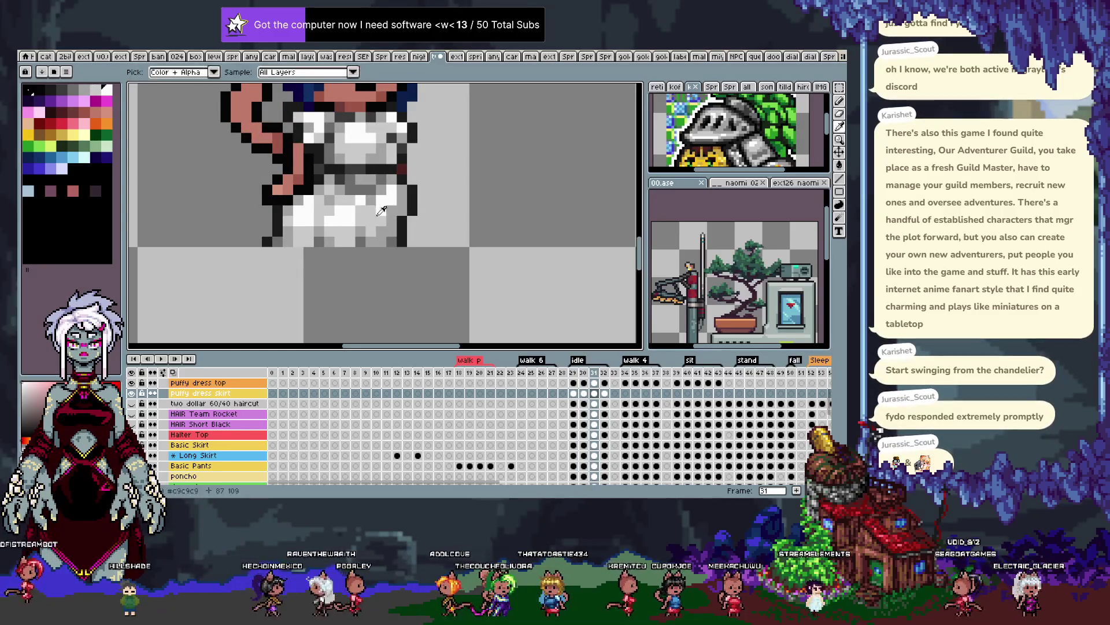
pyautogui.press('alt')
pyautogui.press('alt')
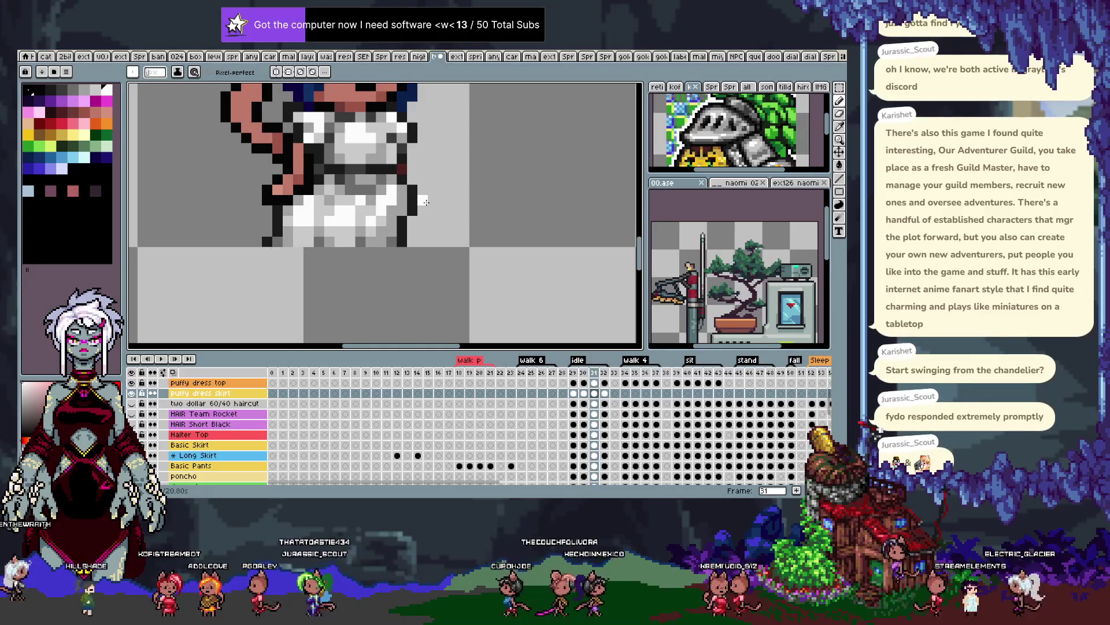
pyautogui.scroll(1, 421, 202)
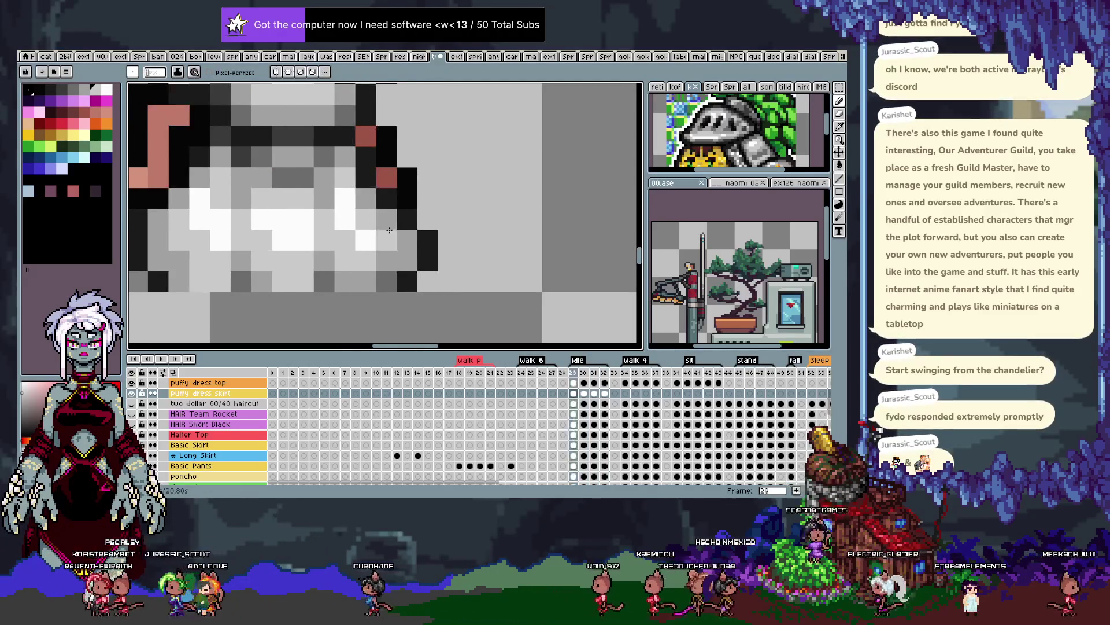
pyautogui.scroll(-2, 428, 214)
pyautogui.scroll(-2, 470, 186)
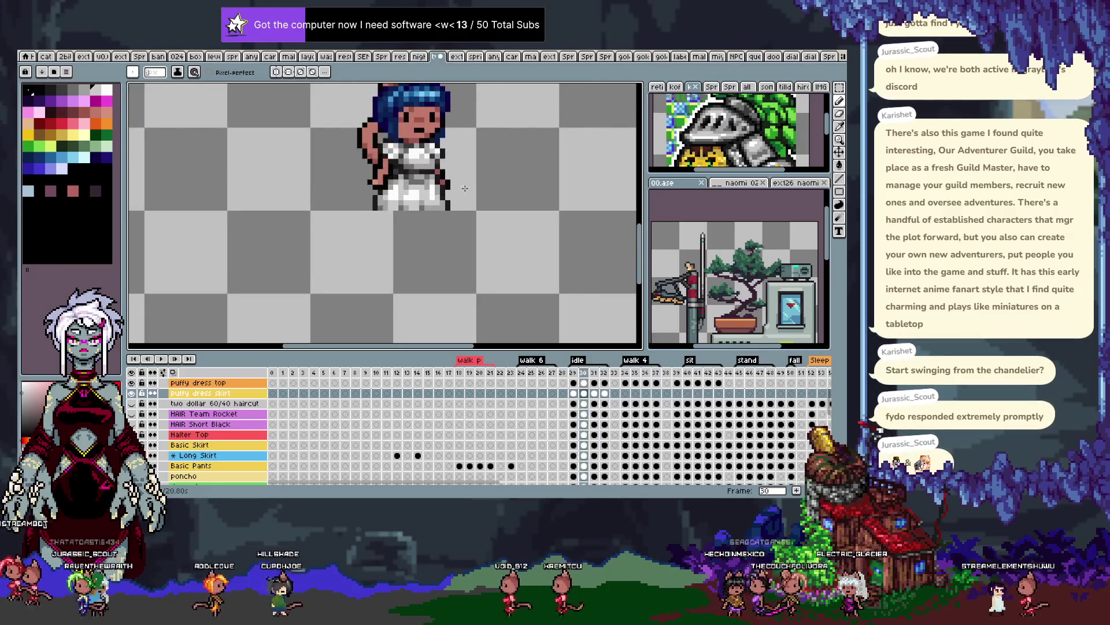
pyautogui.scroll(3, 444, 189)
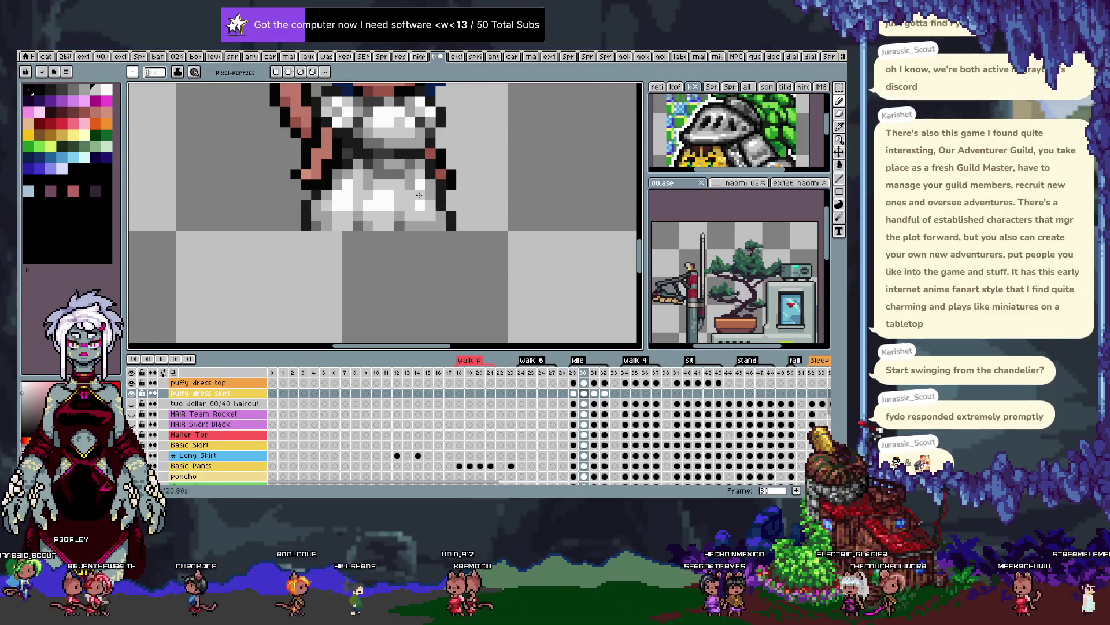
pyautogui.scroll(-3, 457, 194)
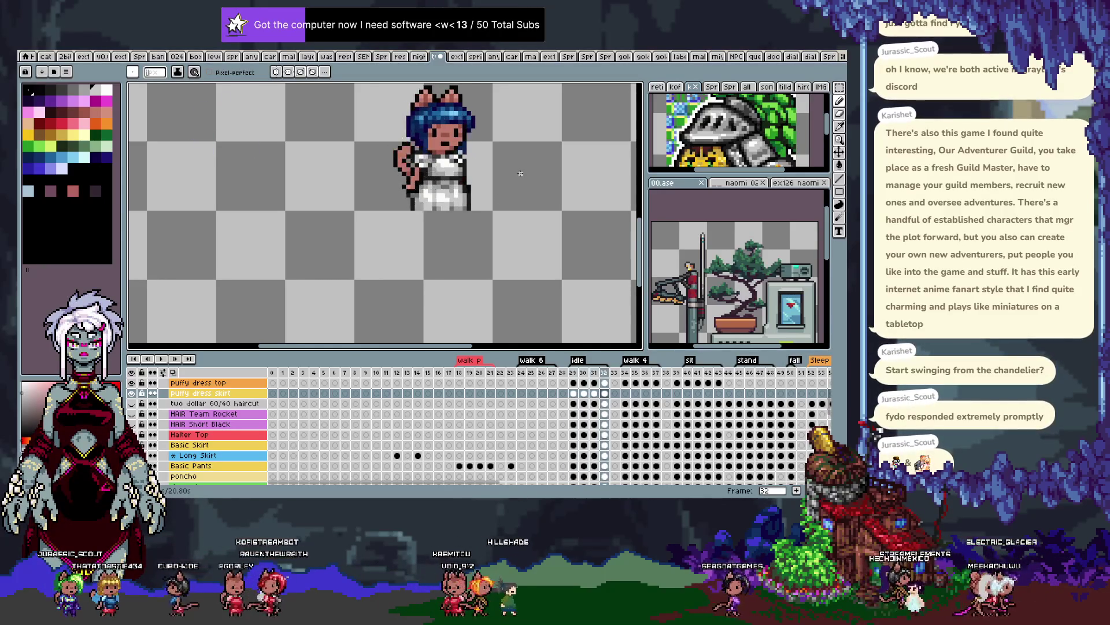
pyautogui.press('v')
pyautogui.press('b')
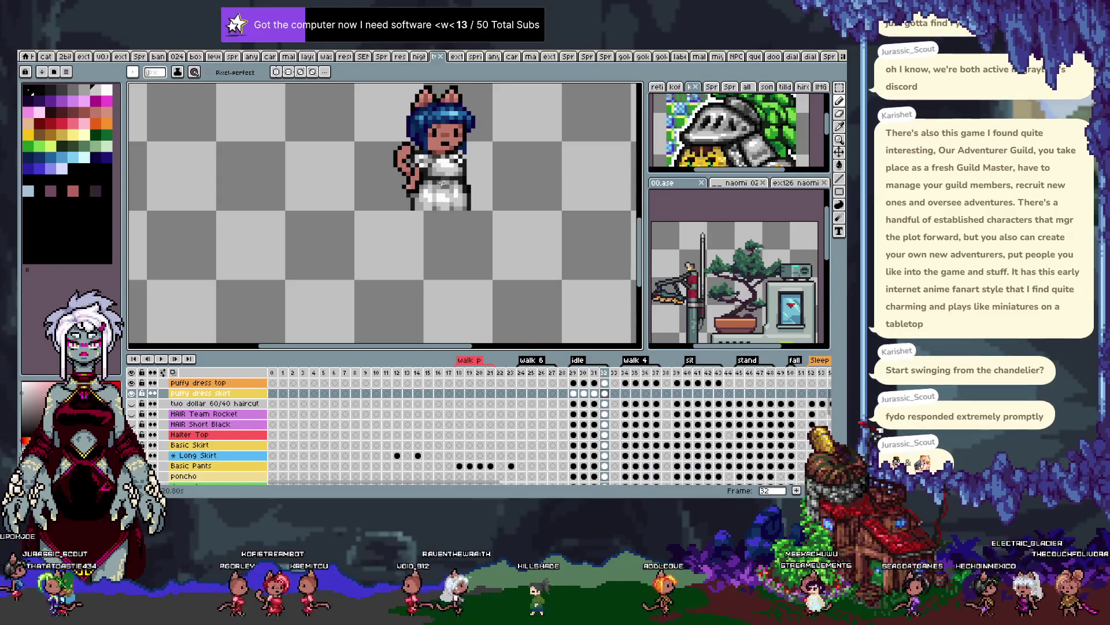
pyautogui.scroll(4, 452, 184)
pyautogui.hotkey('alt', 'Up')
# Hide the puffy dress skirt layer and retouch the waist pixels, undoing and redoing strokes
pyautogui.press('i')
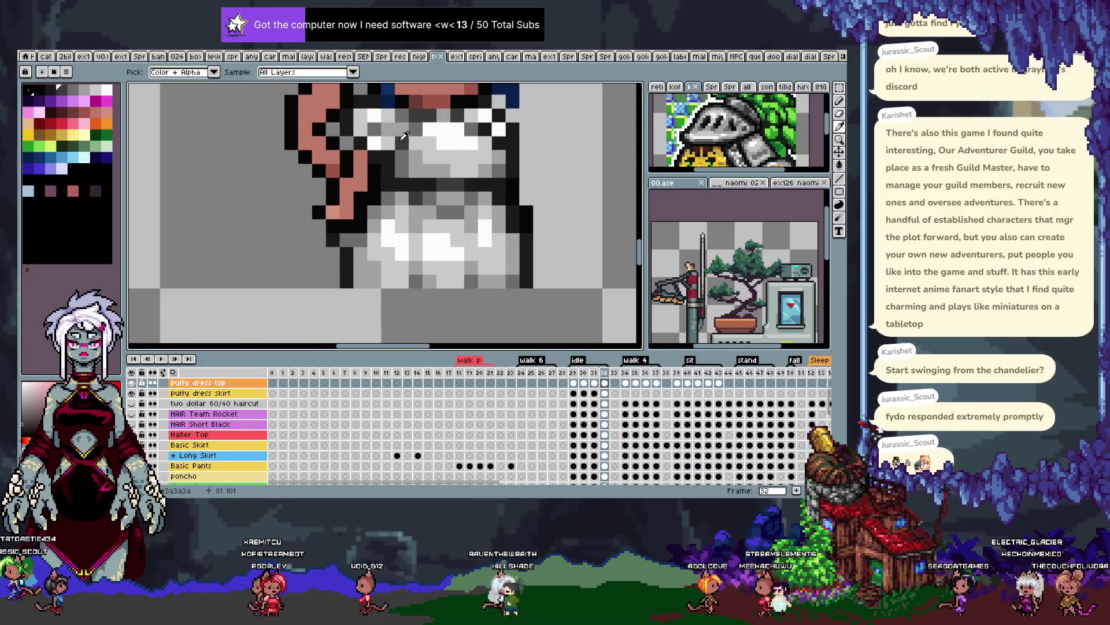
pyautogui.press('b')
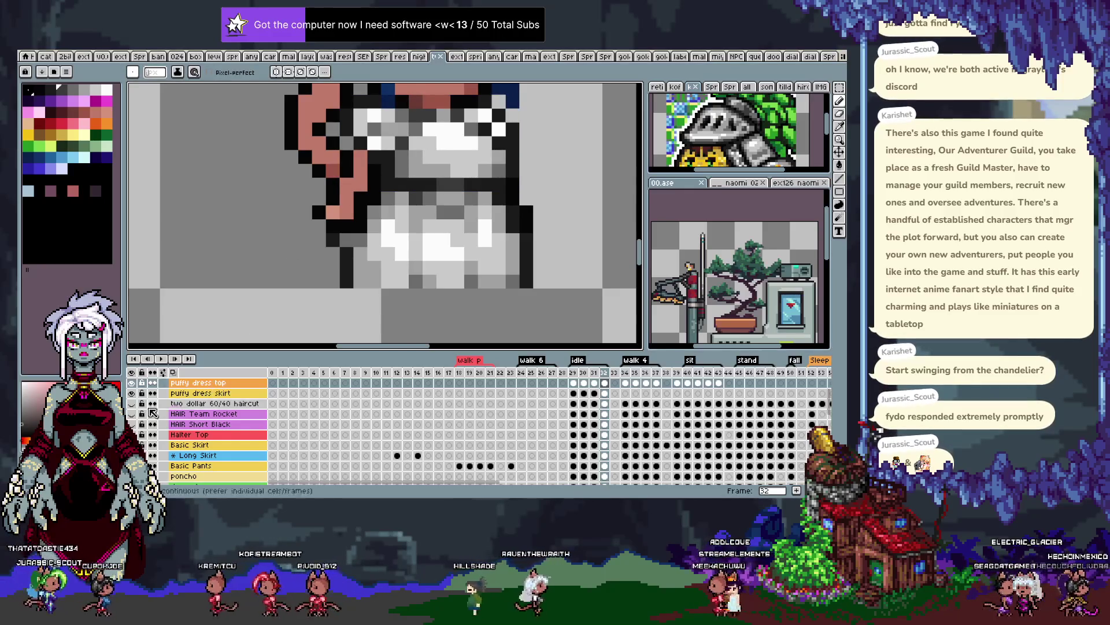
pyautogui.click(133, 393)
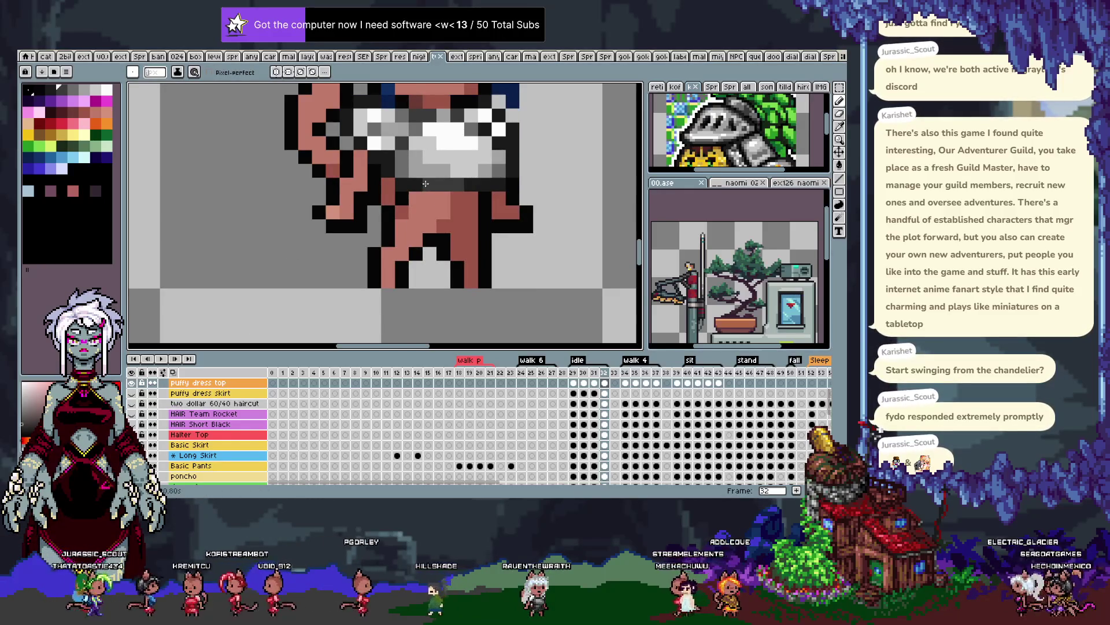
pyautogui.hotkey('ctrl', 'z')
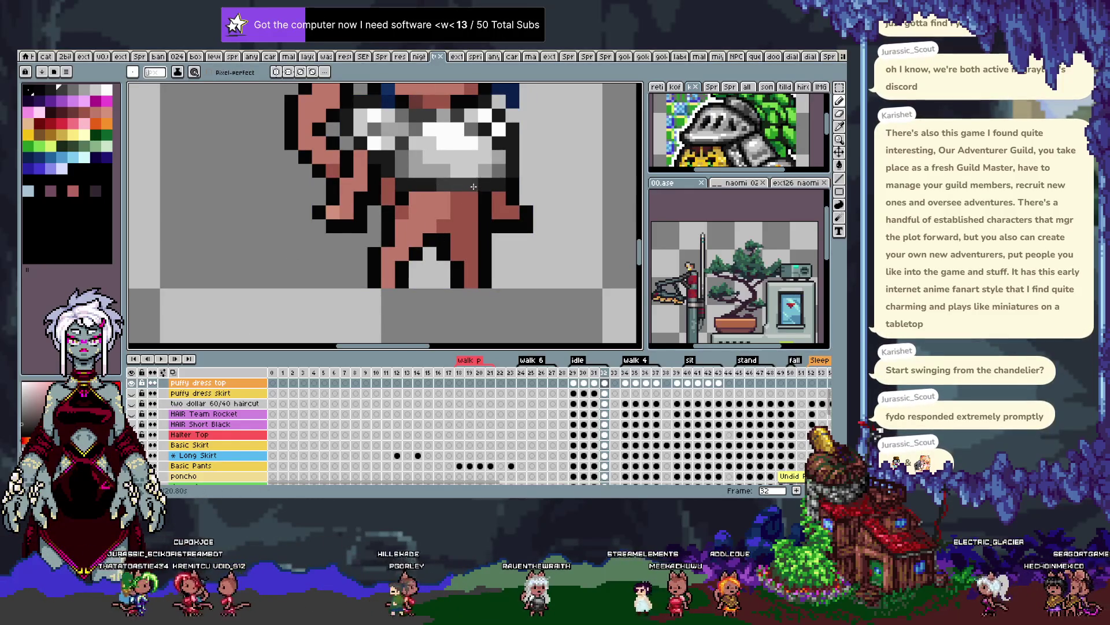
pyautogui.press('i')
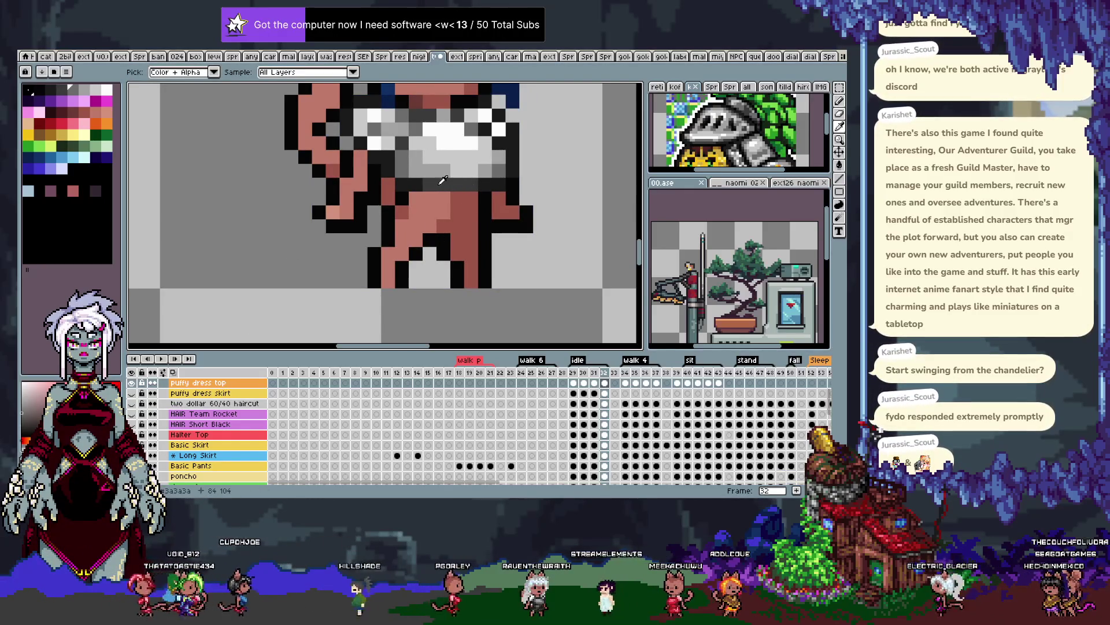
pyautogui.press('b')
pyautogui.press('v')
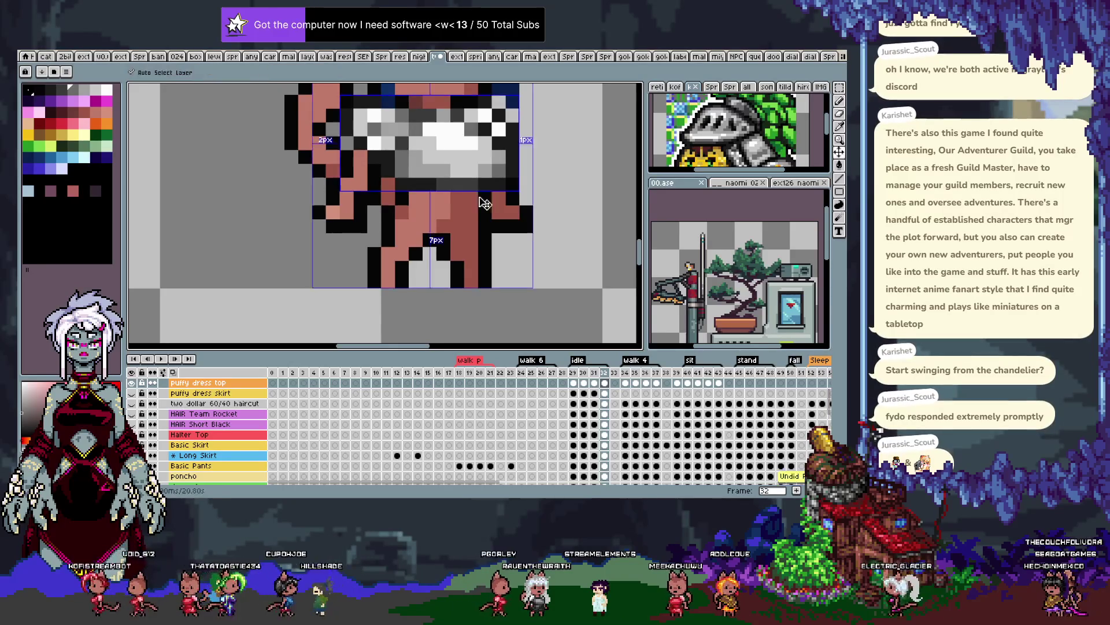
pyautogui.press('b')
pyautogui.hotkey('ctrl', 'y')
pyautogui.scroll(-3, 459, 186)
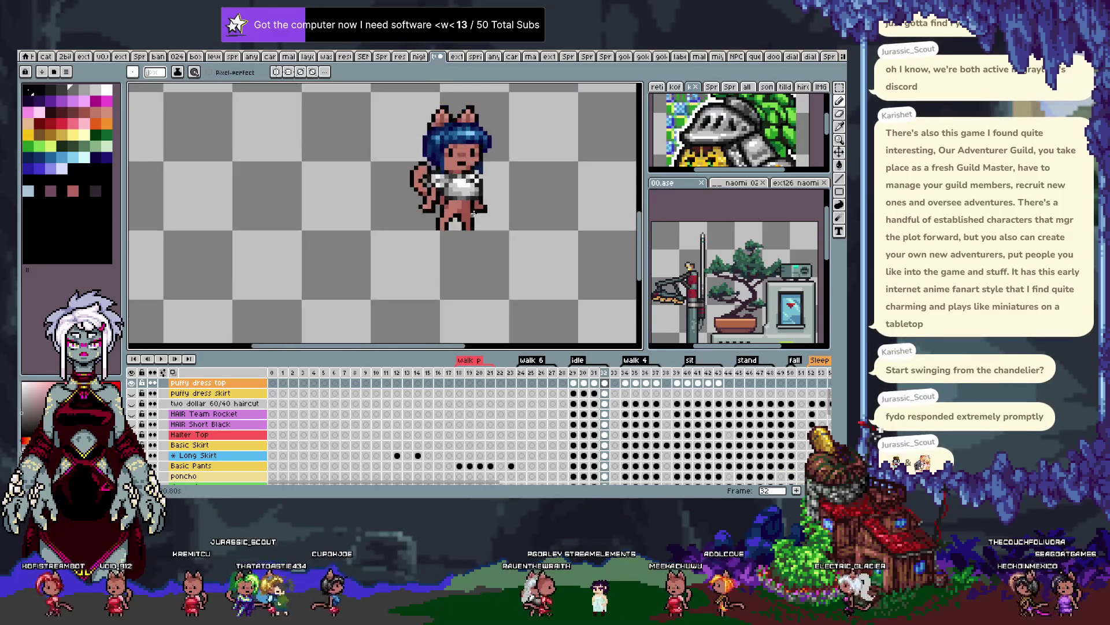
pyautogui.scroll(3, 482, 197)
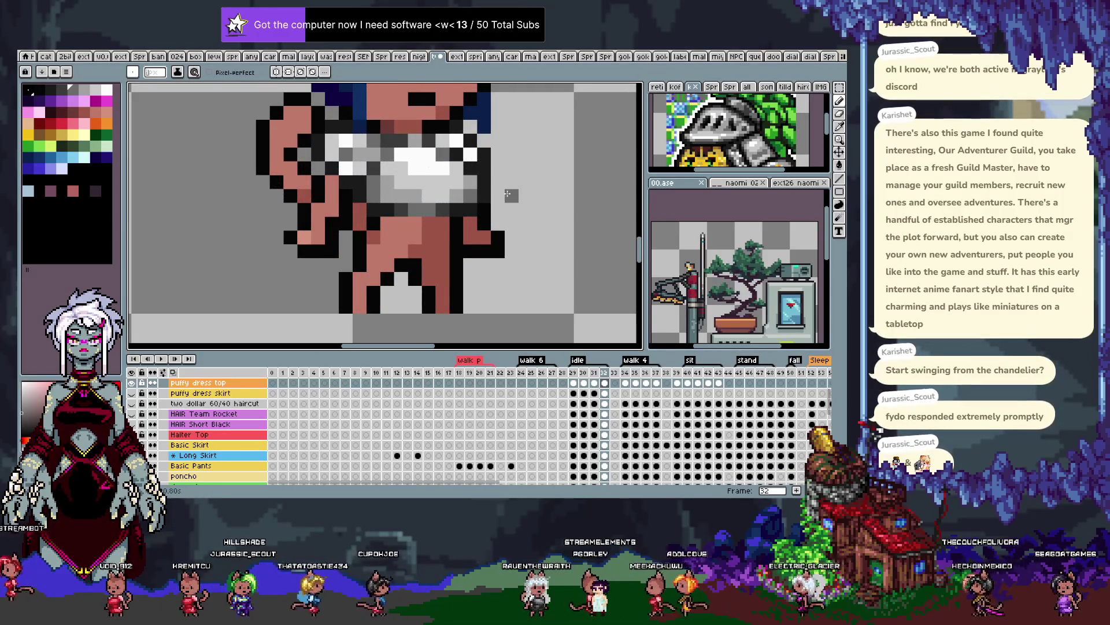
# Retouch the dark waistline on frames 29 to 31 using grey sampled from the dress top
pyautogui.press('Left')
pyautogui.press('Left')
pyautogui.press('Left')
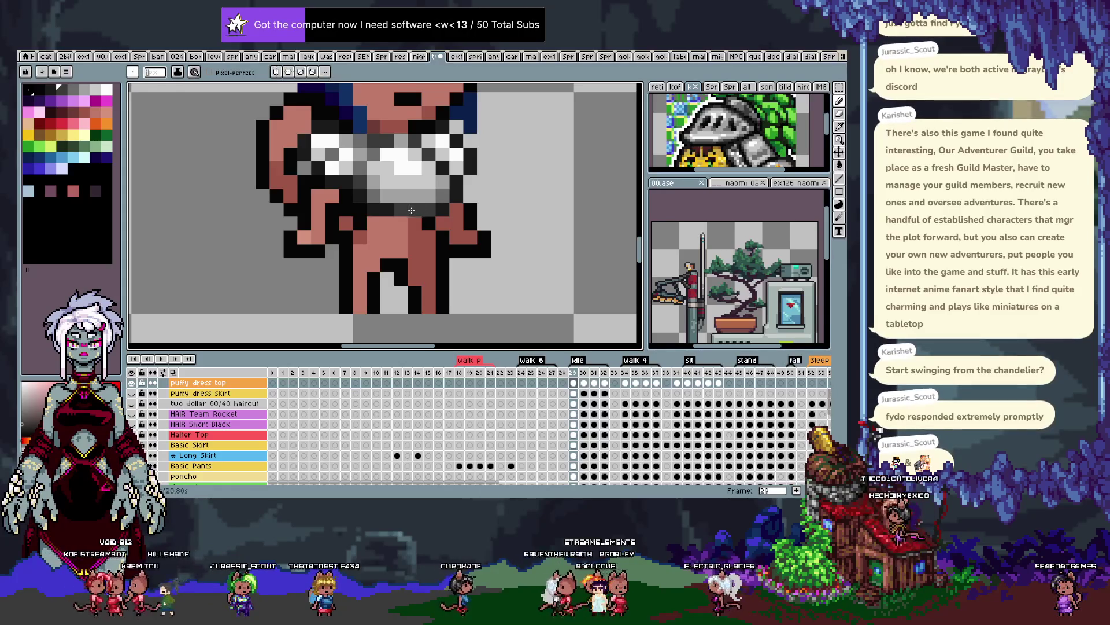
pyautogui.press('Right')
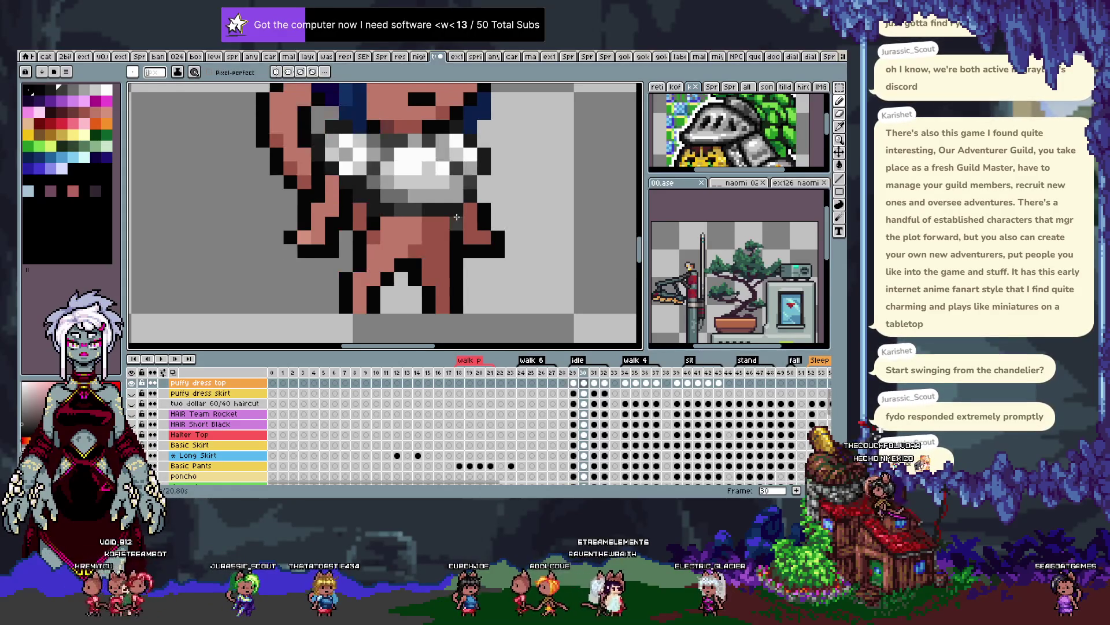
pyautogui.press('alt')
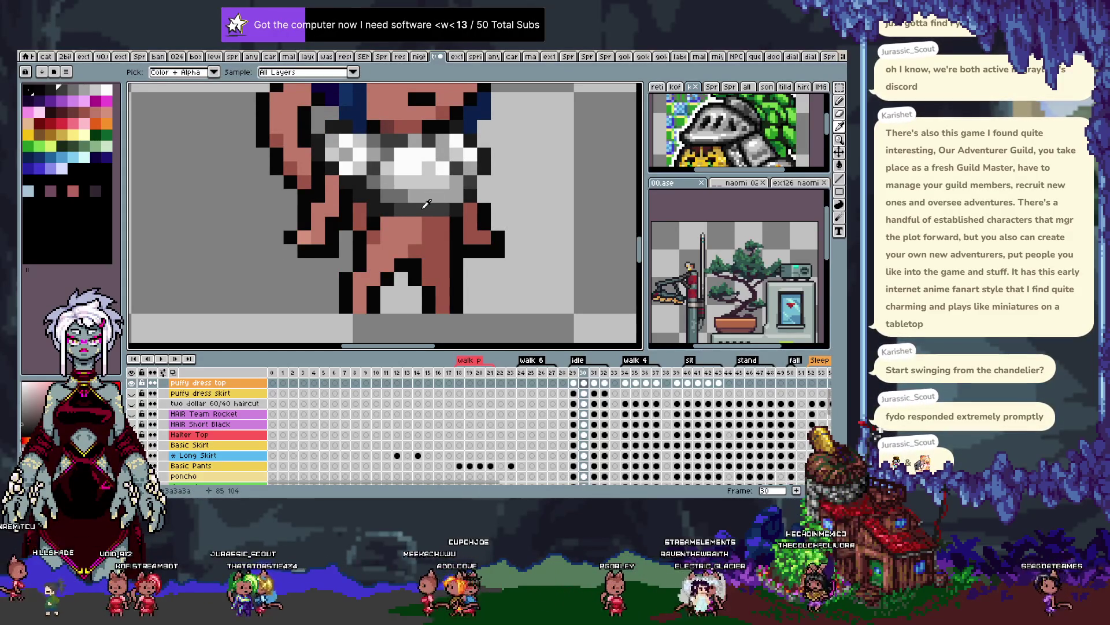
pyautogui.keyDown('alt'); pyautogui.click(427, 204); pyautogui.keyUp('alt')
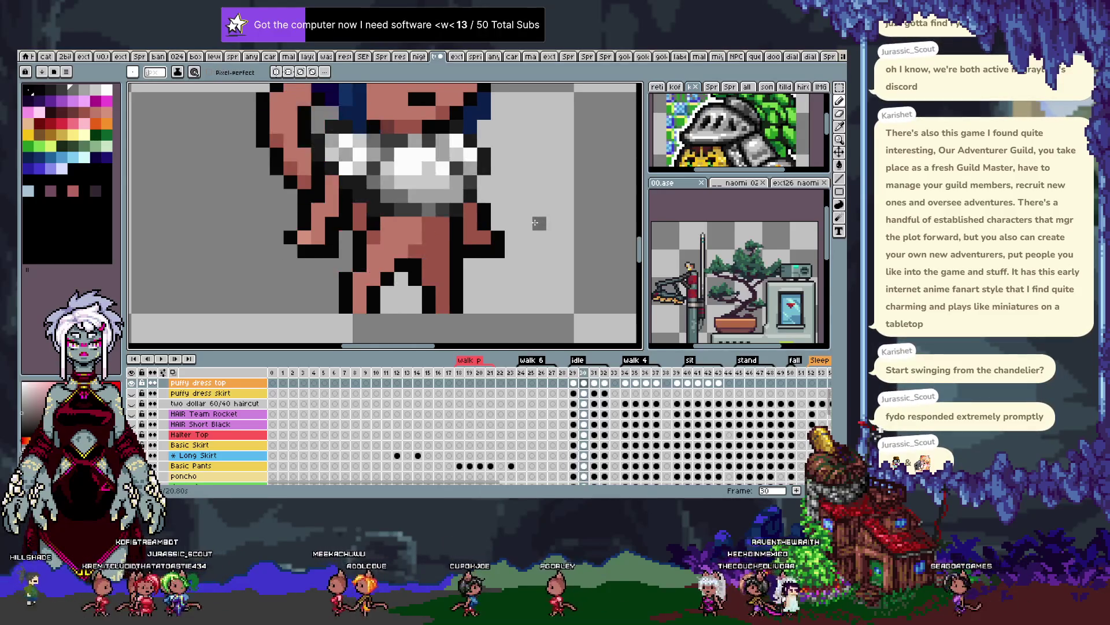
pyautogui.hotkey('ctrl', 'z')
pyautogui.press('.')
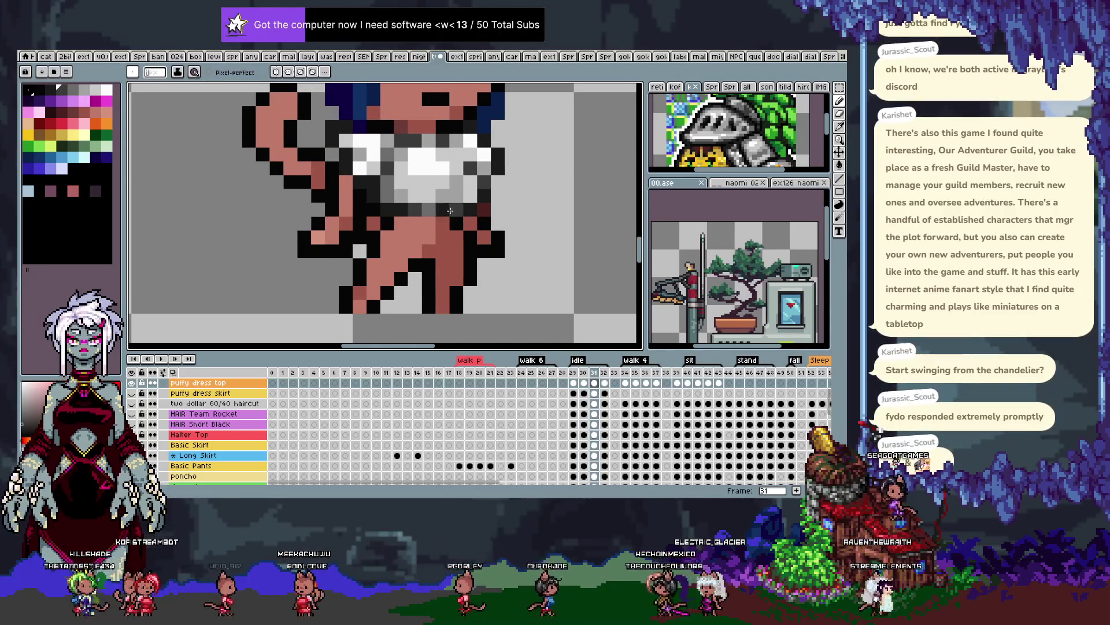
# Play the animation to preview the waist, then show the puffy dress skirt layer again
pyautogui.scroll(-3, 519, 220)
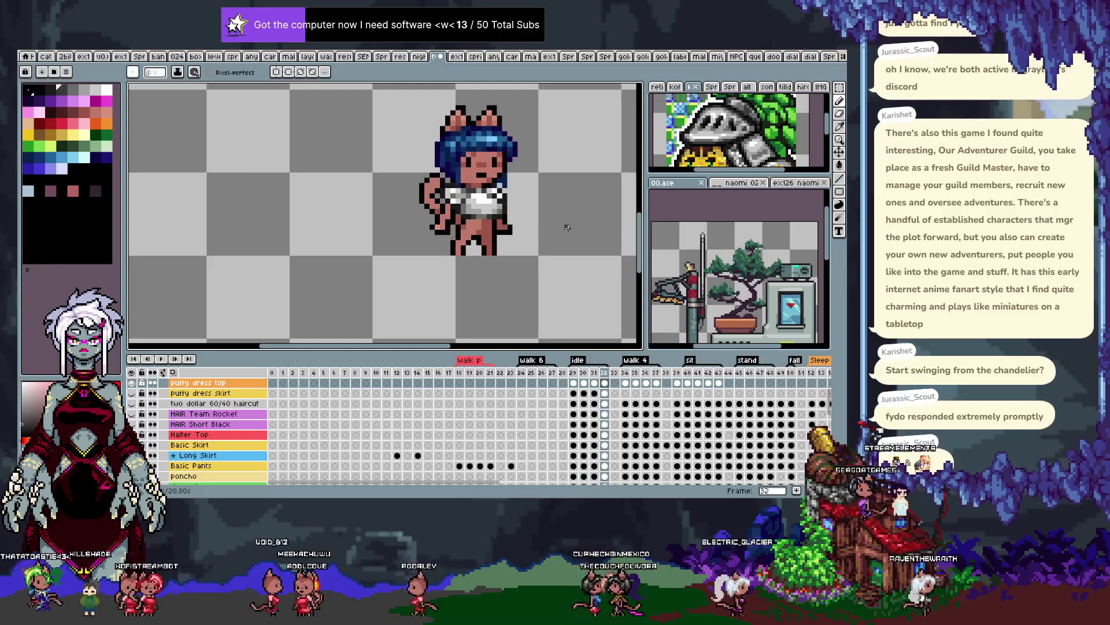
pyautogui.press('Return')
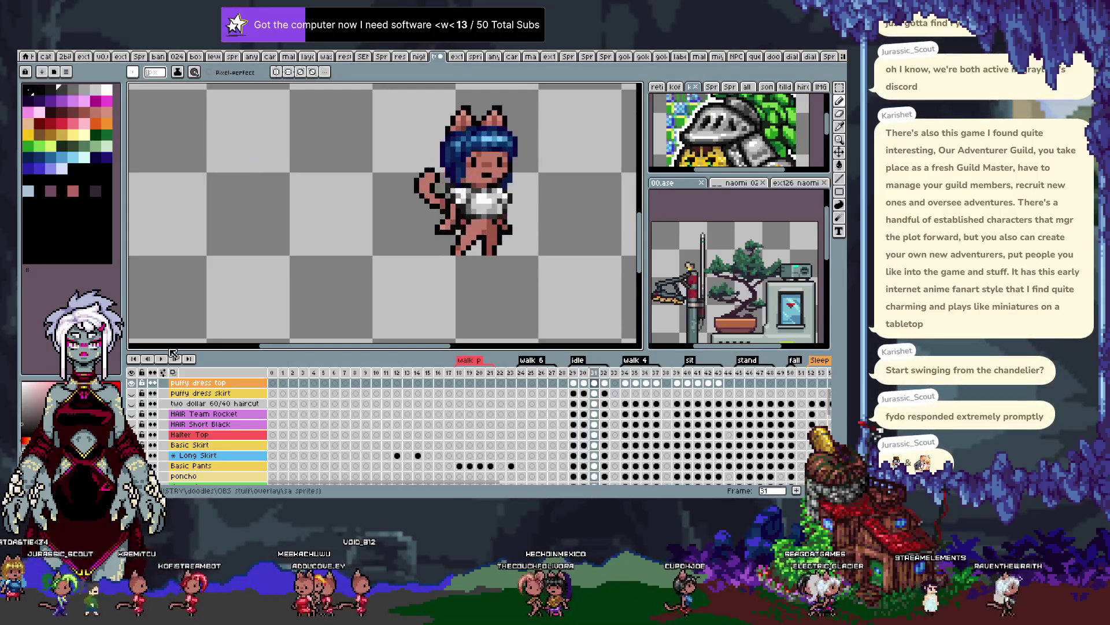
pyautogui.click(133, 393)
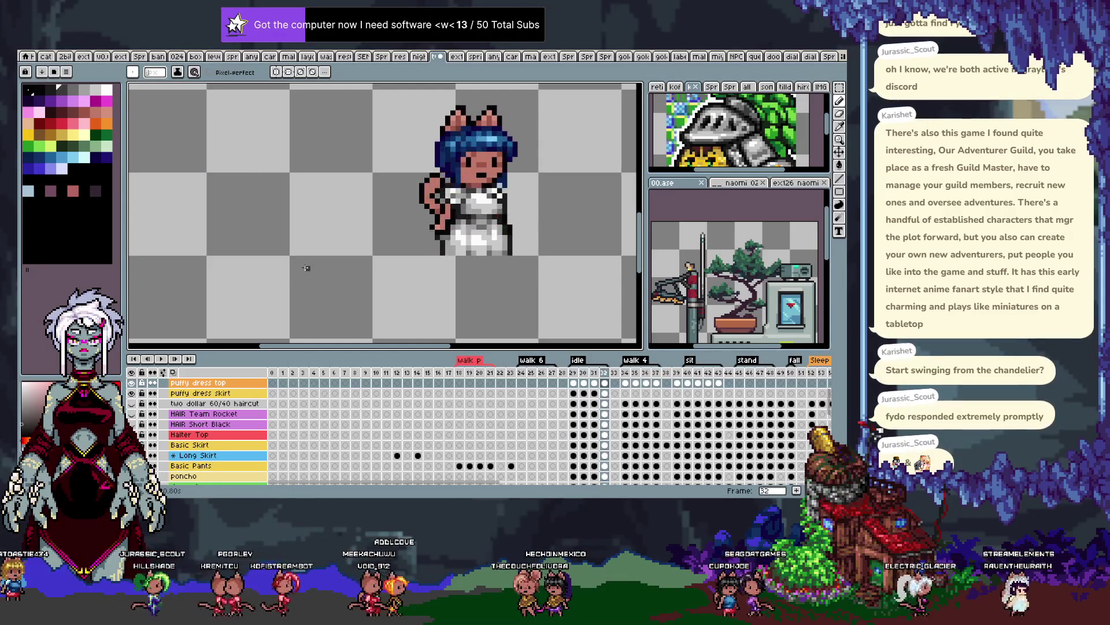
pyautogui.press('v')
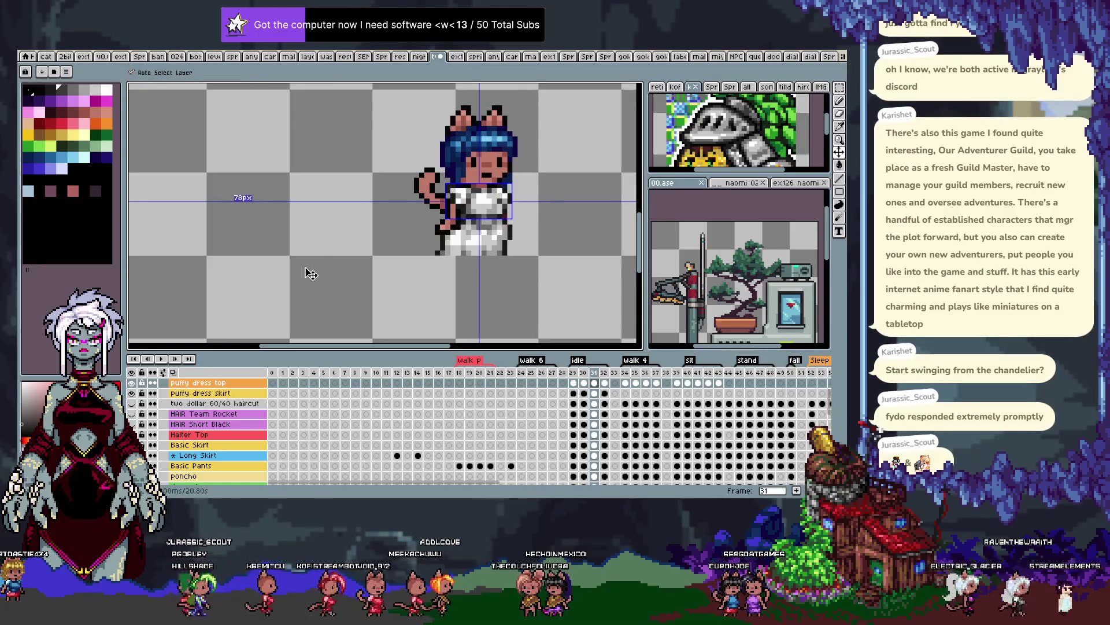
pyautogui.press('b')
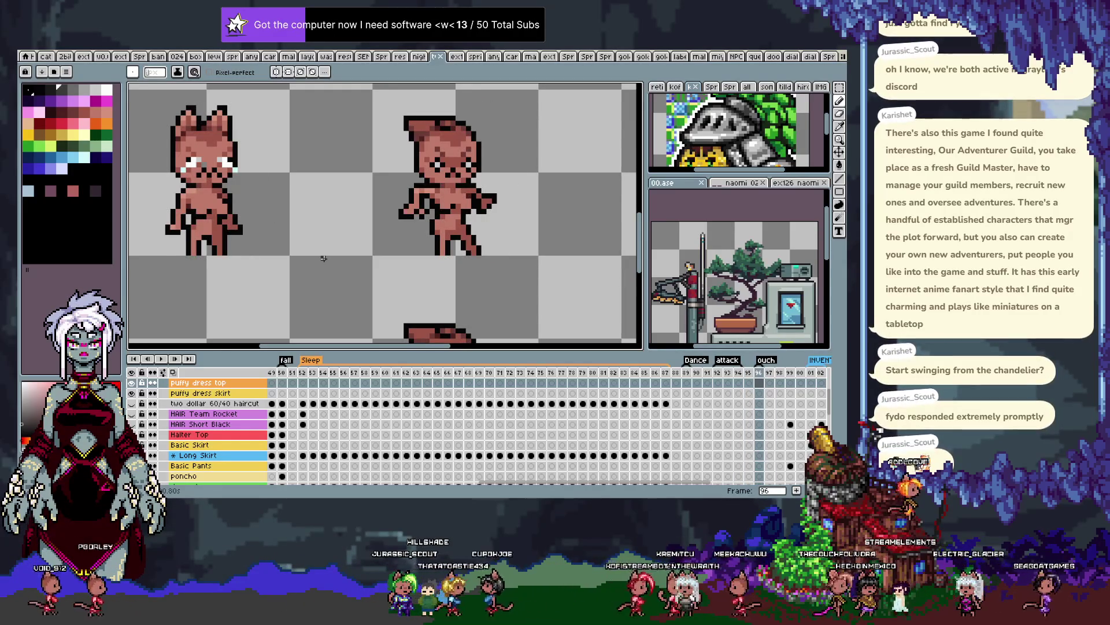
# Select the BASE layer and move from frame 96 on to the side-view walk frame 20
pyautogui.keyDown('ctrl'); pyautogui.click(450, 245); pyautogui.keyUp('ctrl')
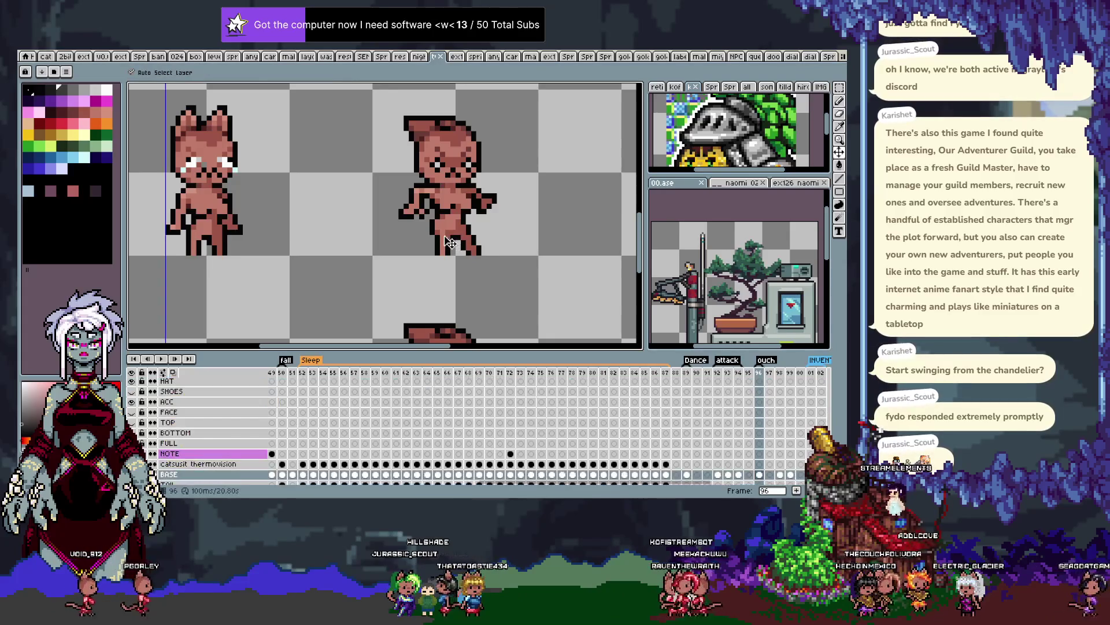
pyautogui.scroll(2, 444, 240)
pyautogui.scroll(2, 439, 235)
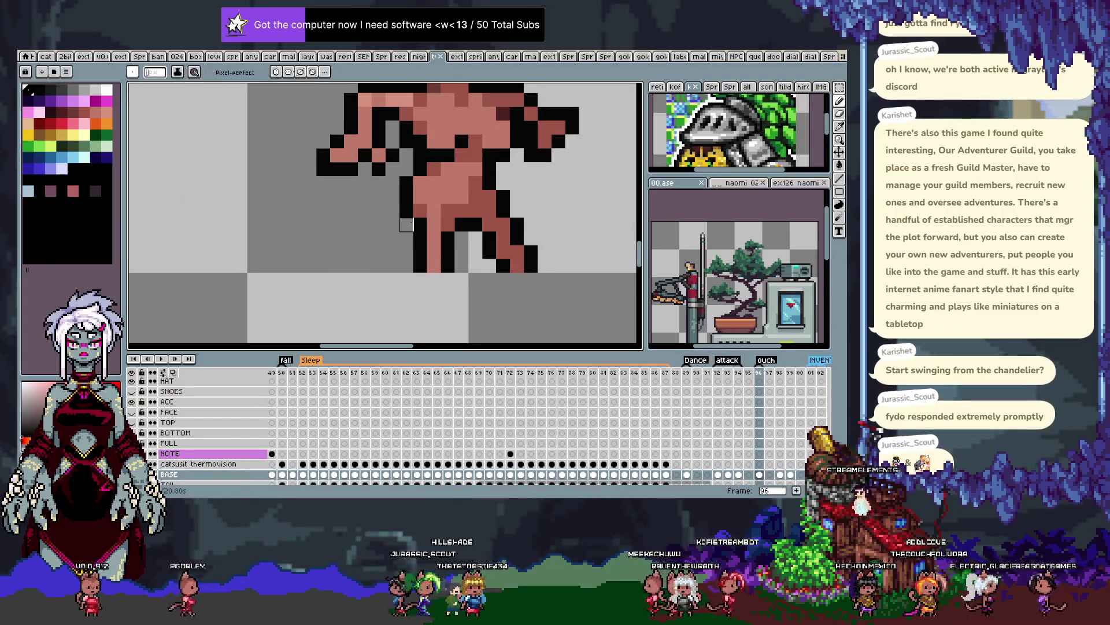
pyautogui.press('ctrl')
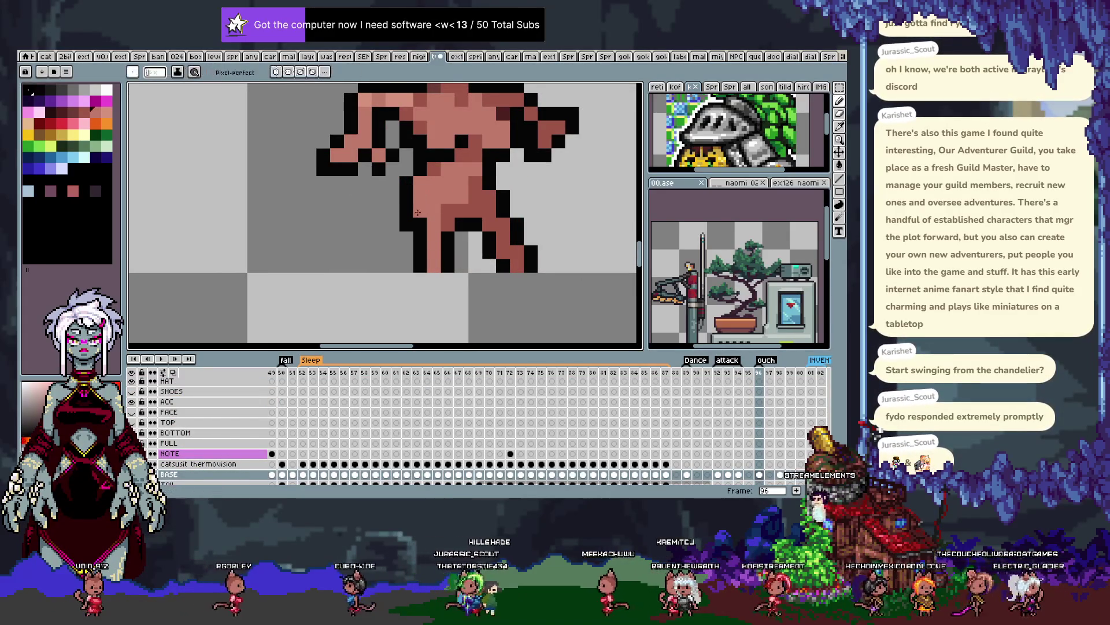
pyautogui.press('ctrl')
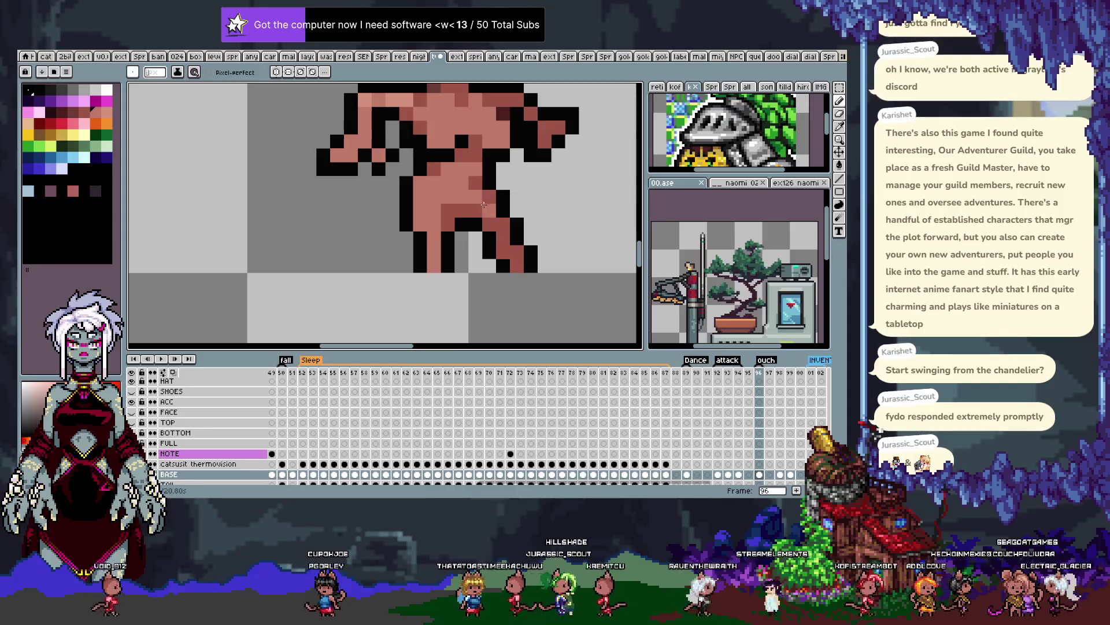
pyautogui.scroll(-5, 489, 211)
pyautogui.scroll(3, 479, 235)
pyautogui.scroll(-3, 485, 211)
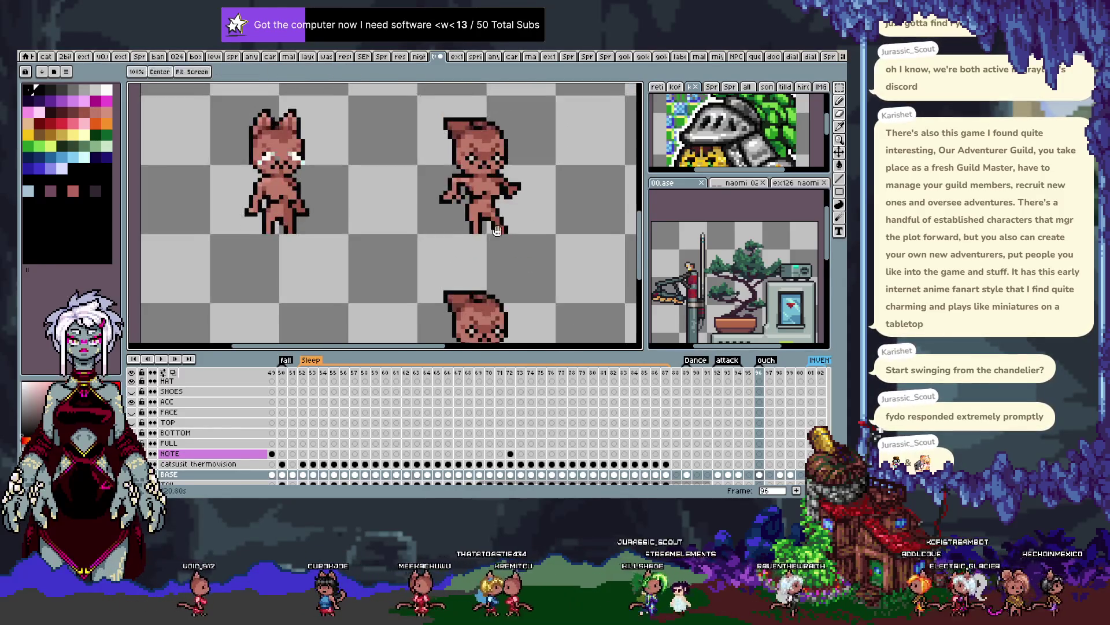
pyautogui.press('Right')
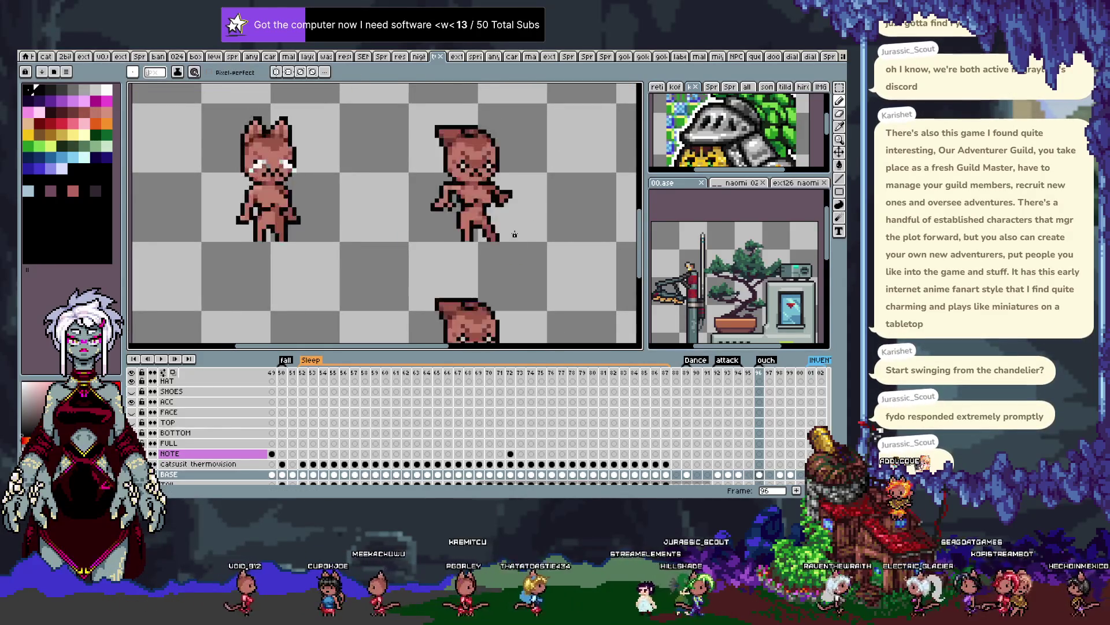
pyautogui.press('Return')
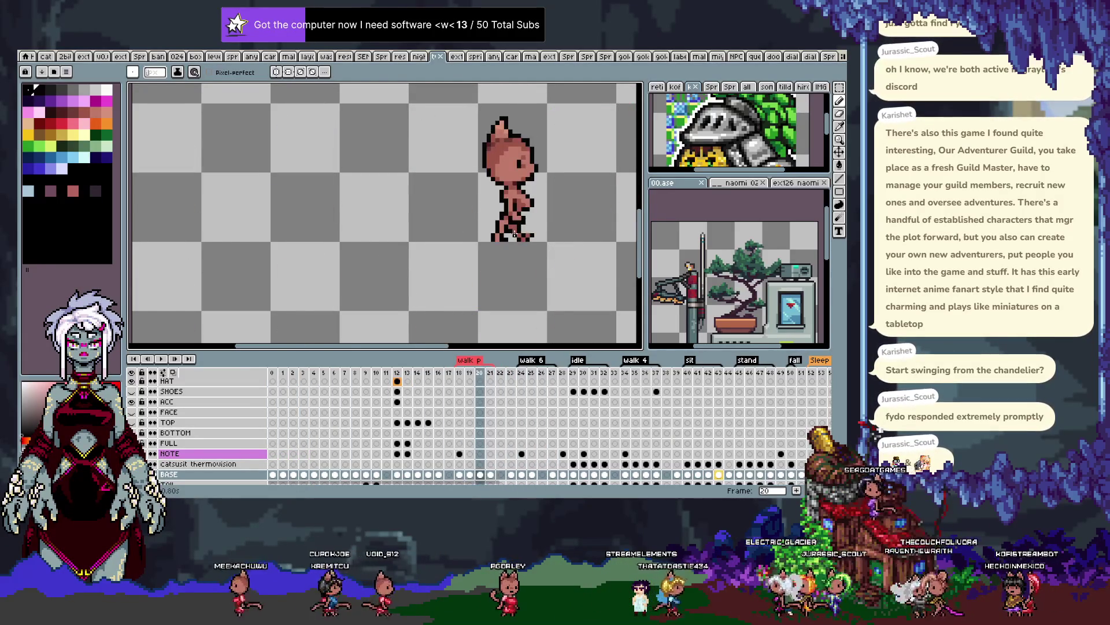
# Move up to the puffy dress skirt layer, play the animation and step back to frame 13
pyautogui.press('Left')
pyautogui.press('Left')
pyautogui.press('Up')
pyautogui.press('Up')
pyautogui.press('Up')
pyautogui.press('Up')
pyautogui.press('Up')
pyautogui.press('Up')
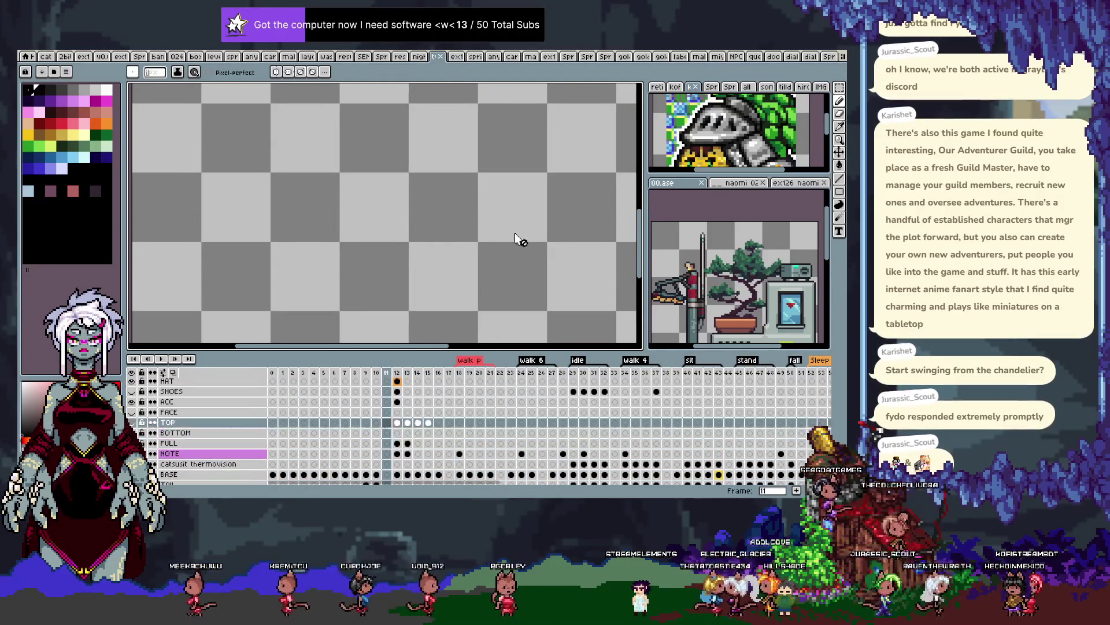
pyautogui.press('Up')
pyautogui.press('Up')
pyautogui.press('Up')
pyautogui.press('Up')
pyautogui.press('Up')
pyautogui.press('Up')
pyautogui.press('Up')
pyautogui.press('Up')
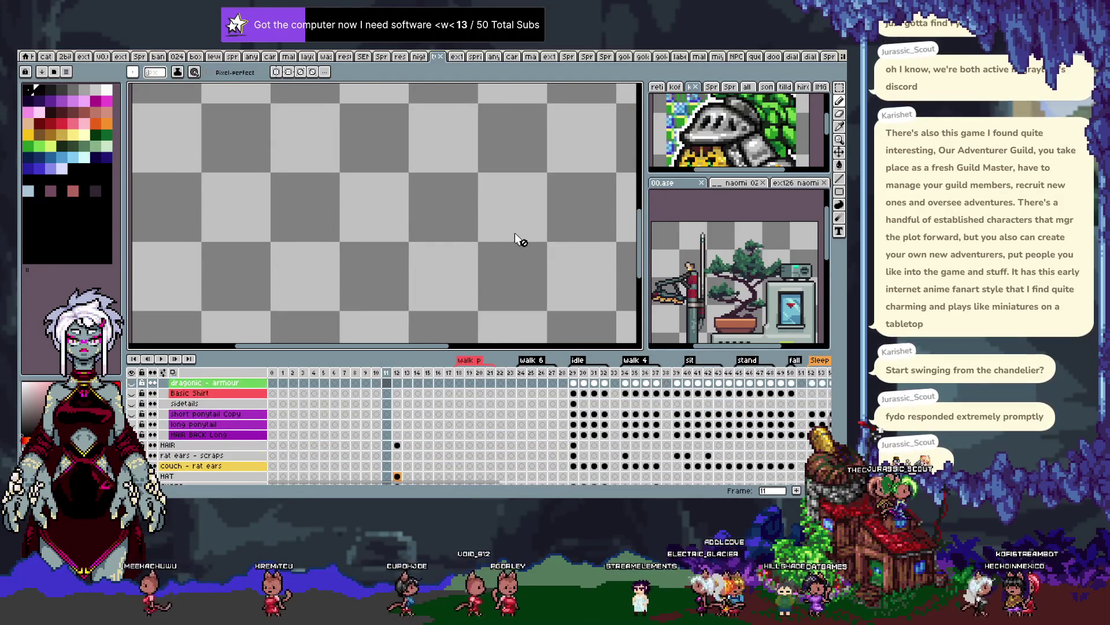
pyautogui.press('Up')
pyautogui.press('Up')
pyautogui.press('Up')
pyautogui.press('Up')
pyautogui.press('Up')
pyautogui.press('Up')
pyautogui.press('Up')
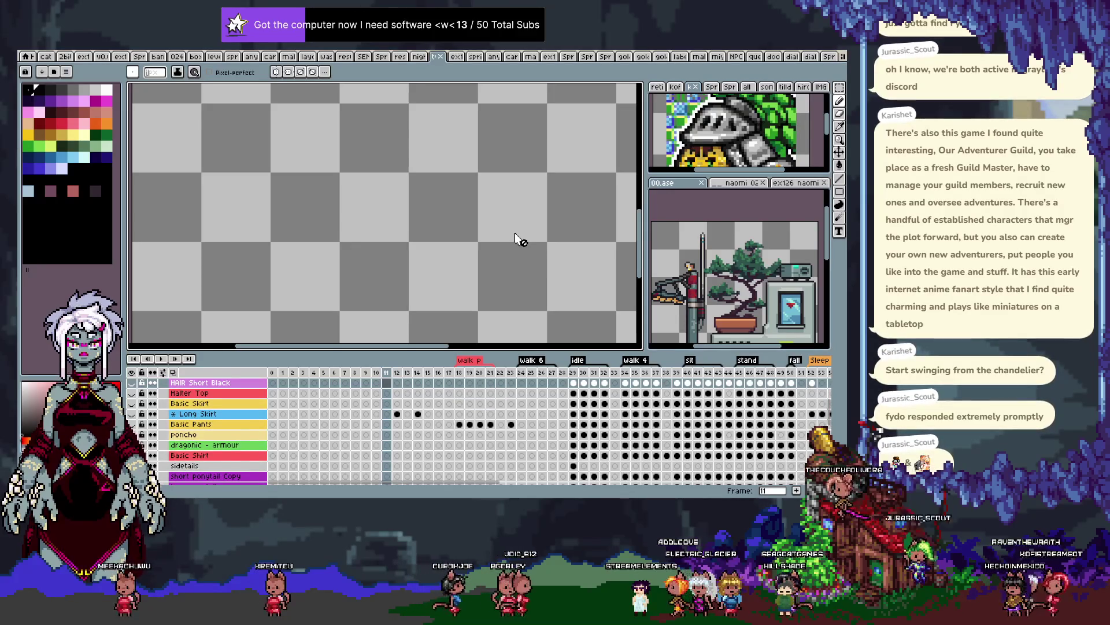
pyautogui.press('Up')
pyautogui.press('Up')
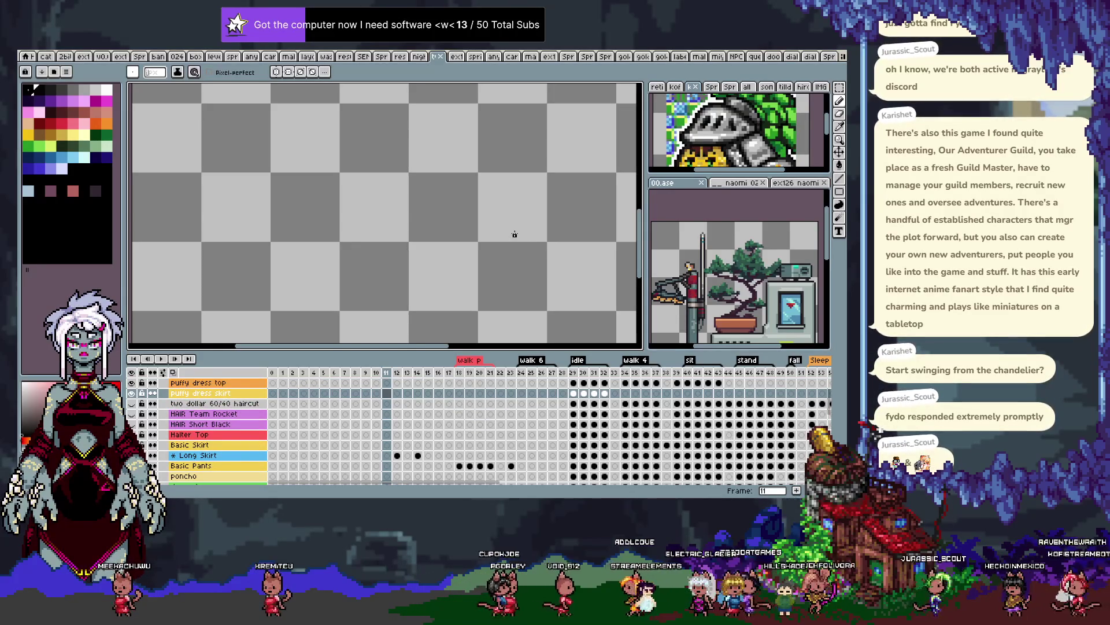
pyautogui.press('Return')
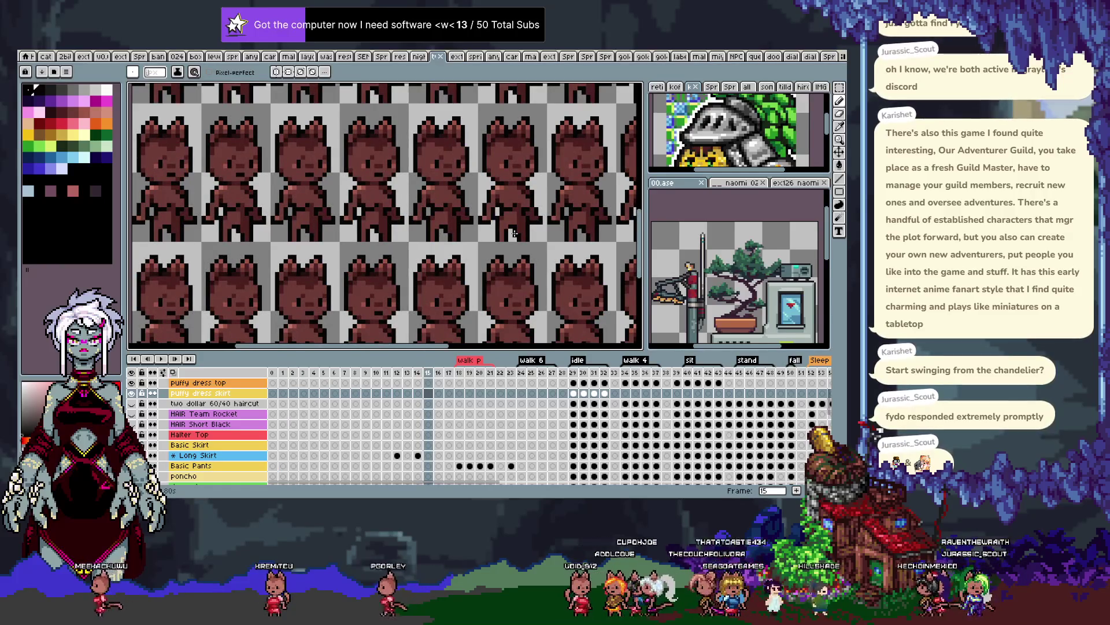
pyautogui.scroll(-1, 446, 196)
pyautogui.scroll(-1, 448, 206)
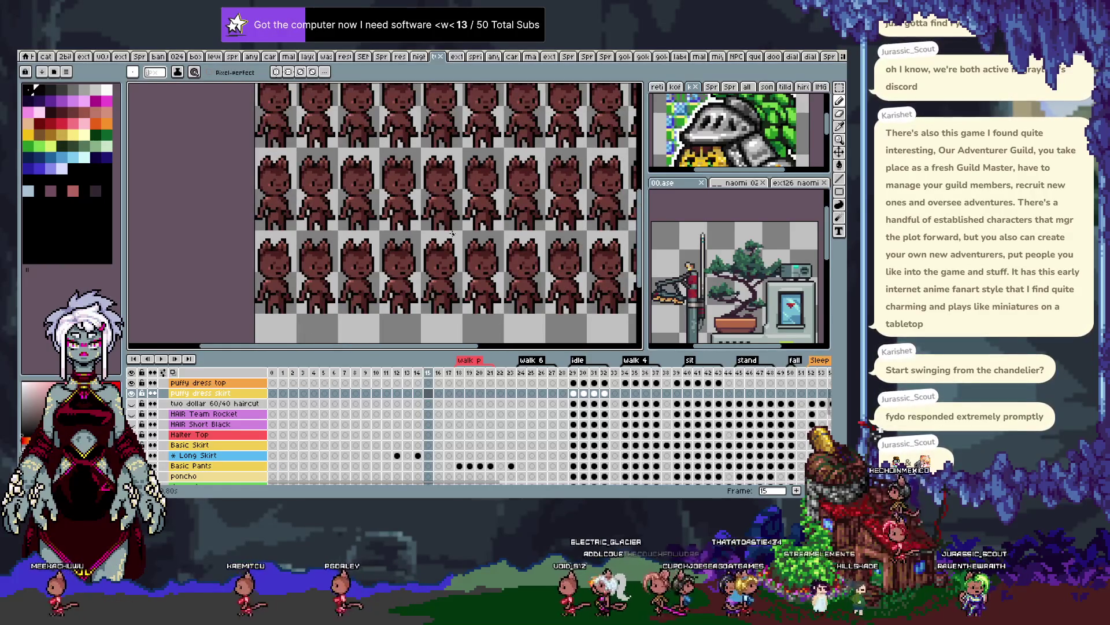
pyautogui.scroll(-1, 454, 226)
pyautogui.press(',')
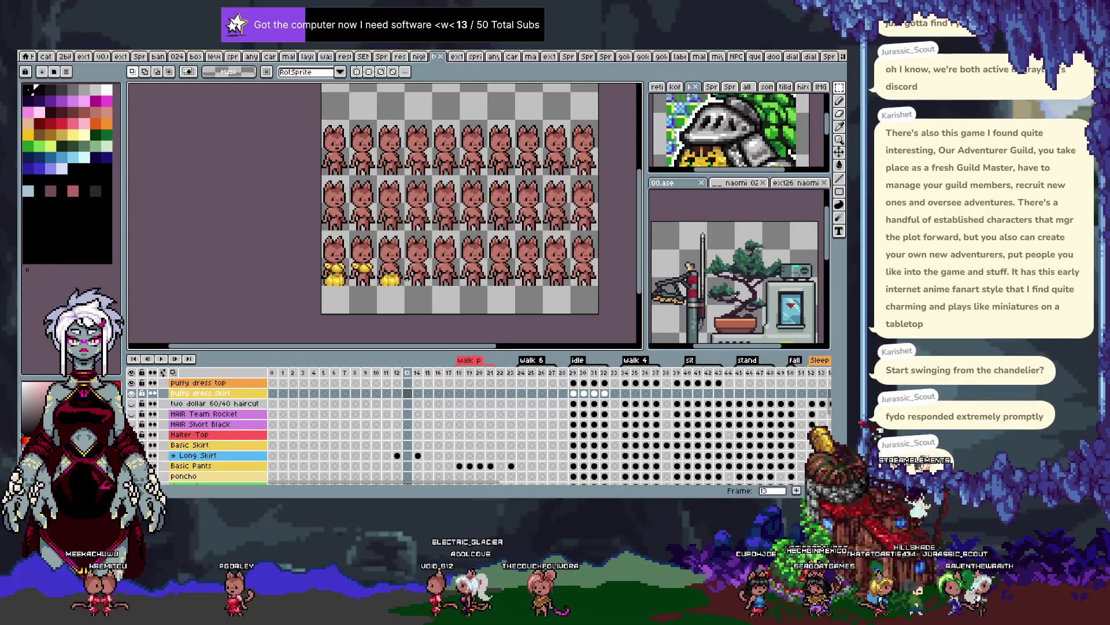
pyautogui.scroll(2, 402, 277)
# Try rectangular selections around the gold skirt on frame 13 and the yellow skirt on frame 29
pyautogui.press('m')
pyautogui.moveTo(353, 250); pyautogui.dragTo(414, 288)
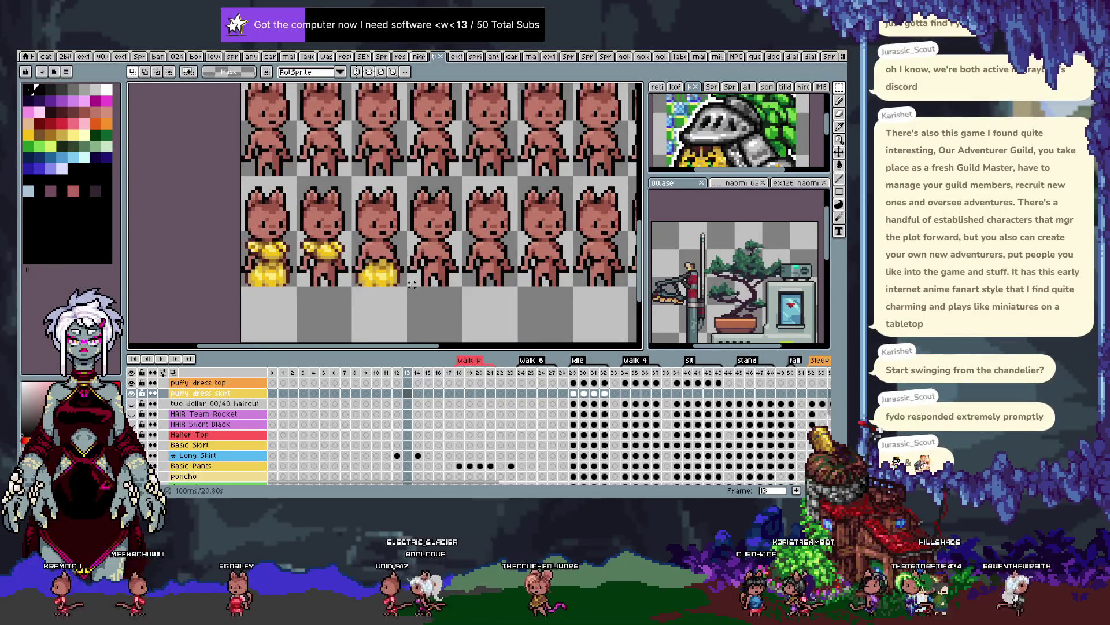
pyautogui.press('Return')
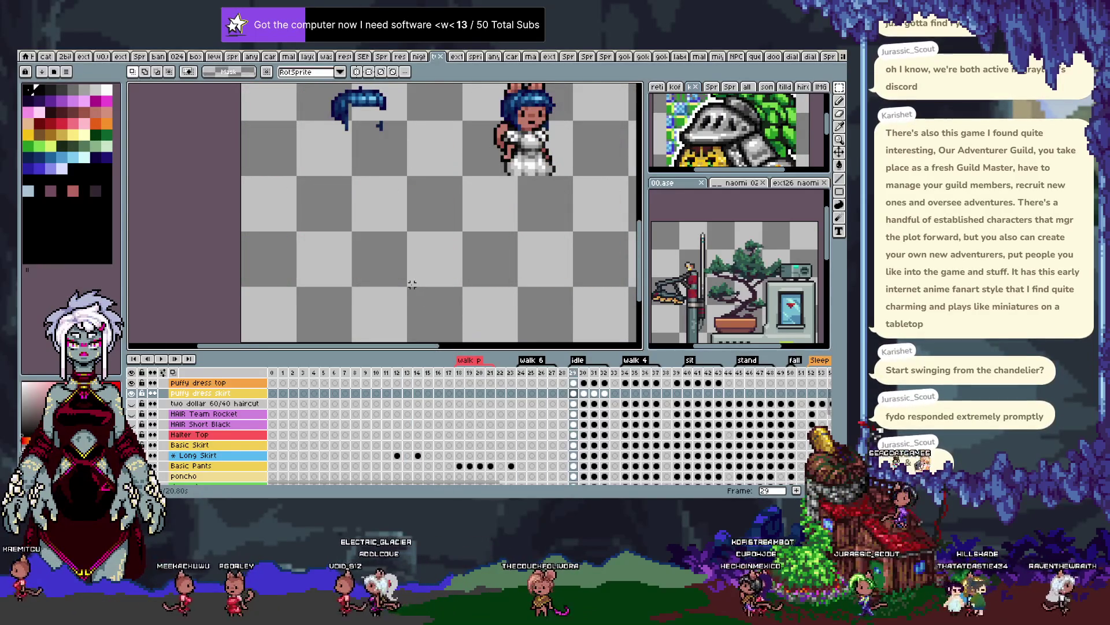
pyautogui.moveTo(526, 192); pyautogui.dragTo(407, 285)
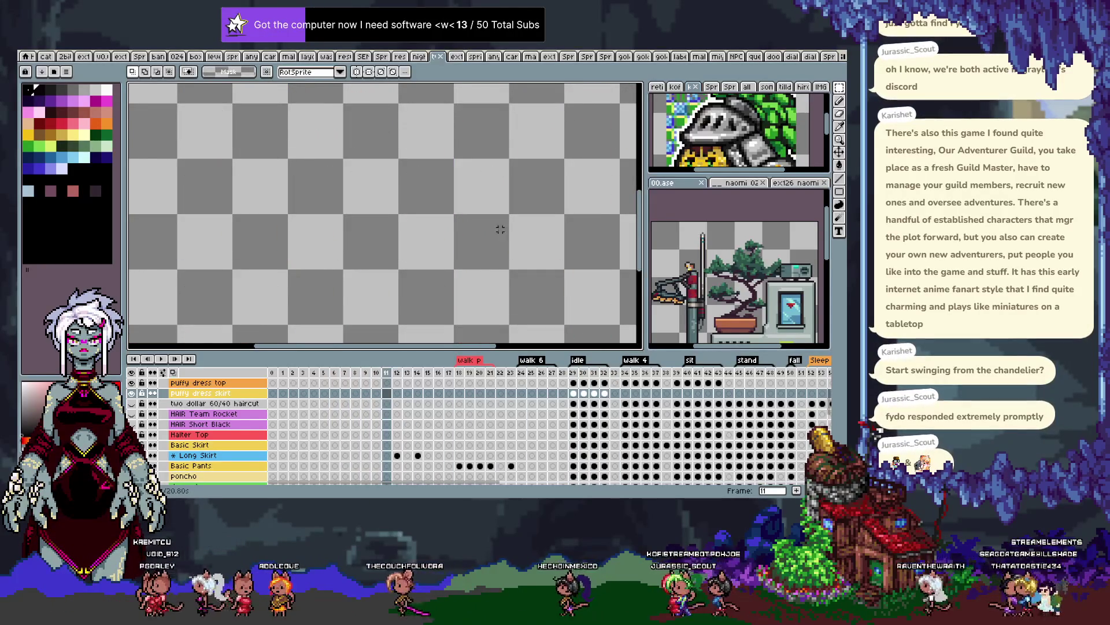
pyautogui.scroll(-2, 487, 238)
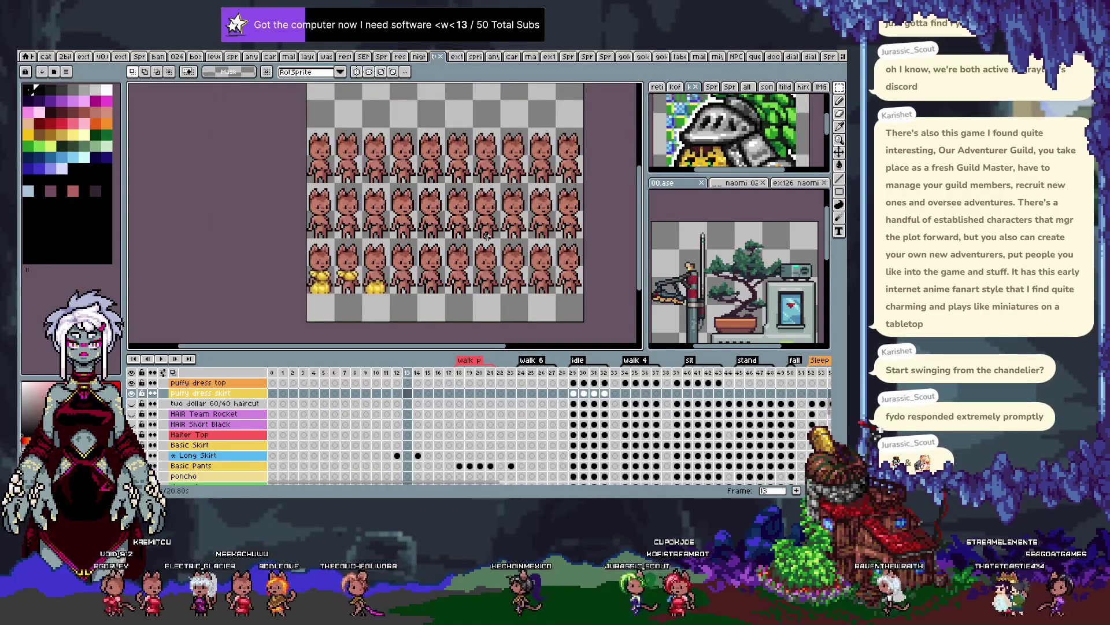
pyautogui.scroll(1, 378, 287)
pyautogui.scroll(1, 379, 287)
pyautogui.moveTo(402, 260); pyautogui.dragTo(334, 319)
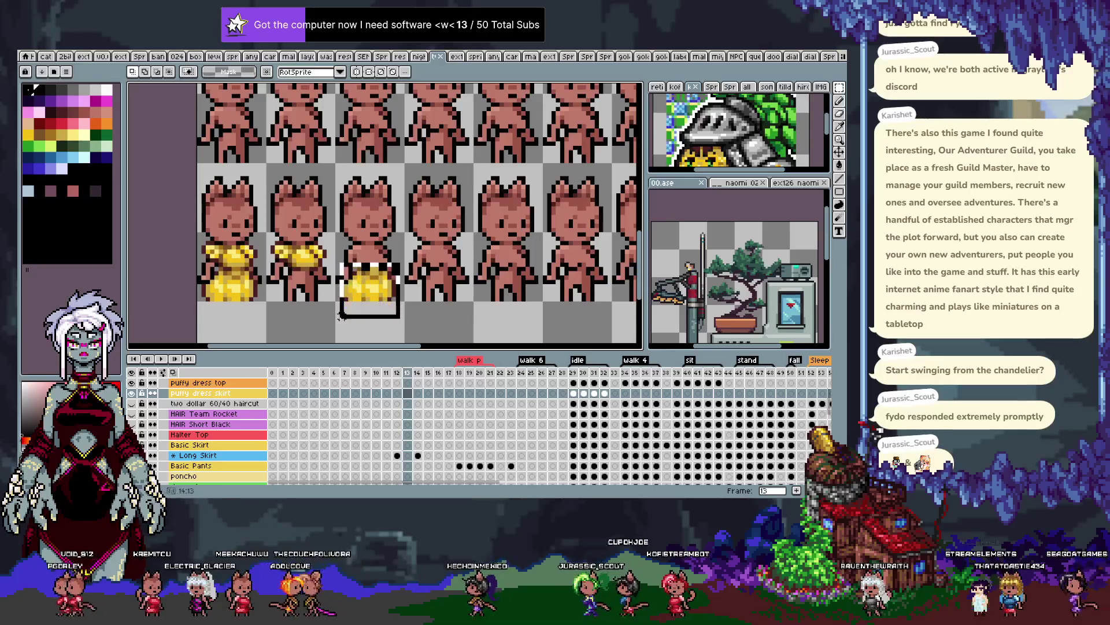
# Return to frame 13, make the FULL layer active and marquee the third cat's gold skirt
pyautogui.press('Left')
pyautogui.press('Left')
pyautogui.press('Right')
pyautogui.press('Right')
pyautogui.press('Left')
pyautogui.press('Left')
pyautogui.press('Right')
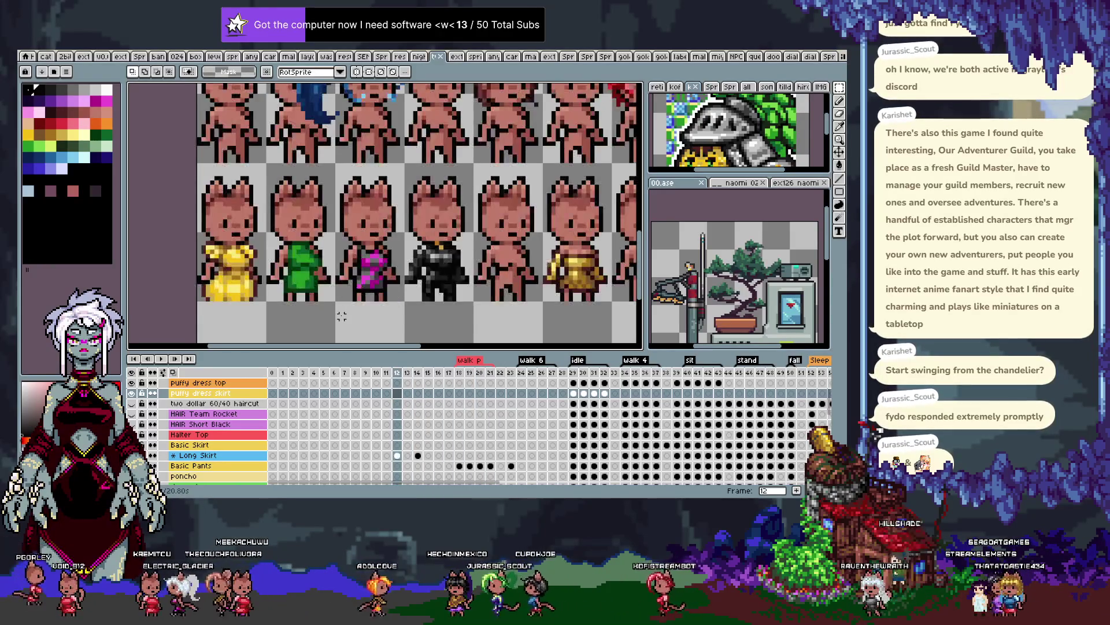
pyautogui.press('Right')
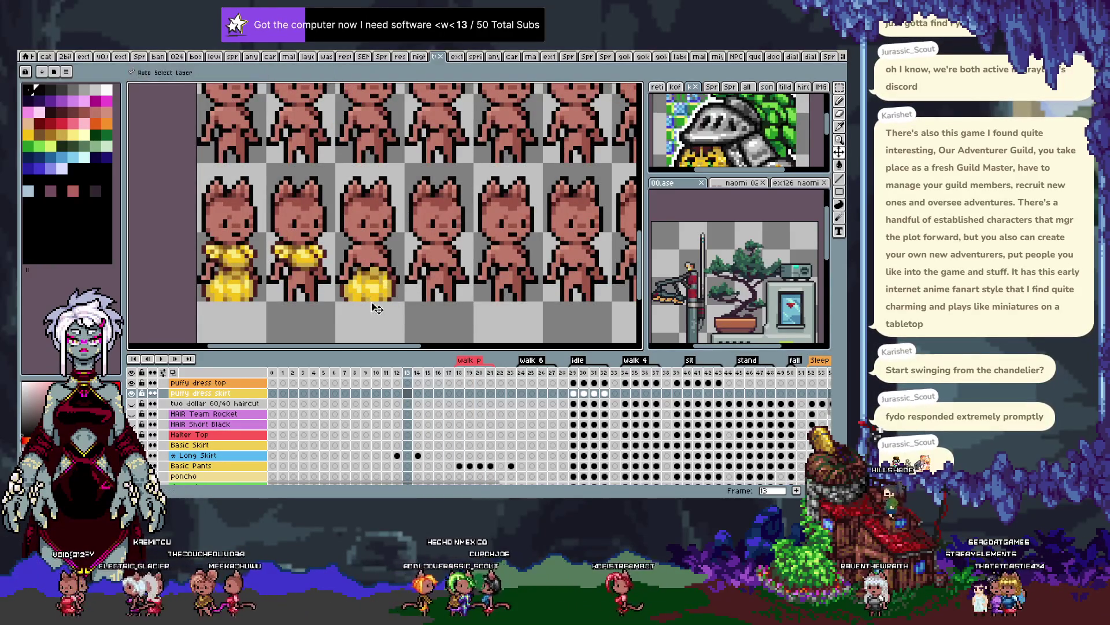
pyautogui.keyDown('ctrl'); pyautogui.click(407, 247); pyautogui.keyUp('ctrl')
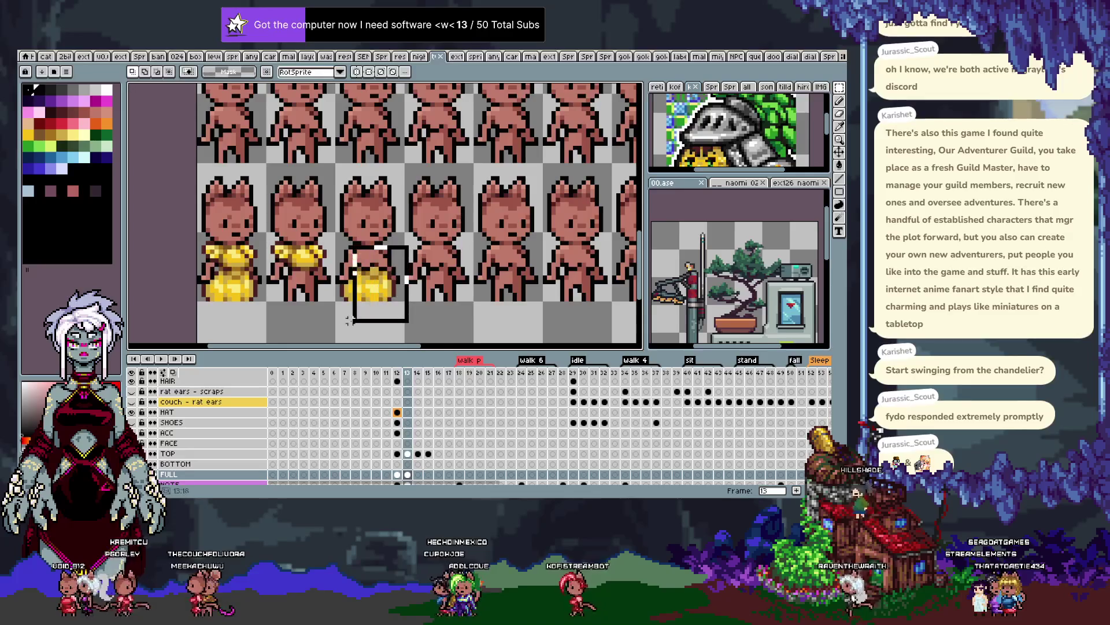
pyautogui.moveTo(337, 317); pyautogui.dragTo(335, 324)
# On frame 29, paste the gold skirt into the puffy dress skirt layer and nudge it down
pyautogui.press('Right')
pyautogui.press('Right')
pyautogui.press('Right')
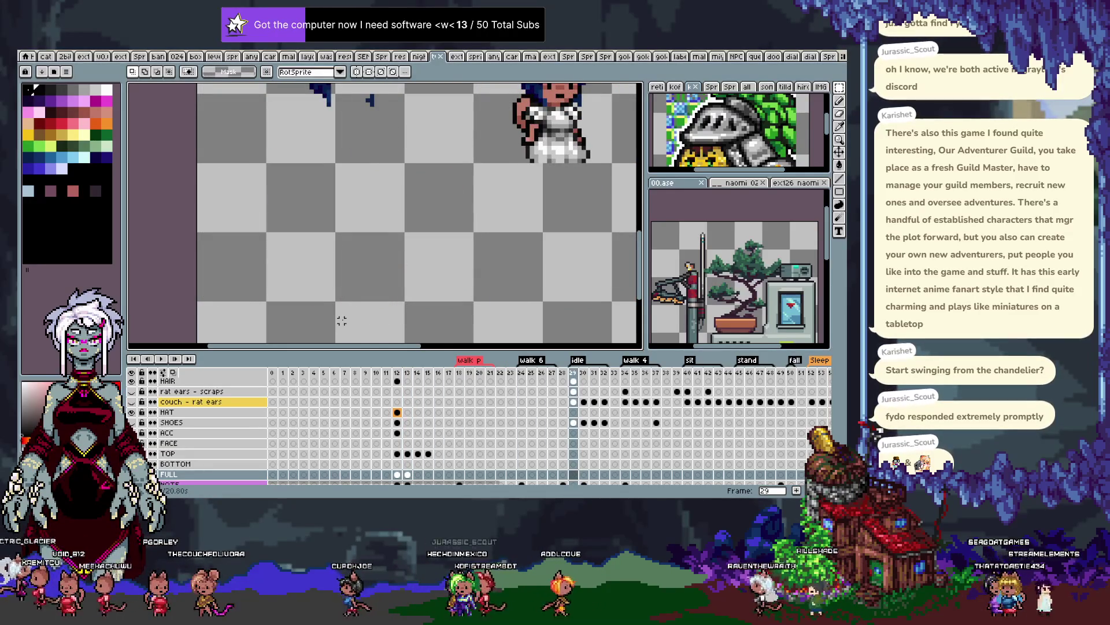
pyautogui.press('Up')
pyautogui.press('Up')
pyautogui.press('Up')
pyautogui.press('Up')
pyautogui.press('Up')
pyautogui.press('Up')
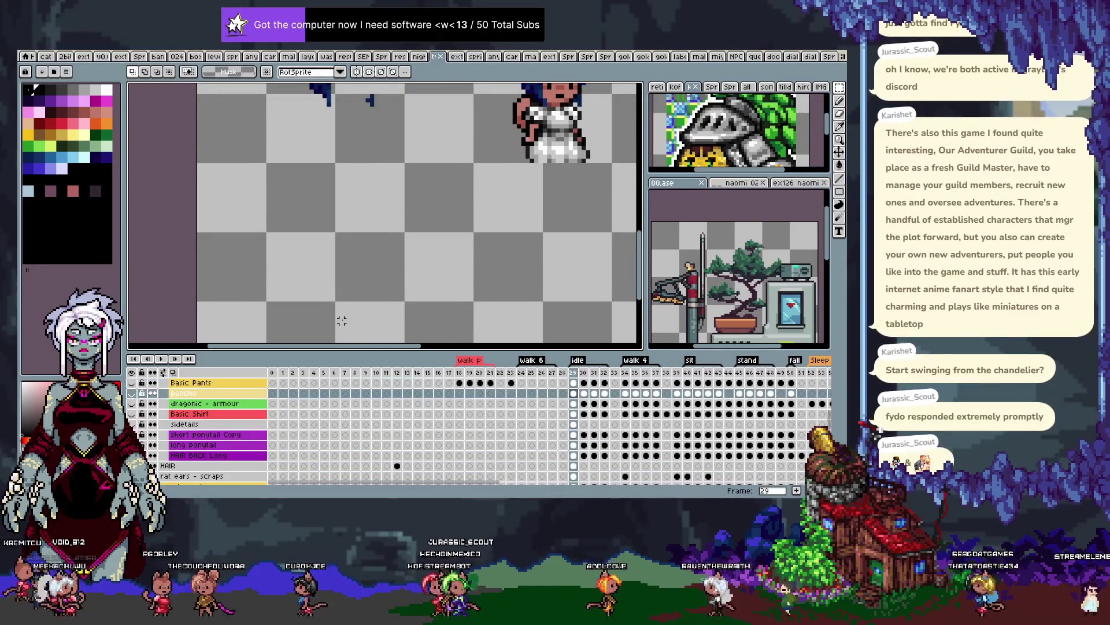
pyautogui.press('Up')
pyautogui.press('Down')
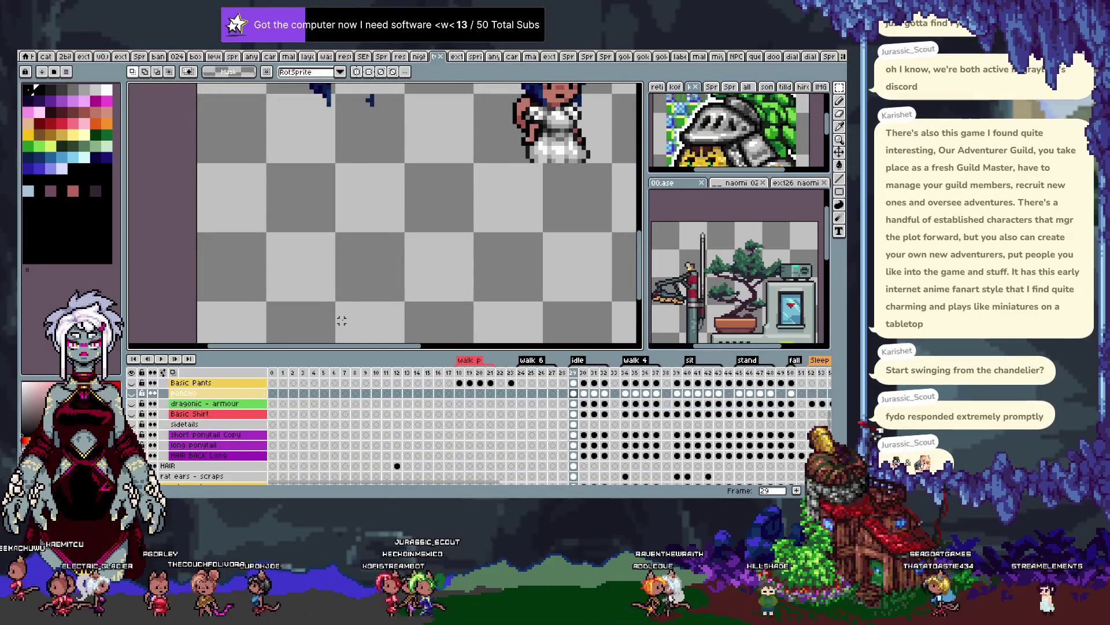
pyautogui.press('Up')
pyautogui.press('Up')
pyautogui.press('Up')
pyautogui.press('Up')
pyautogui.press('Up')
pyautogui.press('Up')
pyautogui.press('Down')
pyautogui.press('Down')
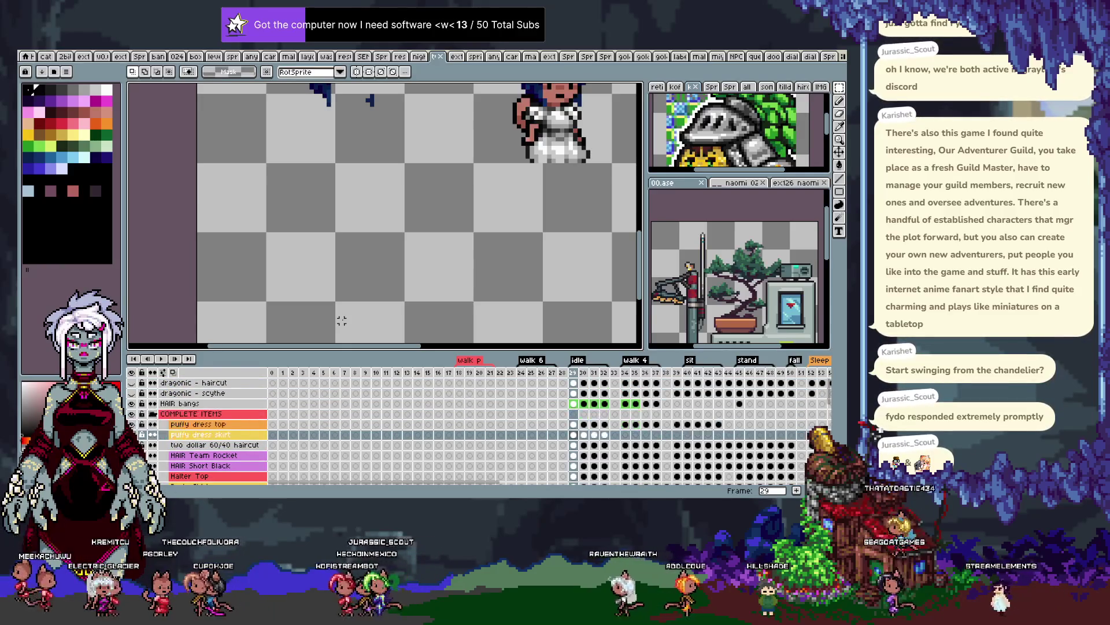
pyautogui.press('Tab')
pyautogui.scroll(-1, 462, 231)
pyautogui.moveTo(462, 230); pyautogui.dragTo(367, 314)
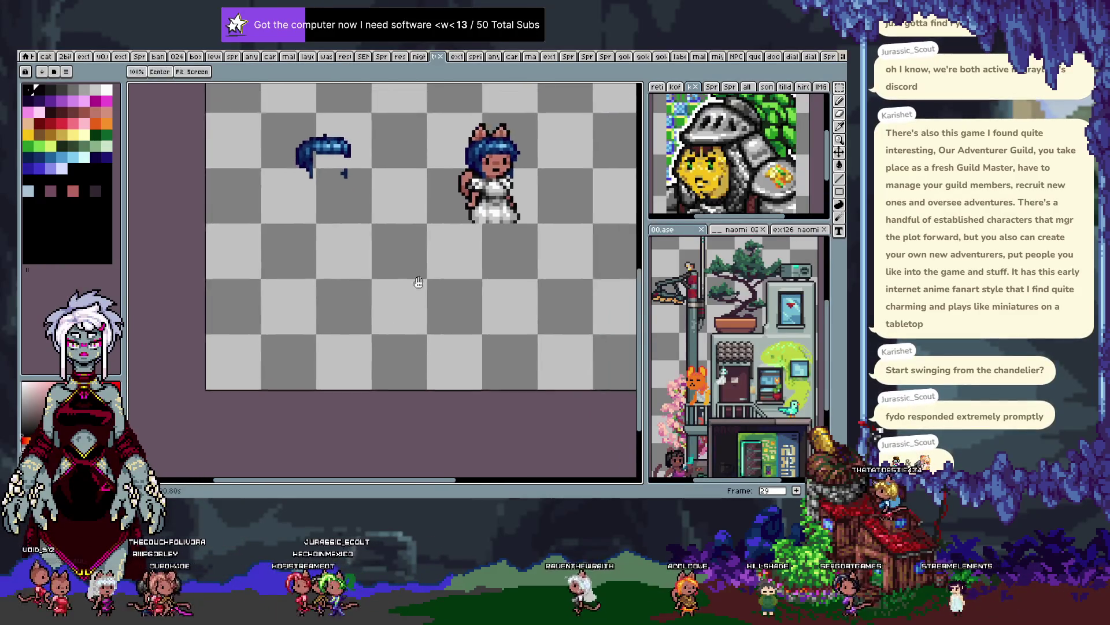
pyautogui.hotkey('ctrl', 'v')
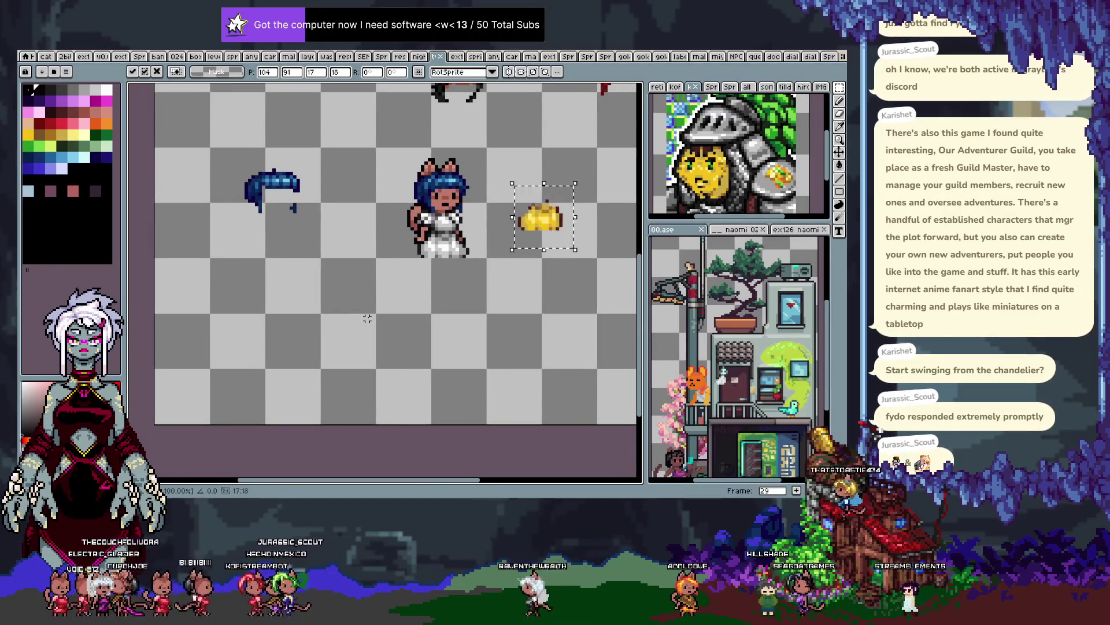
pyautogui.press('Down')
pyautogui.press('Down')
pyautogui.press('Down')
# Magic-wand the pasted skirt's gold shading and yellow pixels, recolouring them grey and white
pyautogui.scroll(1, 426, 238)
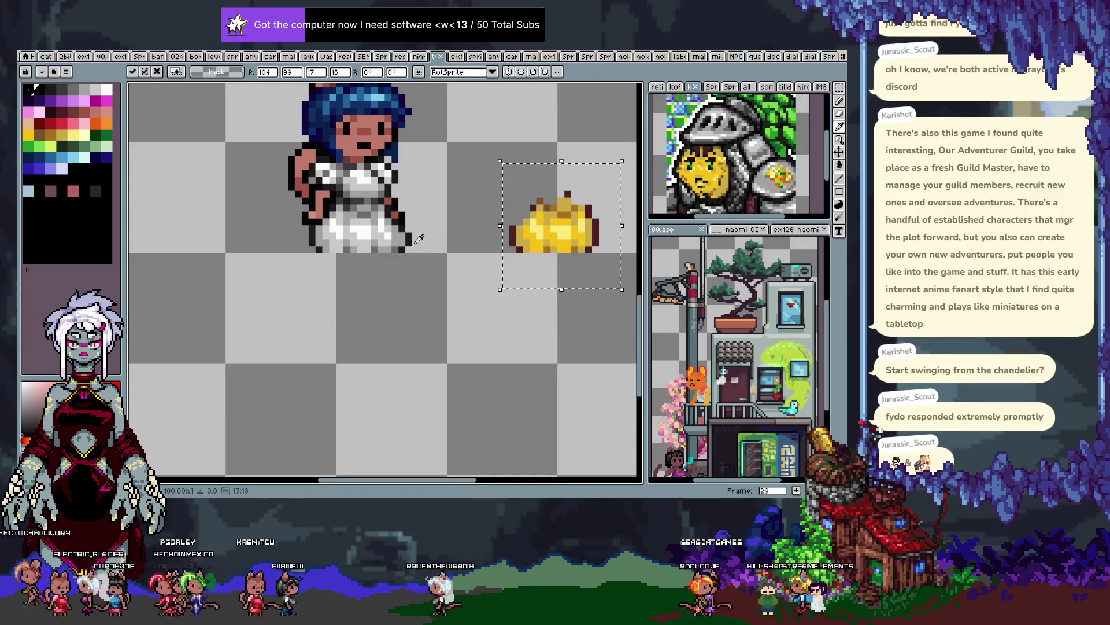
pyautogui.scroll(1, 464, 229)
pyautogui.press('w')
pyautogui.moveTo(565, 248); pyautogui.dragTo(388, 281)
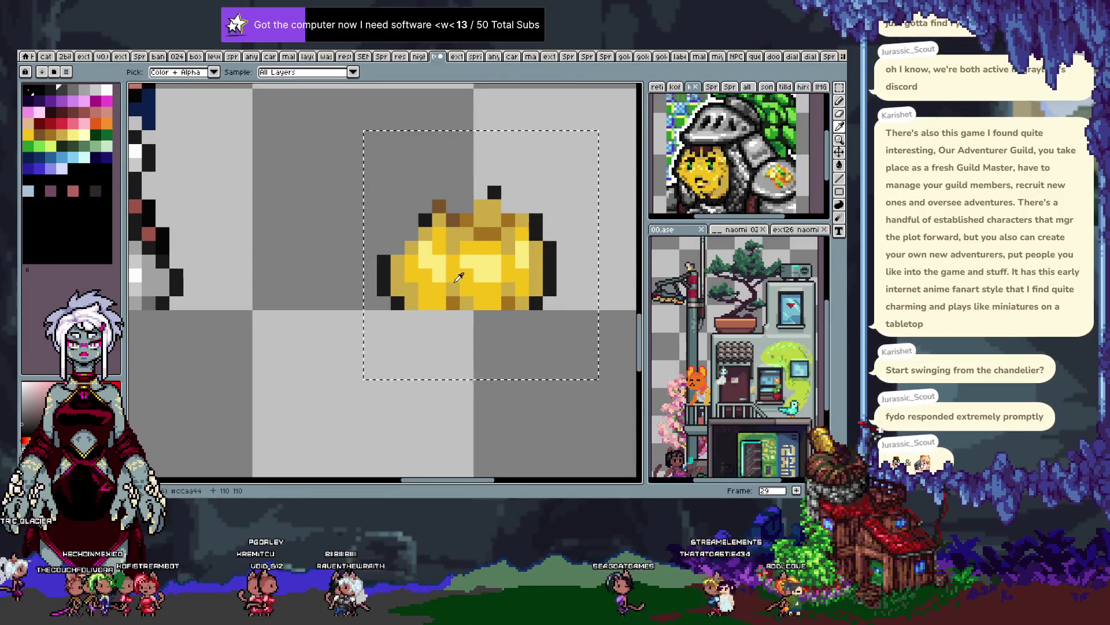
pyautogui.press('i')
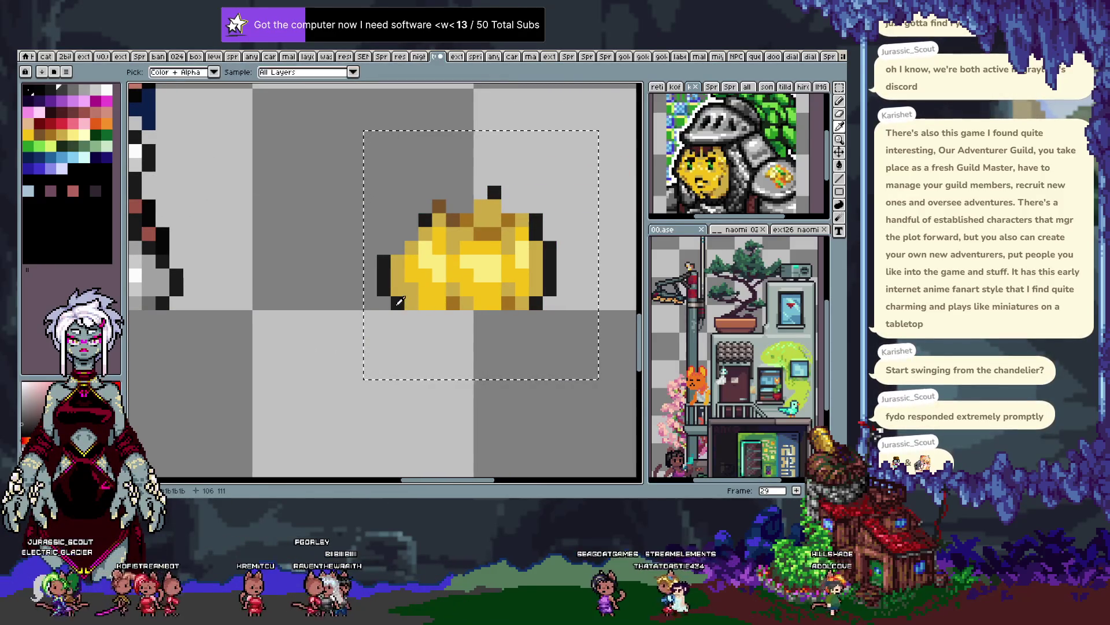
pyautogui.press('w')
pyautogui.click(452, 220)
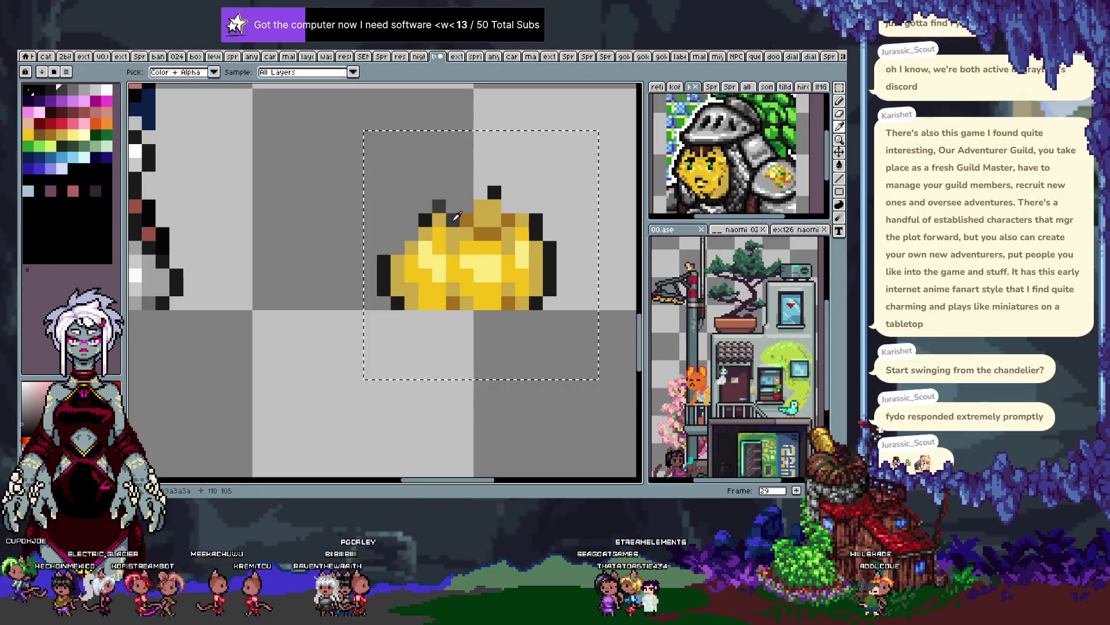
pyautogui.press('Delete')
pyautogui.press('i')
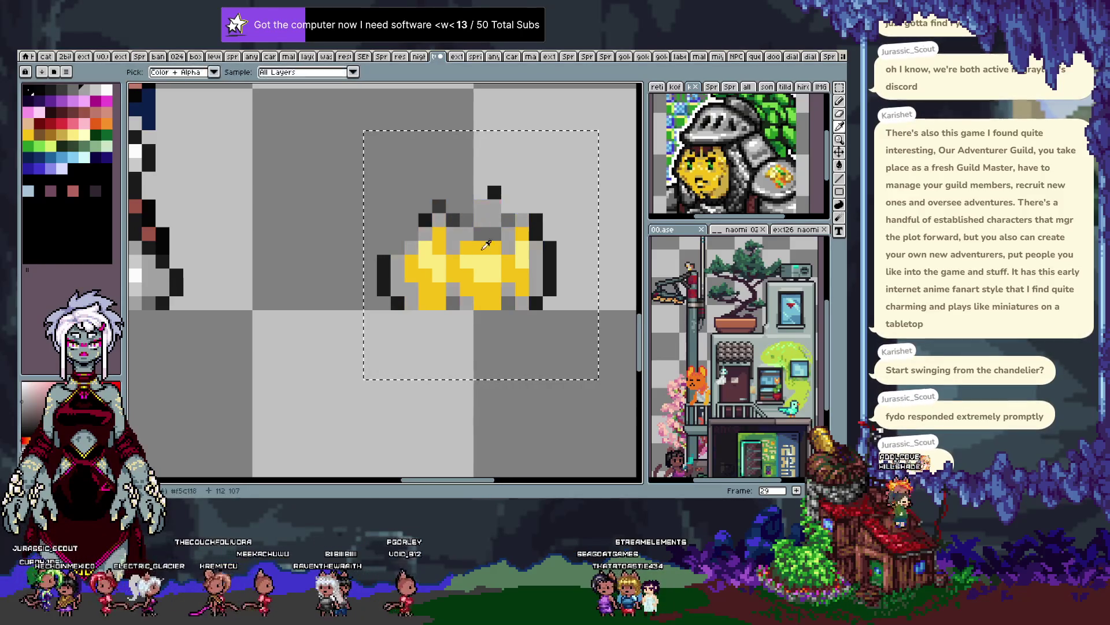
pyautogui.press('w')
pyautogui.click(486, 243)
pyautogui.press('Delete')
pyautogui.scroll(-2, 495, 282)
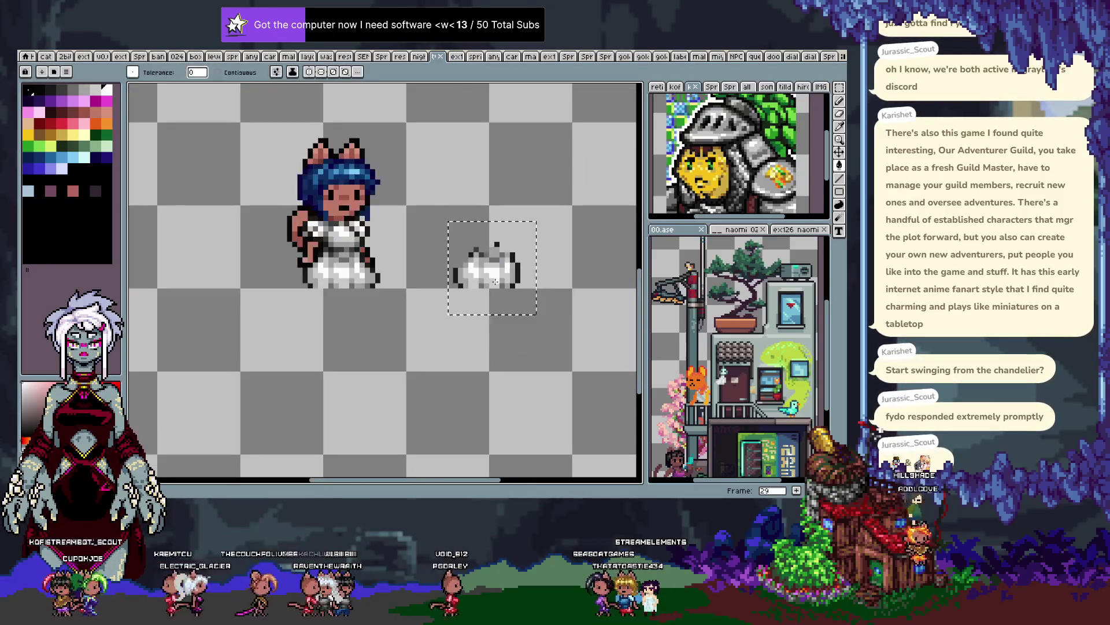
pyautogui.press('Return')
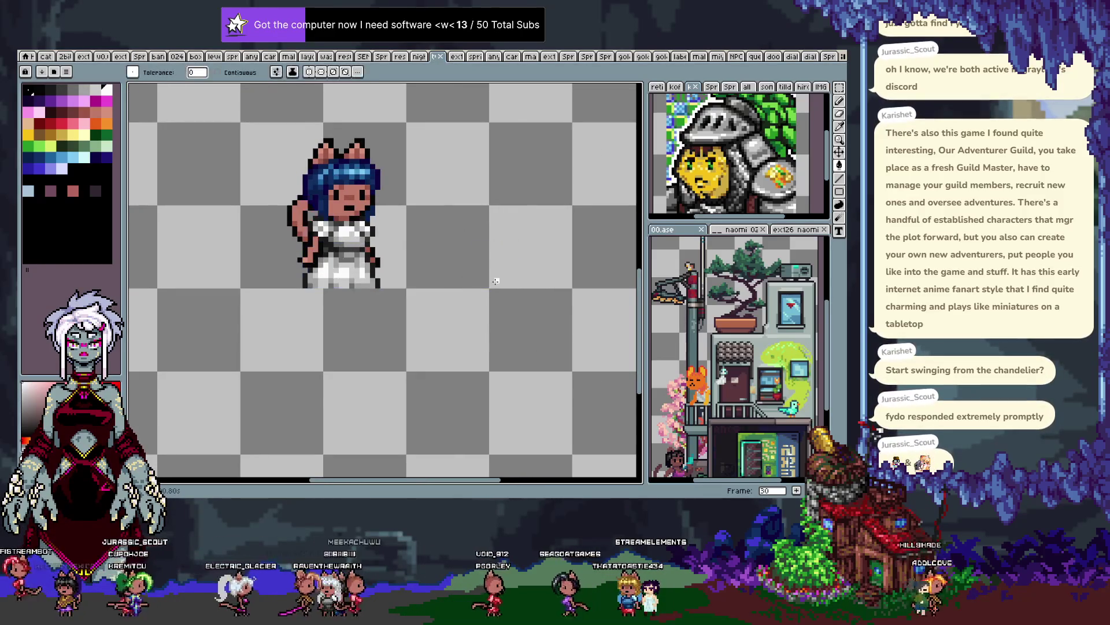
# Paste the white skirt into frame 34, shift it left and place it
pyautogui.hotkey('ctrl', 'v')
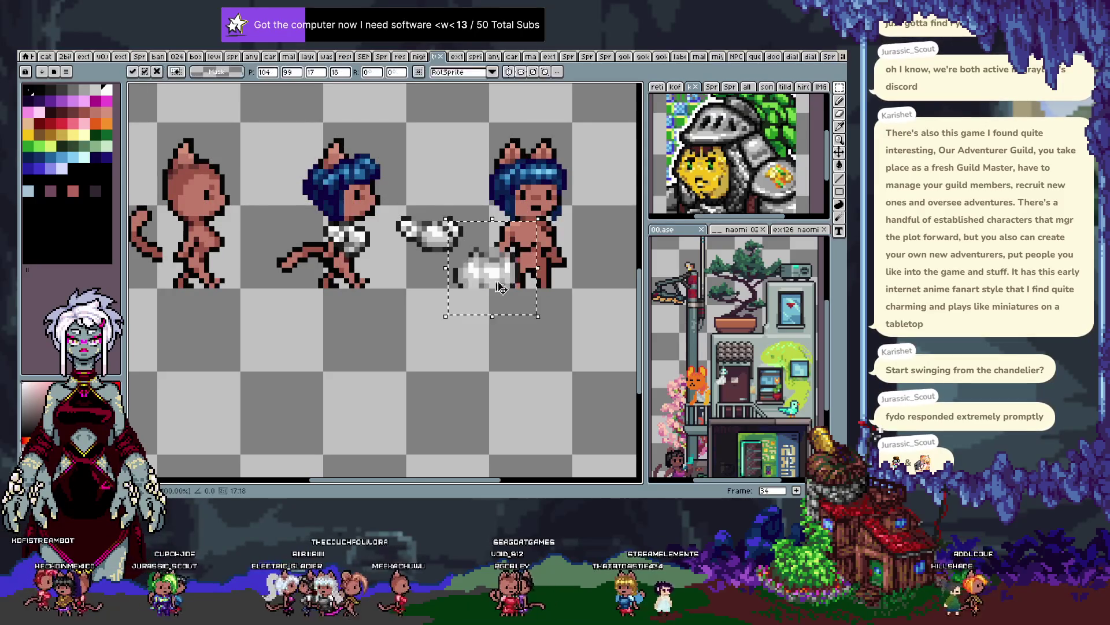
pyautogui.moveTo(494, 280); pyautogui.dragTo(452, 280)
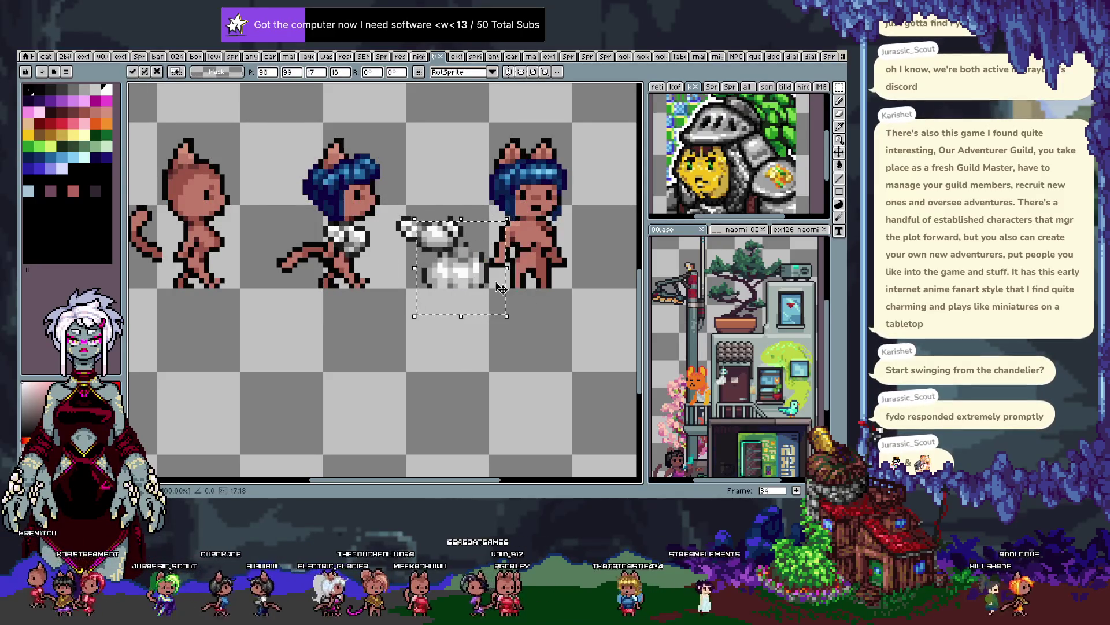
pyautogui.press('Left')
pyautogui.press('Left')
pyautogui.press('Left')
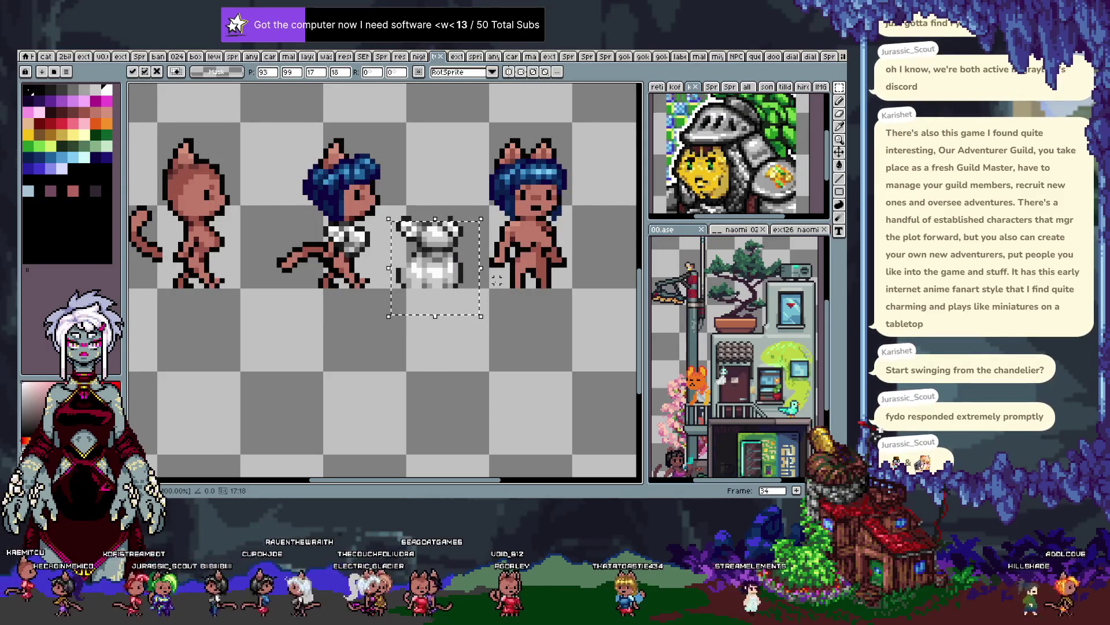
pyautogui.press('Return')
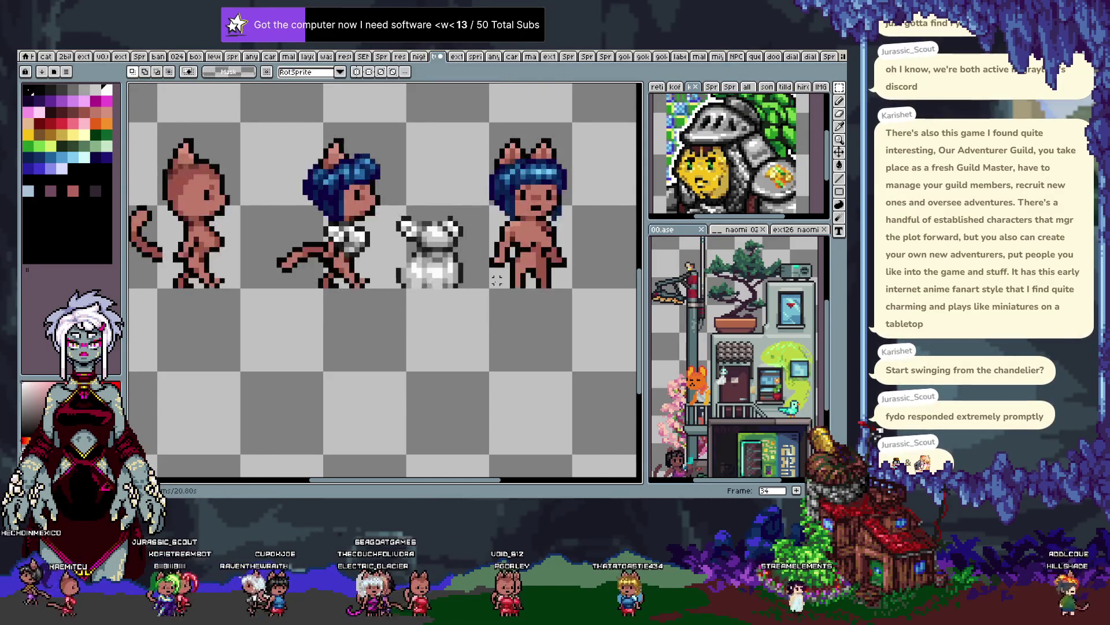
# Paste the white dress onto the blue-haired walking girl and commit it
pyautogui.press('Tab')
pyautogui.press('Tab')
pyautogui.hotkey('ctrl', 'v')
pyautogui.press('Left')
pyautogui.press('Left')
pyautogui.press('Left')
pyautogui.press('Left')
pyautogui.press('Left')
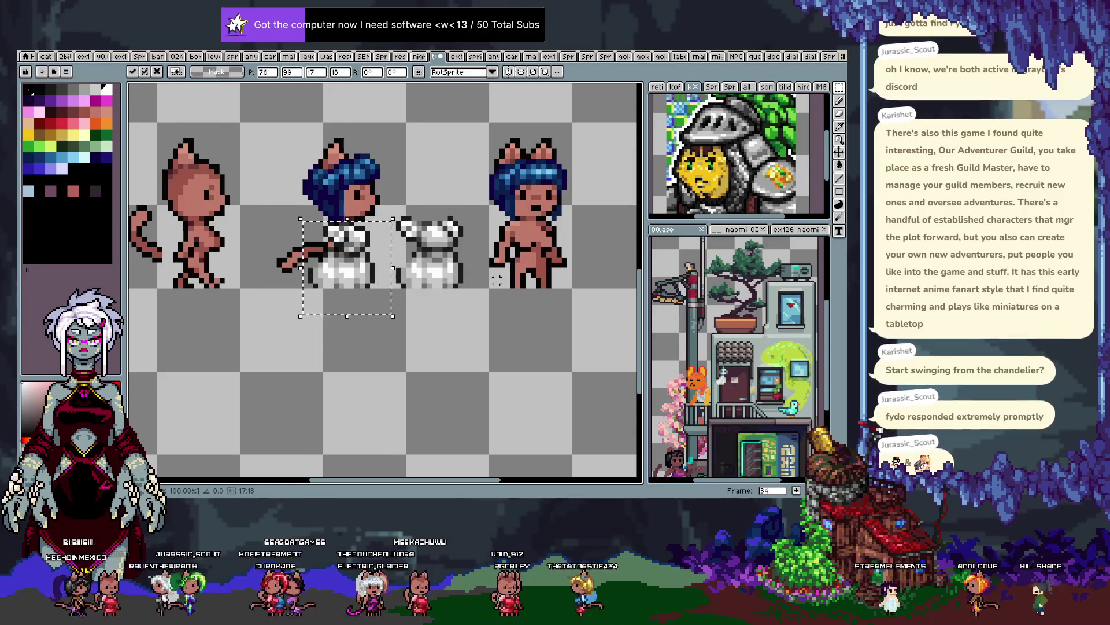
pyautogui.press('Return')
pyautogui.scroll(2, 370, 257)
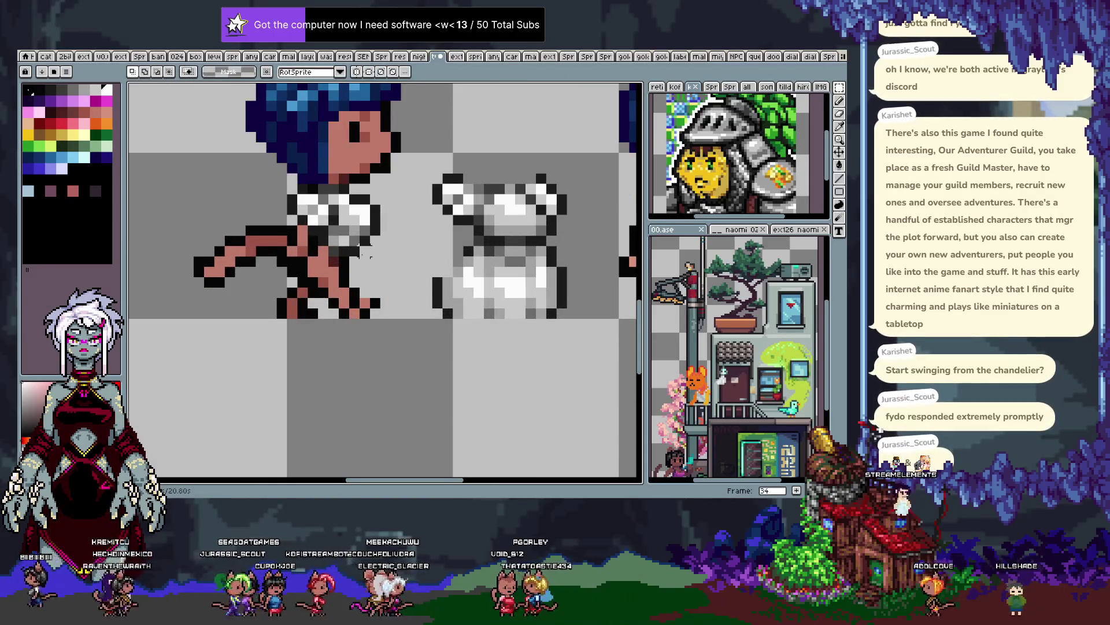
# Erase the stray hand pixels and draw the skirt's black diagonal outline, closing its gap
pyautogui.moveTo(425, 181); pyautogui.dragTo(470, 185)
pyautogui.moveTo(403, 264); pyautogui.dragTo(398, 250)
pyautogui.press('b')
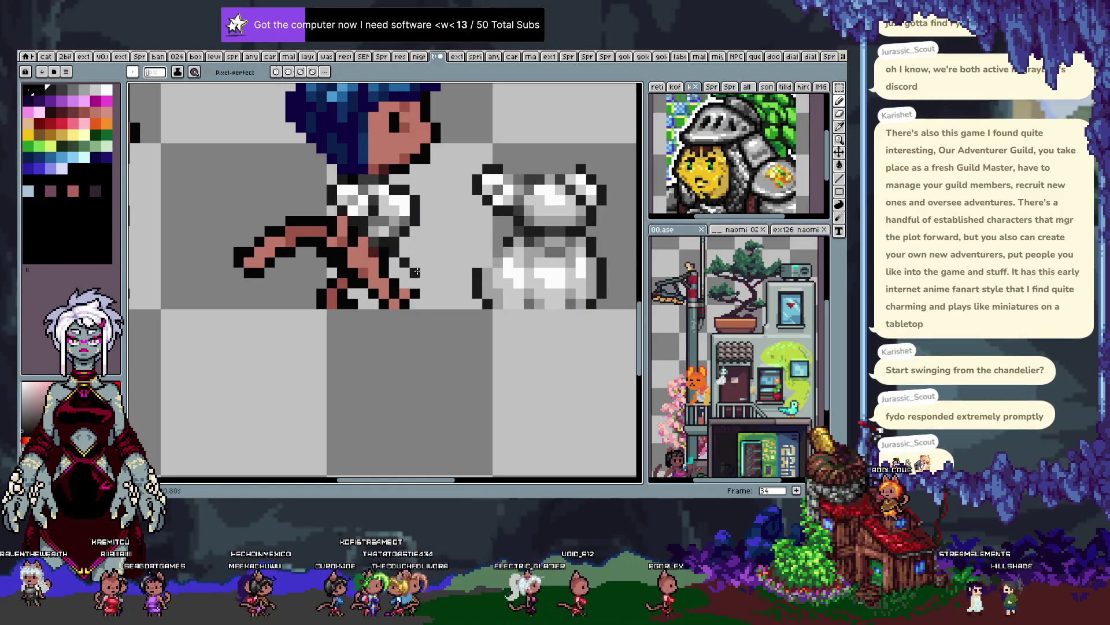
pyautogui.hotkey('ctrl', 'z')
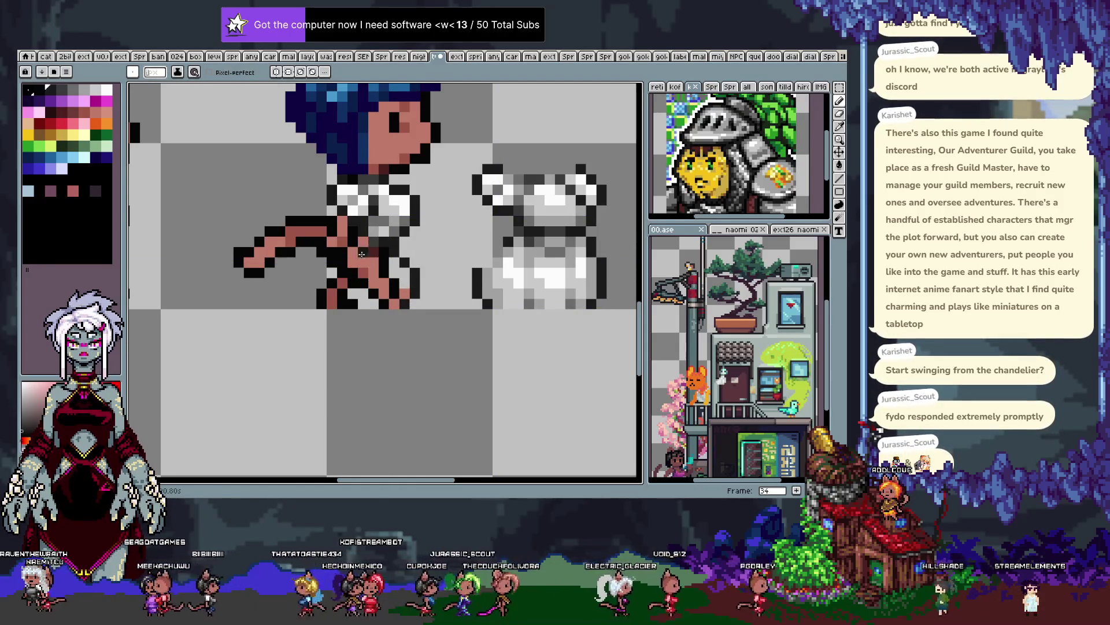
pyautogui.press('i')
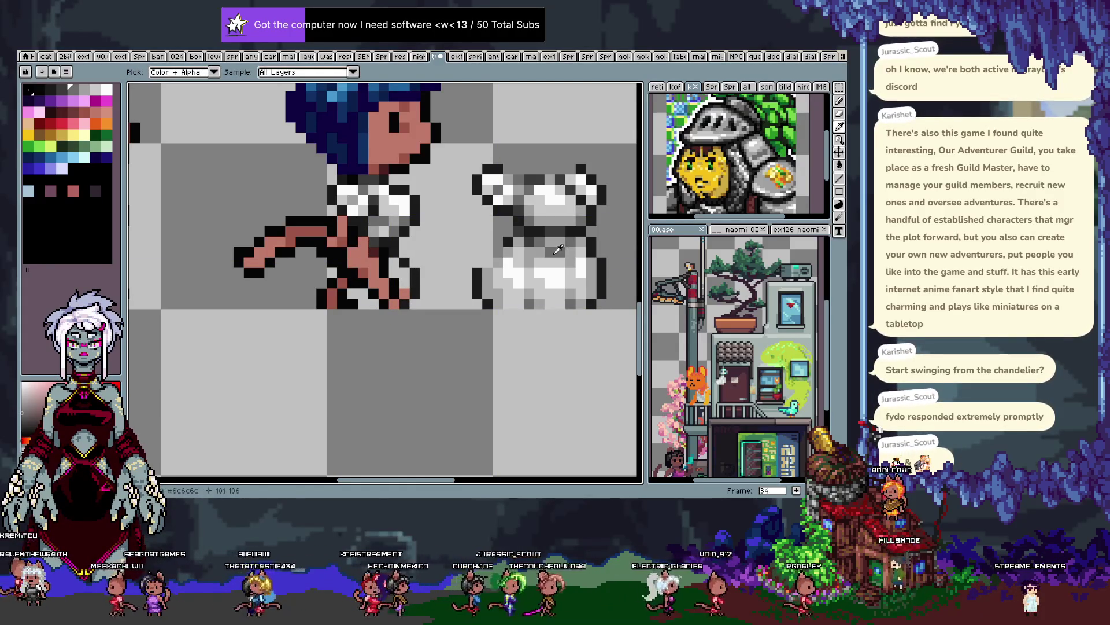
pyautogui.press('b')
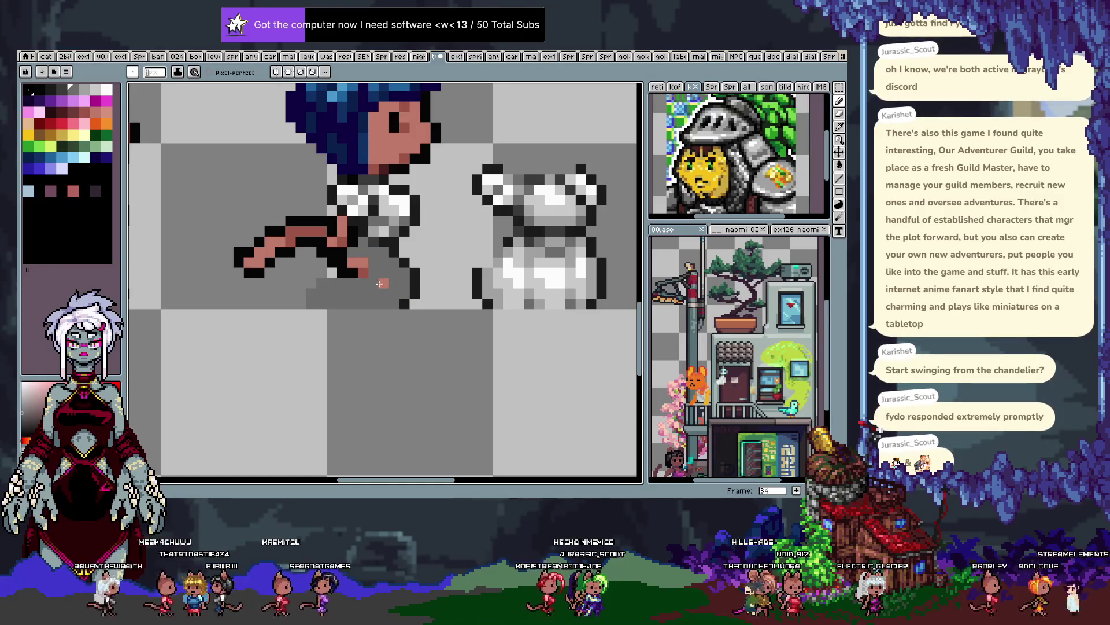
pyautogui.moveTo(354, 273); pyautogui.dragTo(356, 264)
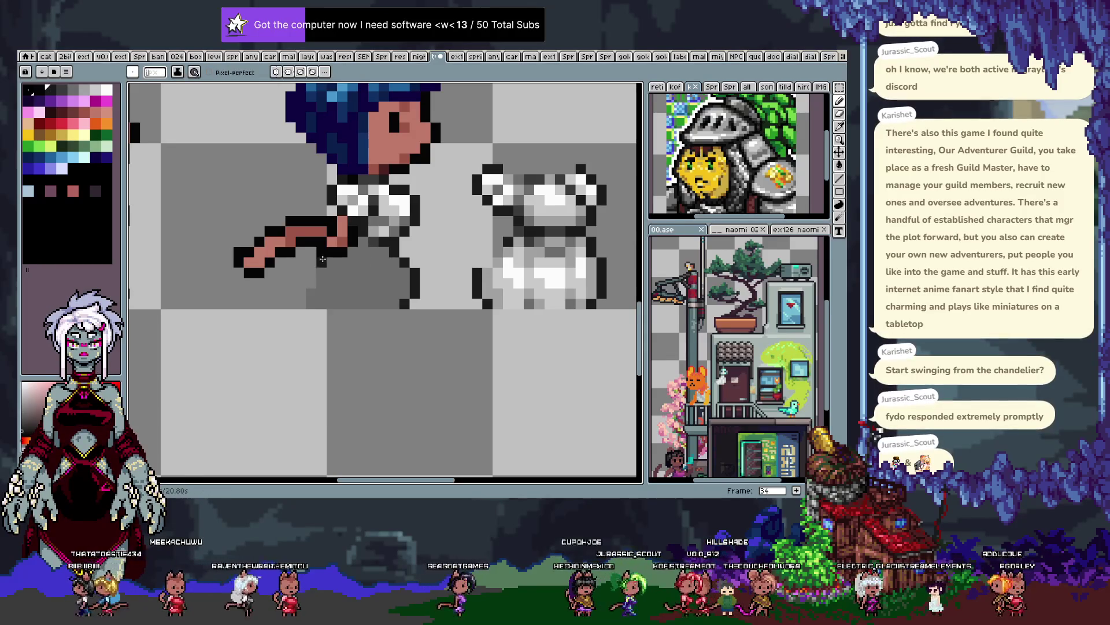
pyautogui.hotkey('ctrl', 'z')
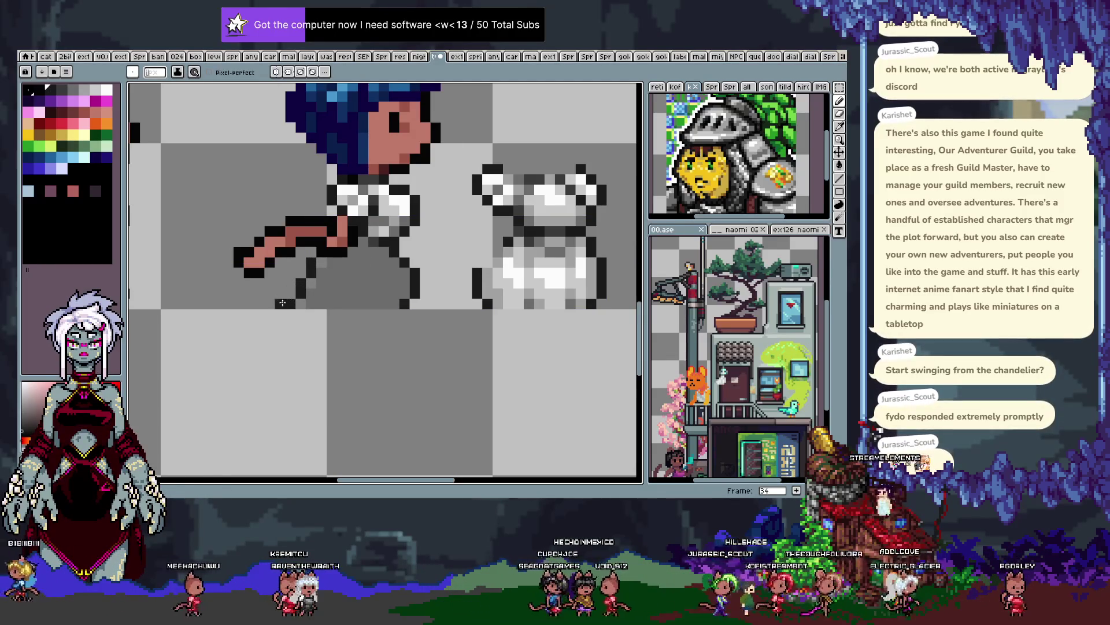
pyautogui.press('ctrl')
pyautogui.moveTo(304, 280); pyautogui.dragTo(280, 304)
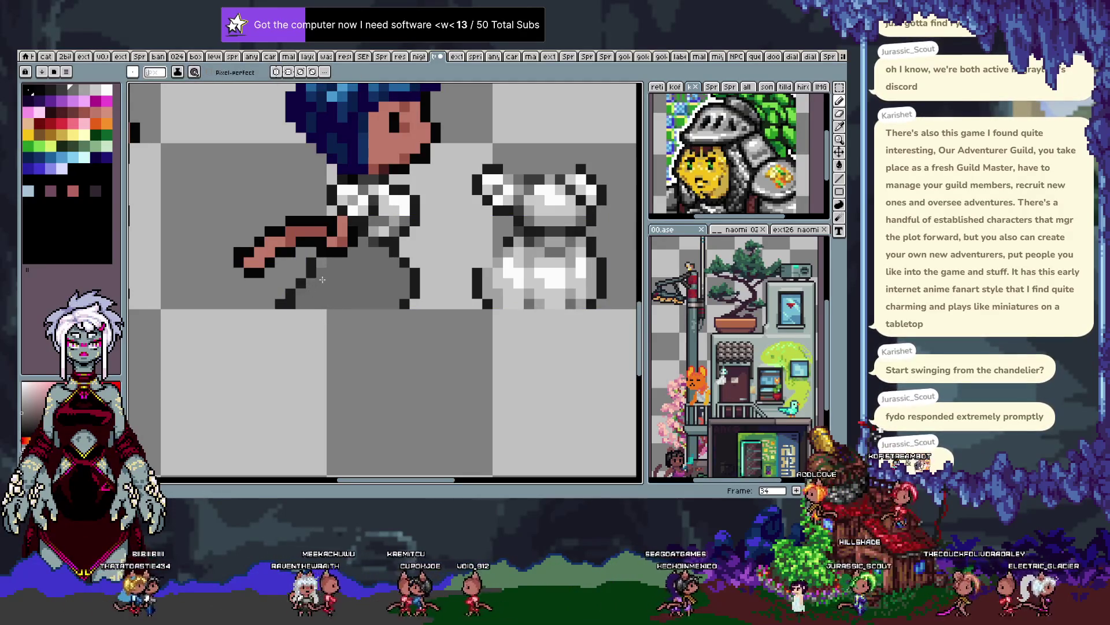
pyautogui.click(417, 278)
# Paint white pixels across the front of the walking girl's new grey skirt
pyautogui.press('i')
pyautogui.scroll(2, 462, 295)
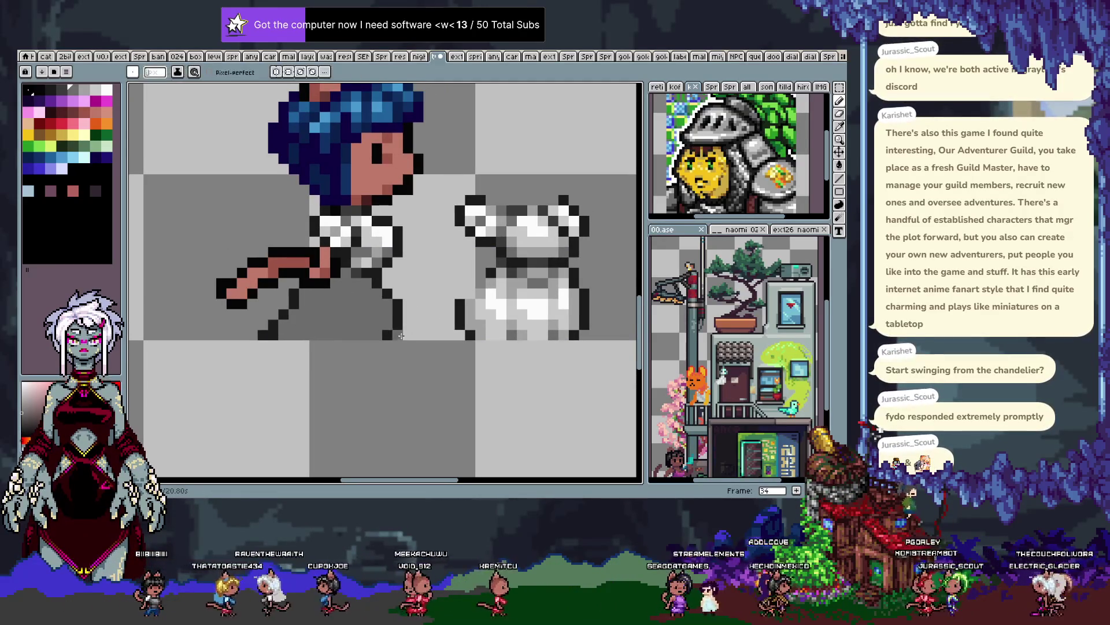
pyautogui.click(496, 299)
pyautogui.press('b')
pyautogui.click(366, 283)
pyautogui.click(377, 293)
pyautogui.click(335, 292)
pyautogui.moveTo(346, 304); pyautogui.dragTo(356, 284)
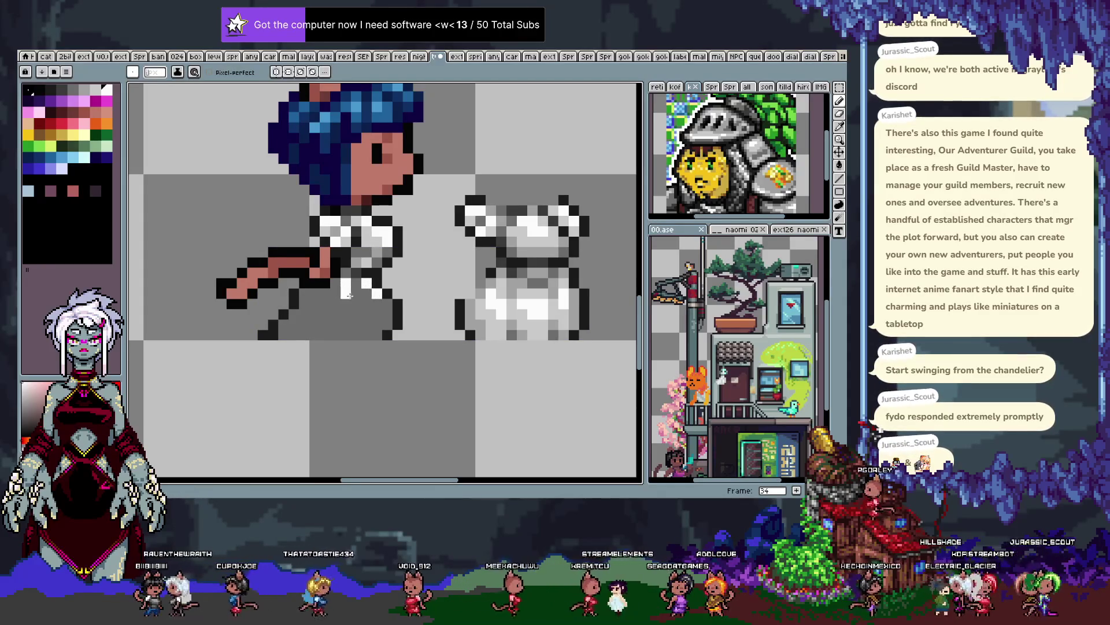
pyautogui.press('i')
pyautogui.click(514, 304)
pyautogui.press('b')
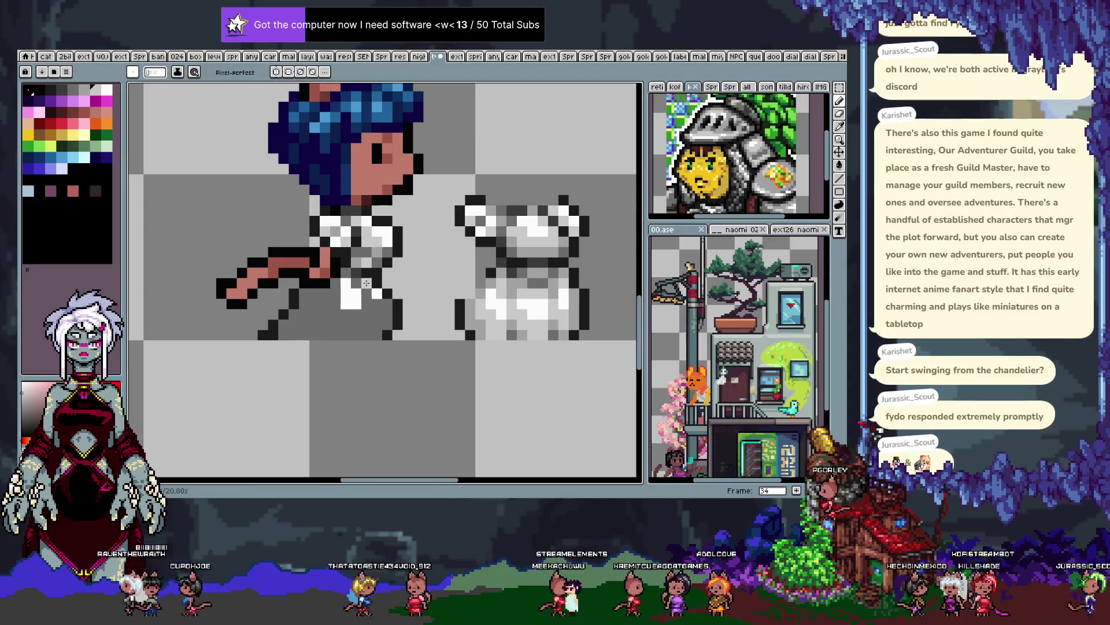
# Shade the skirt's lower front with white and light-grey pixels sampled from the dress
pyautogui.click(360, 323)
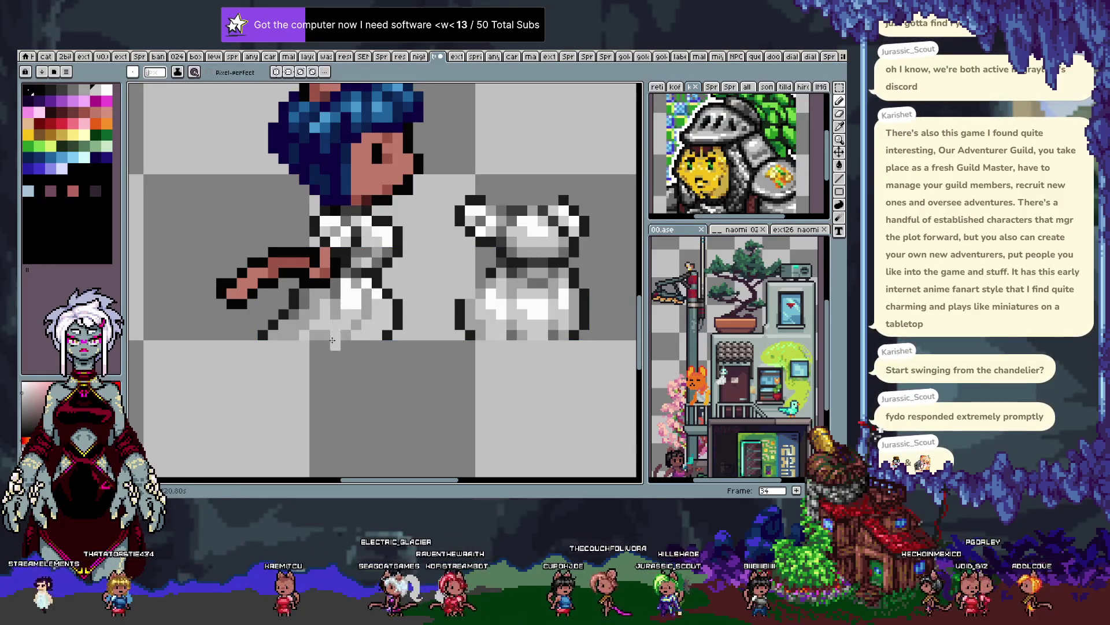
pyautogui.press('b')
pyautogui.press('b')
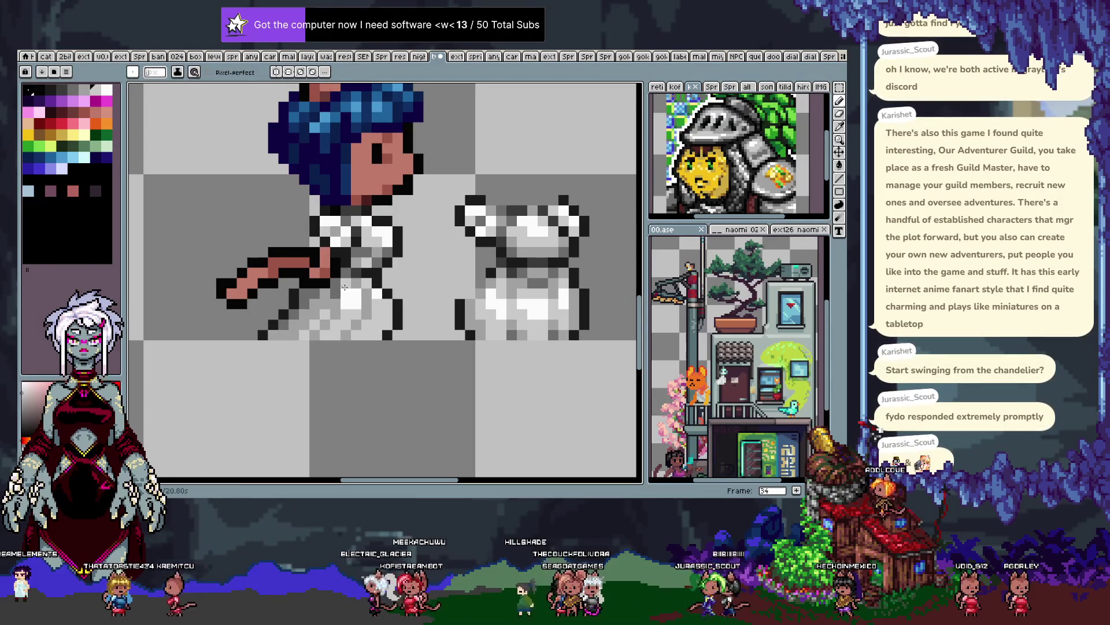
pyautogui.press('alt')
pyautogui.keyDown('alt'); pyautogui.click(327, 311); pyautogui.keyUp('alt')
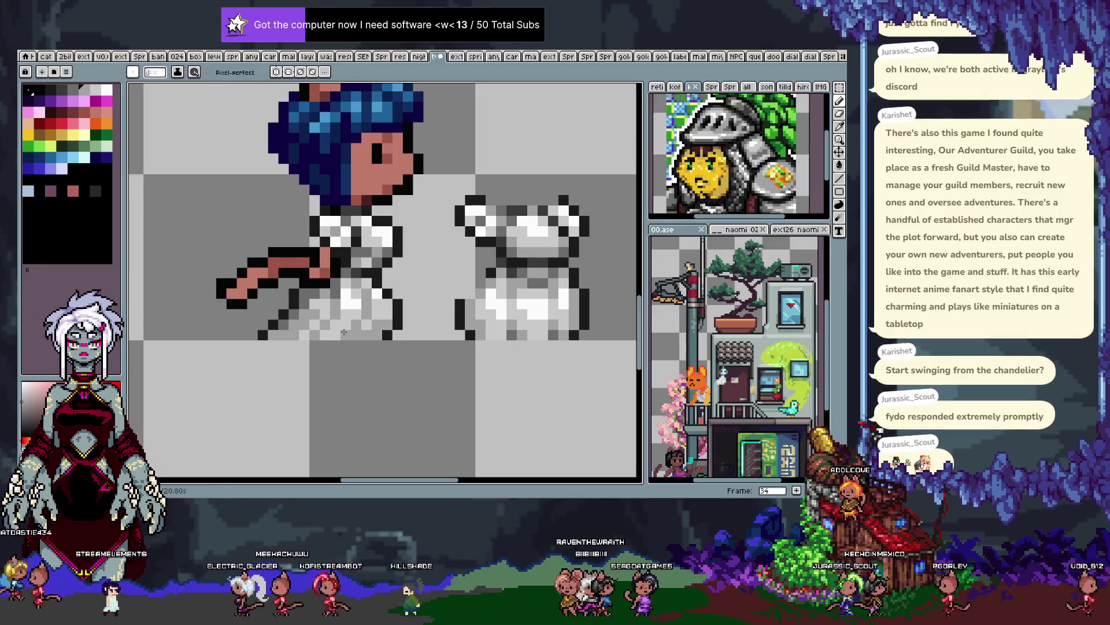
pyautogui.keyDown('alt'); pyautogui.click(341, 334); pyautogui.keyUp('alt')
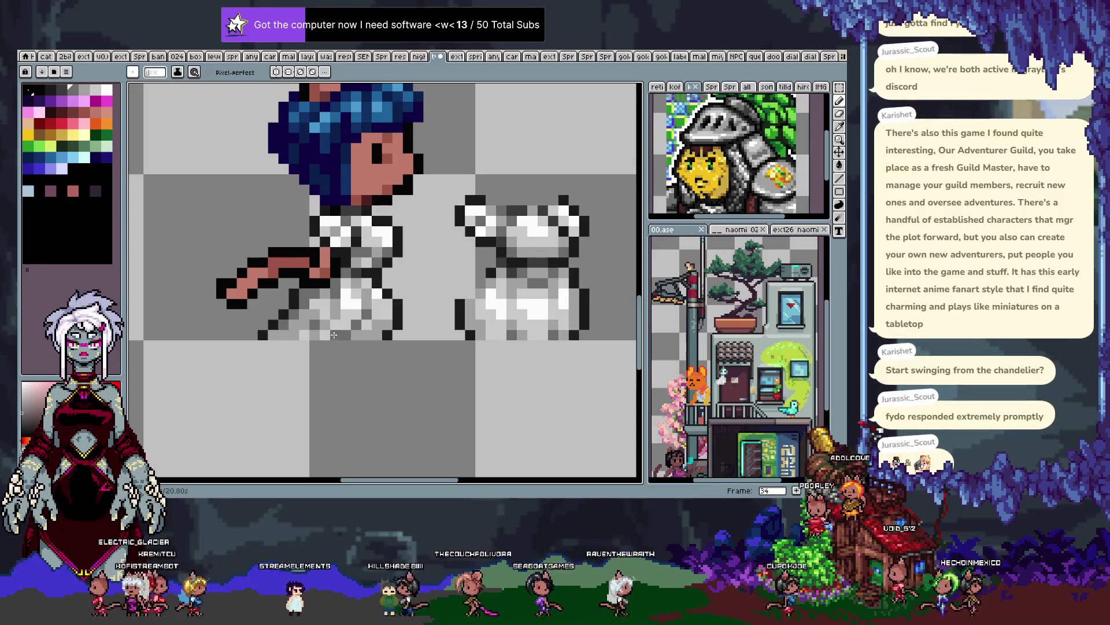
pyautogui.press('alt')
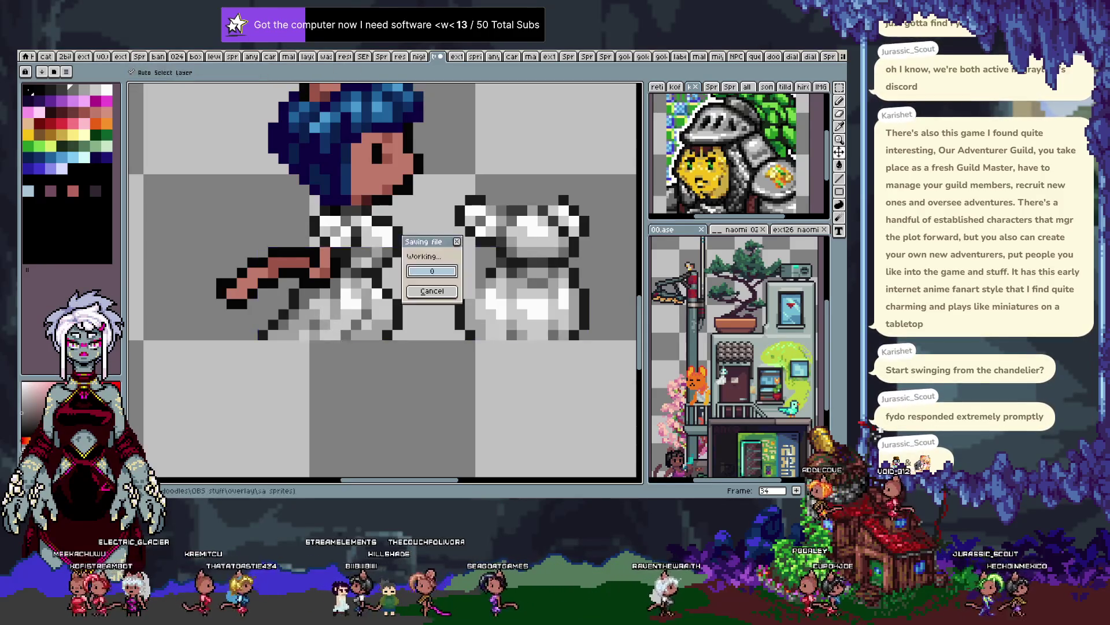
# Pan and zoom out to bring all the cat sprites, including the dressed girl, into view
pyautogui.moveTo(424, 290)
pyautogui.mouseDown()
pyautogui.moveTo(327, 343)
pyautogui.moveTo(355, 340)
pyautogui.moveTo(415, 371)
pyautogui.mouseUp()
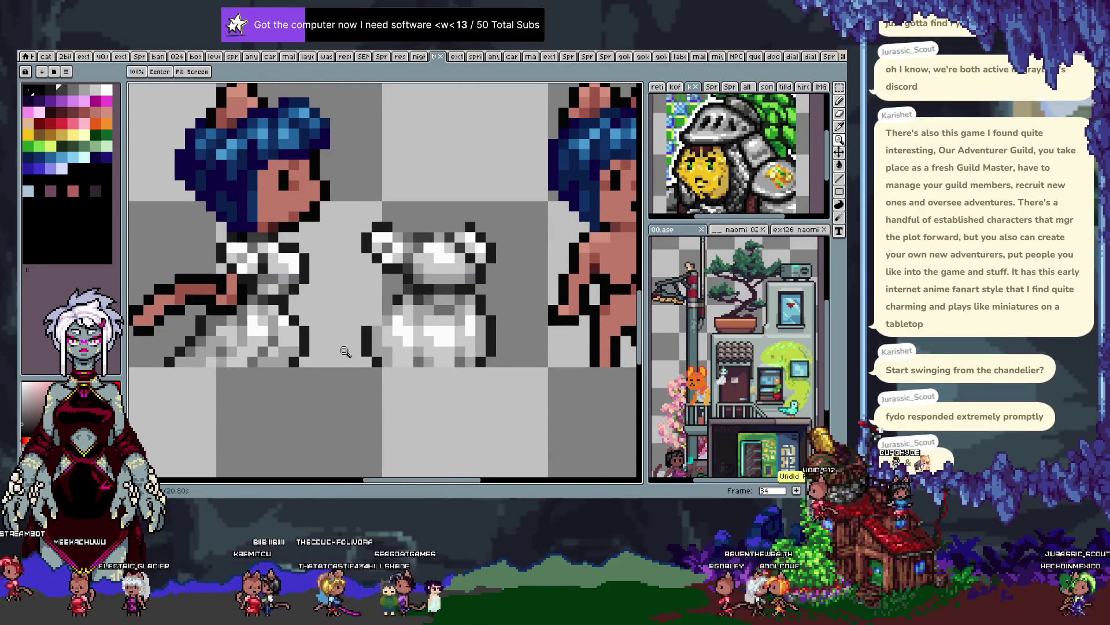
pyautogui.scroll(-3, 407, 375)
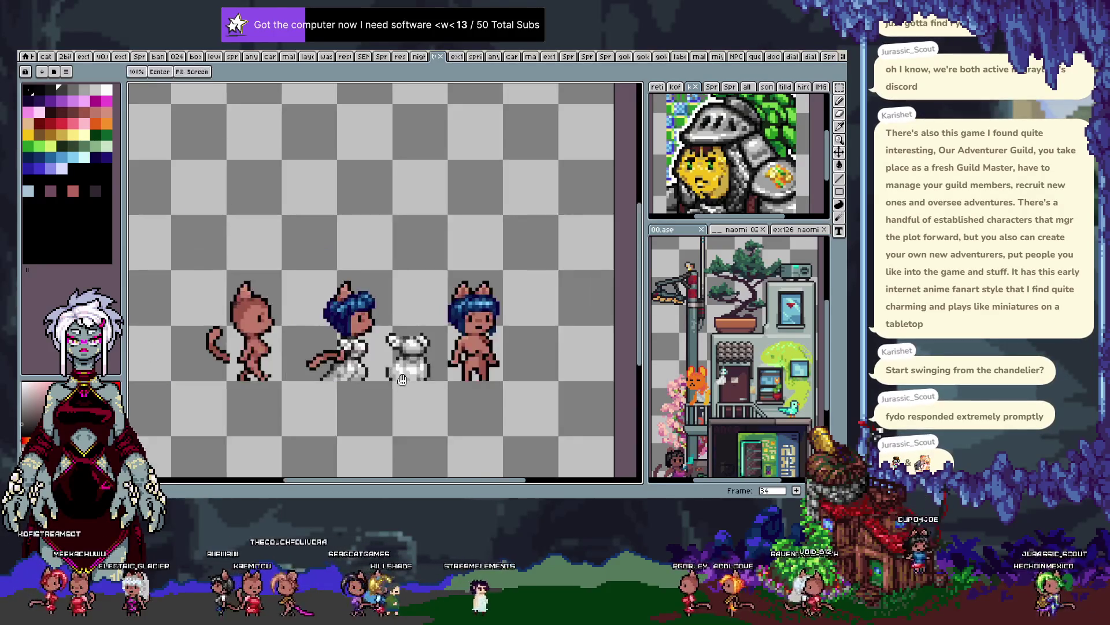
pyautogui.scroll(1, 347, 377)
# Zoom in and out to check the dress, then play the animation and stop on frame 13
pyautogui.scroll(3, 344, 362)
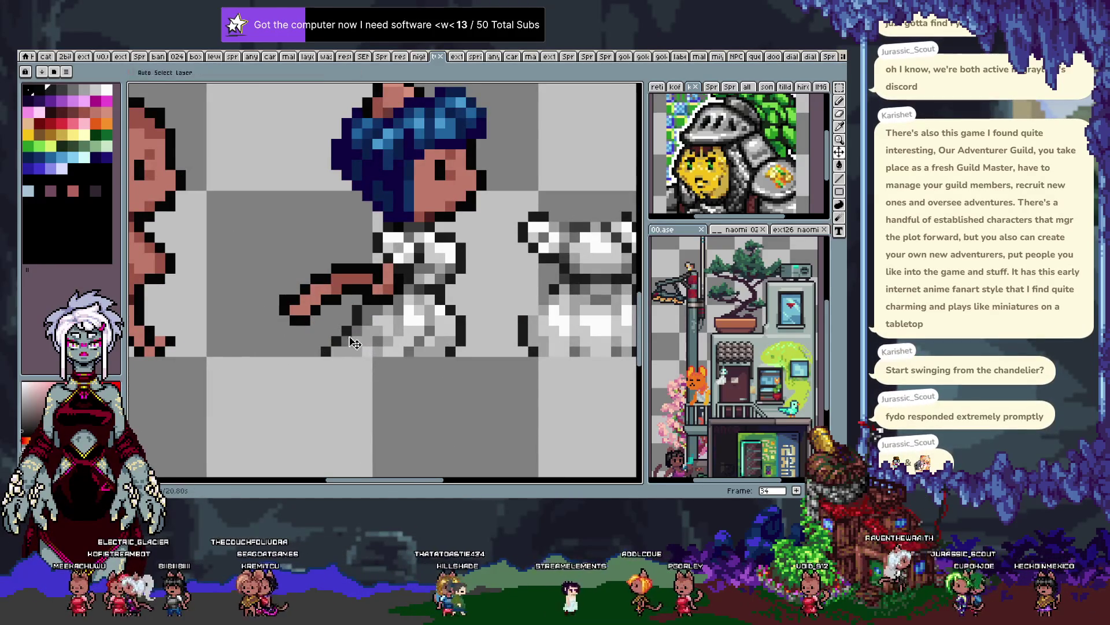
pyautogui.press('b')
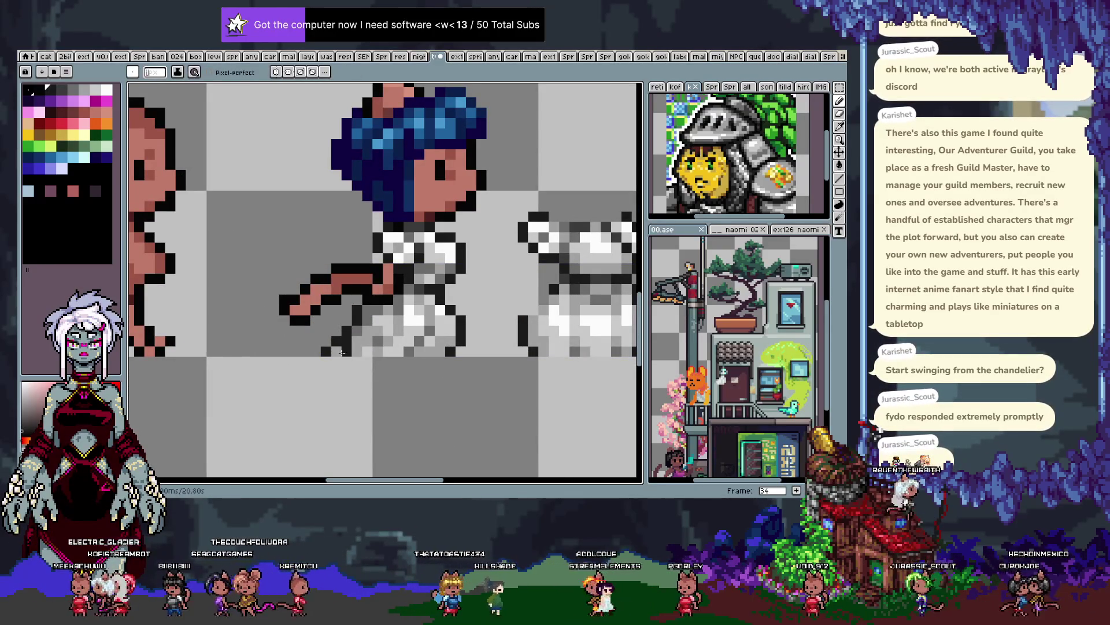
pyautogui.scroll(-3, 327, 355)
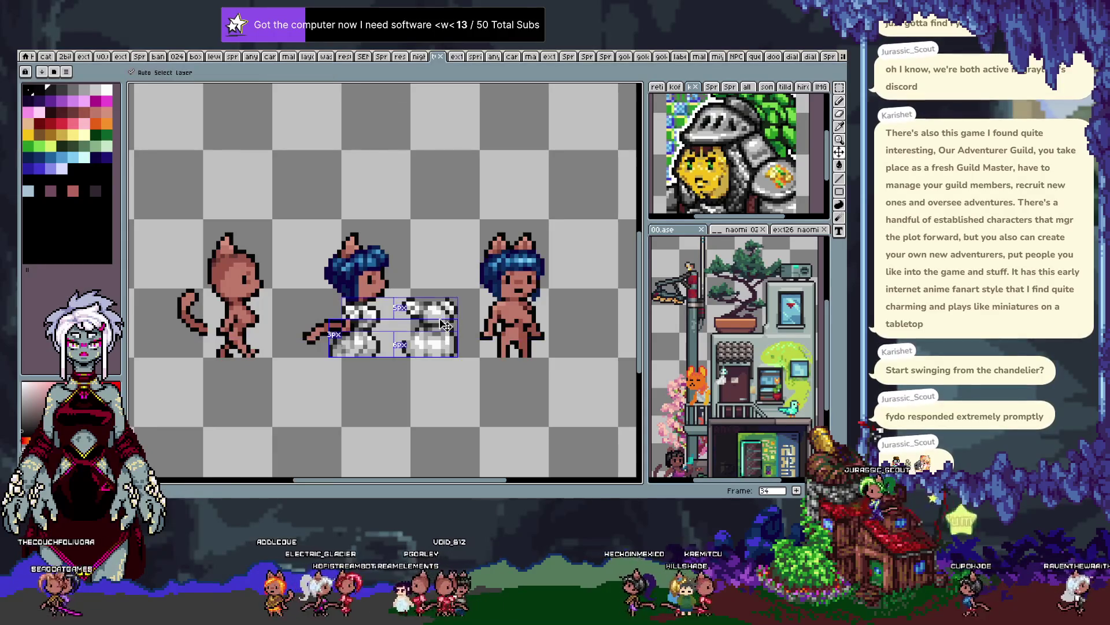
pyautogui.scroll(-3, 459, 332)
pyautogui.press('Return')
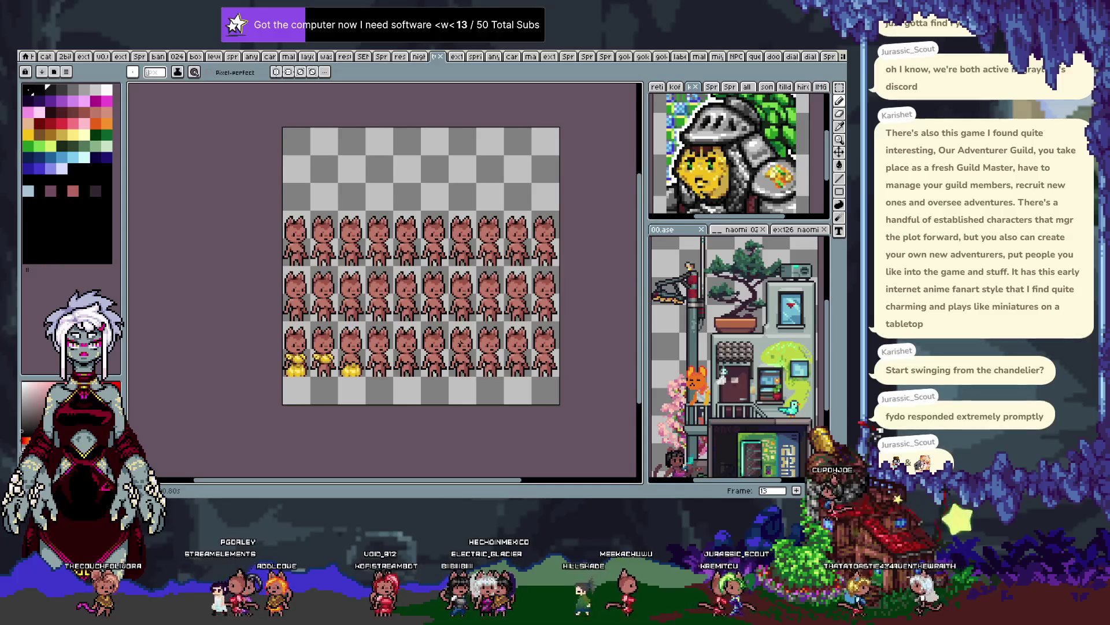
# Copy the gold top onto the middle row's second cat, nudged down into place, and show the timeline
pyautogui.scroll(1, 286, 364)
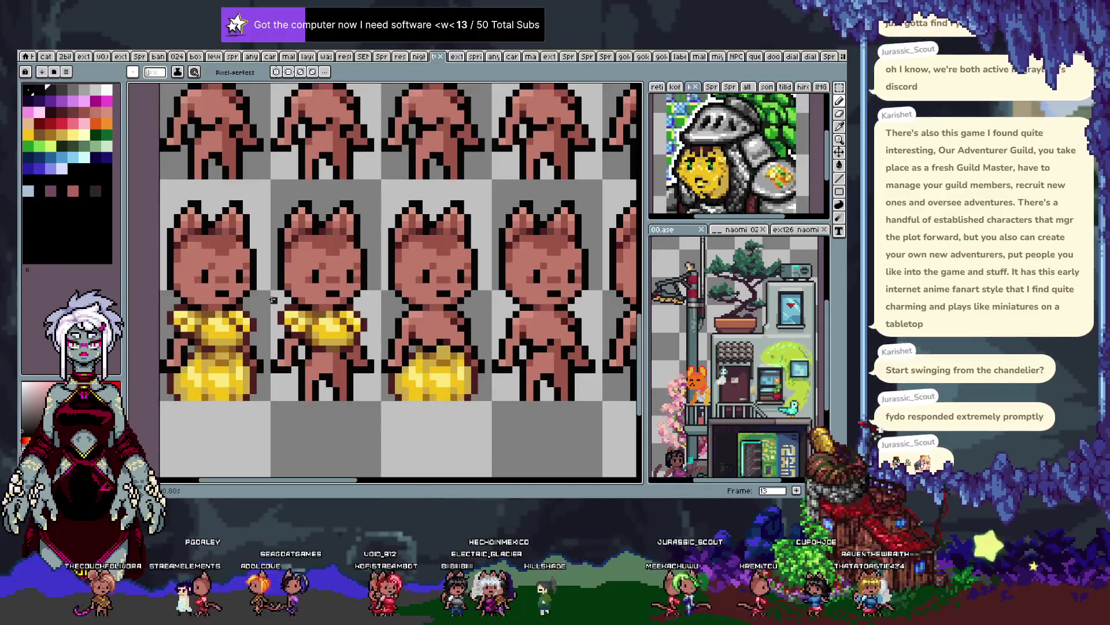
pyautogui.moveTo(264, 277); pyautogui.dragTo(375, 366)
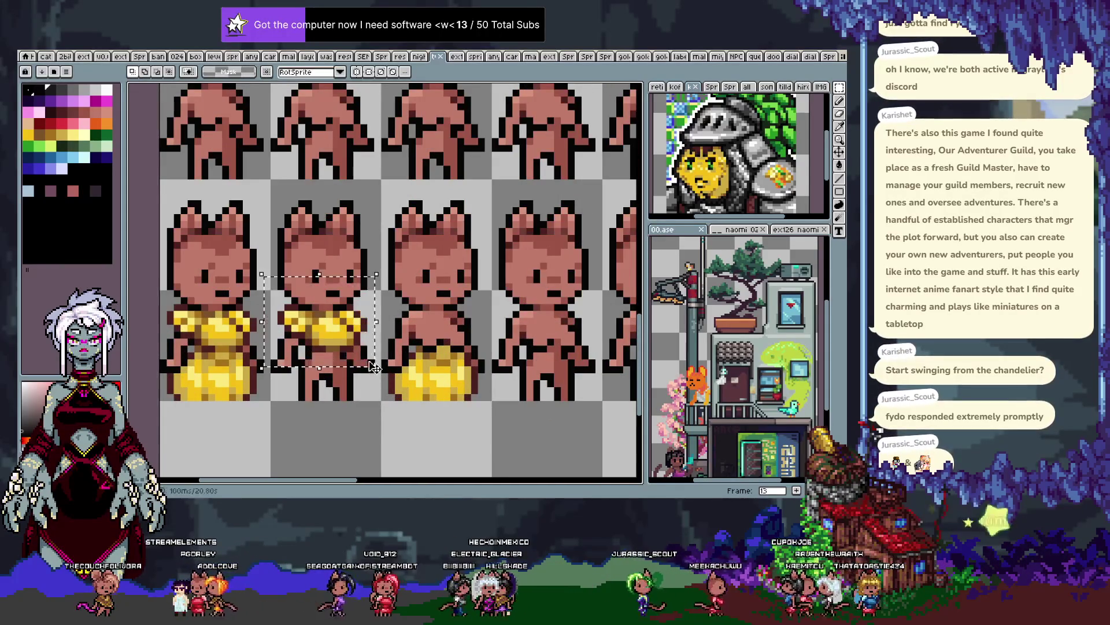
pyautogui.scroll(-1, 343, 332)
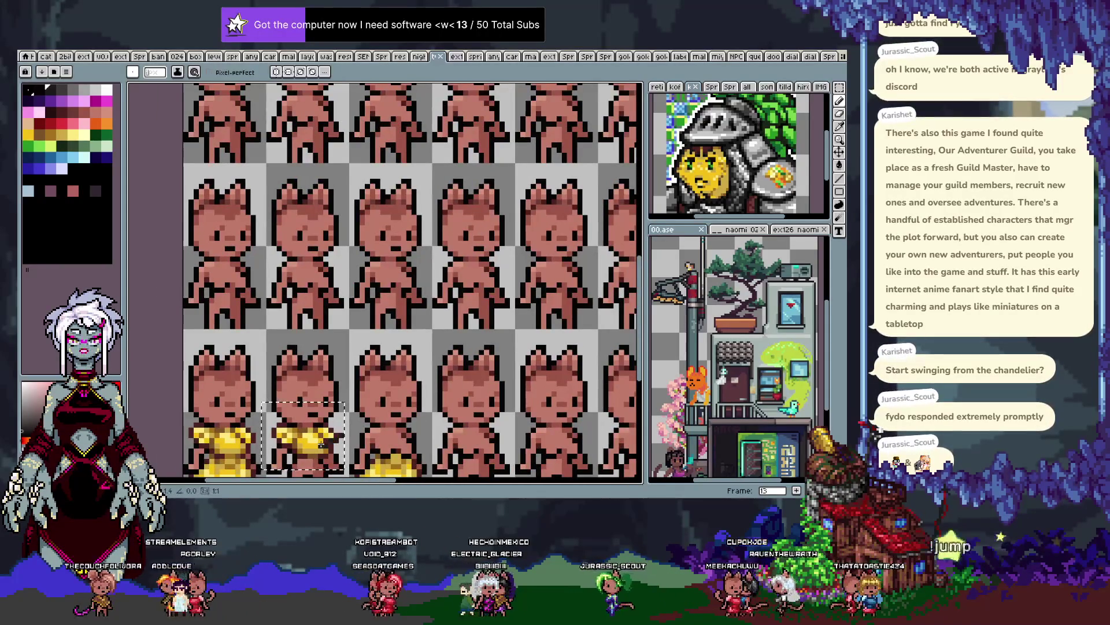
pyautogui.hotkey('ctrl', 'y')
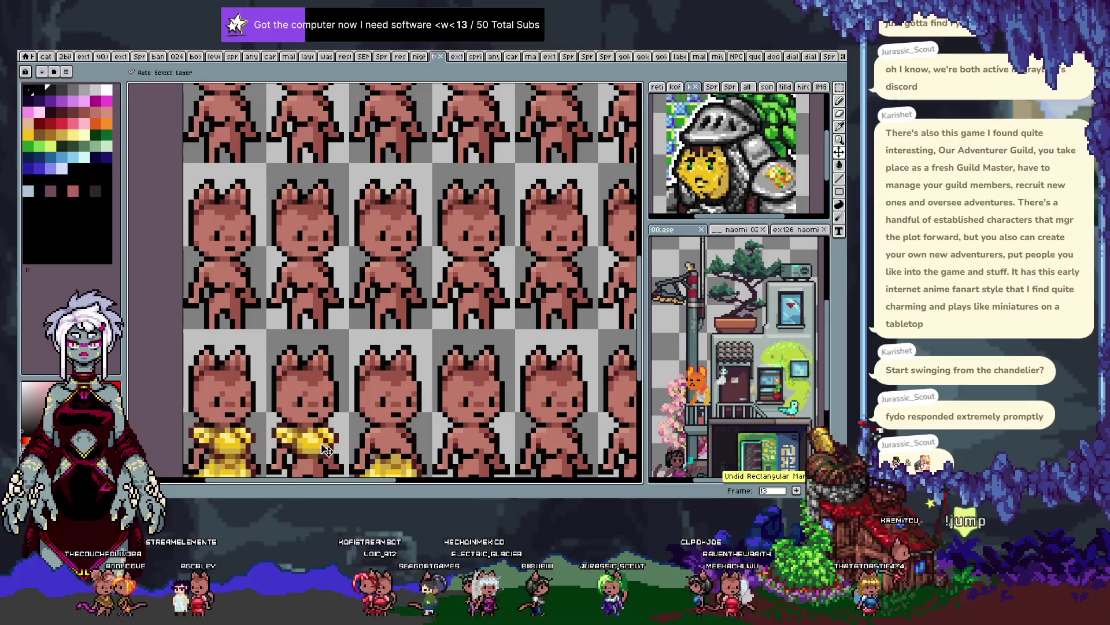
pyautogui.hotkey('ctrl', 'v')
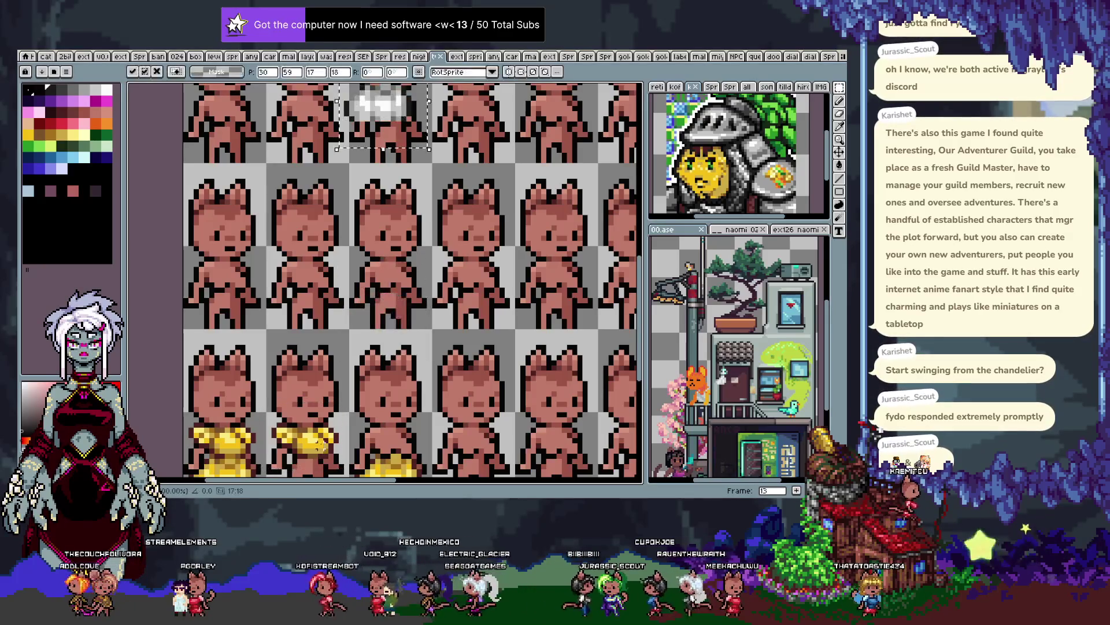
pyautogui.press('Escape')
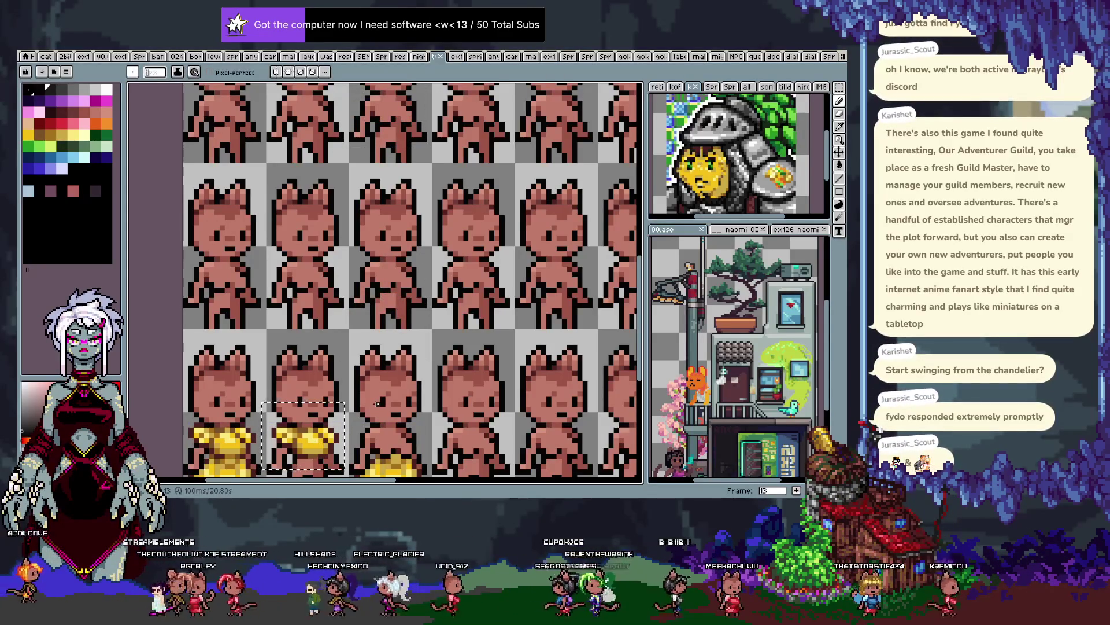
pyautogui.hotkey('ctrl', 'v')
pyautogui.press('Down')
pyautogui.press('Down')
pyautogui.press('Down')
pyautogui.press('Down')
pyautogui.press('Down')
pyautogui.press('Down')
pyautogui.press('Down')
pyautogui.press('Return')
pyautogui.press('Tab')
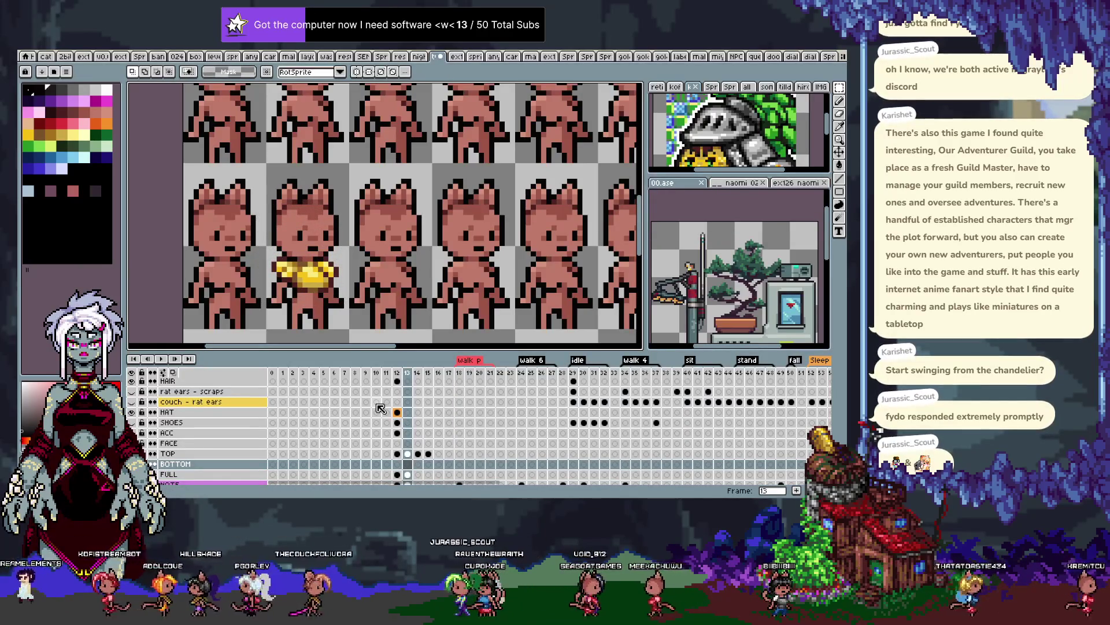
# Make the Long Skirt layer visible so the coloured skirts show on the sprite sheet
pyautogui.scroll(-2, 420, 264)
pyautogui.press('Left')
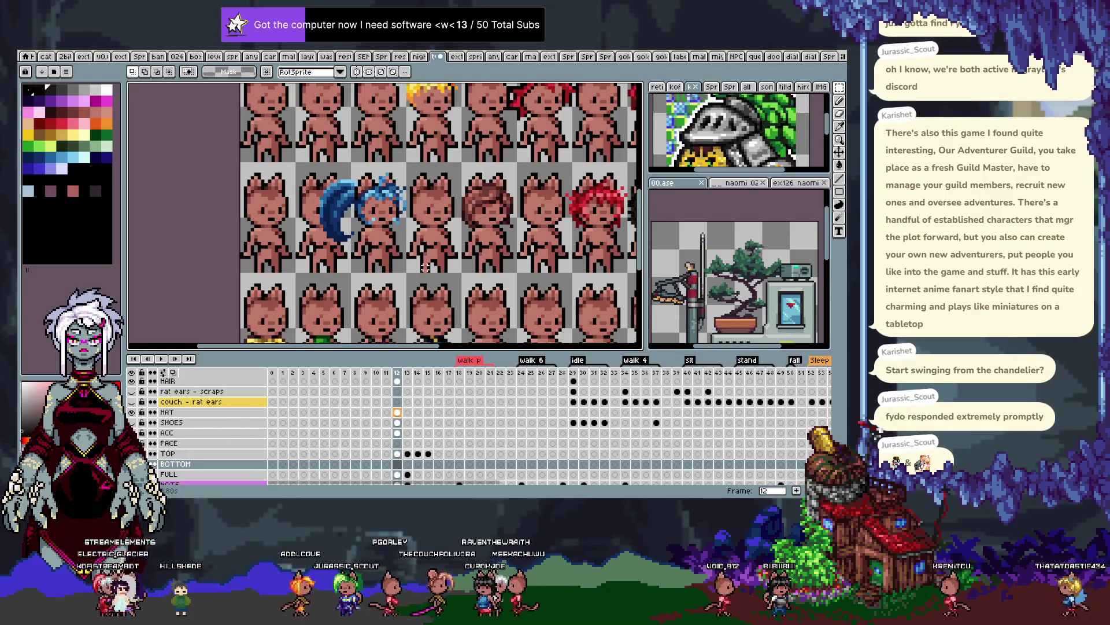
pyautogui.scroll(-1, 411, 277)
pyautogui.scroll(-1, 547, 315)
pyautogui.scroll(2, 547, 316)
pyautogui.scroll(-1, 174, 444)
pyautogui.scroll(-1, 173, 445)
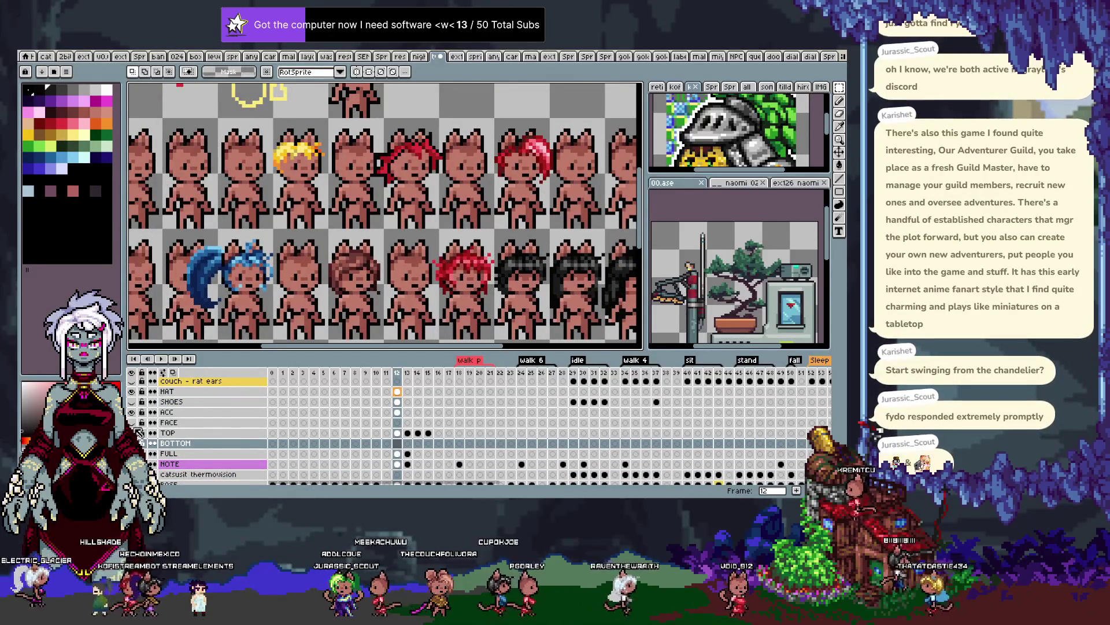
pyautogui.scroll(-3, 139, 431)
pyautogui.scroll(-3, 146, 421)
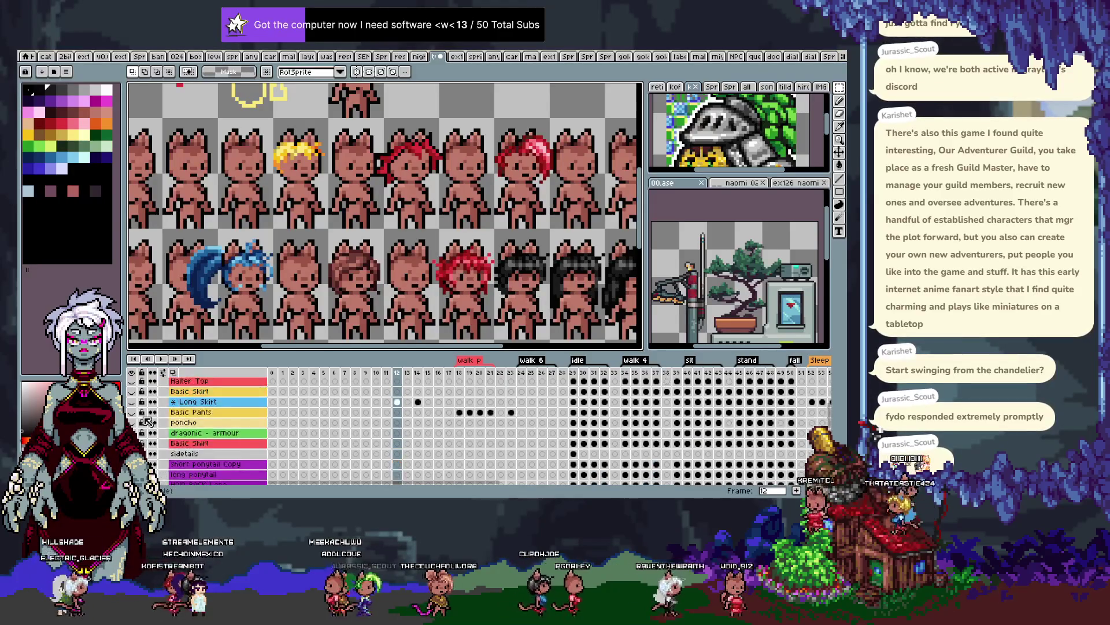
pyautogui.click(131, 401)
pyautogui.moveTo(301, 260)
pyautogui.mouseDown()
pyautogui.moveTo(373, 223)
pyautogui.moveTo(344, 206)
pyautogui.mouseUp()
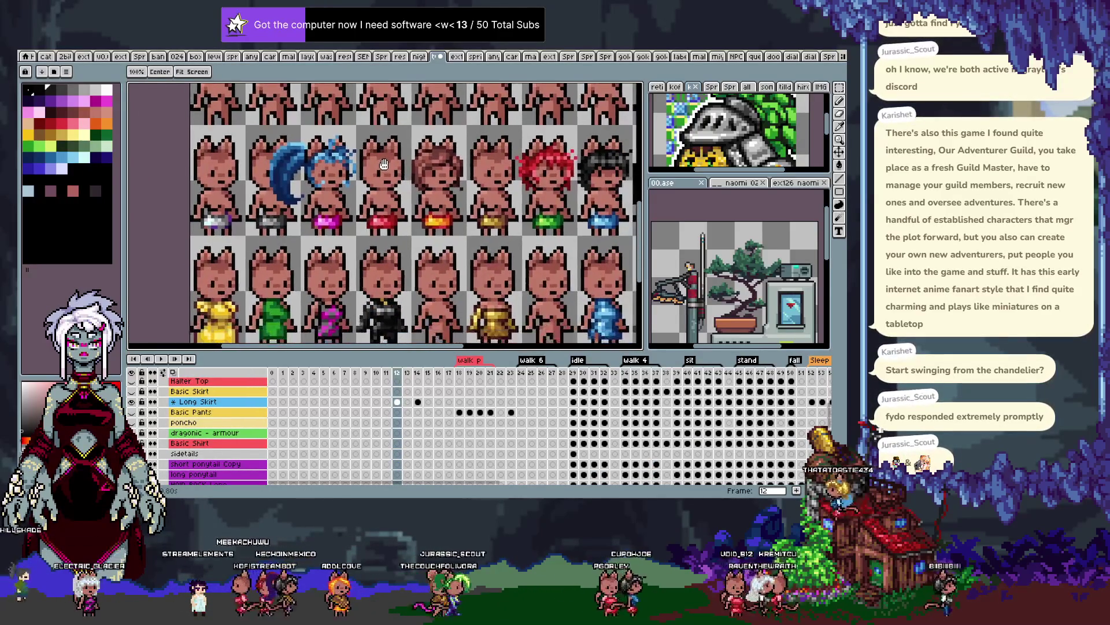
# On frame 12's Long Skirt layer, select and copy the yellow skirt piece
pyautogui.press('m')
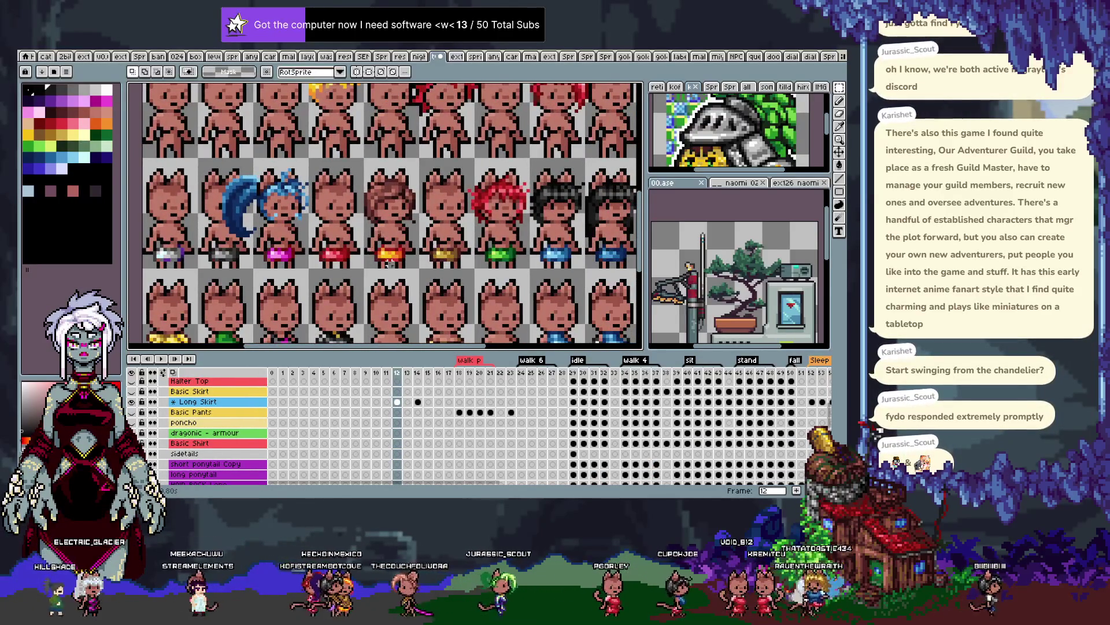
pyautogui.moveTo(444, 240); pyautogui.dragTo(435, 203)
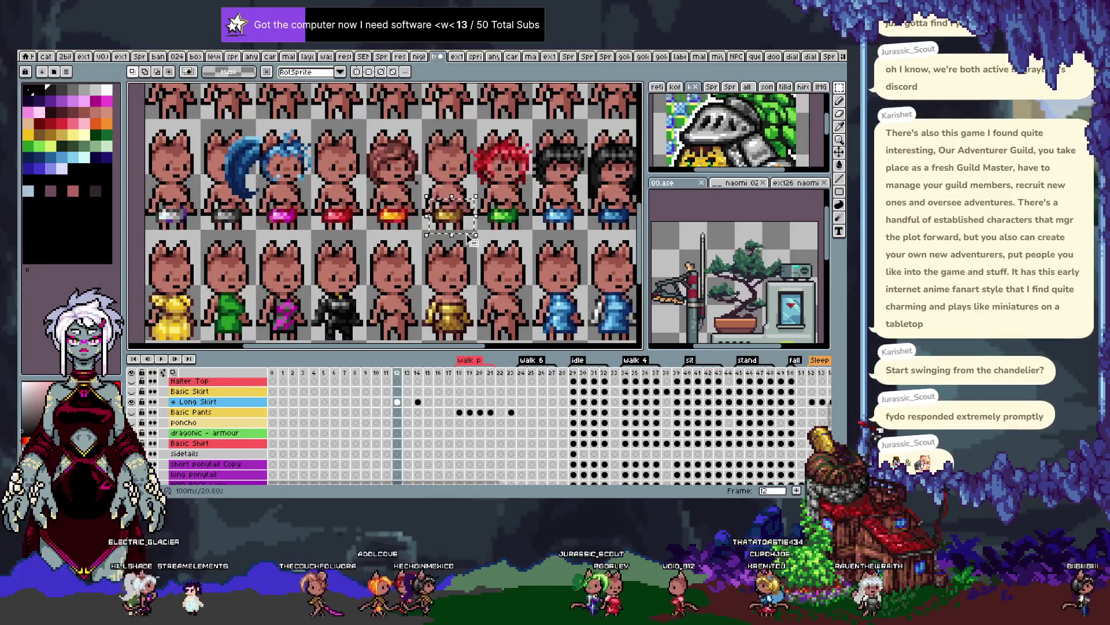
pyautogui.press('Right')
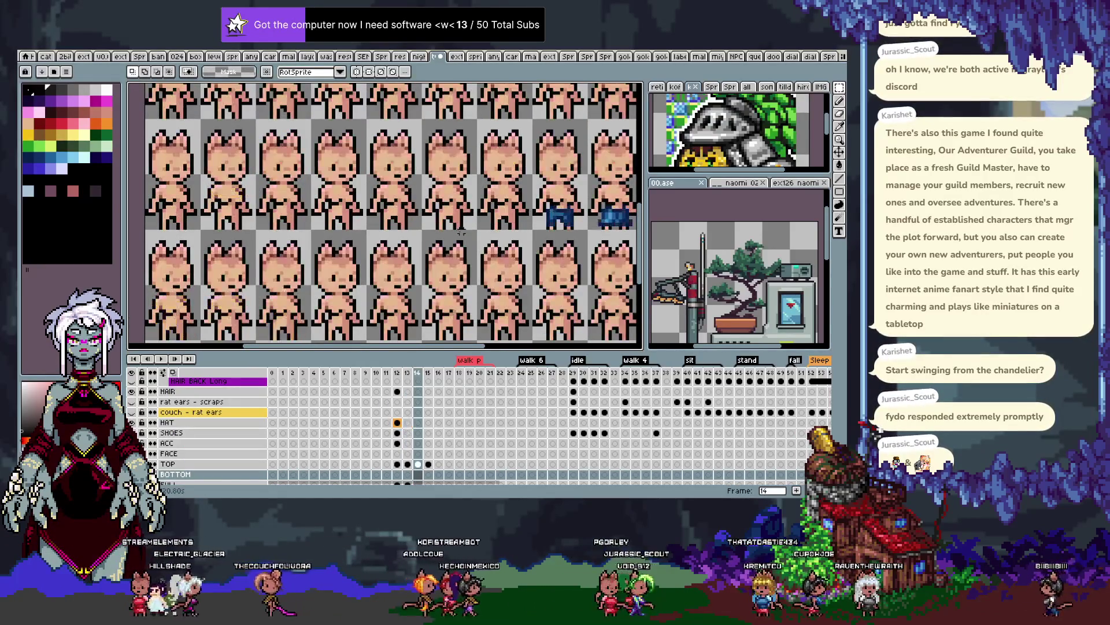
pyautogui.press('Left')
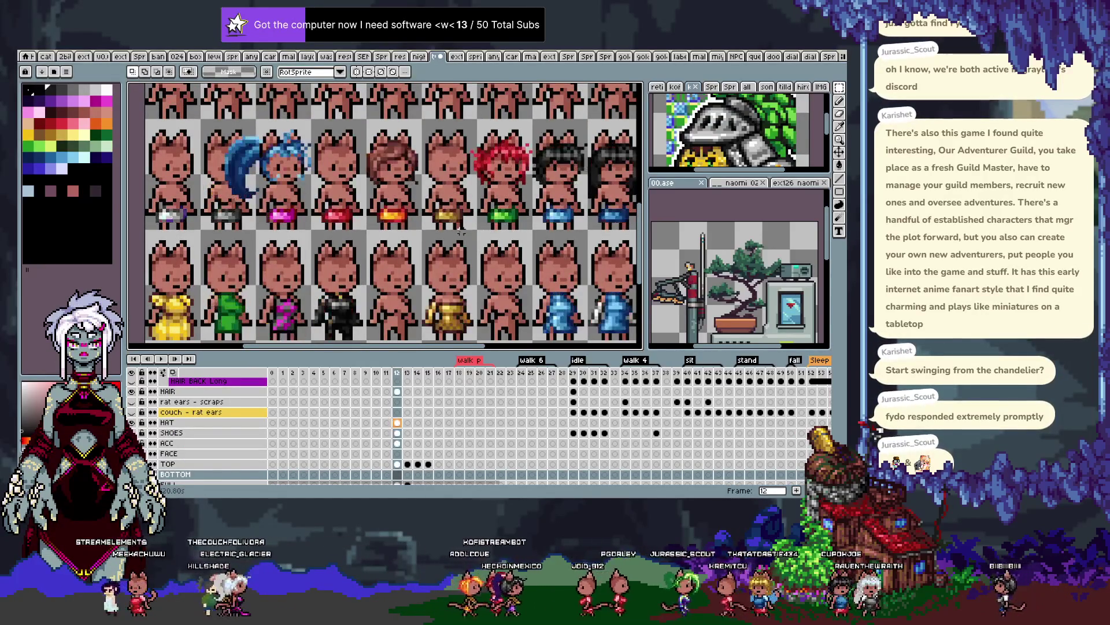
pyautogui.press('b')
pyautogui.keyDown('ctrl'); pyautogui.click(451, 218); pyautogui.keyUp('ctrl')
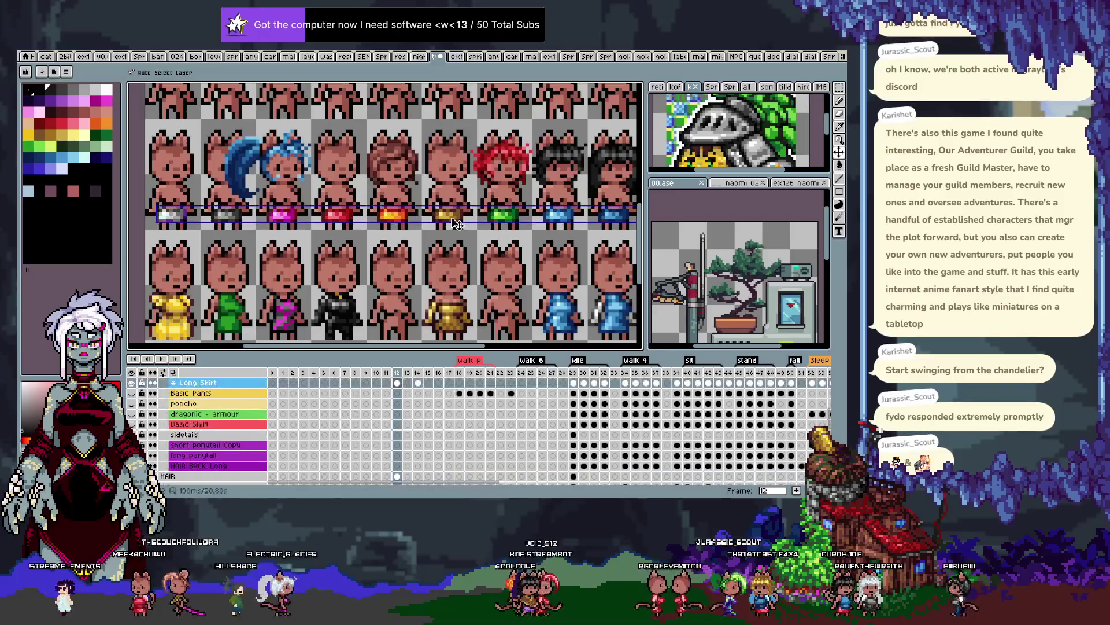
pyautogui.press('m')
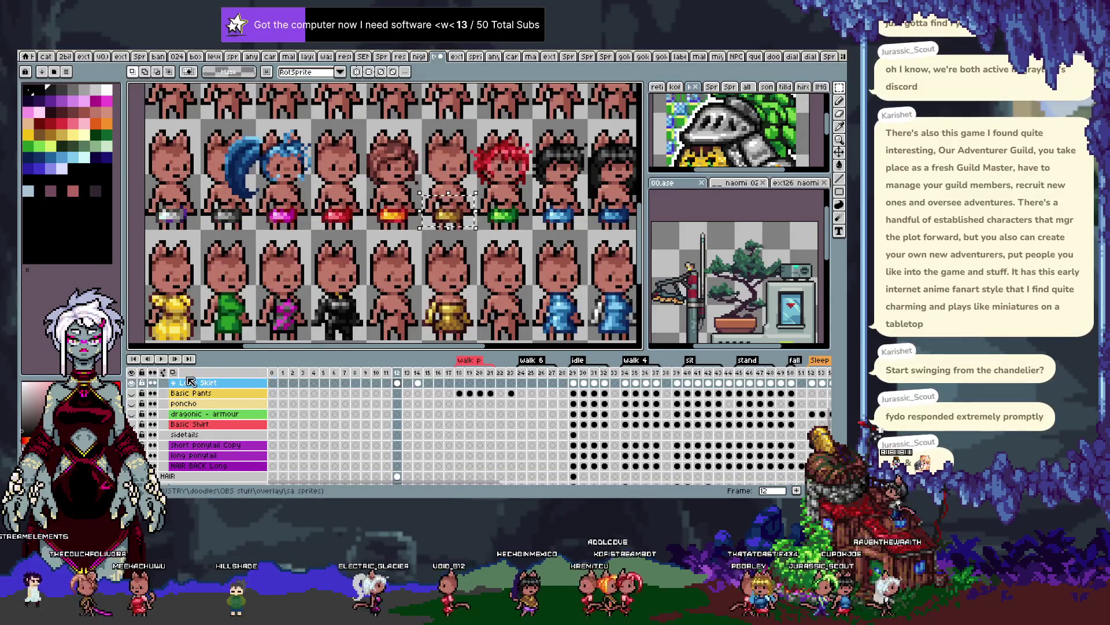
pyautogui.press('Right')
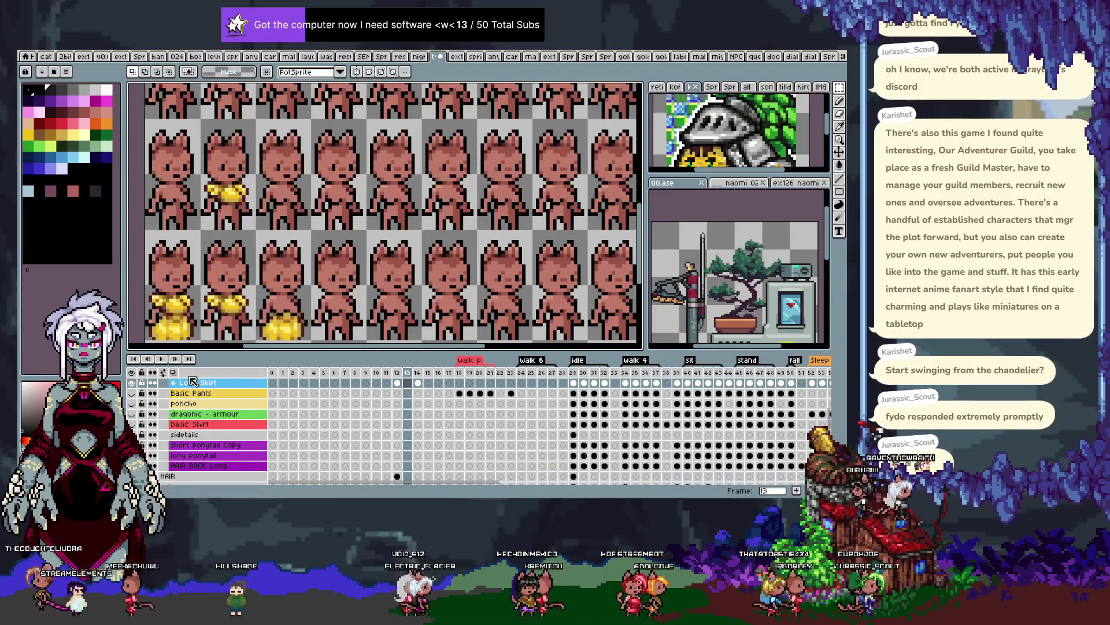
# Paste the yellow skirt into frame 13, shifted one sprite left, and commit it
pyautogui.hotkey('ctrl', 'v')
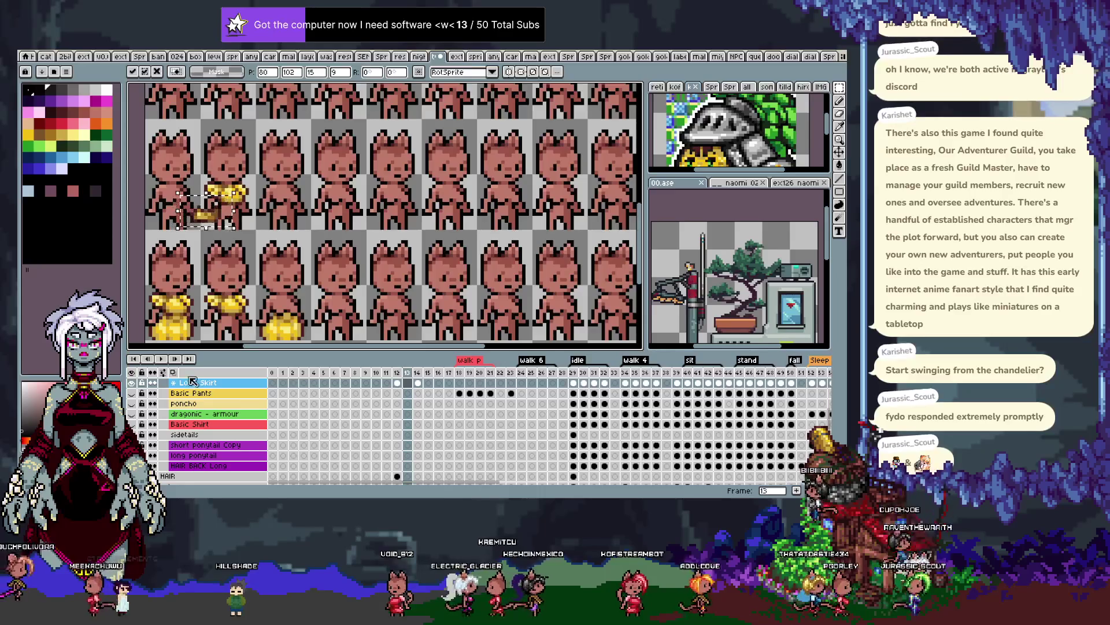
pyautogui.moveTo(281, 210); pyautogui.dragTo(226, 210)
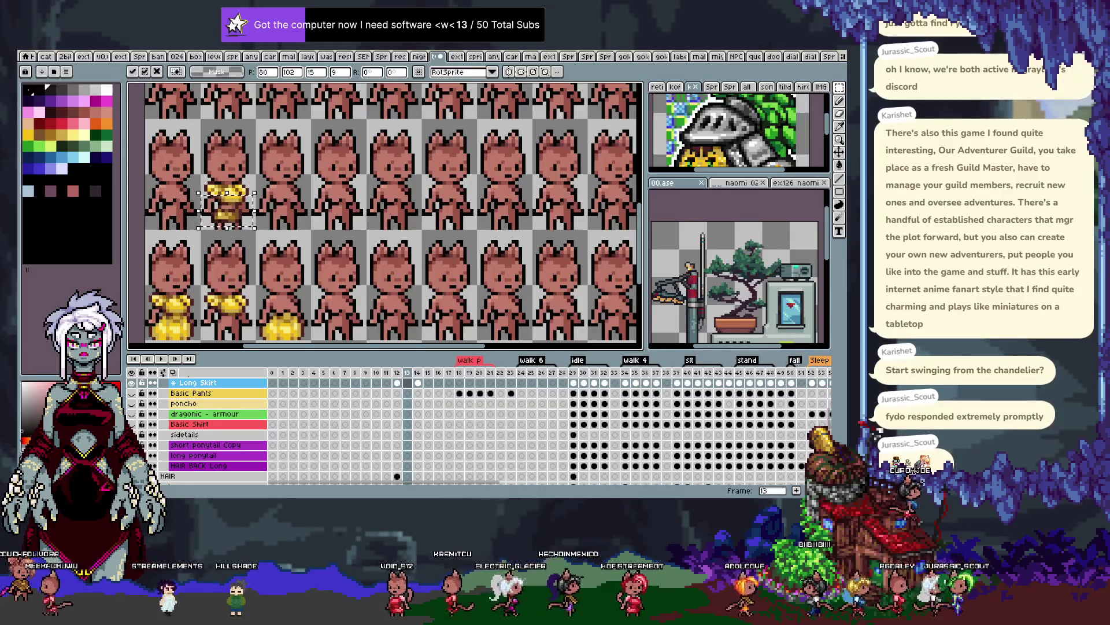
pyautogui.press('Return')
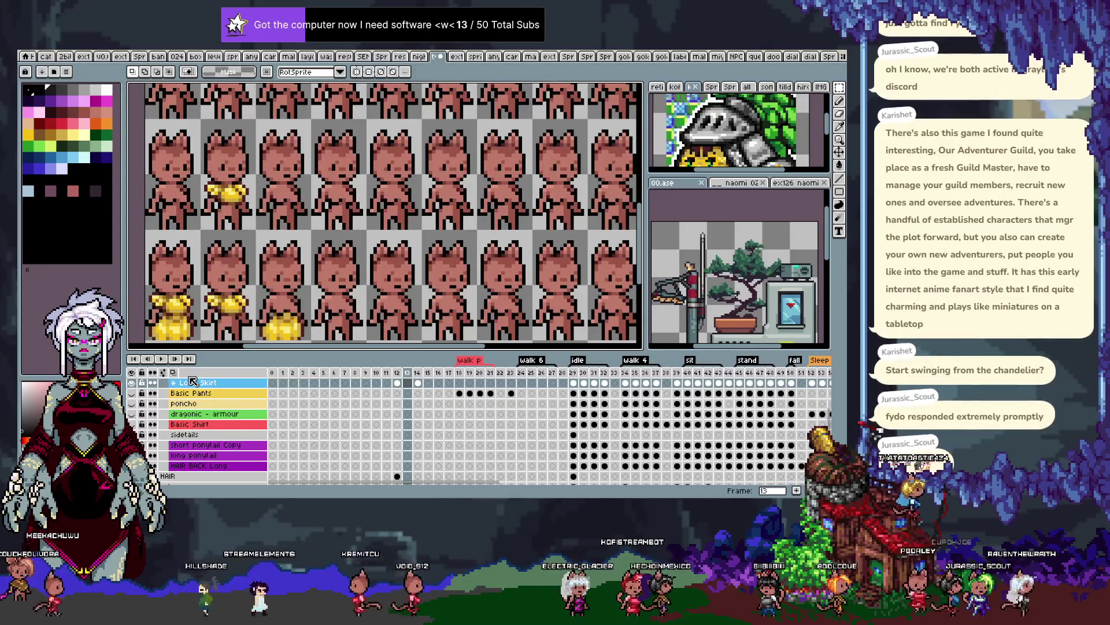
pyautogui.press('Right')
pyautogui.press('Right')
pyautogui.press('Right')
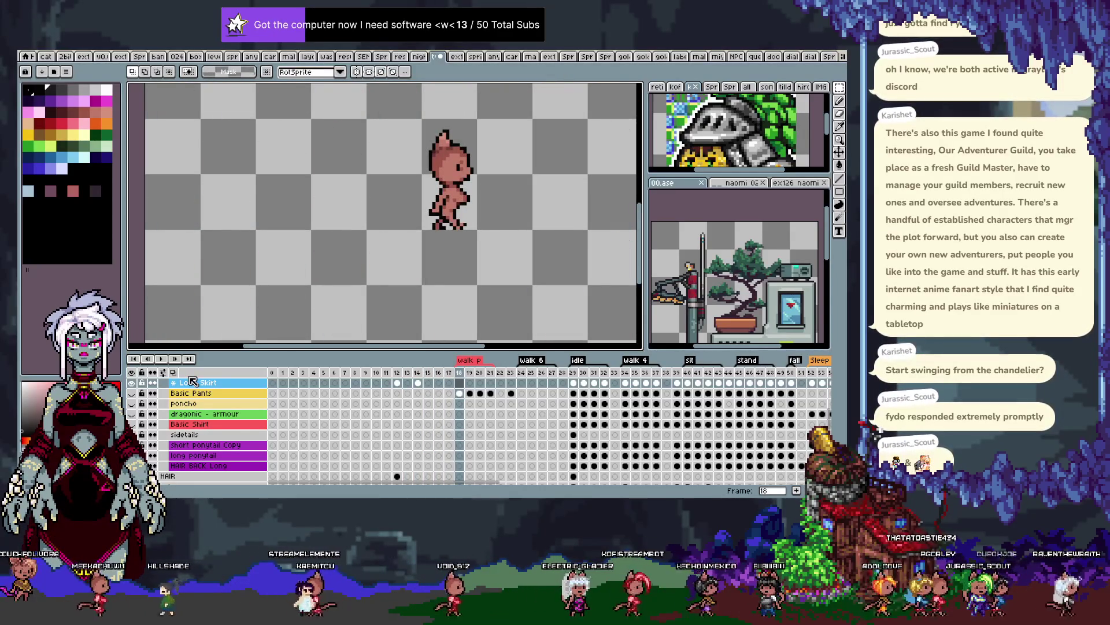
pyautogui.press('Left')
pyautogui.press('Left')
pyautogui.press('Left')
pyautogui.press('Left')
pyautogui.press('Left')
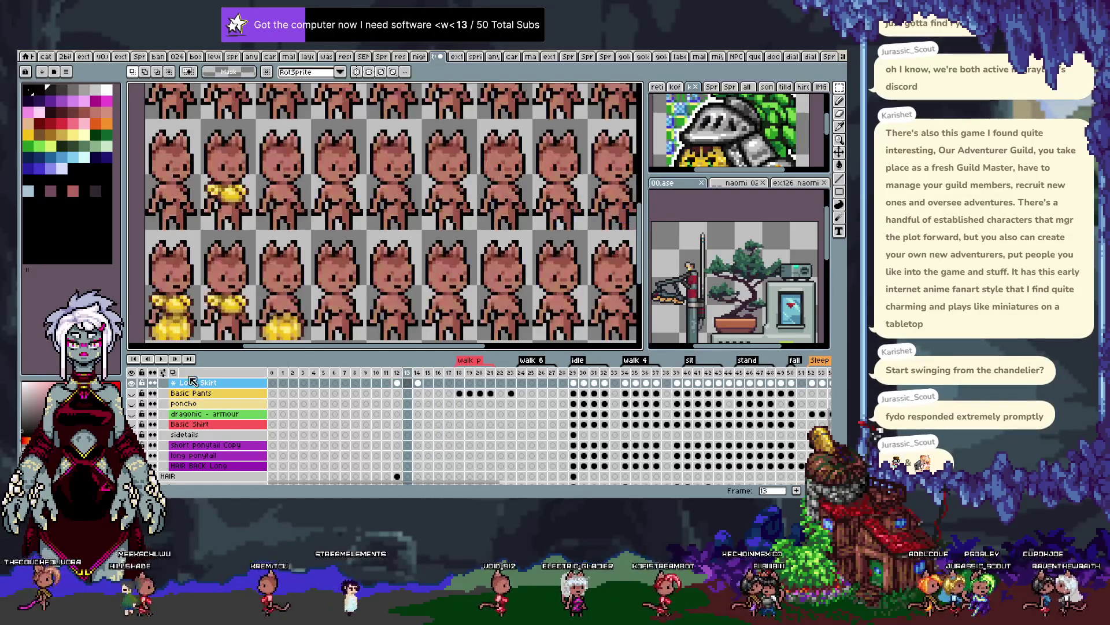
pyautogui.press('Left')
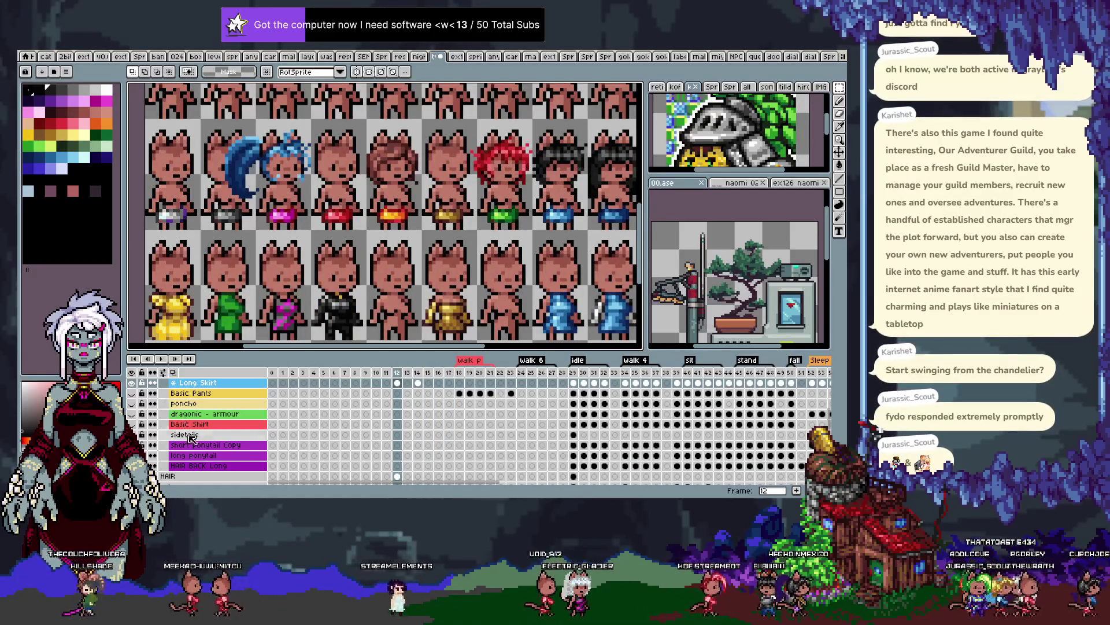
pyautogui.scroll(5, 185, 441)
pyautogui.scroll(-2, 188, 436)
pyautogui.scroll(-2, 193, 431)
pyautogui.scroll(-2, 198, 427)
pyautogui.scroll(-3, 203, 421)
pyautogui.scroll(-1, 199, 420)
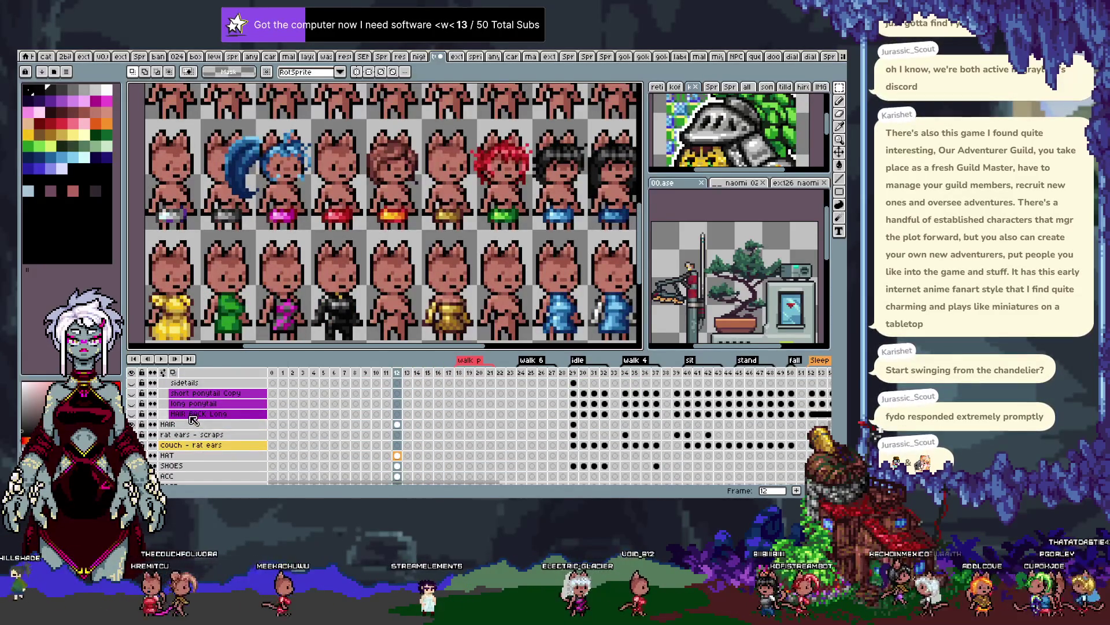
pyautogui.scroll(-3, 191, 424)
pyautogui.scroll(-1, 188, 429)
pyautogui.scroll(-2, 186, 434)
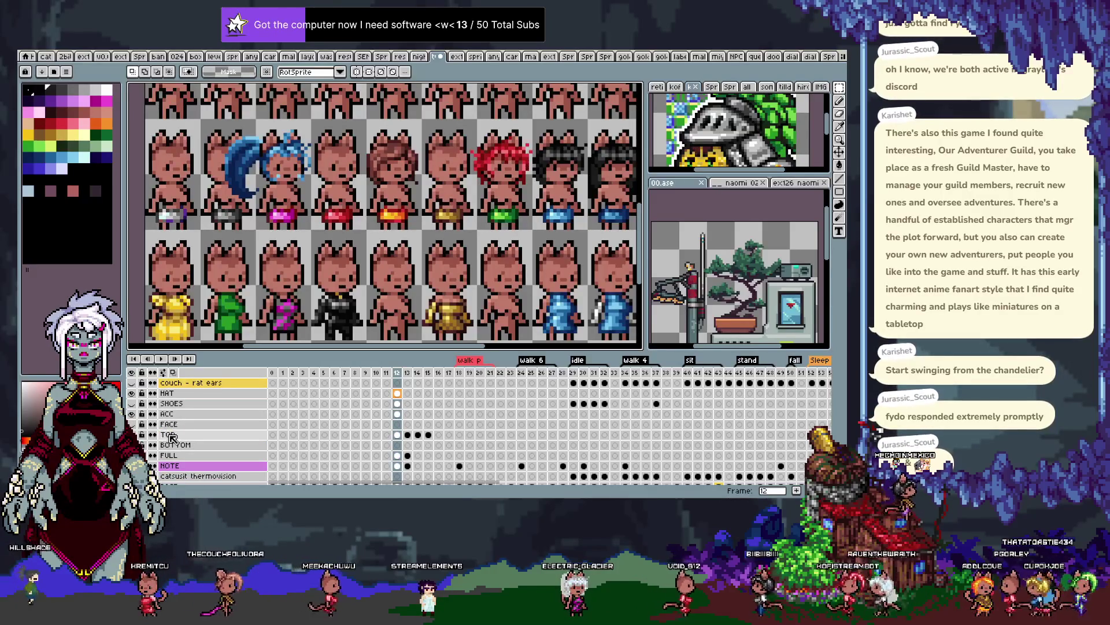
pyautogui.scroll(-1, 353, 205)
pyautogui.scroll(-1, 352, 206)
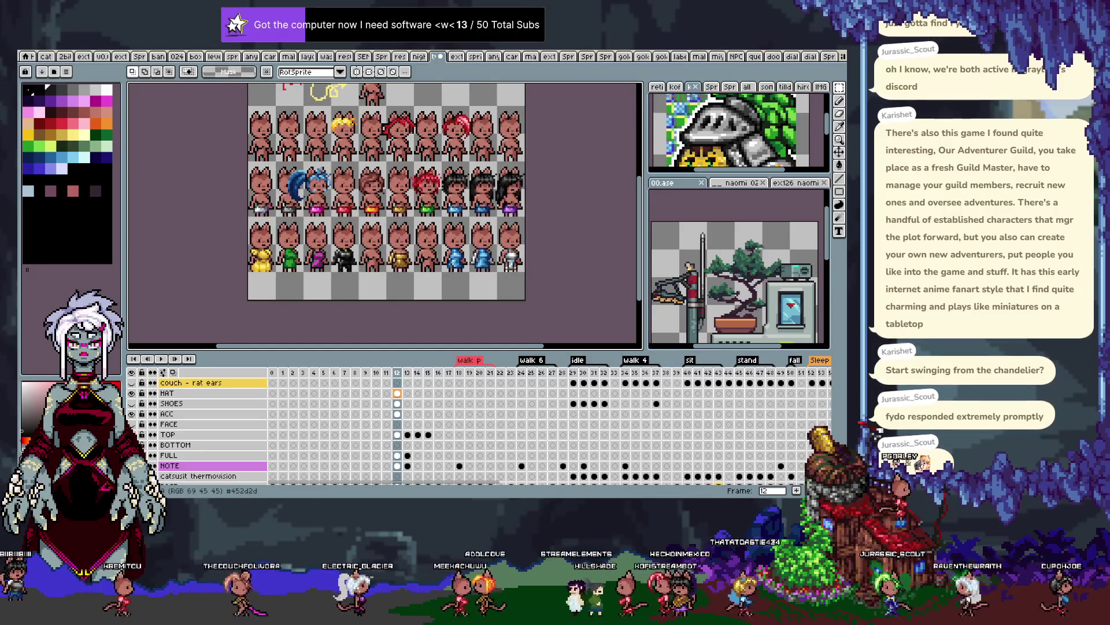
# Alt-Tab past the browser to bring Python IDLE's editor and shell over Aseprite
pyautogui.hotkey('alt', 'Tab')
pyautogui.hotkey('alt', 'Tab')
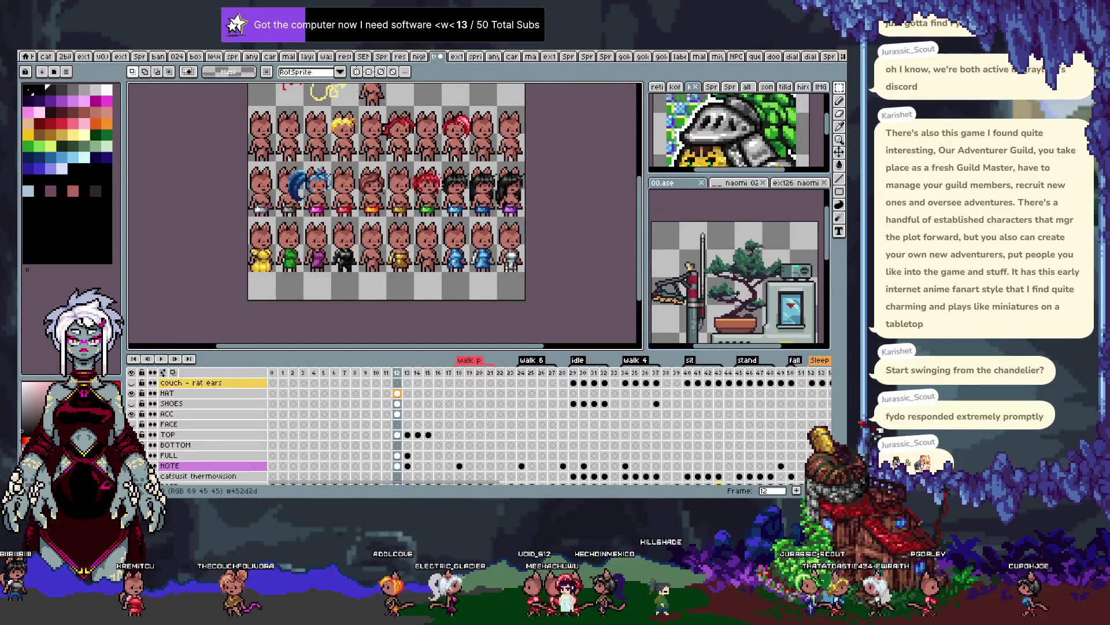
pyautogui.hotkey('alt', 'Tab')
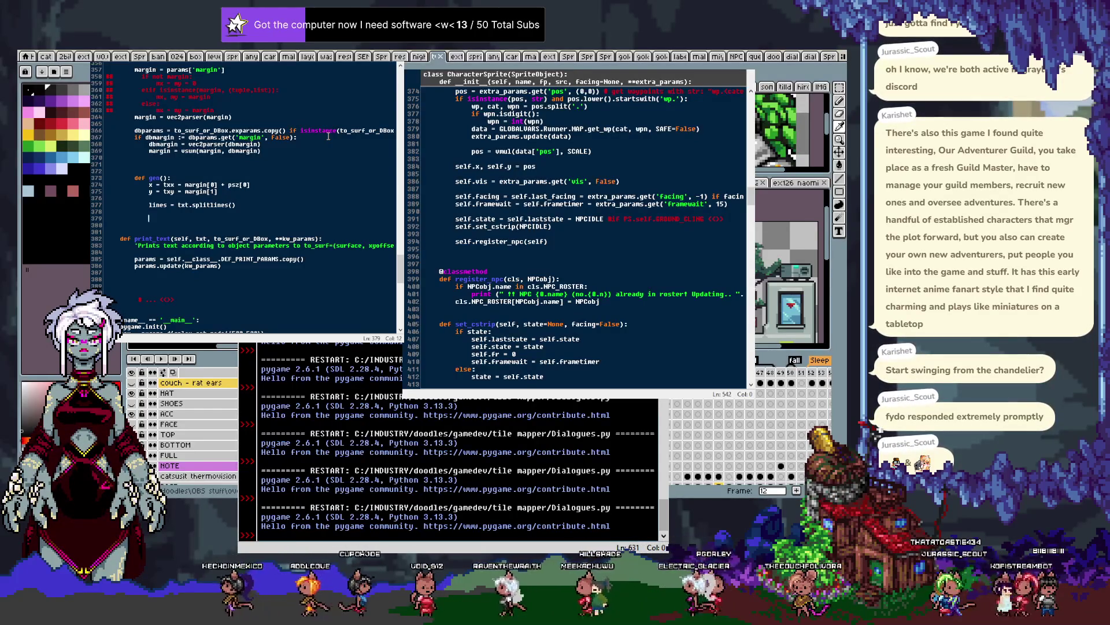
# Insert a blank line after 'class TextPrinter:'
pyautogui.scroll(4, 233, 200)
pyautogui.scroll(4, 233, 200)
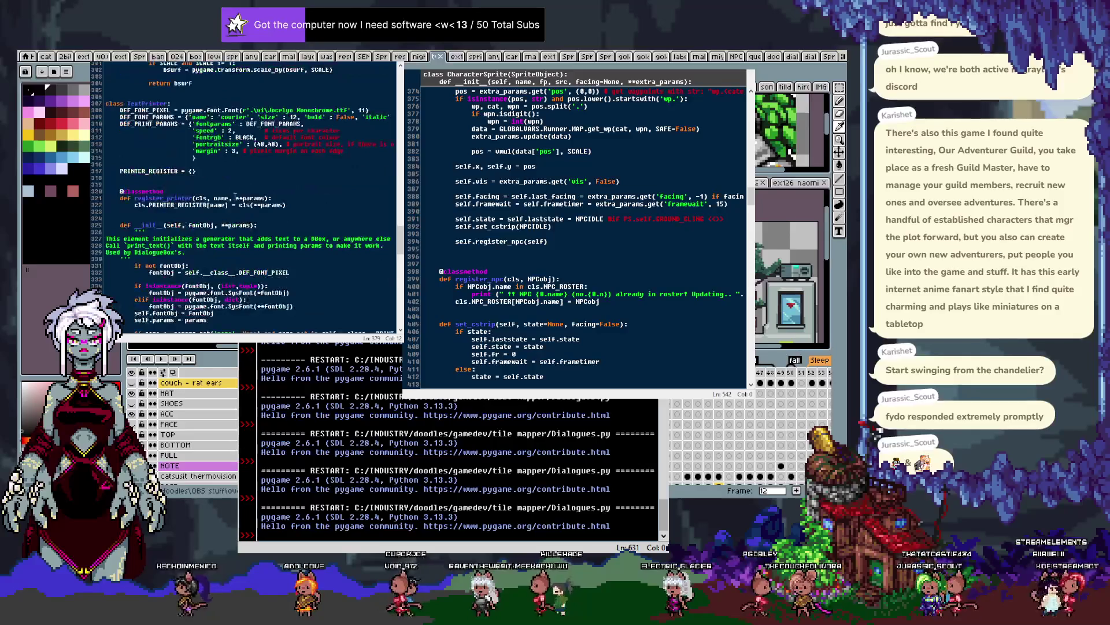
pyautogui.scroll(4, 233, 200)
pyautogui.click(182, 137)
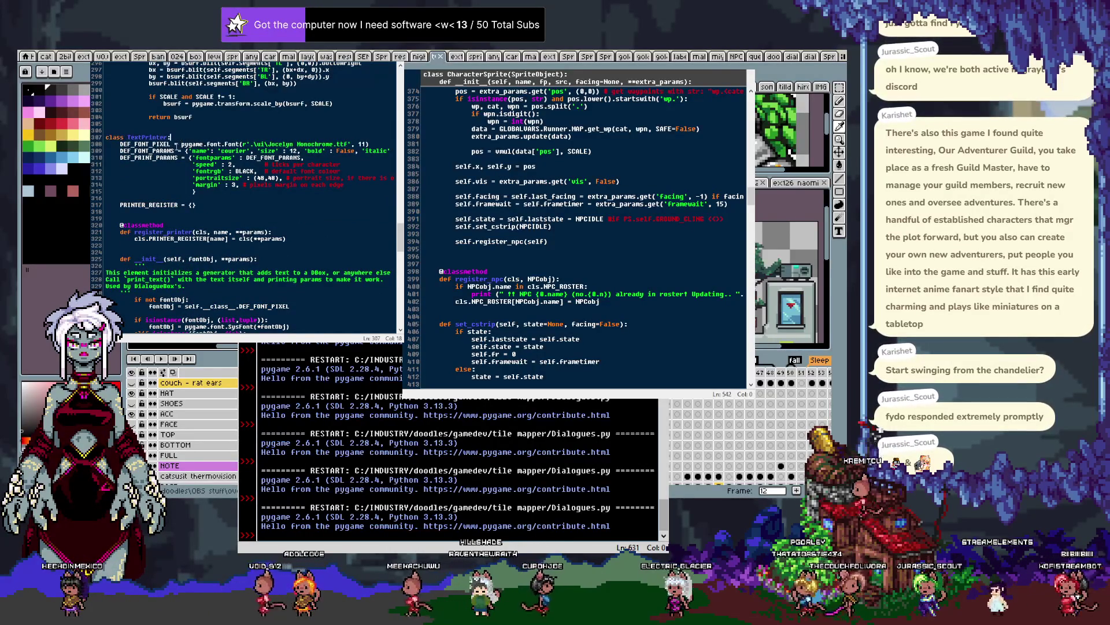
pyautogui.press('Return')
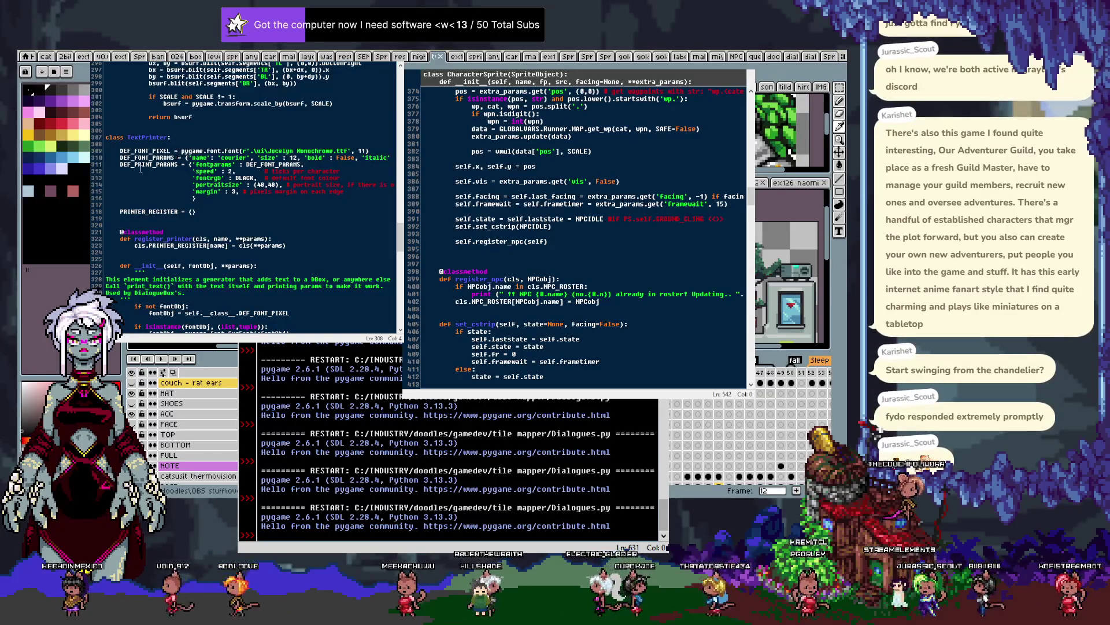
# At the top of the script, add a line below _VER and begin typing 'from T_TOKEN'
pyautogui.scroll(10, 246, 127)
pyautogui.scroll(12, 246, 126)
pyautogui.scroll(10, 247, 127)
pyautogui.scroll(12, 246, 127)
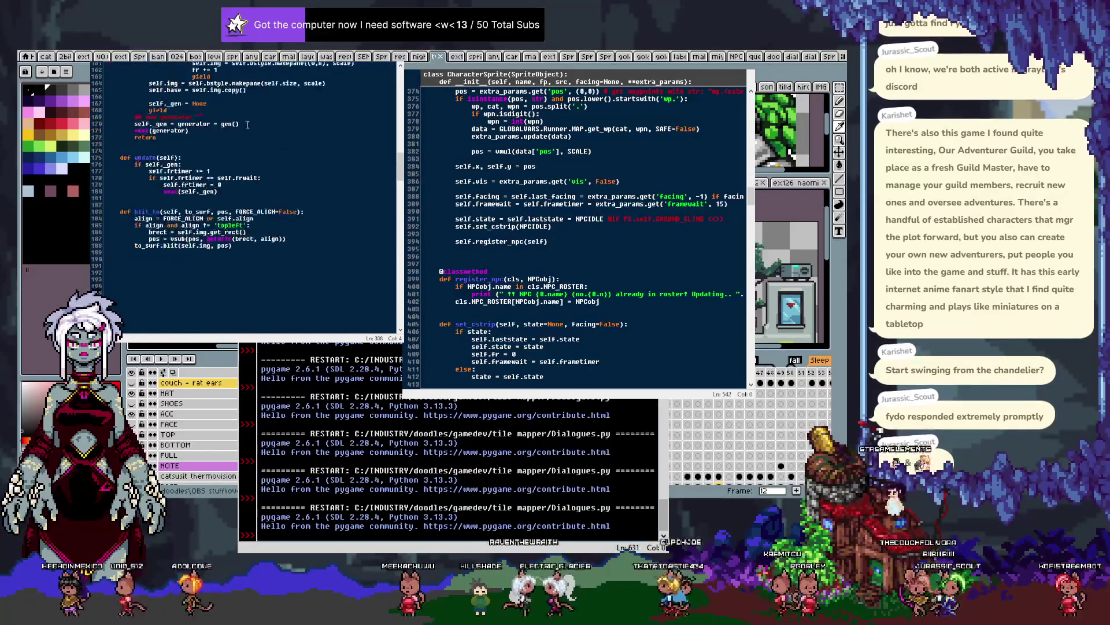
pyautogui.scroll(12, 246, 127)
pyautogui.scroll(12, 246, 126)
pyautogui.scroll(13, 246, 128)
pyautogui.scroll(13, 244, 129)
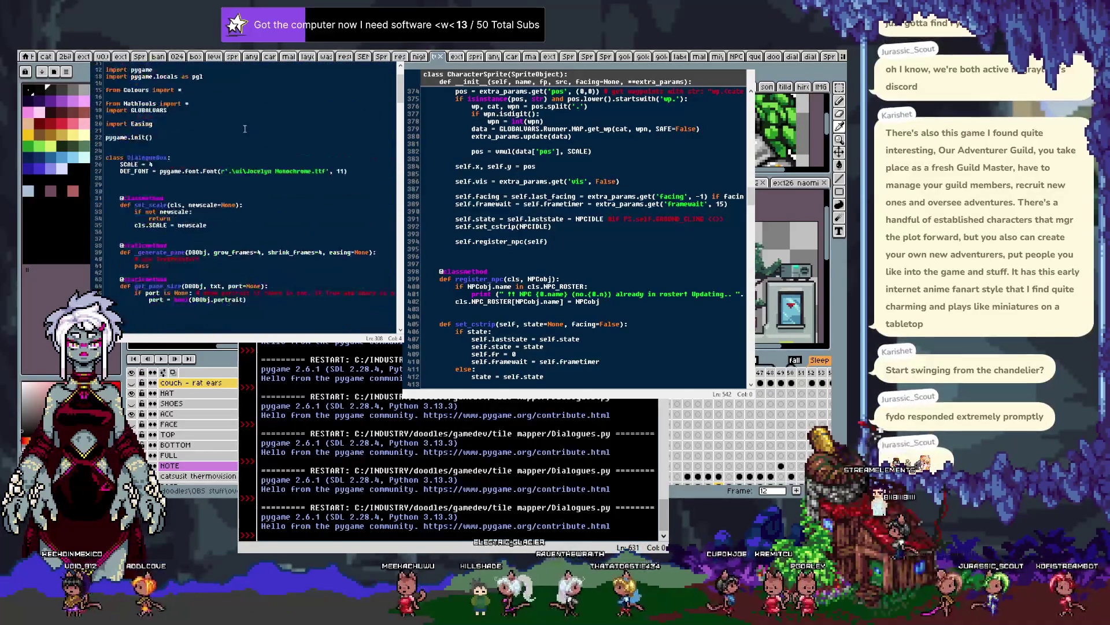
pyautogui.scroll(5, 245, 128)
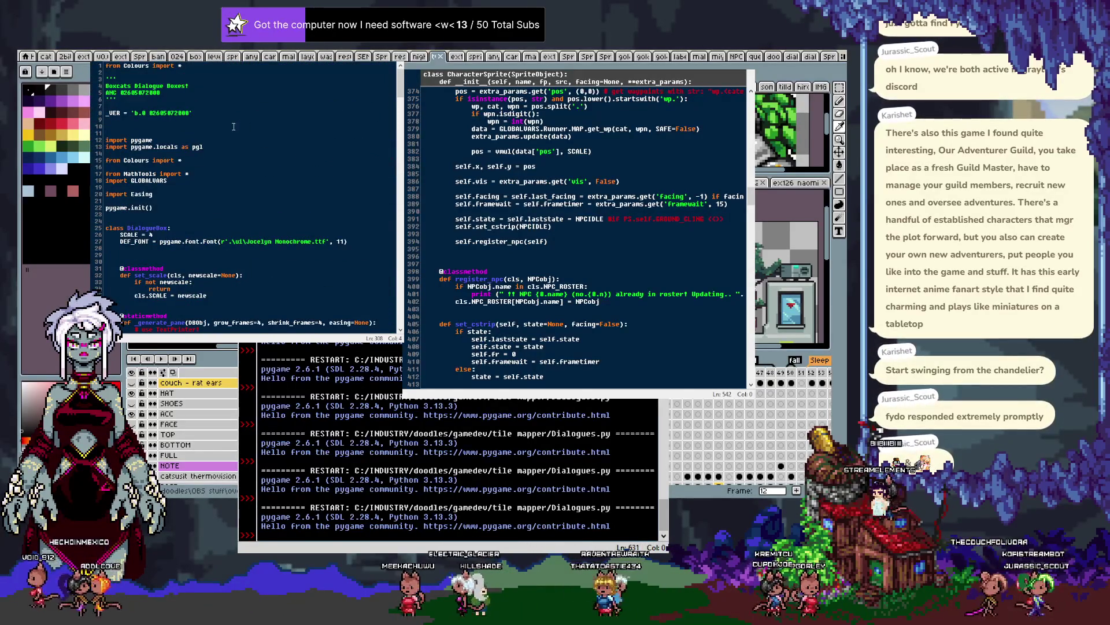
pyautogui.click(201, 117)
pyautogui.press('Return')
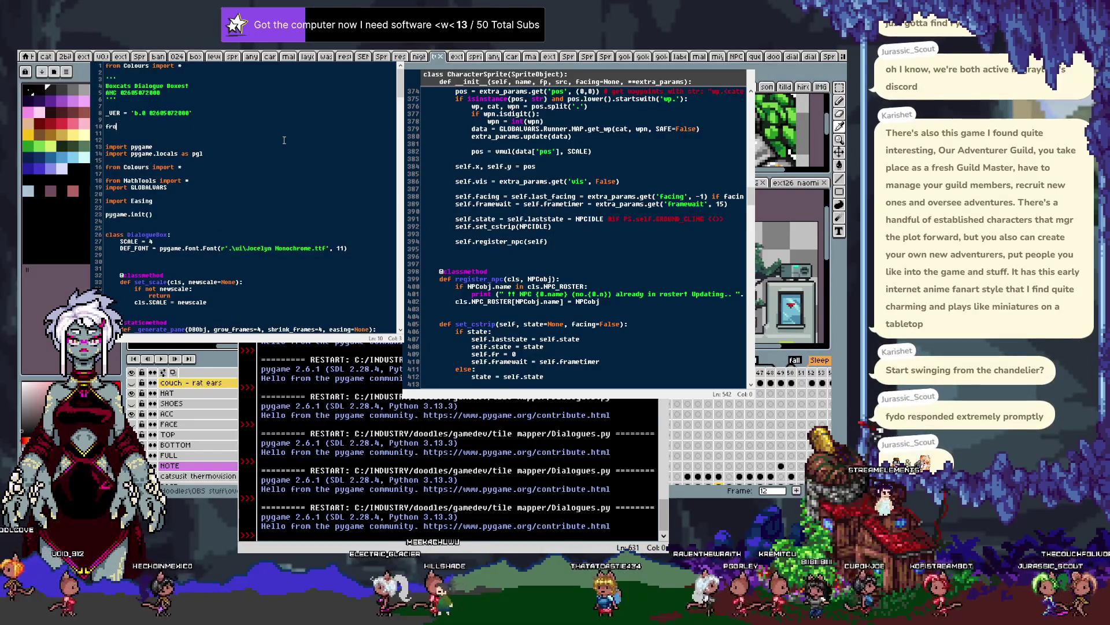
pyautogui.write('from Tokens')
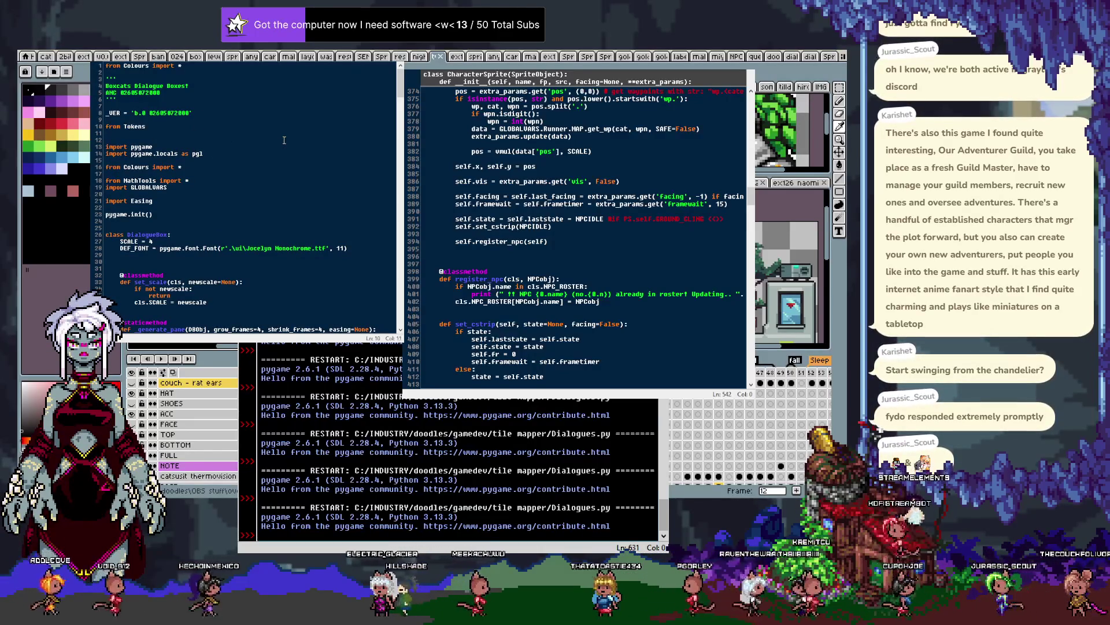
pyautogui.write('_TOKEN')
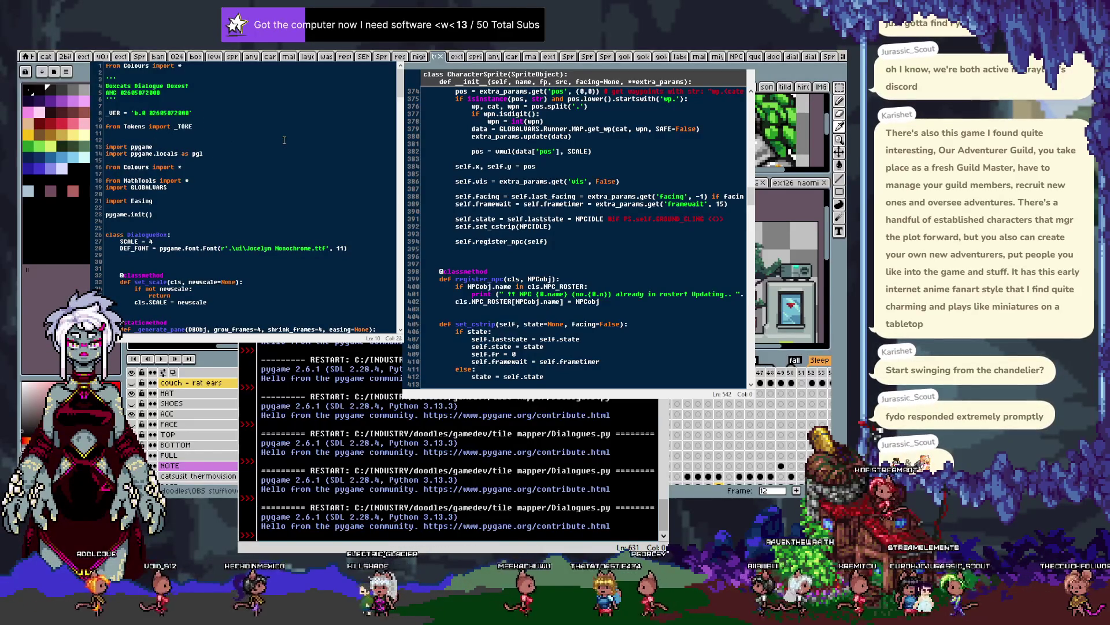